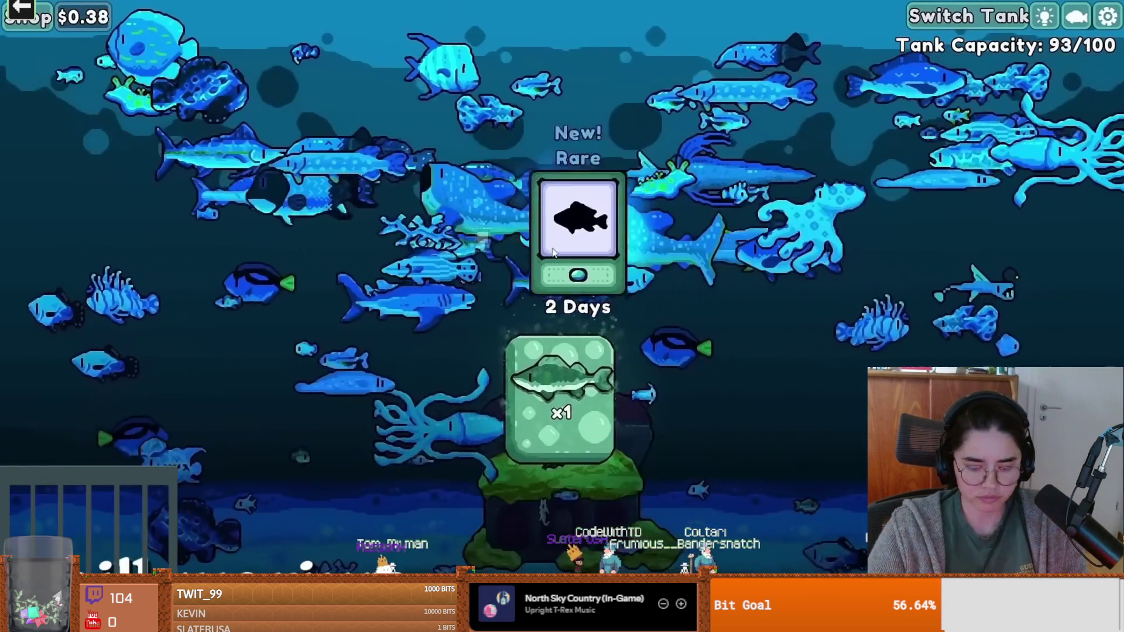
Step: Play the full-screen Godot games compilation through several games and stop it on You Are the Maze
click(575, 375)
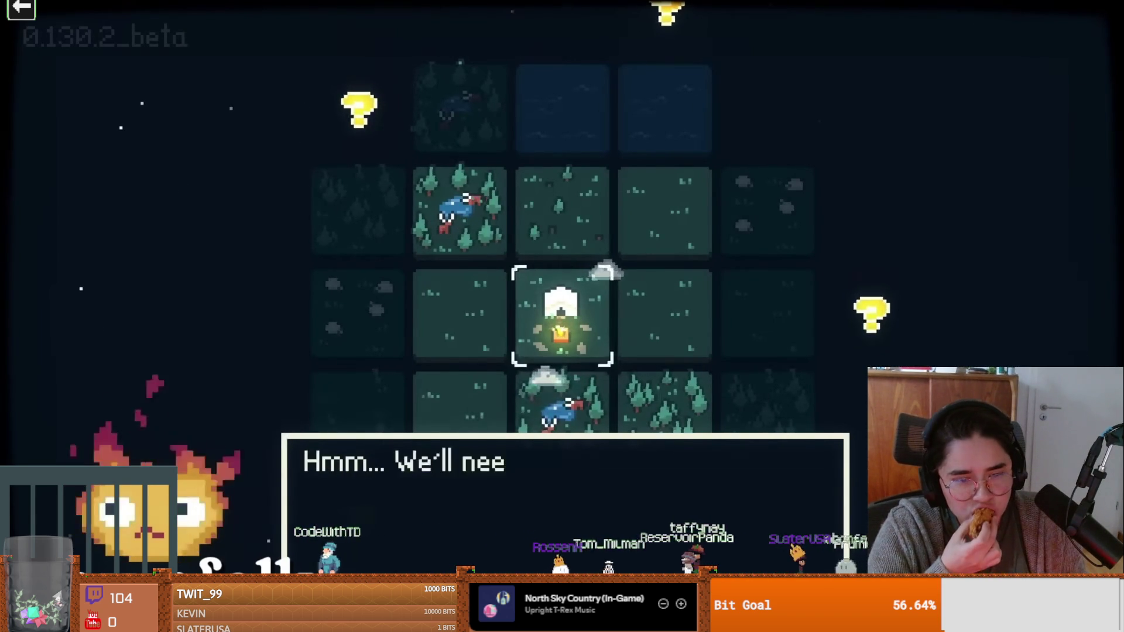
key(Left)
key(Down)
key(Return)
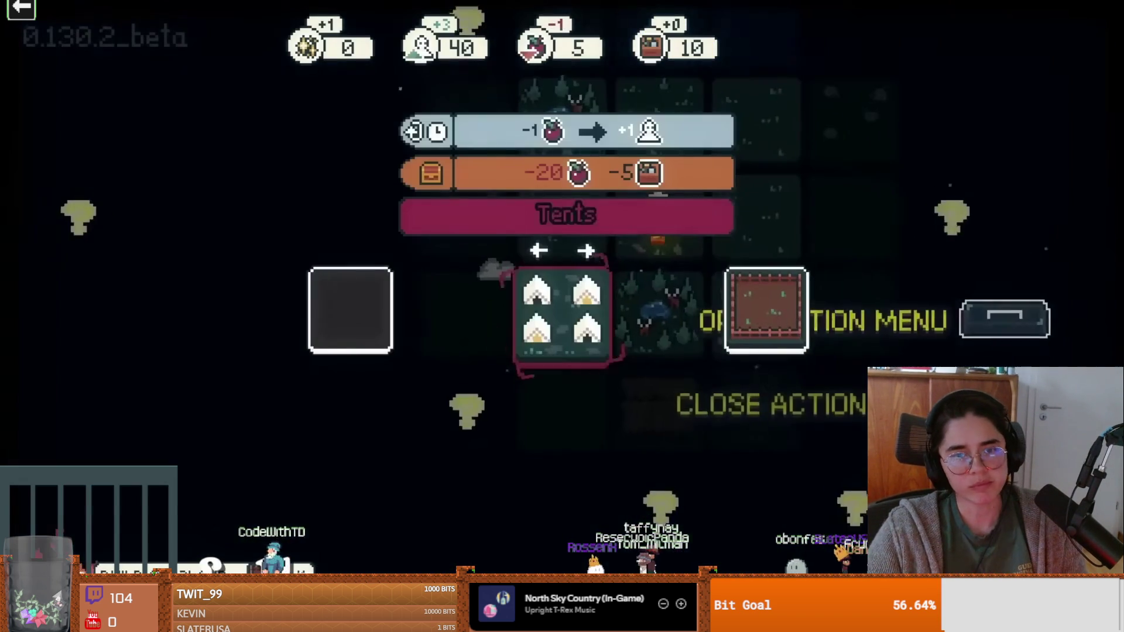
key(Right)
key(Return)
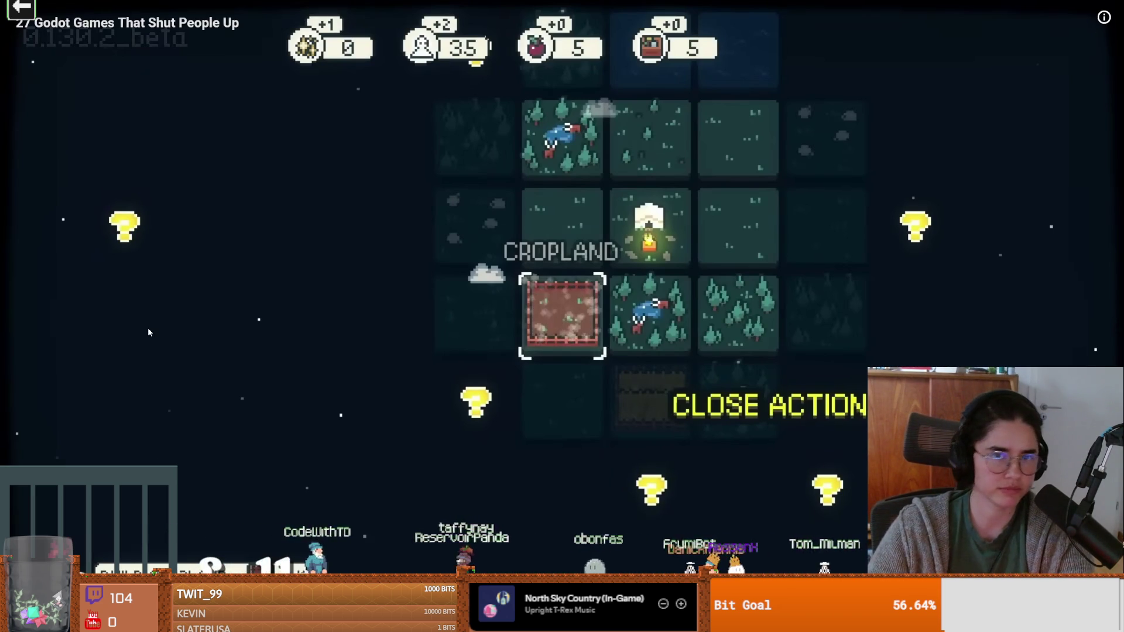
key(Return)
key(Return)
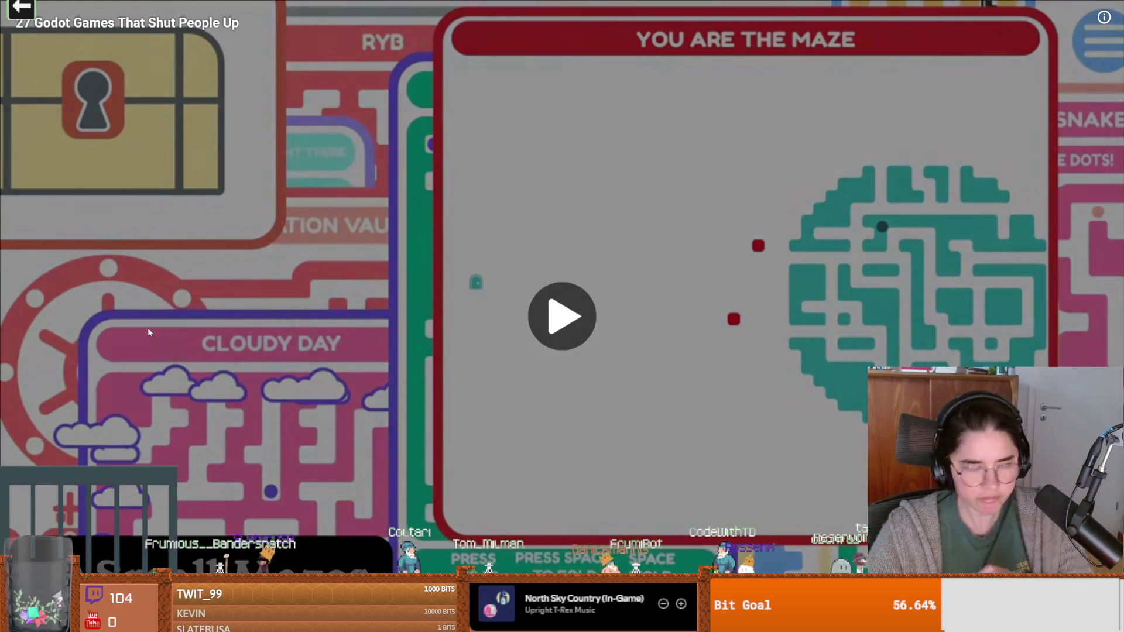
click(148, 332)
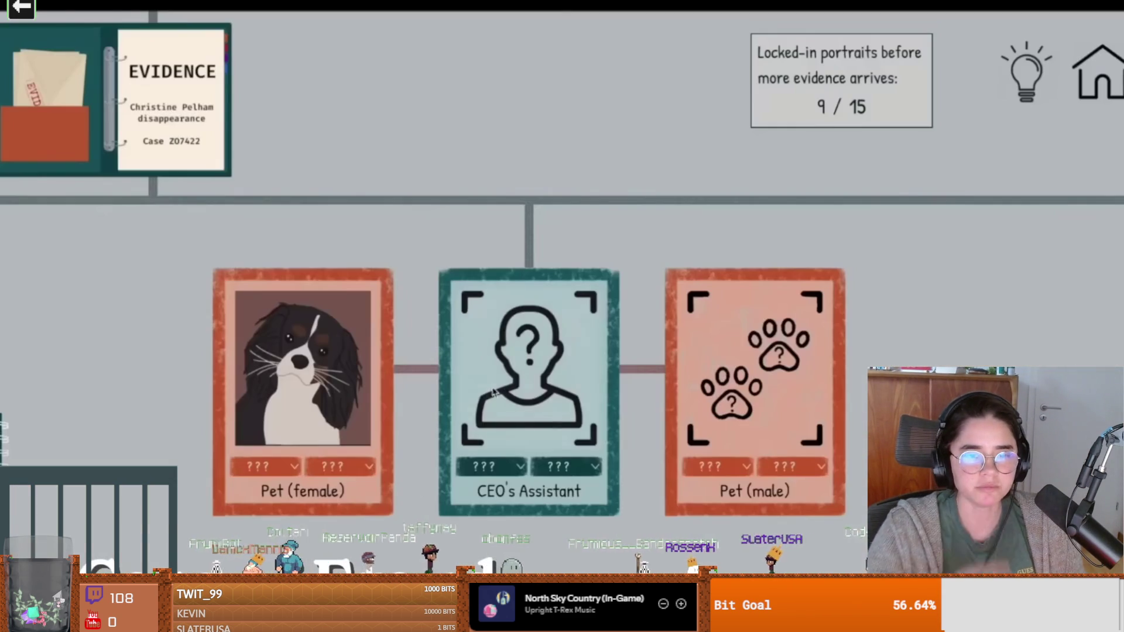
Step: Let the compilation run on to the 'Deduce missing identities' game's portrait grid
click(493, 392)
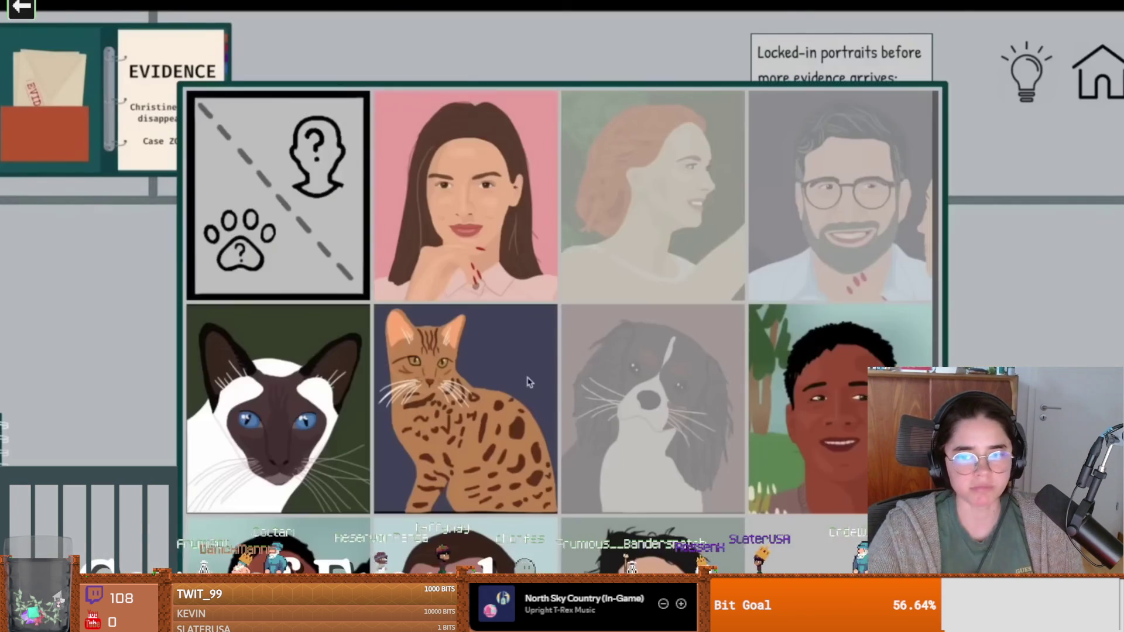
Step: Pause and resume on the dungeon clip, then again at the creator's webcam outro
scroll(641, 361, down, 2)
click(644, 366)
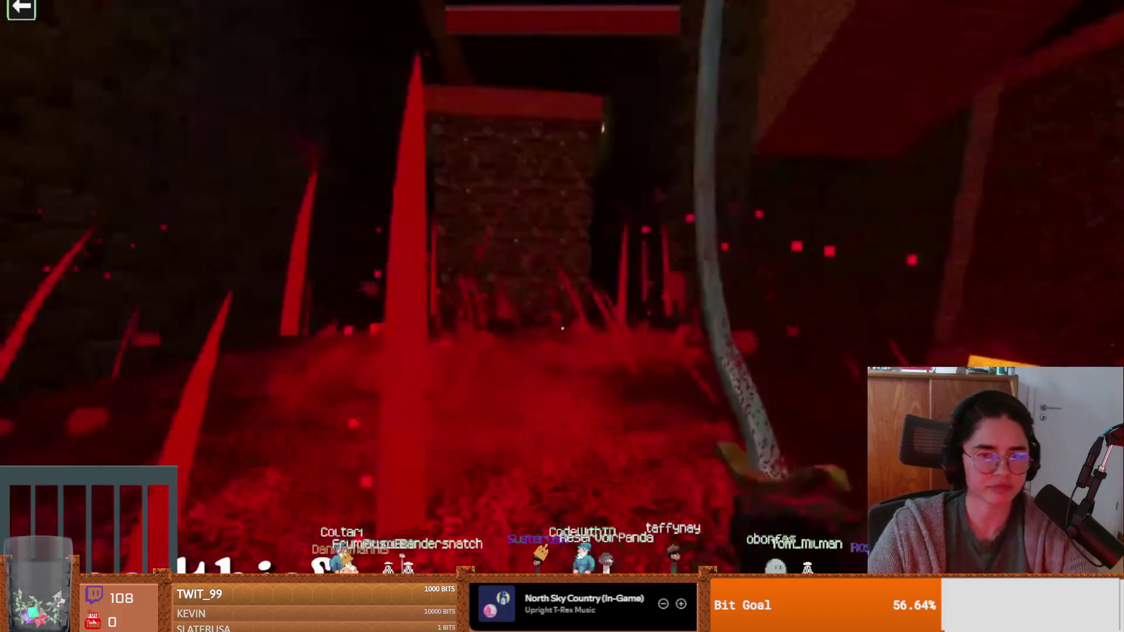
click(148, 332)
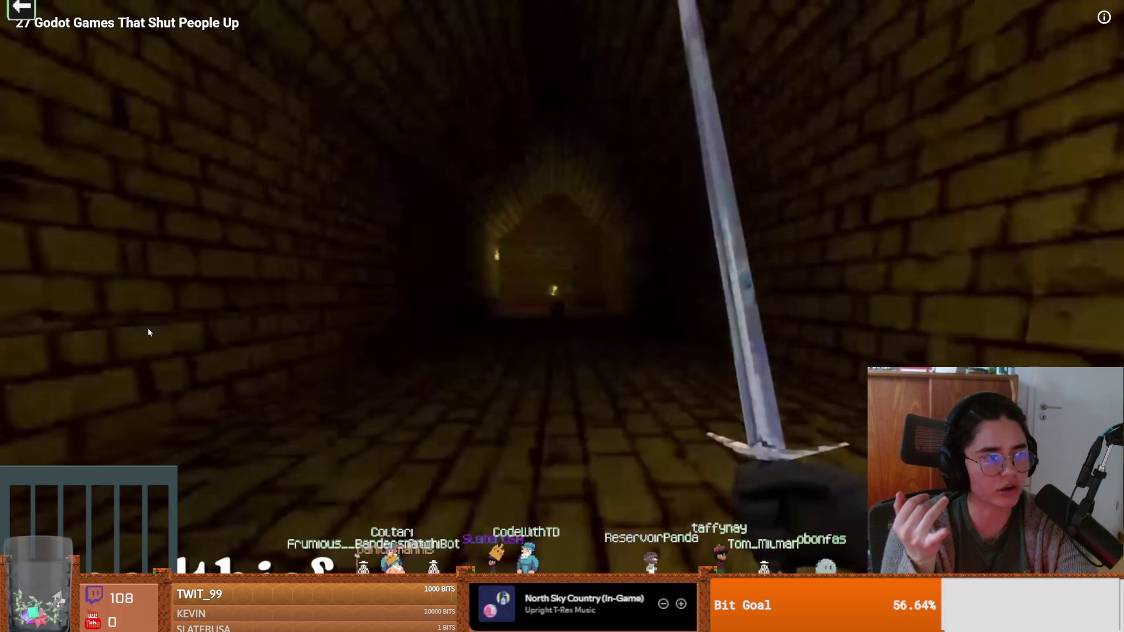
click(148, 331)
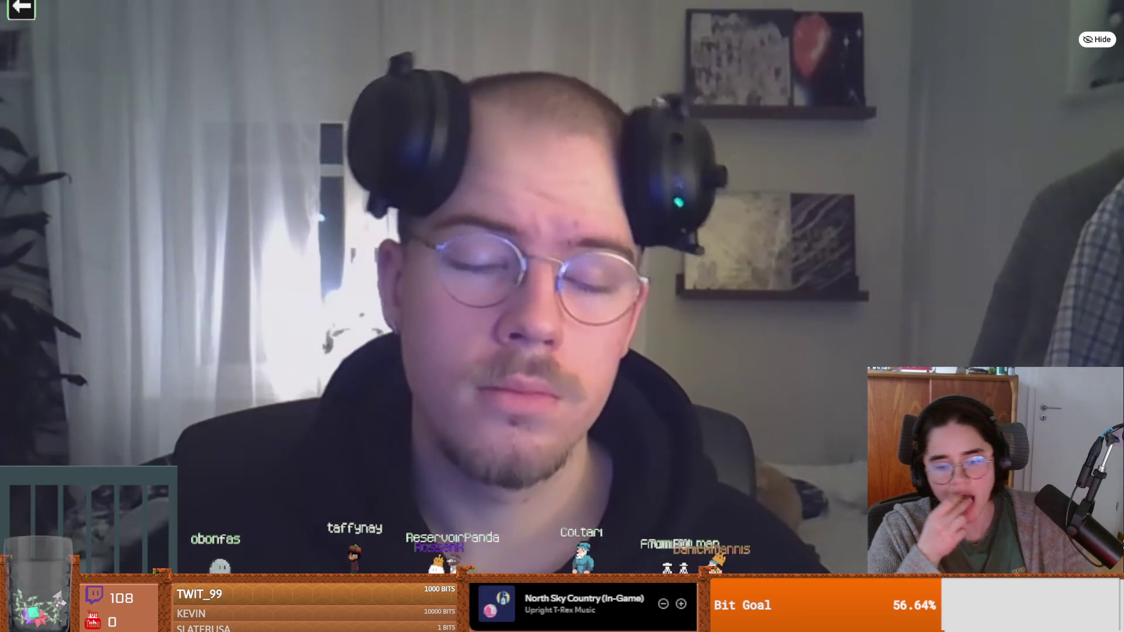
click(148, 332)
click(148, 332)
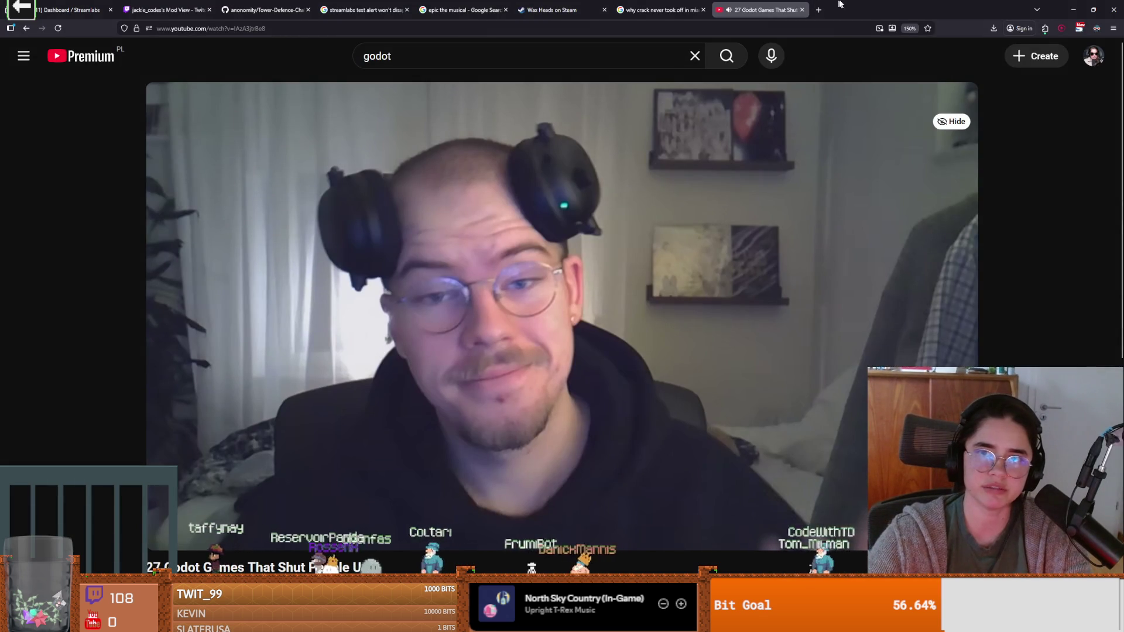
Step: Check the Godot project editor, then return to YouTube for the Zoe and the Cursed Dreamer devlog
key(alt+Tab)
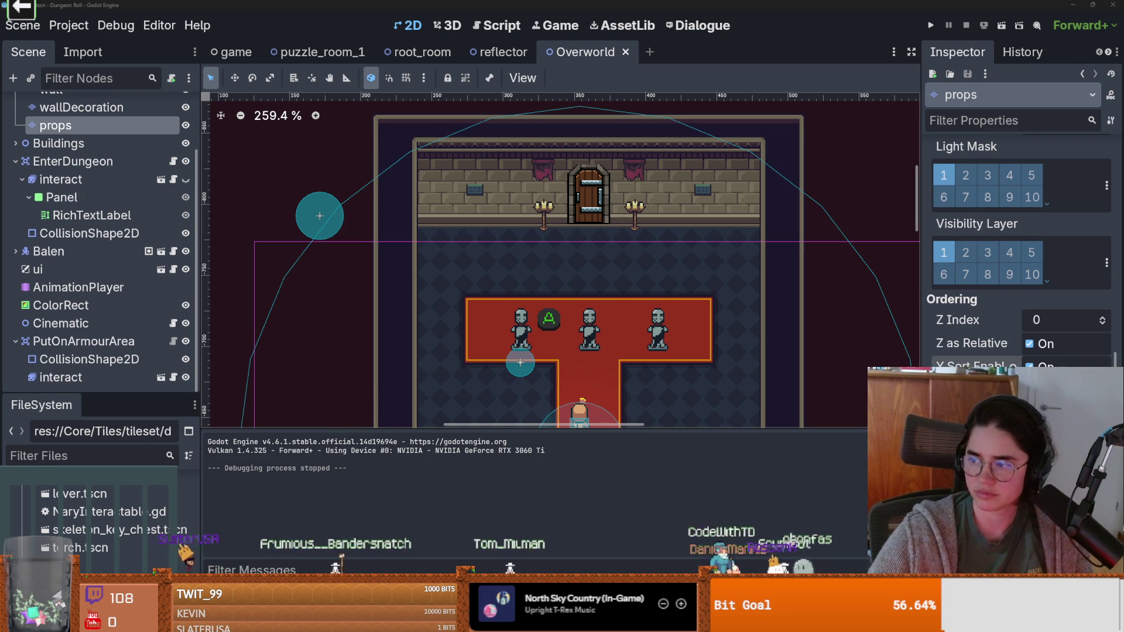
key(alt+Tab)
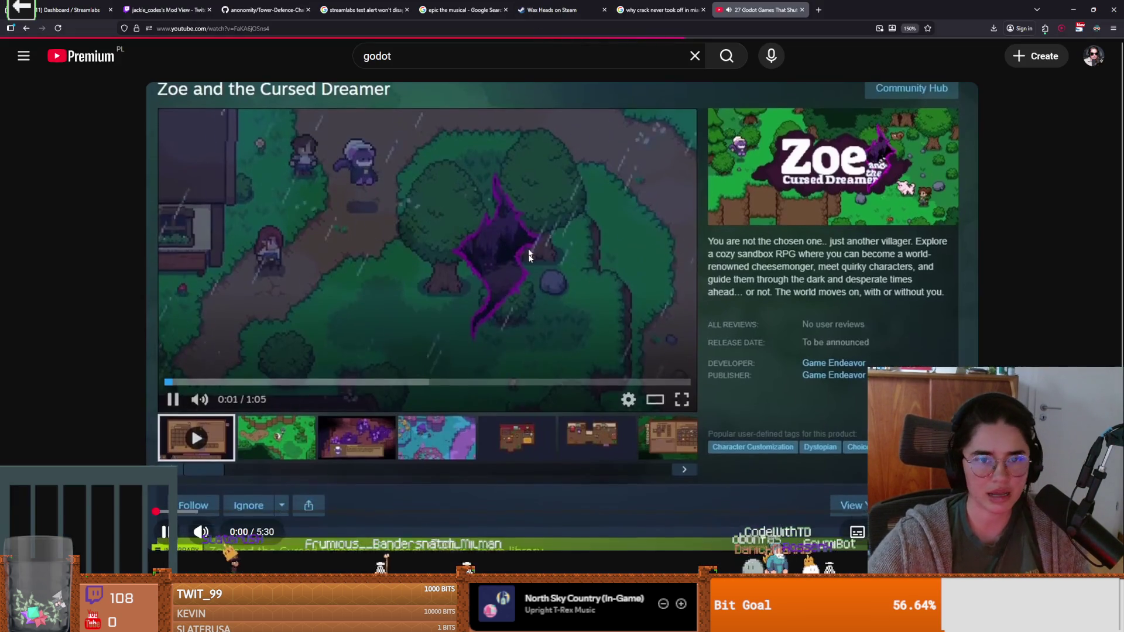
Step: Play the 'What if You're NOT the Hero?' devlog full screen, pausing at the town gameplay
click(561, 468)
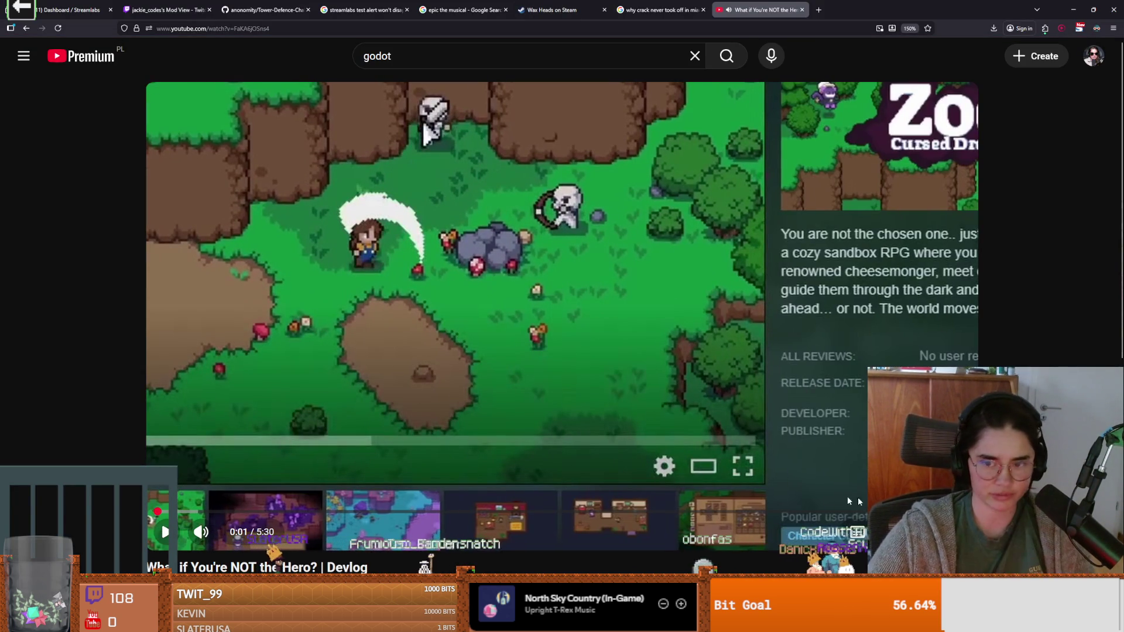
key(f)
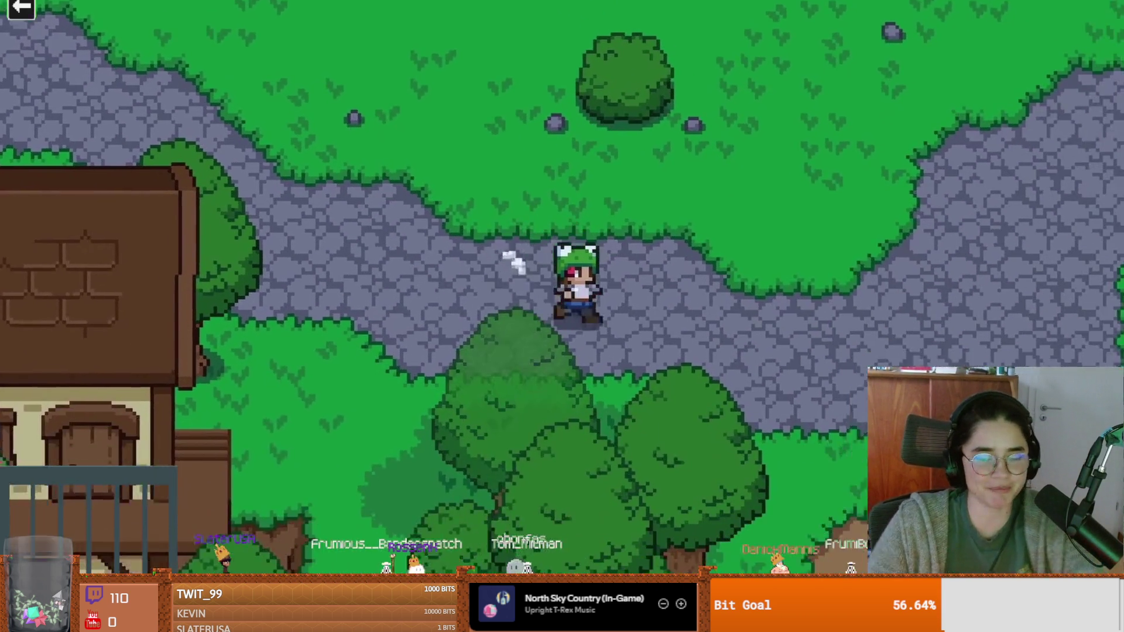
click(514, 276)
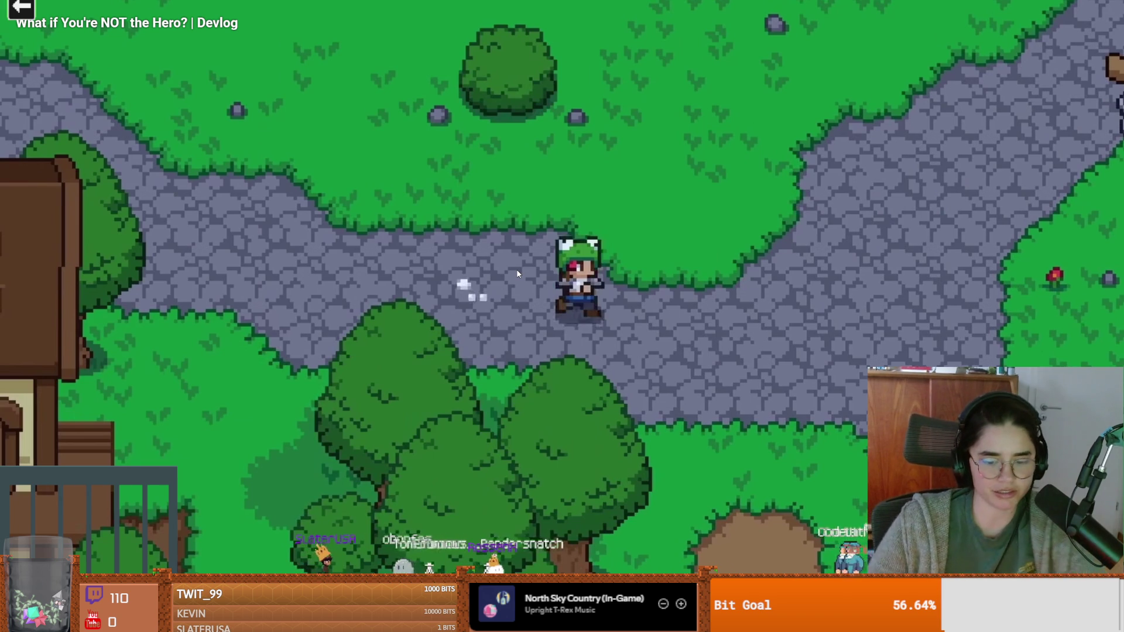
Step: Resume the devlog and follow it to the 'Stickers 5/5' collection screen with the gold sticker
click(518, 274)
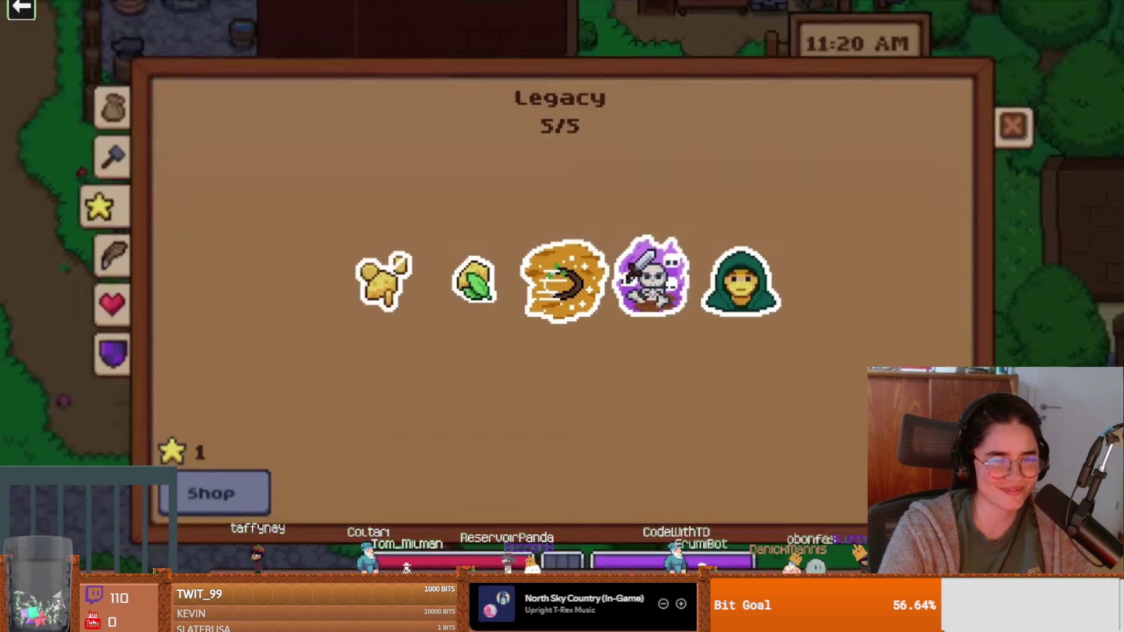
click(199, 491)
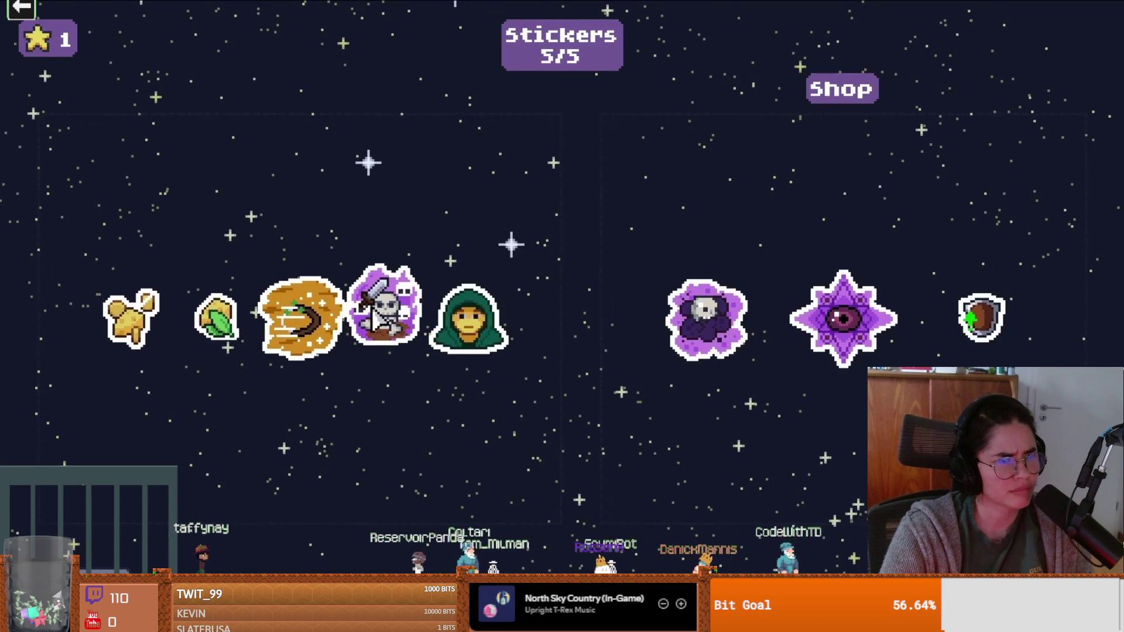
mouse_move(694, 344)
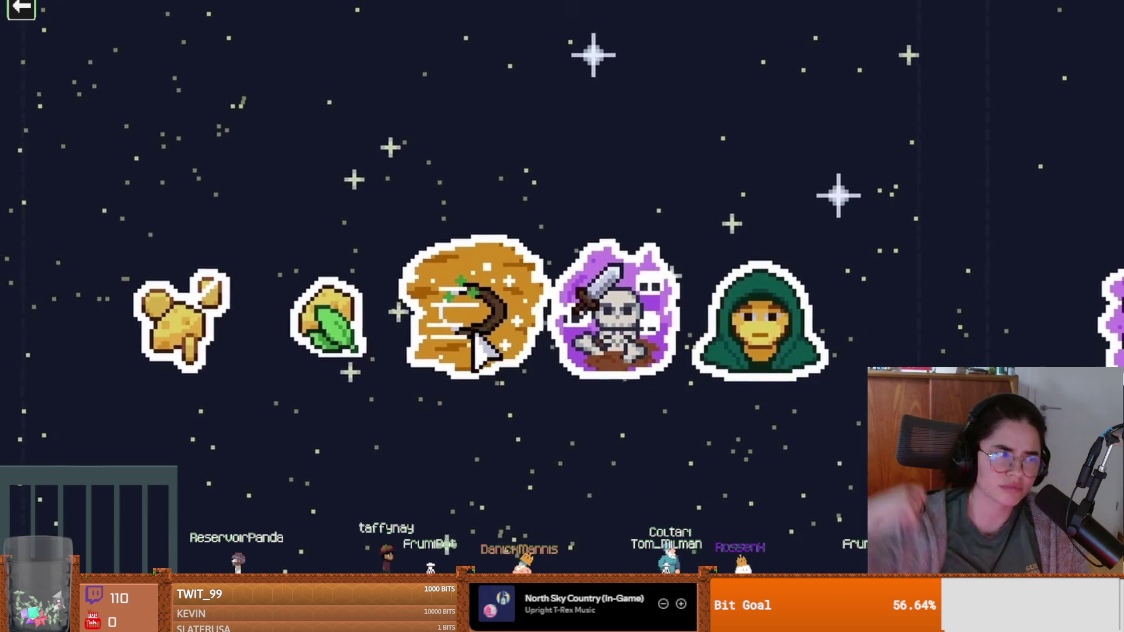
click(246, 299)
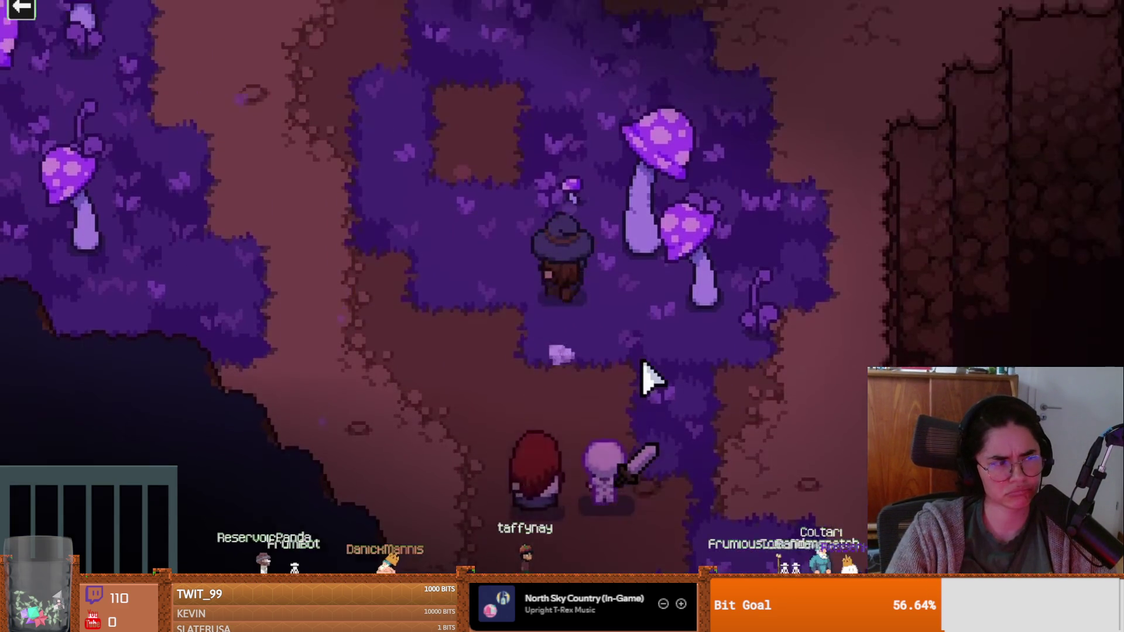
key(w)
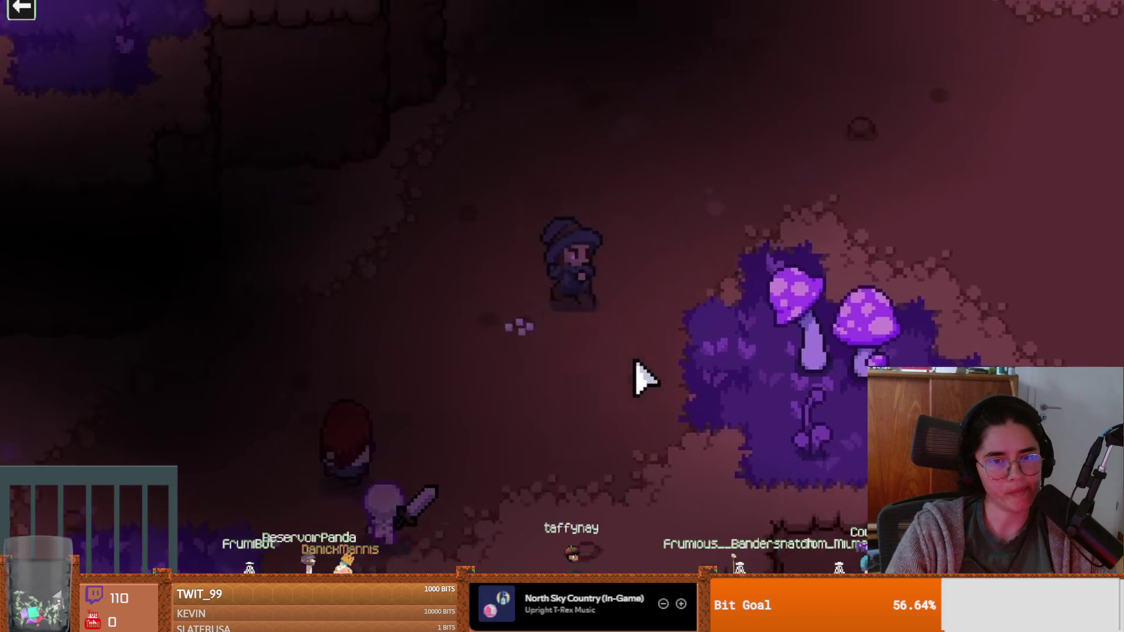
key(d)
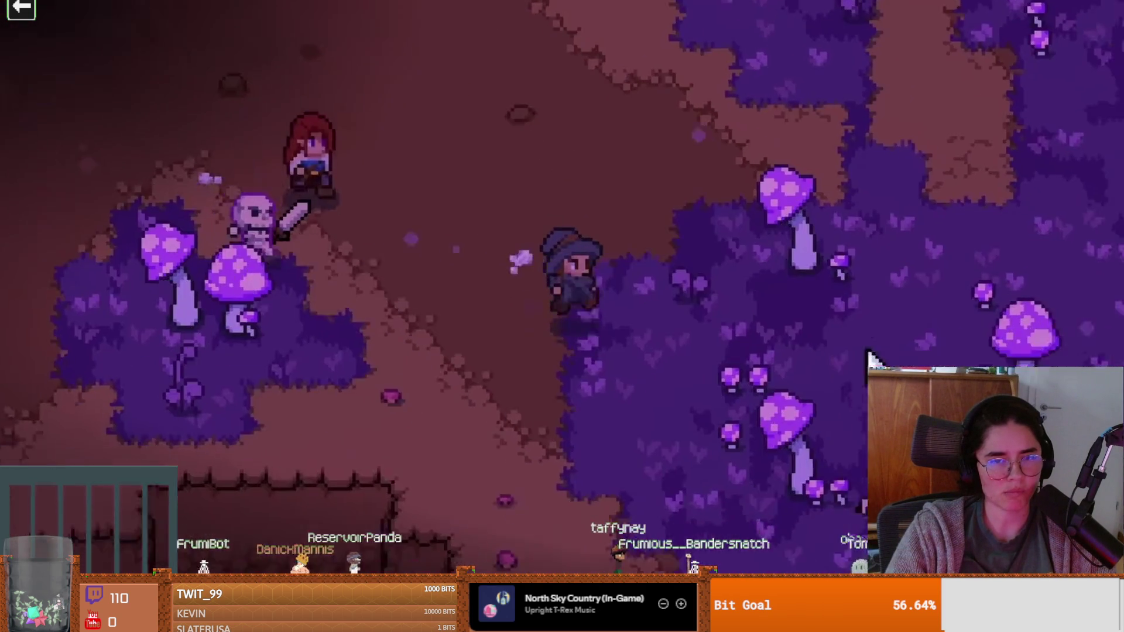
key(s)
key(w)
click(550, 419)
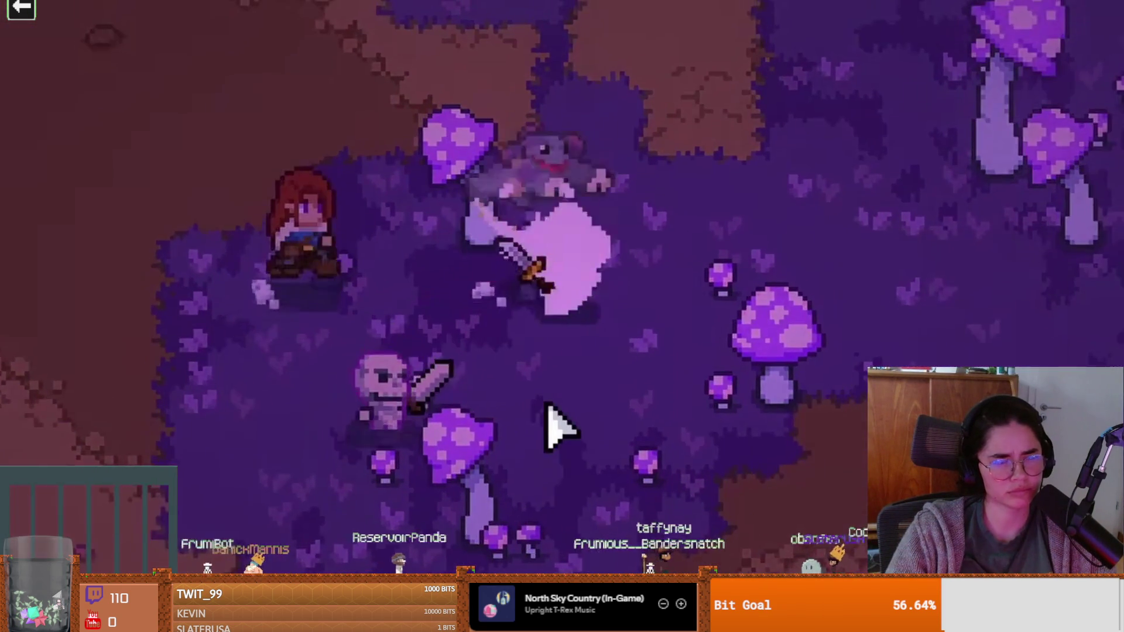
key(d)
click(394, 281)
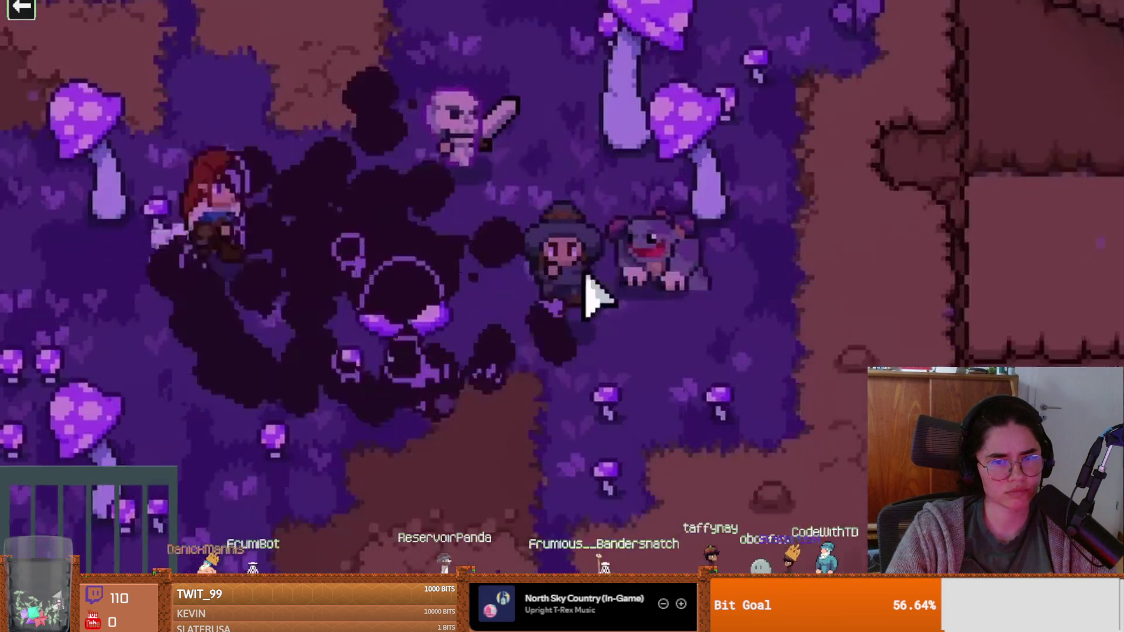
click(691, 143)
click(557, 193)
click(690, 239)
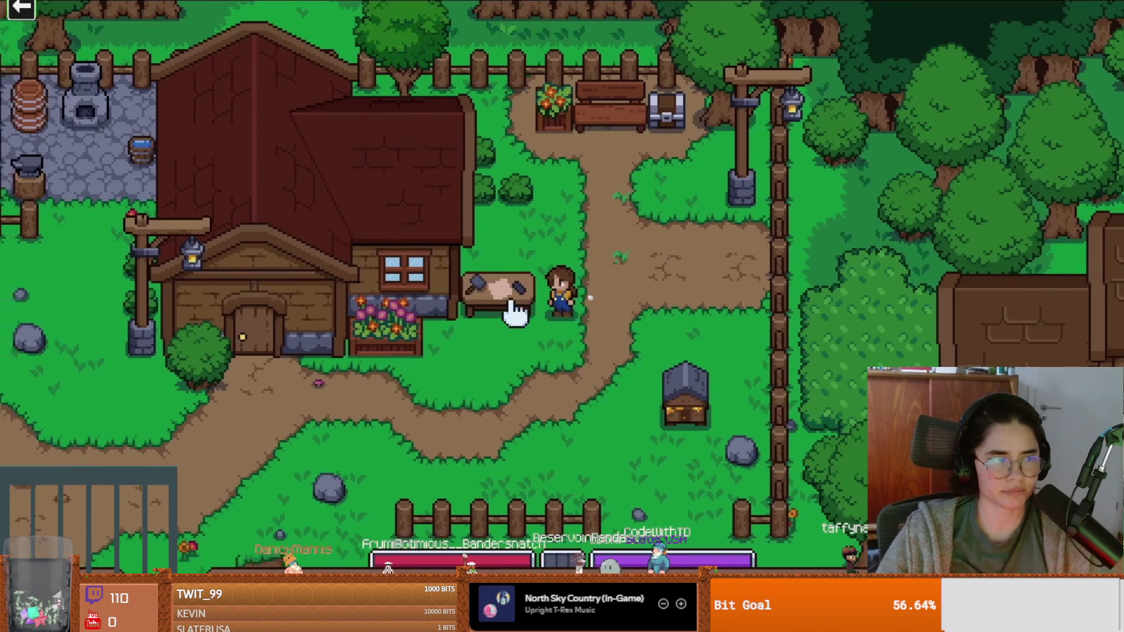
click(501, 301)
mouse_move(689, 298)
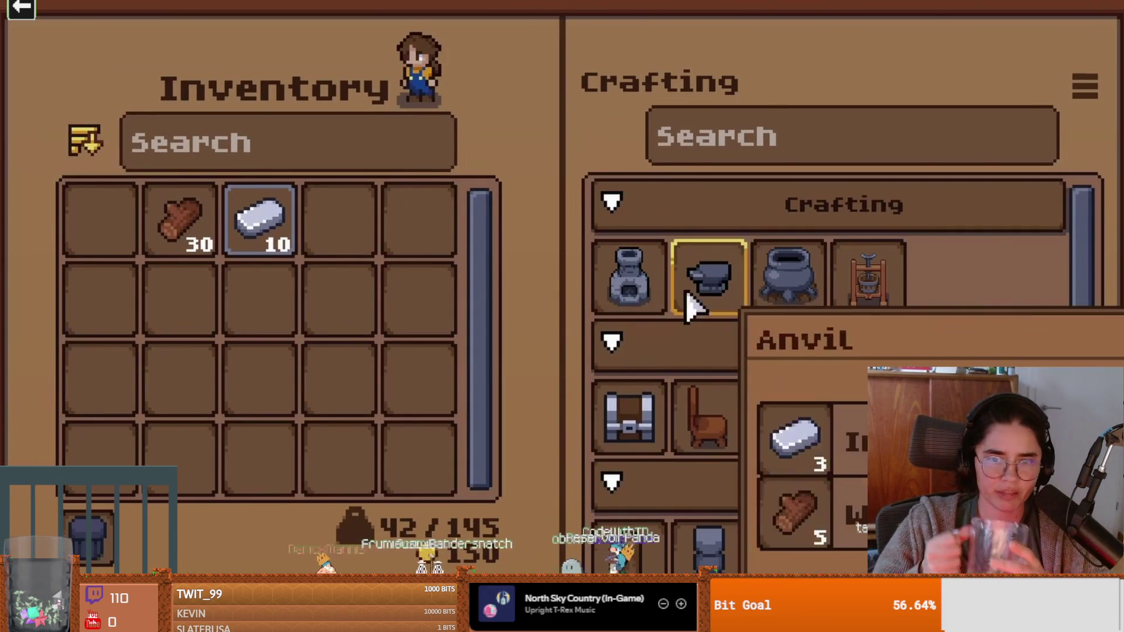
click(781, 275)
key(Escape)
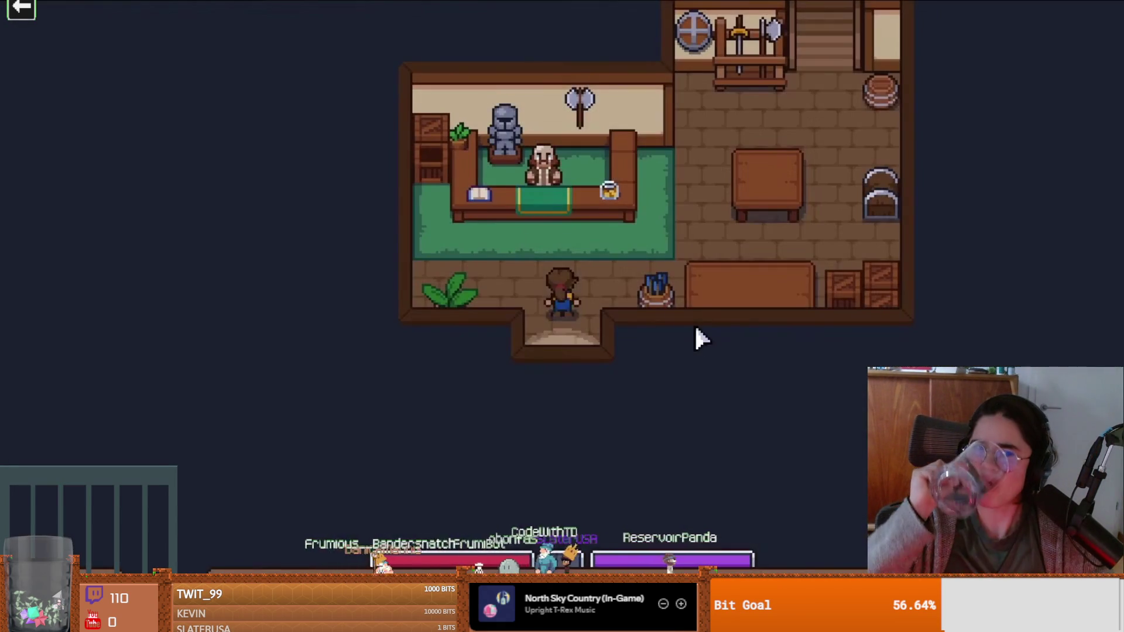
click(580, 267)
key(1)
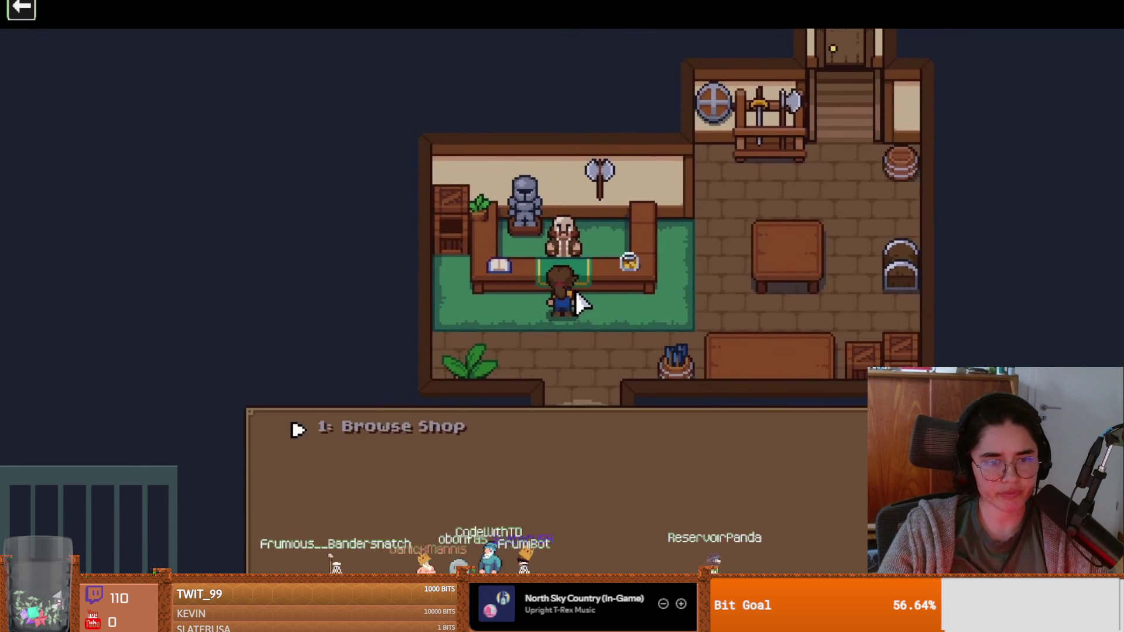
scroll(867, 202, down, 5)
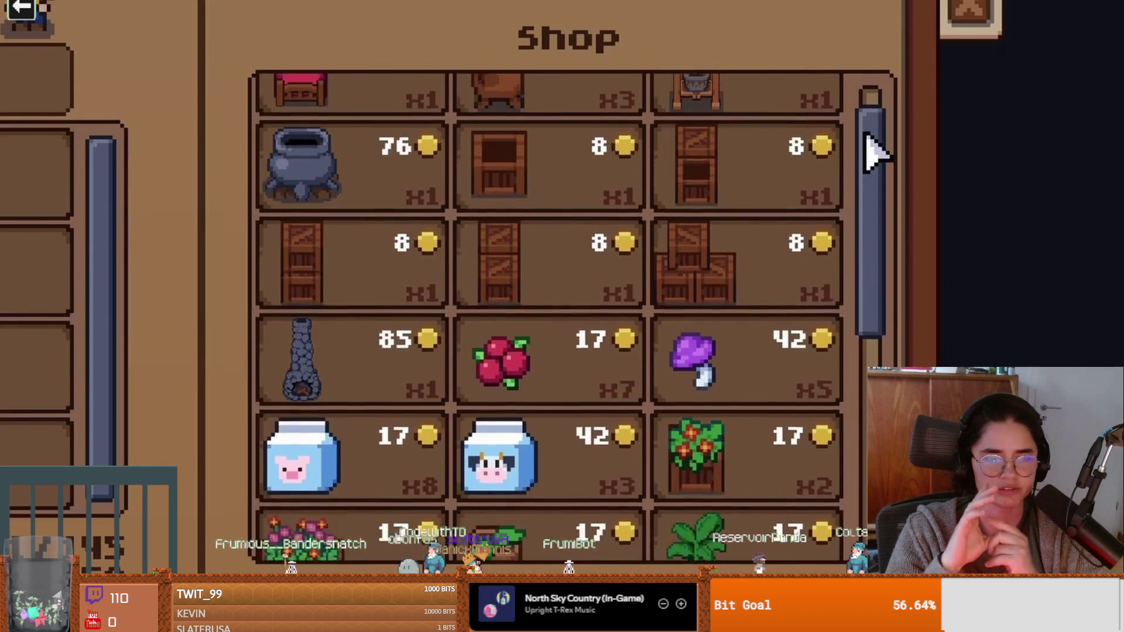
scroll(877, 199, down, 2)
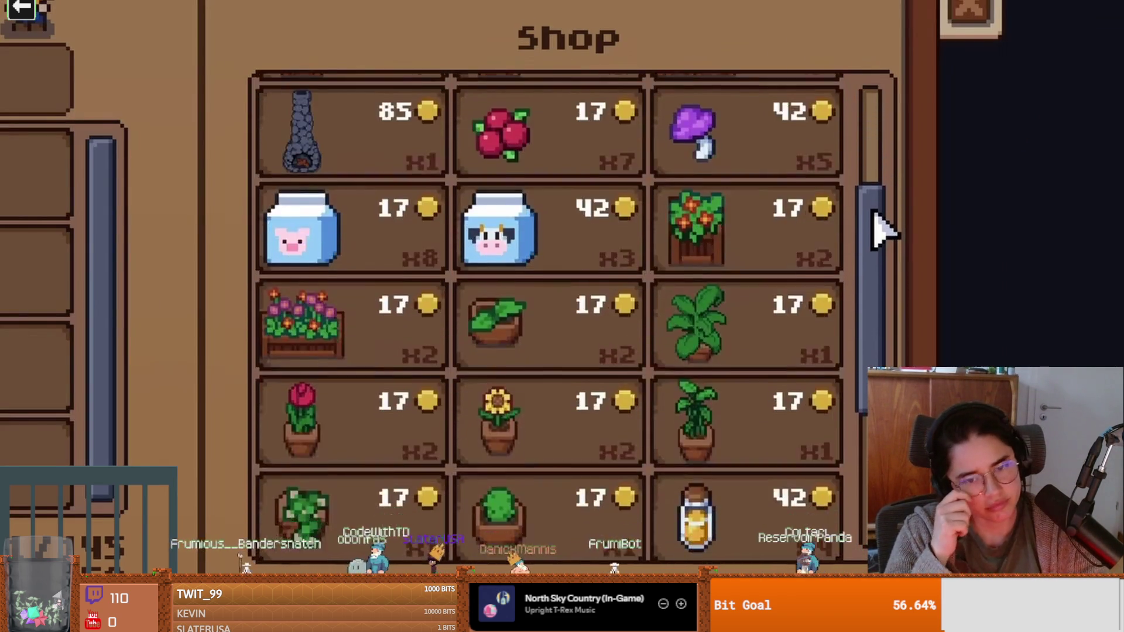
key(Escape)
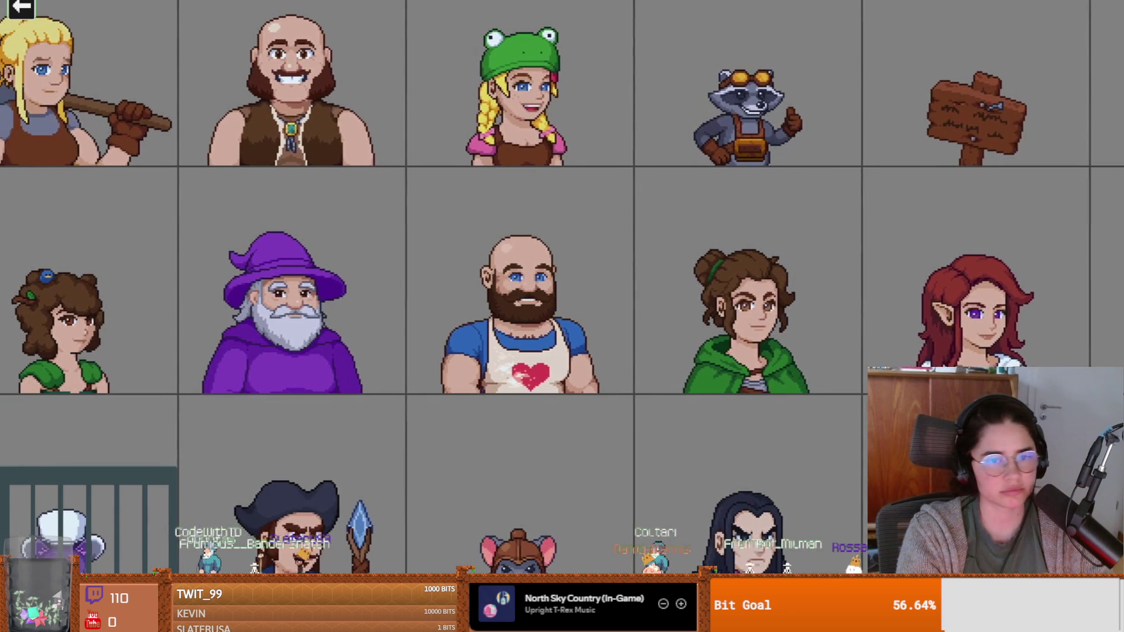
click(566, 349)
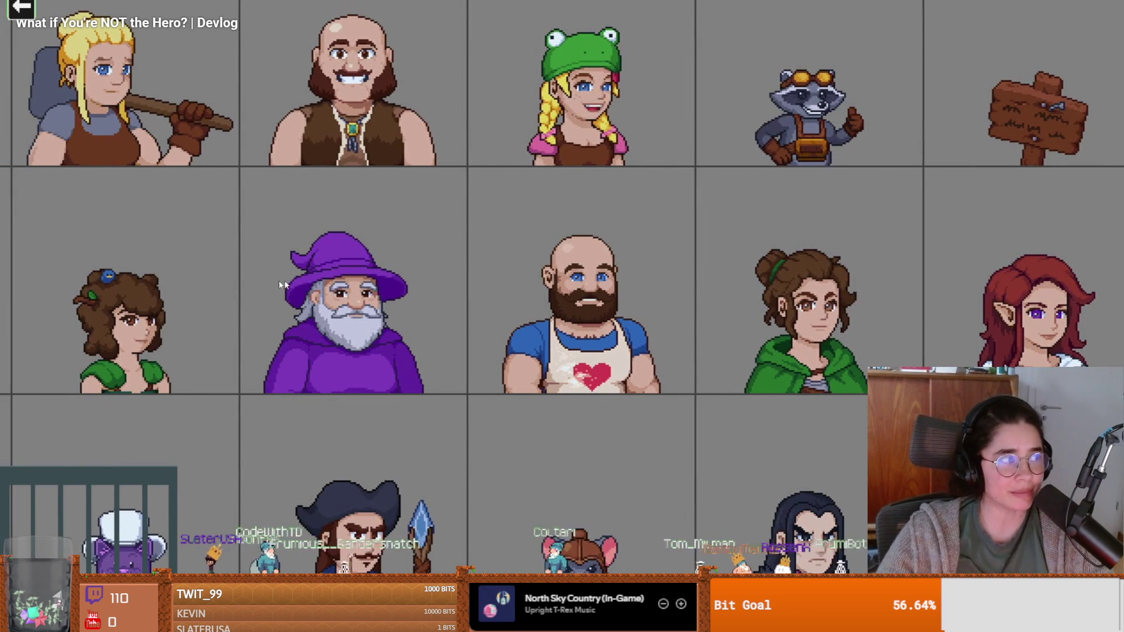
key(space)
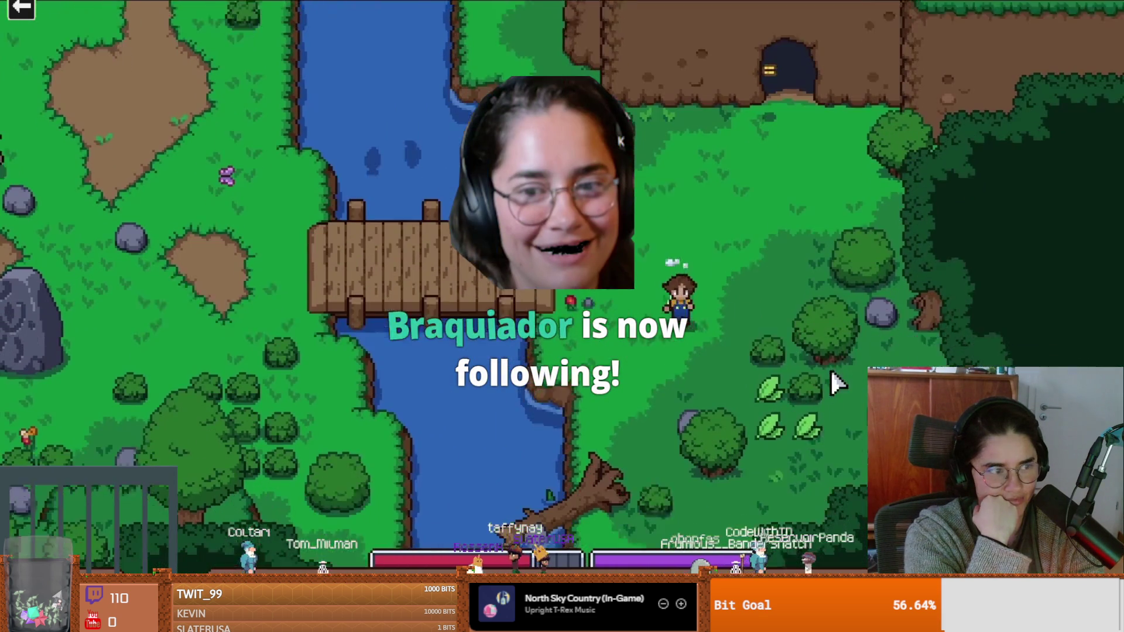
key(s)
key(d)
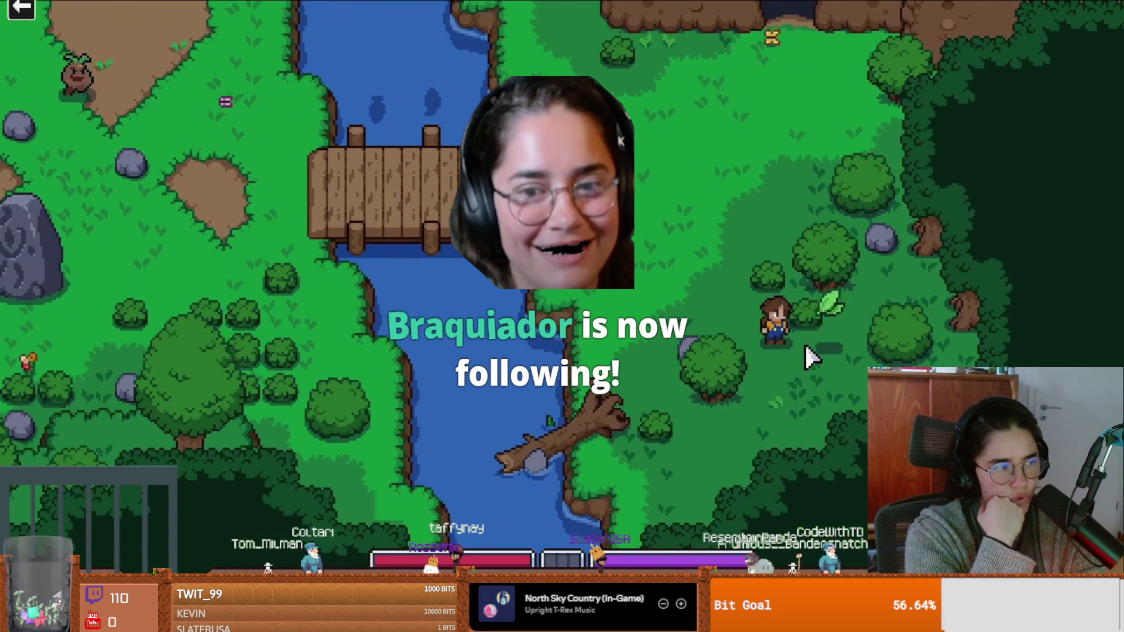
key(i)
mouse_move(287, 354)
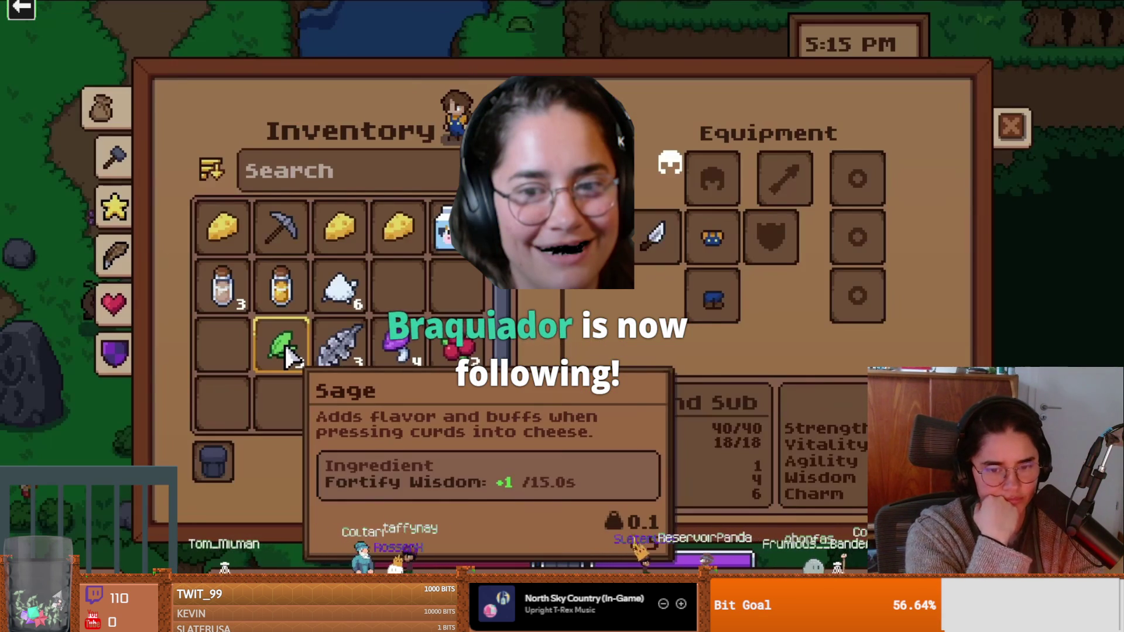
mouse_move(346, 350)
mouse_move(389, 339)
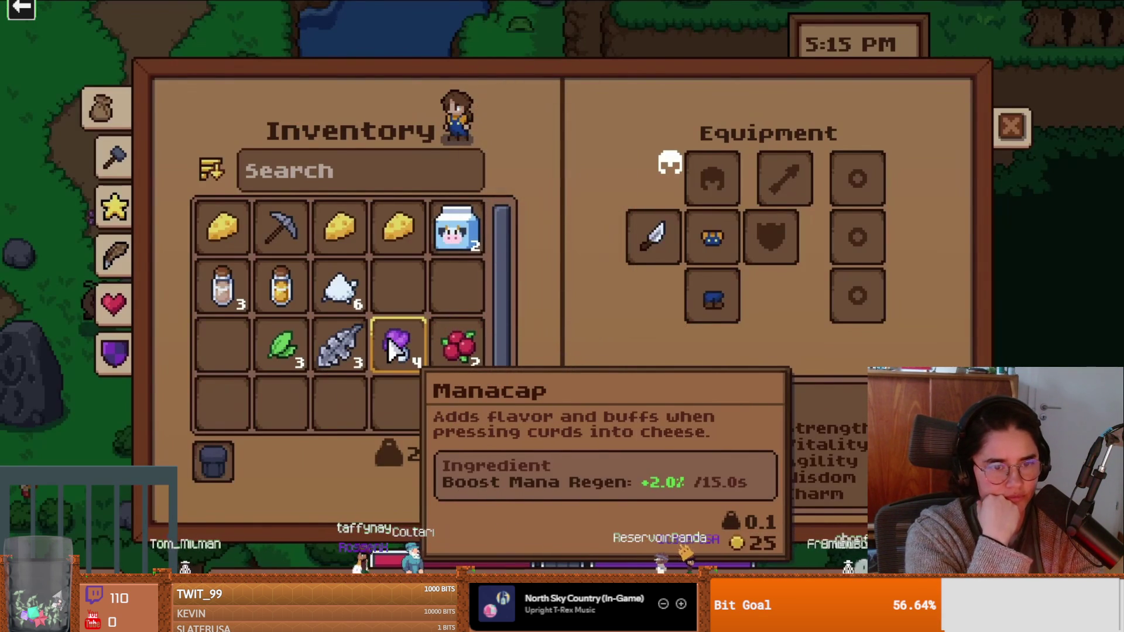
mouse_move(454, 335)
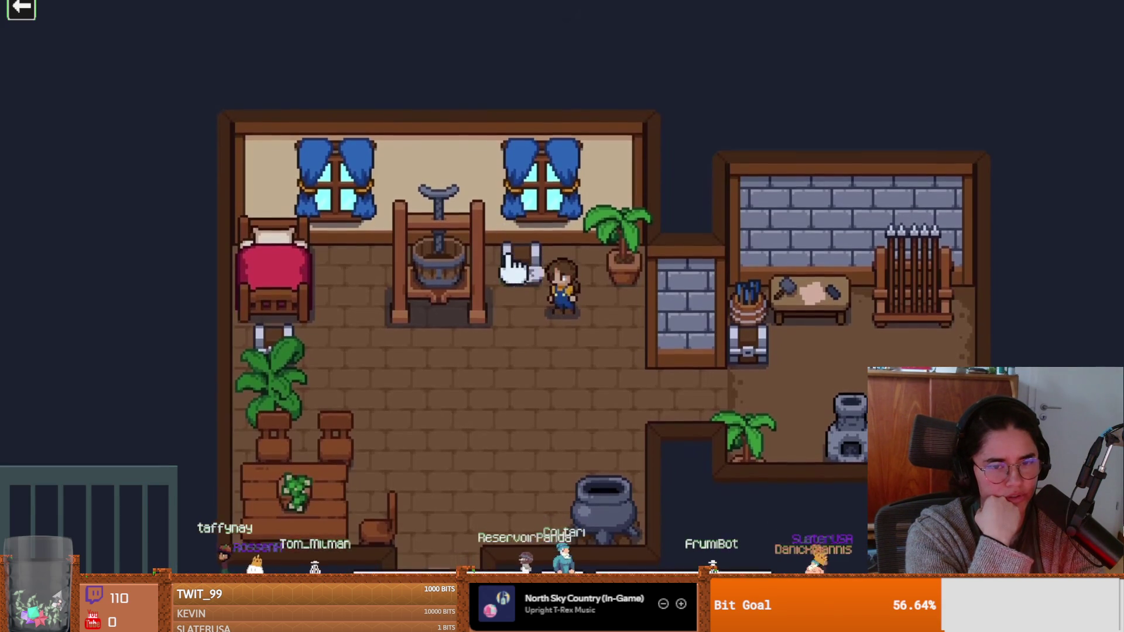
click(530, 266)
click(325, 327)
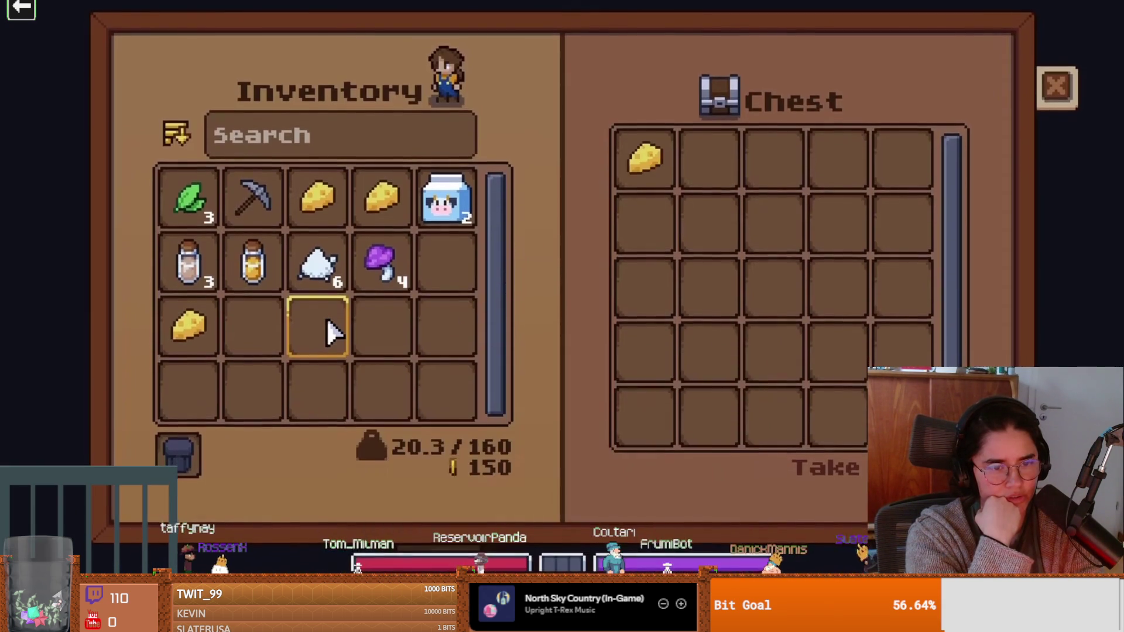
key(Escape)
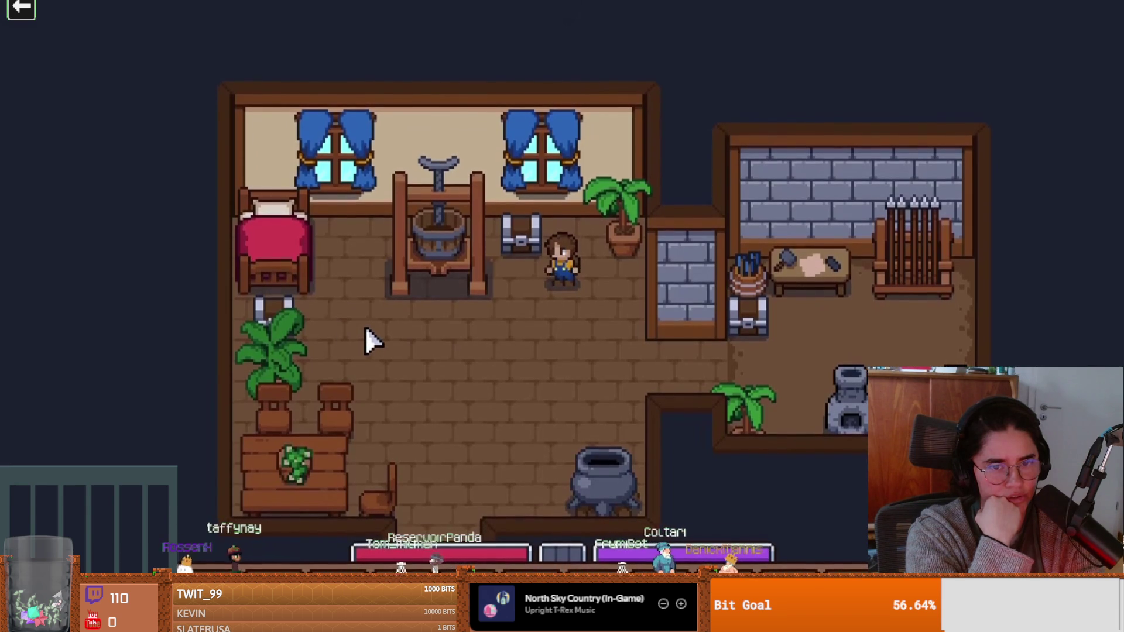
key(d)
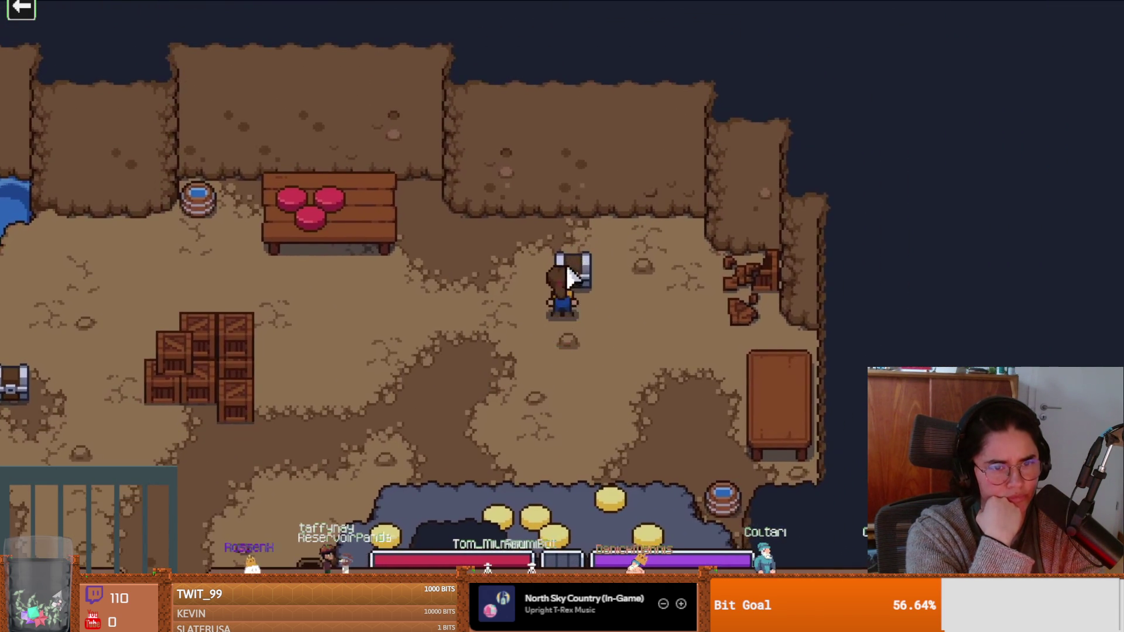
click(569, 271)
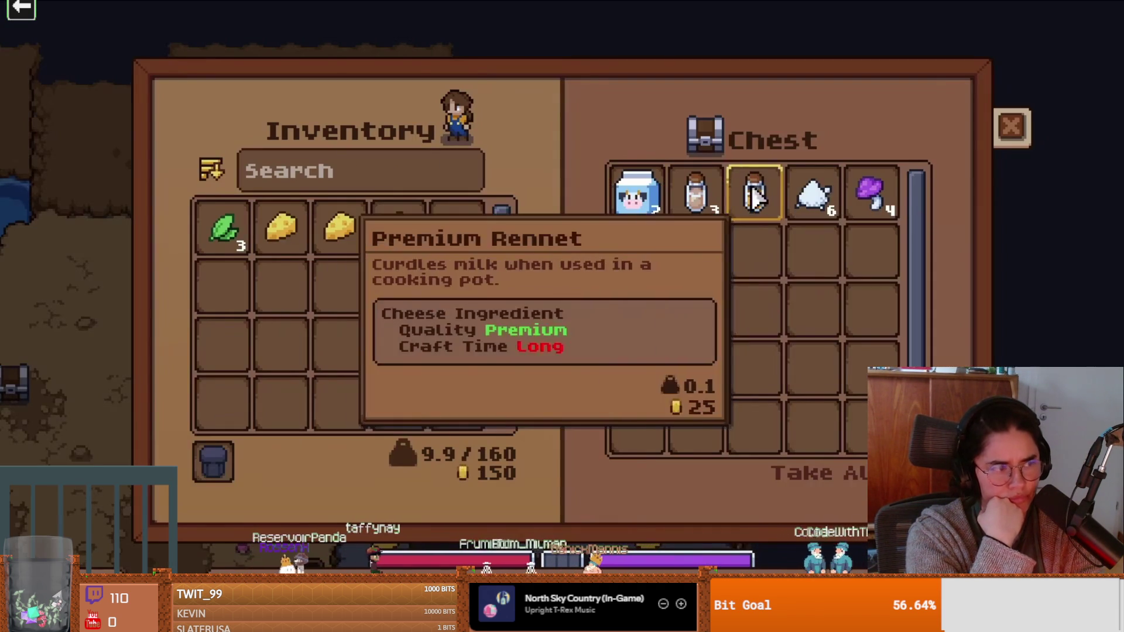
key(Escape)
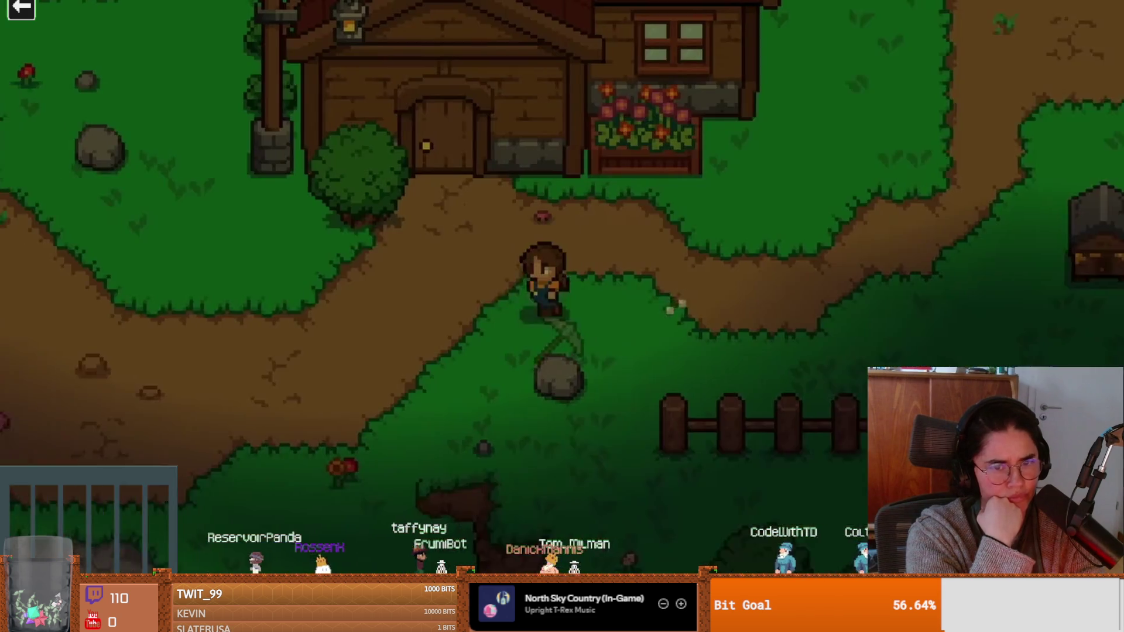
key(a)
key(s)
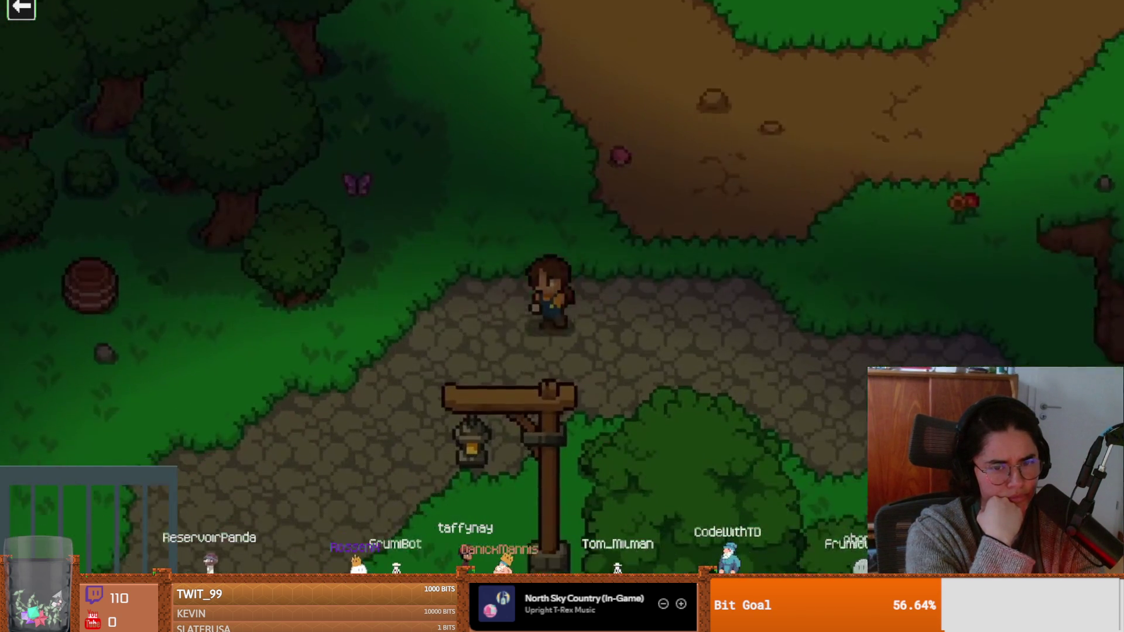
key(s)
key(a)
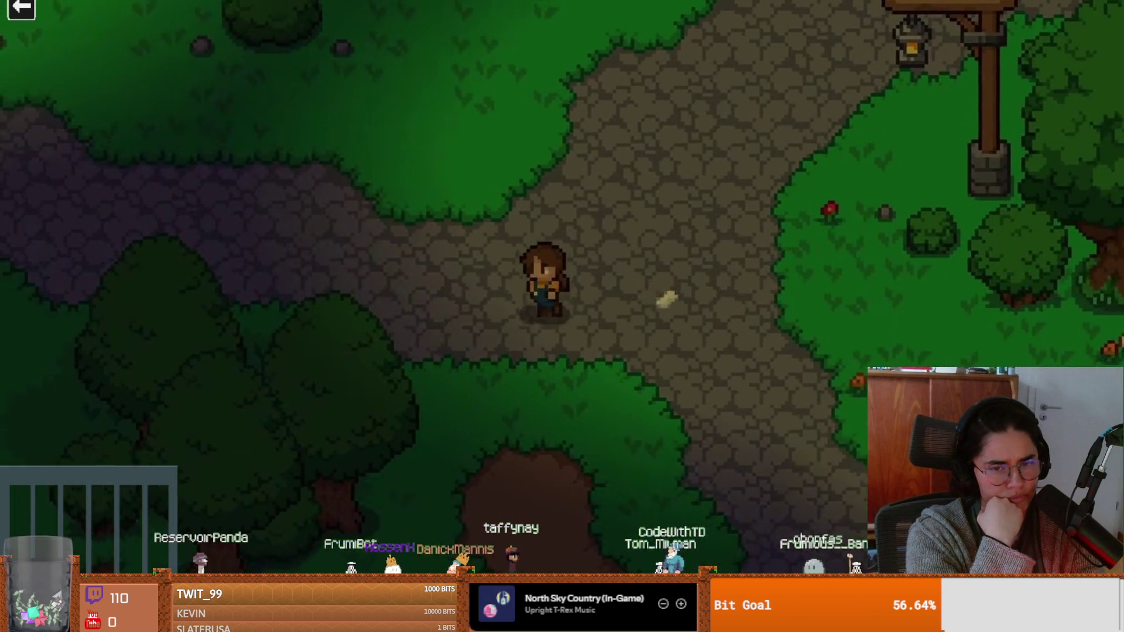
key(s)
key(a)
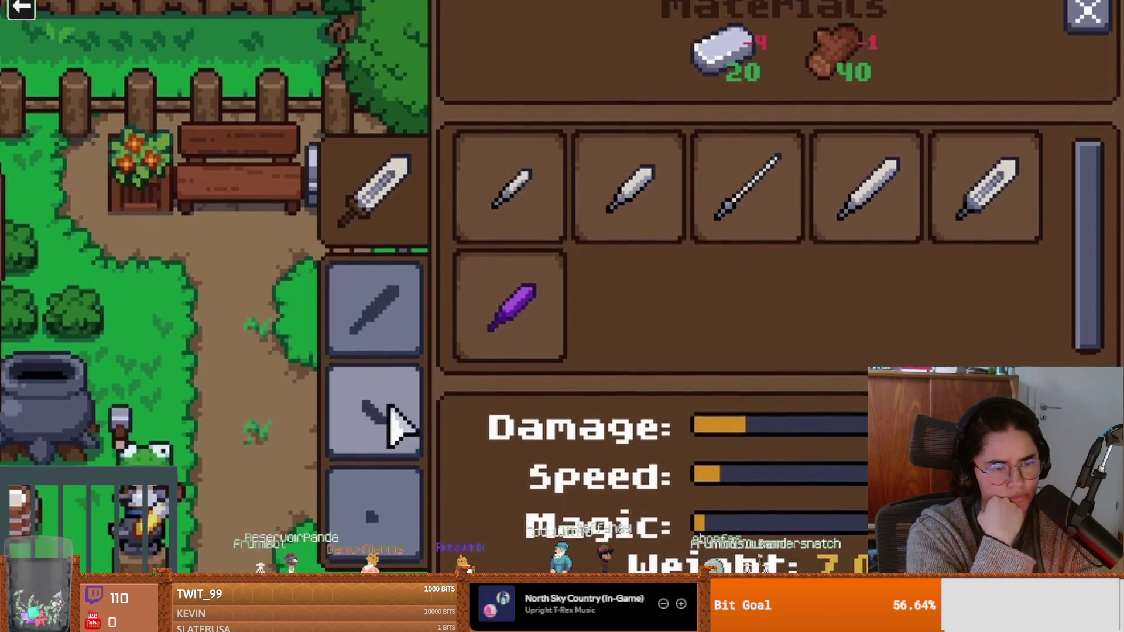
Step: Leave the weapon-crafting devlog footage to head back to the Godot Overworld scene
click(391, 424)
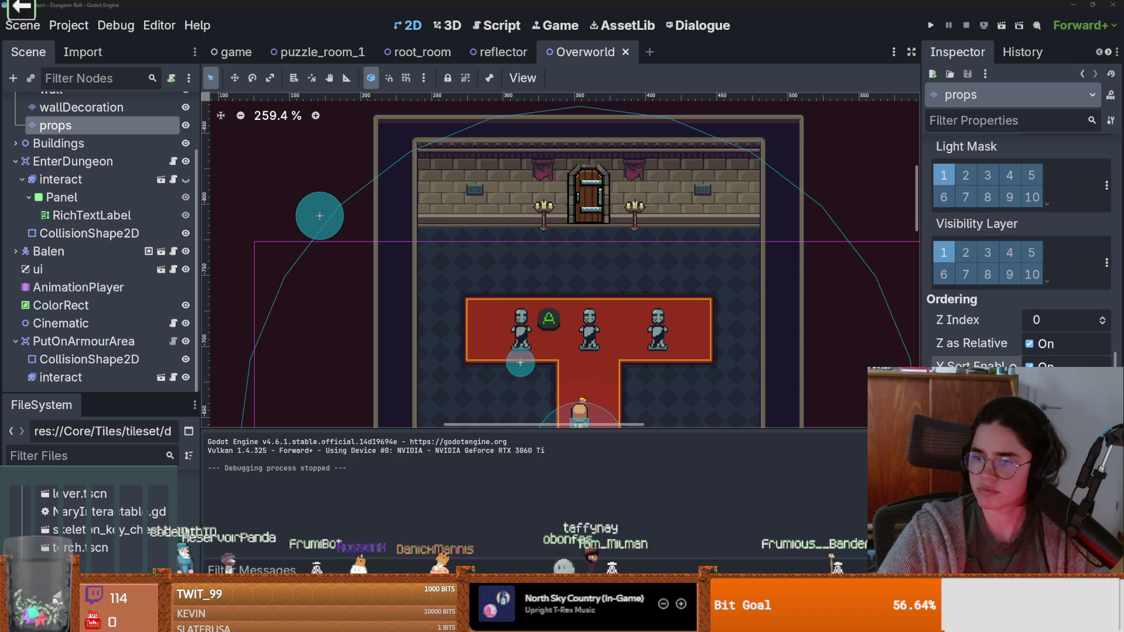
key(alt+Tab)
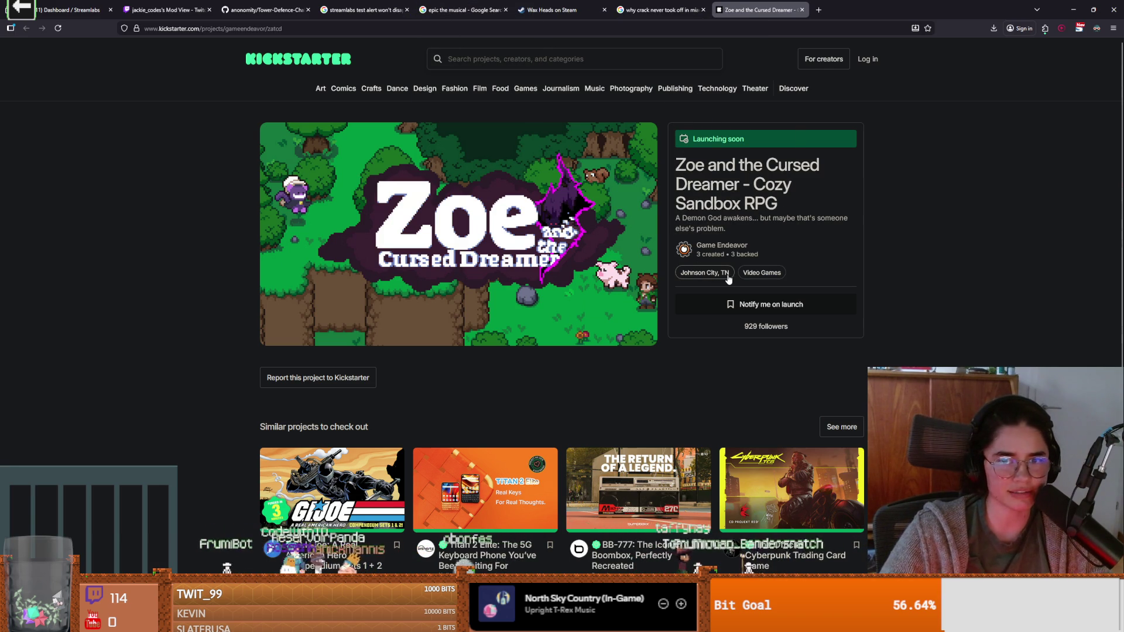
scroll(890, 337, down, 1)
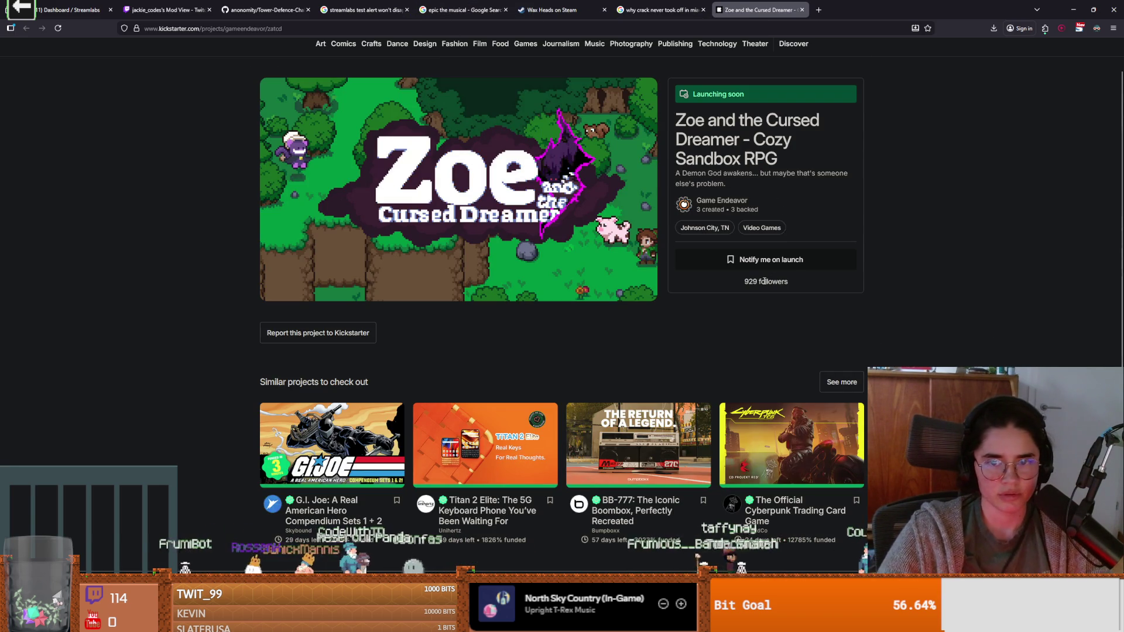
key(alt+Tab)
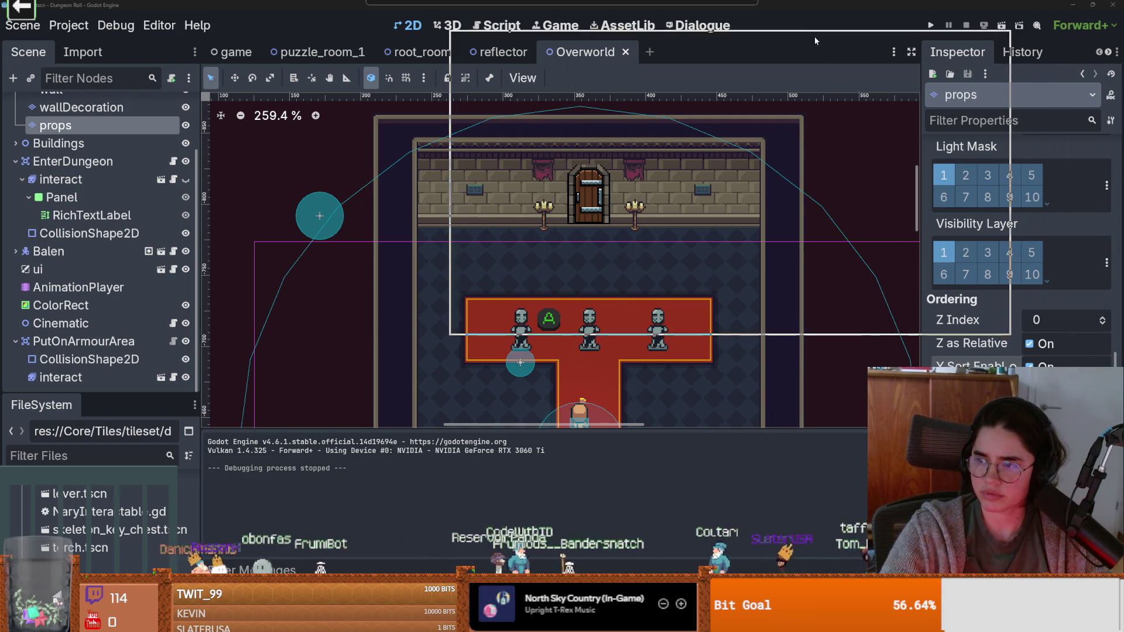
Step: Save the Overworld scene several times while zooming around the map
scroll(571, 227, down, 1)
key(ctrl+s)
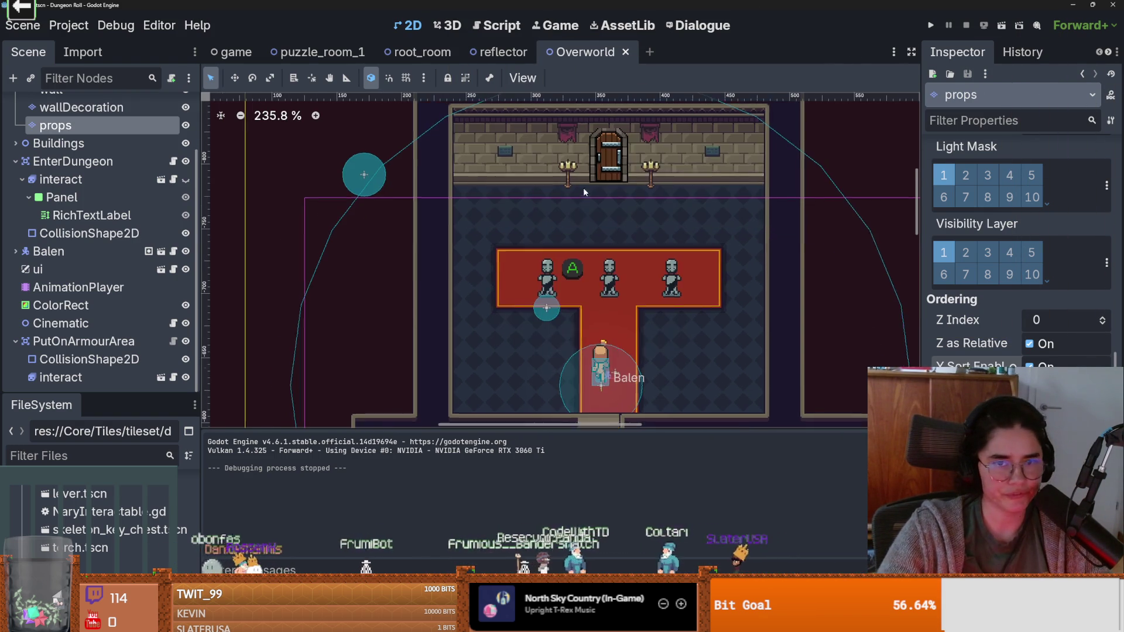
scroll(625, 216, up, 2)
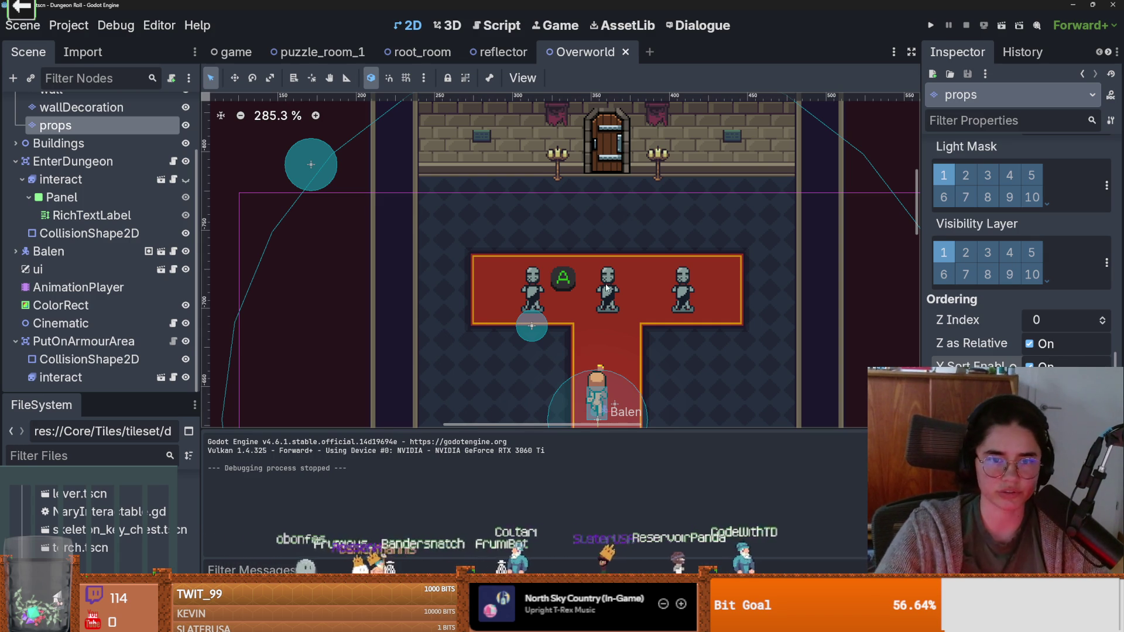
scroll(624, 212, up, 2)
key(ctrl+s)
scroll(577, 271, up, 3)
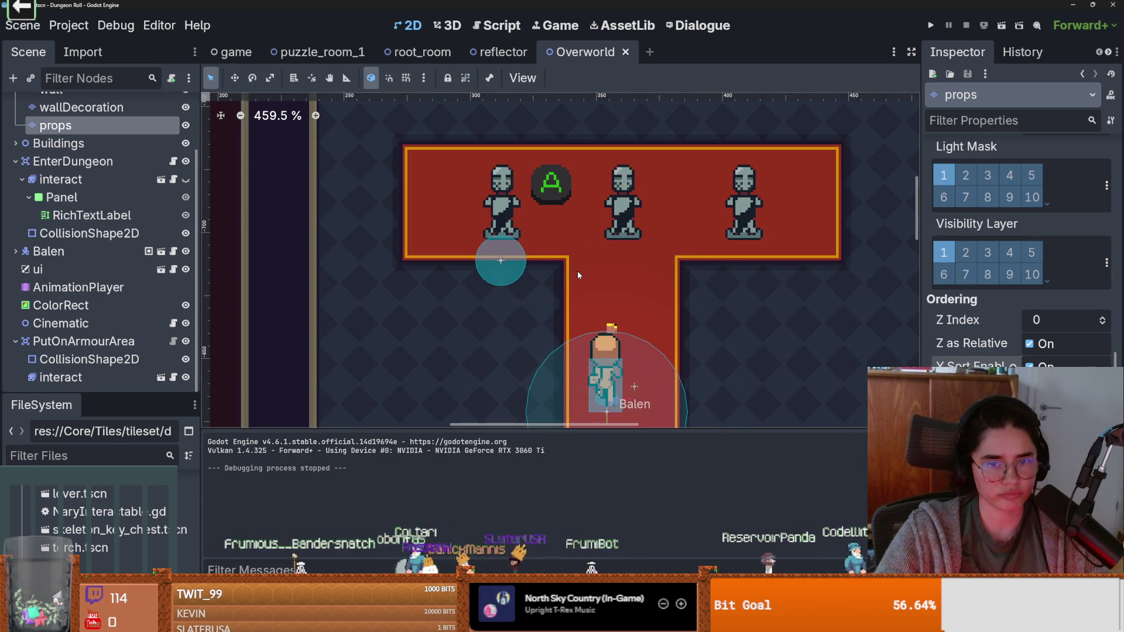
scroll(577, 270, down, 7)
scroll(606, 297, up, 14)
scroll(578, 311, down, 6)
key(ctrl+s)
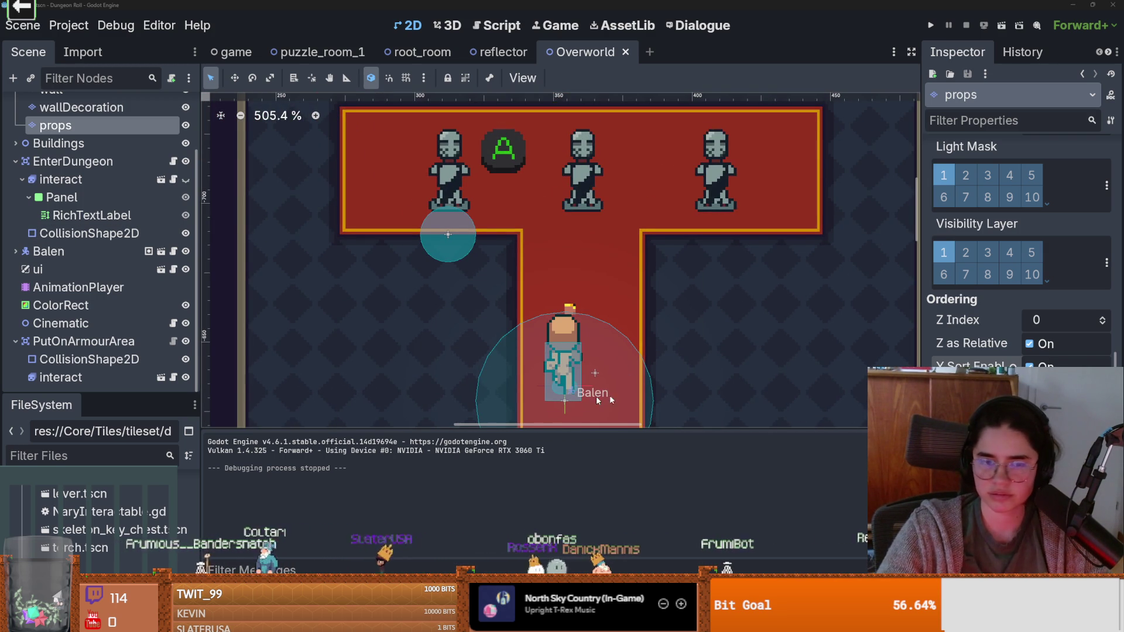
scroll(609, 400, down, 1)
Step: Undo the accidental props-layer move and reposition Balen to (279, -699), then save
mouse_move(508, 352)
mouse_down()
mouse_move(432, 318)
mouse_move(442, 304)
mouse_up()
key(ctrl+z)
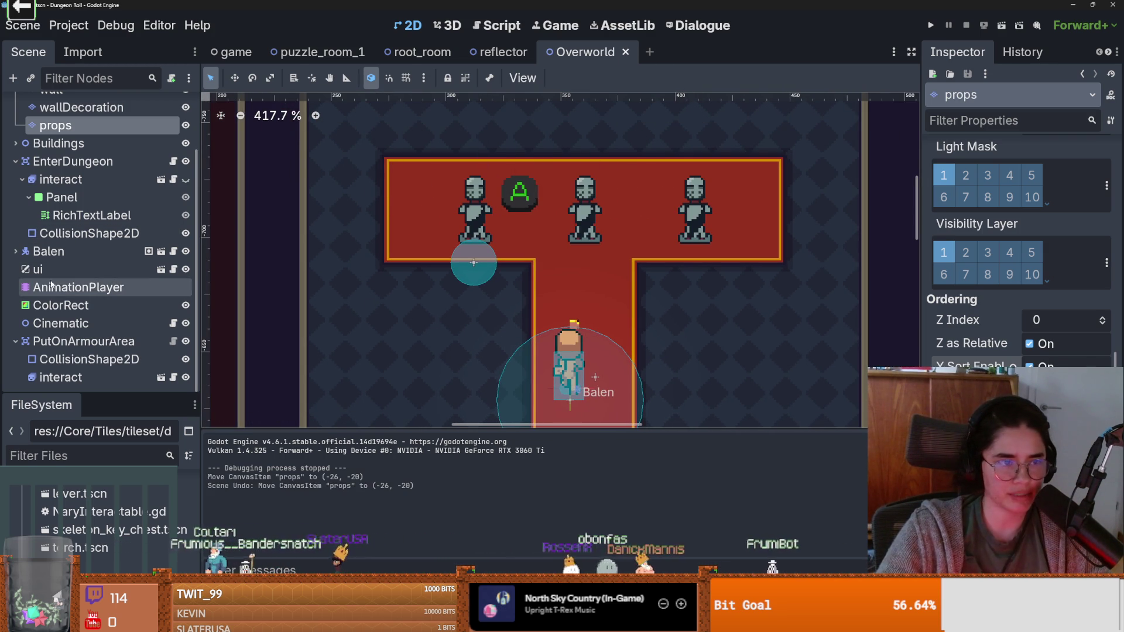
click(49, 251)
mouse_move(585, 389)
mouse_down()
mouse_move(380, 266)
mouse_move(401, 223)
mouse_up()
key(ctrl+s)
scroll(458, 318, down, 3)
scroll(458, 308, up, 2)
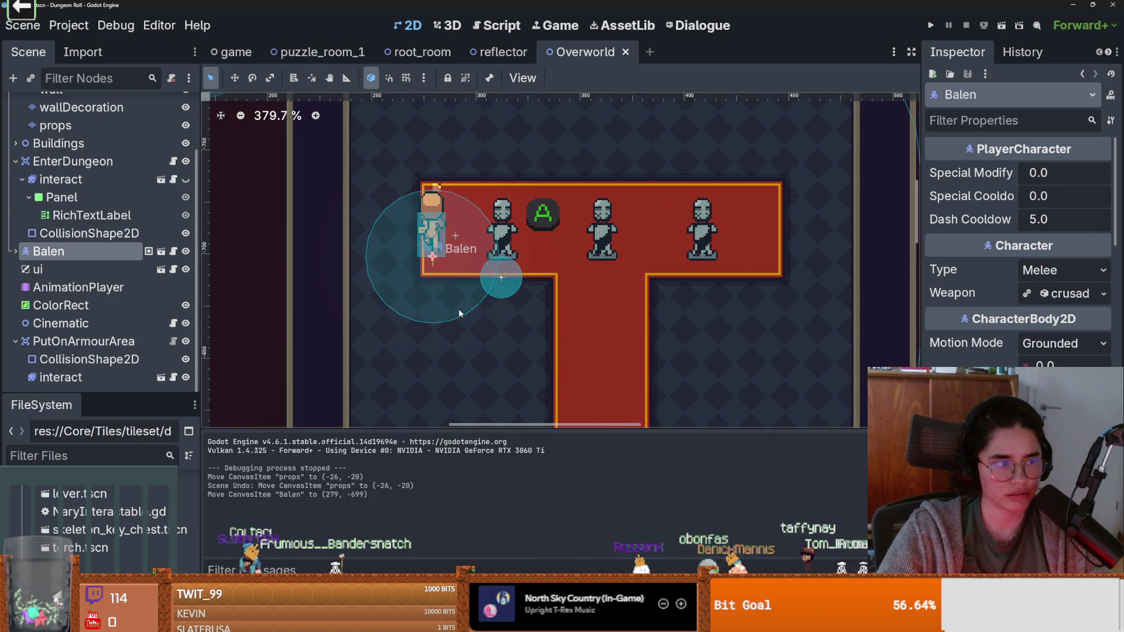
Step: Collapse the Tilemap and EnterDungeon branches, toggle Balen's visibility, and open Balin.gd
drag(437, 246, 515, 264)
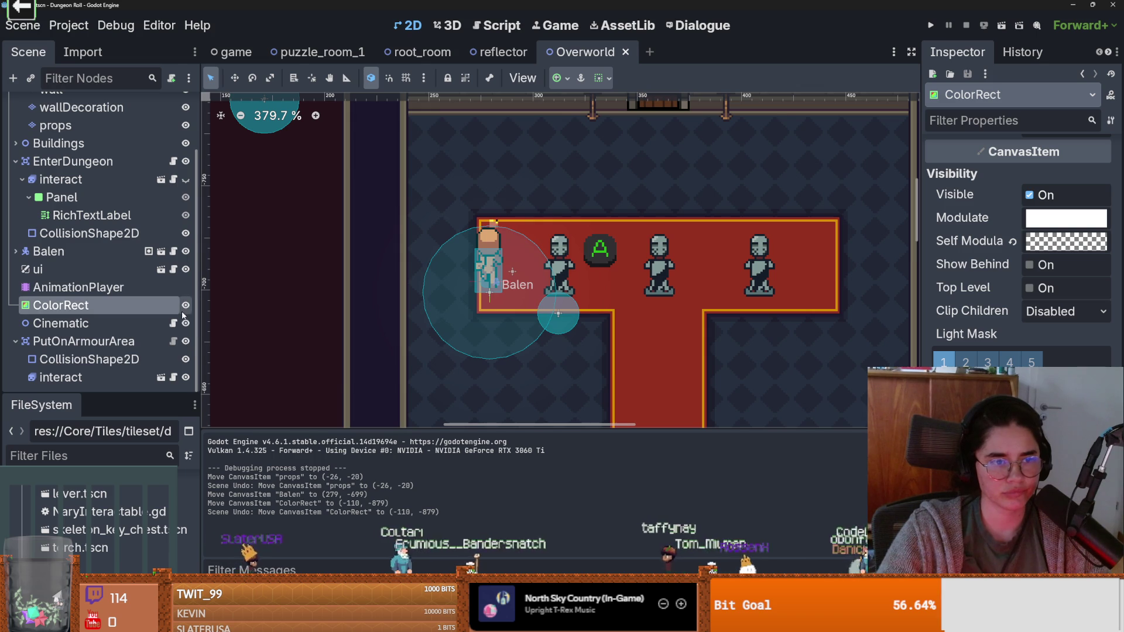
scroll(93, 234, up, 3)
click(16, 125)
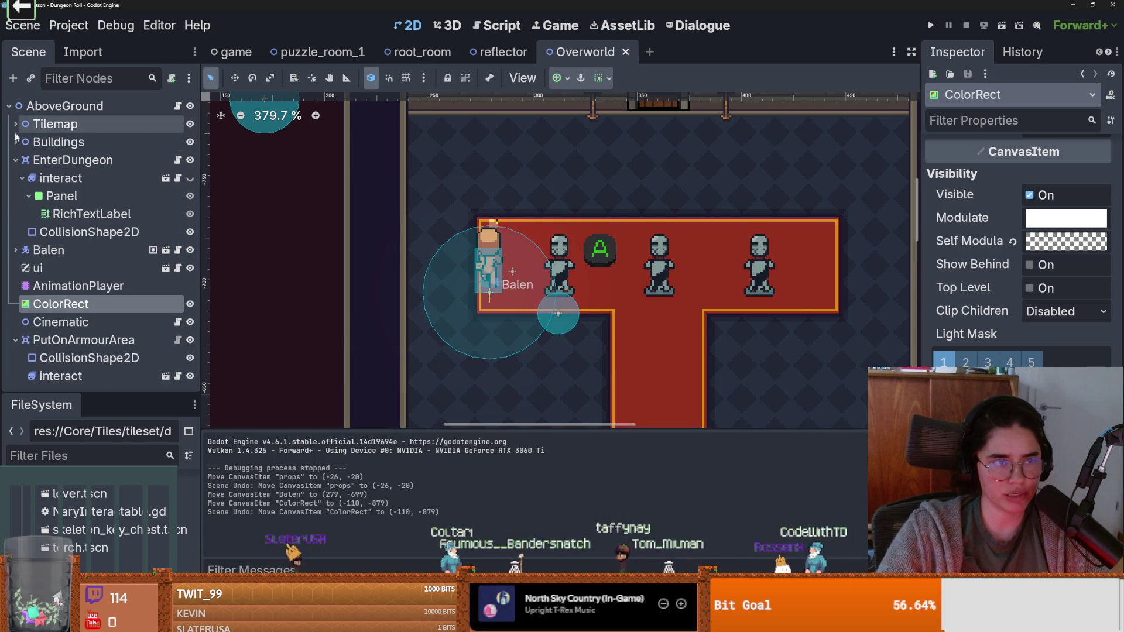
click(16, 159)
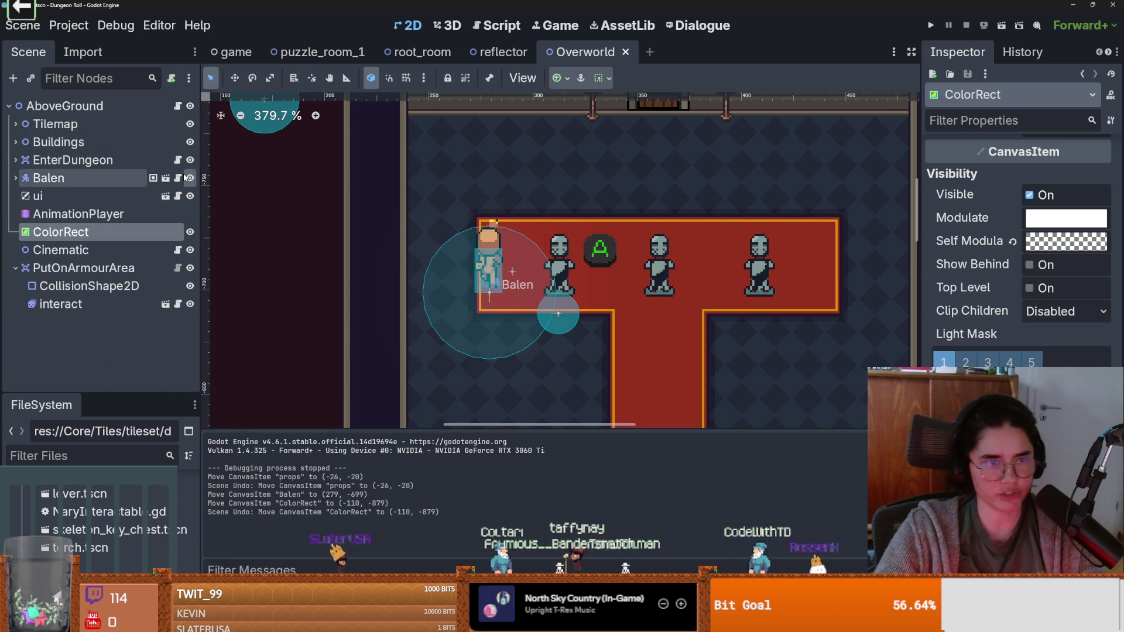
click(188, 177)
click(178, 177)
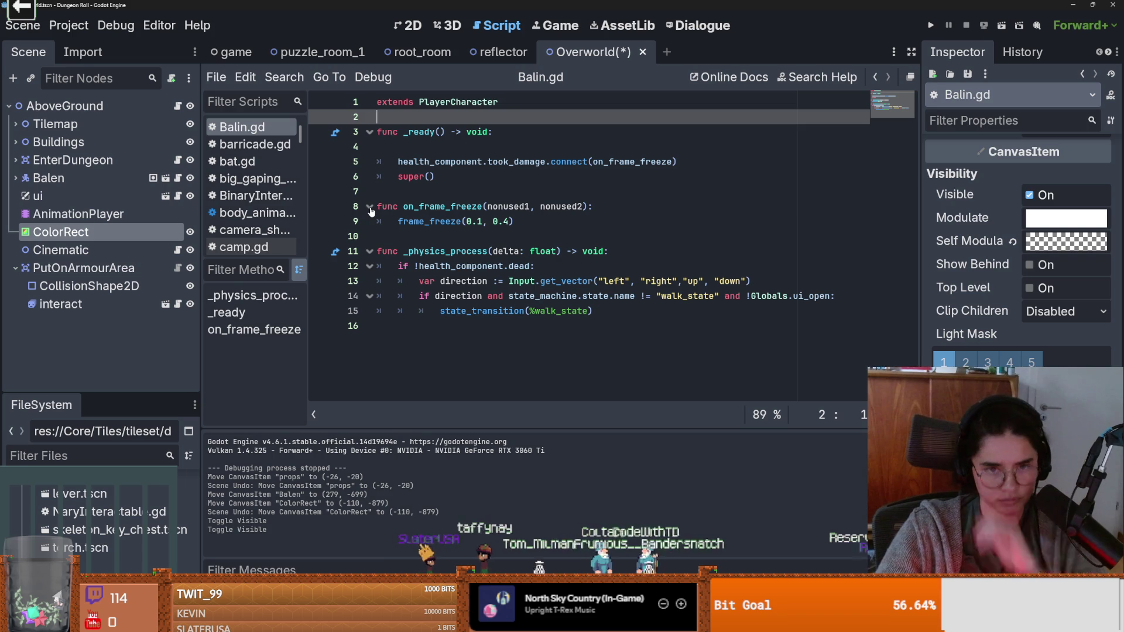
Step: Go from Balin.gd through PlayerCharacter.gd to the Characters.gd script
ctrl+click(458, 102)
scroll(491, 264, up, 2)
scroll(491, 265, up, 6)
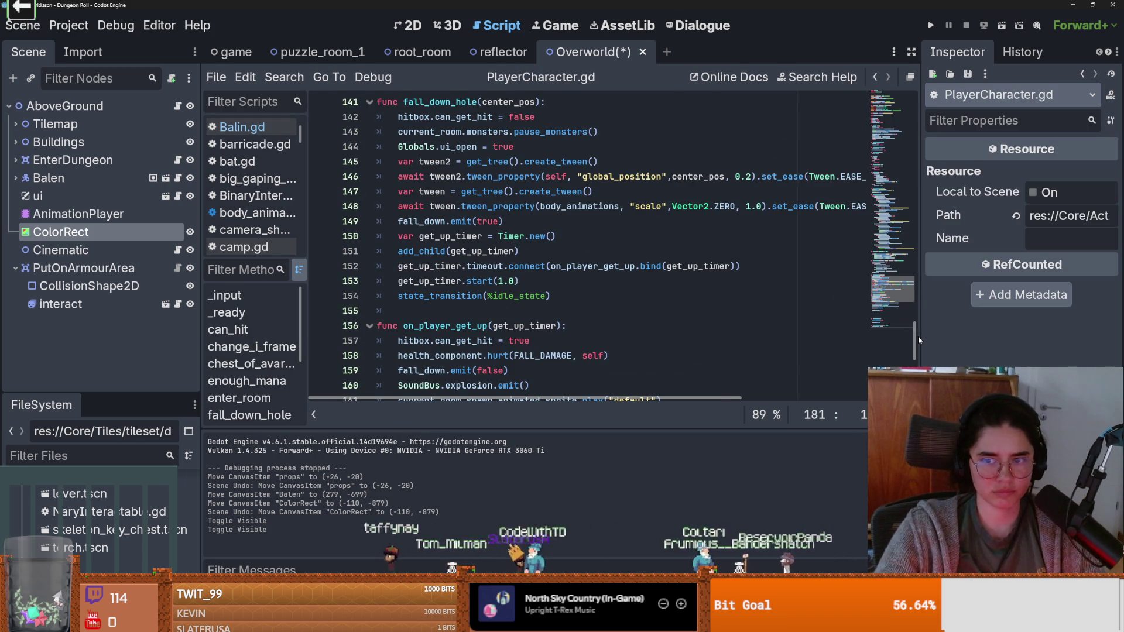
drag(919, 340, 901, 51)
ctrl+click(449, 102)
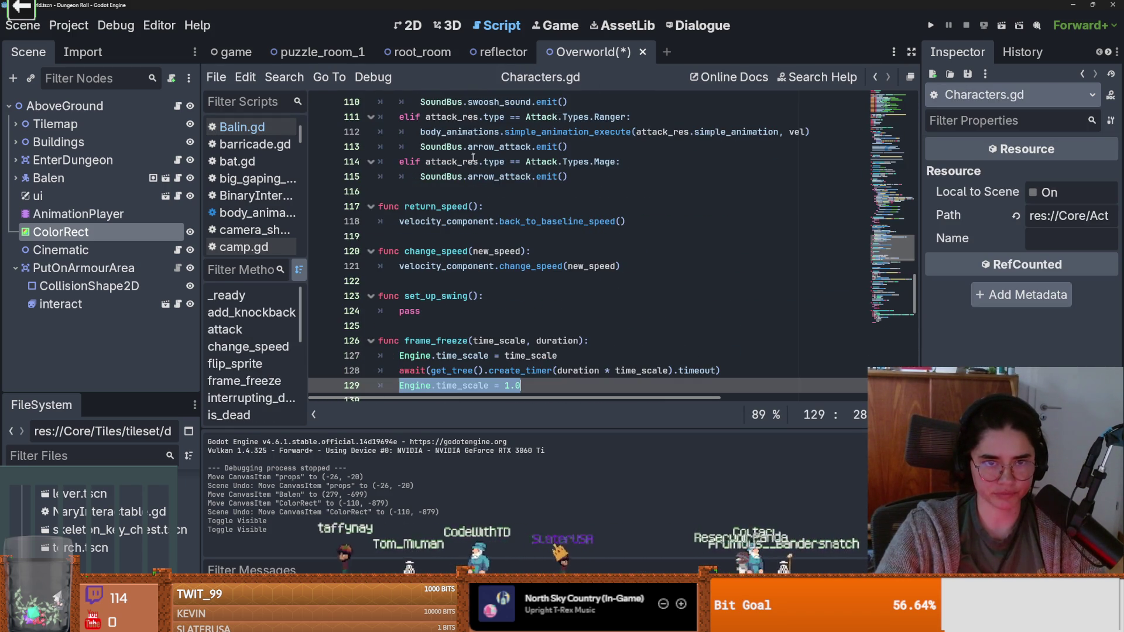
drag(911, 296, 911, 100)
scroll(408, 191, down, 8)
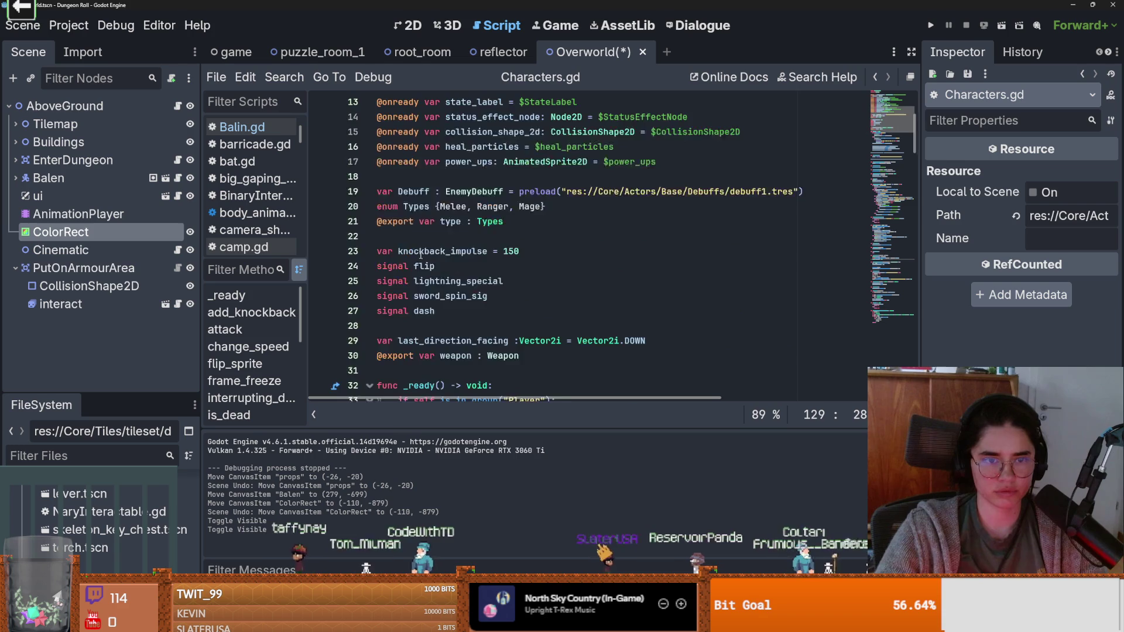
scroll(407, 191, down, 7)
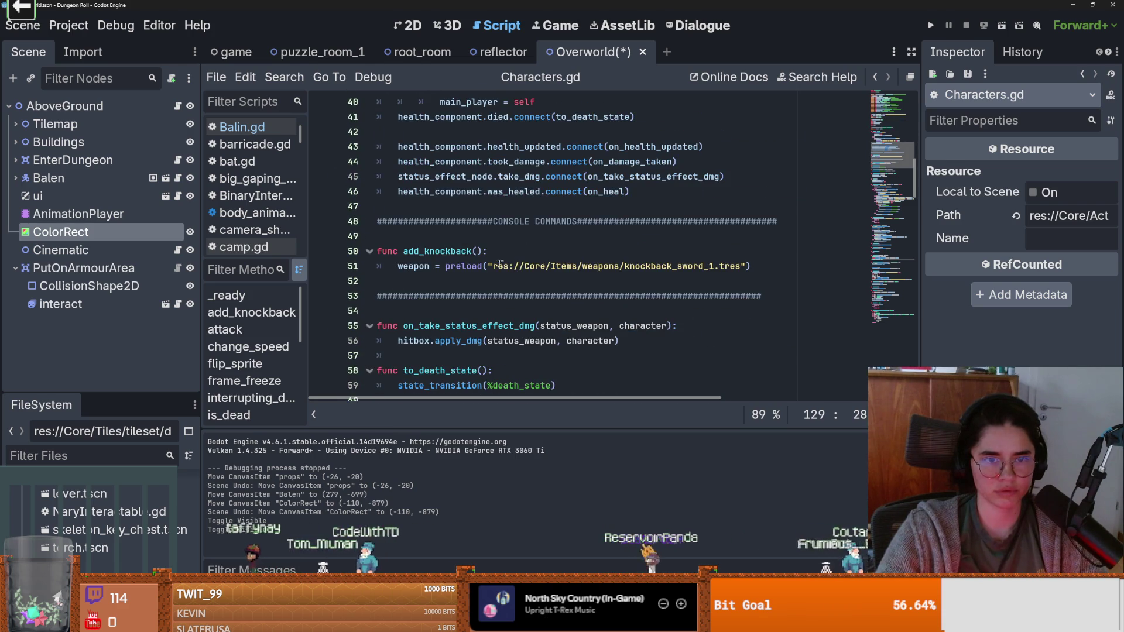
scroll(477, 271, down, 4)
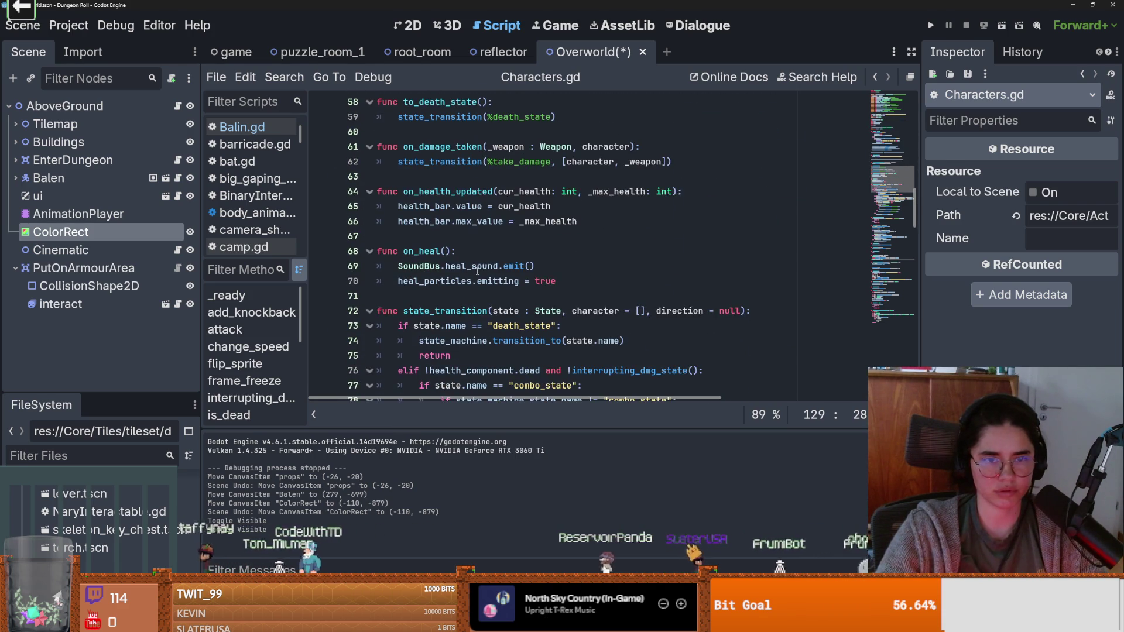
Step: Add an empty move_to_position(pos : Vector2) function above on_heal and save the script
click(394, 258)
key(Return)
key(Return)
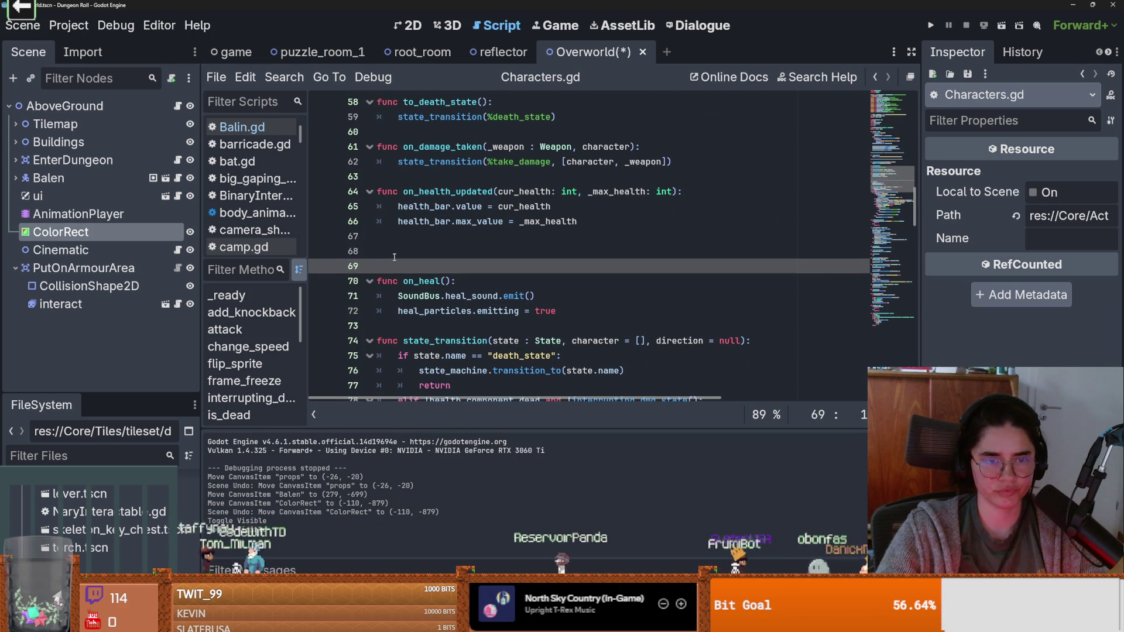
key(Up)
key(Up)
text(func mo)
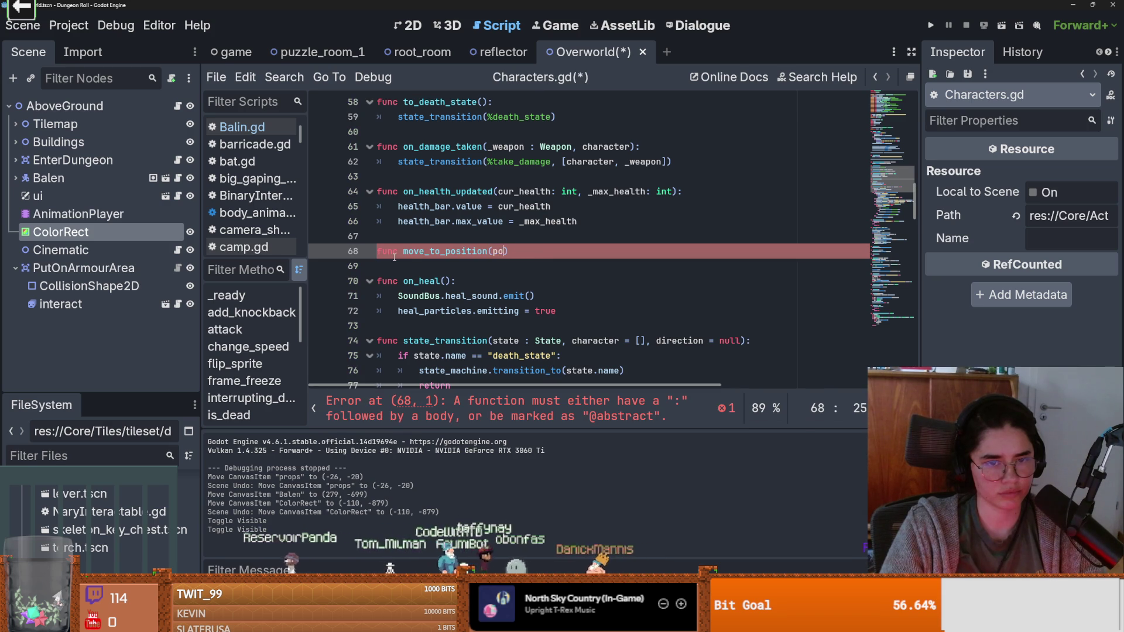
text(: Vecto)
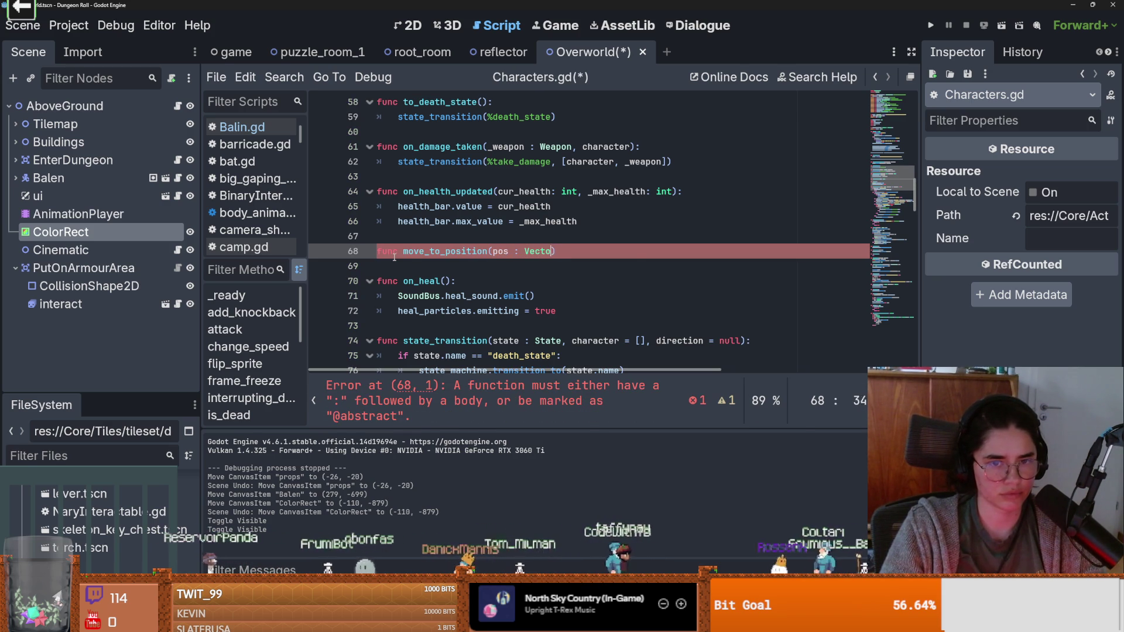
text(:)
key(Return)
text(pass)
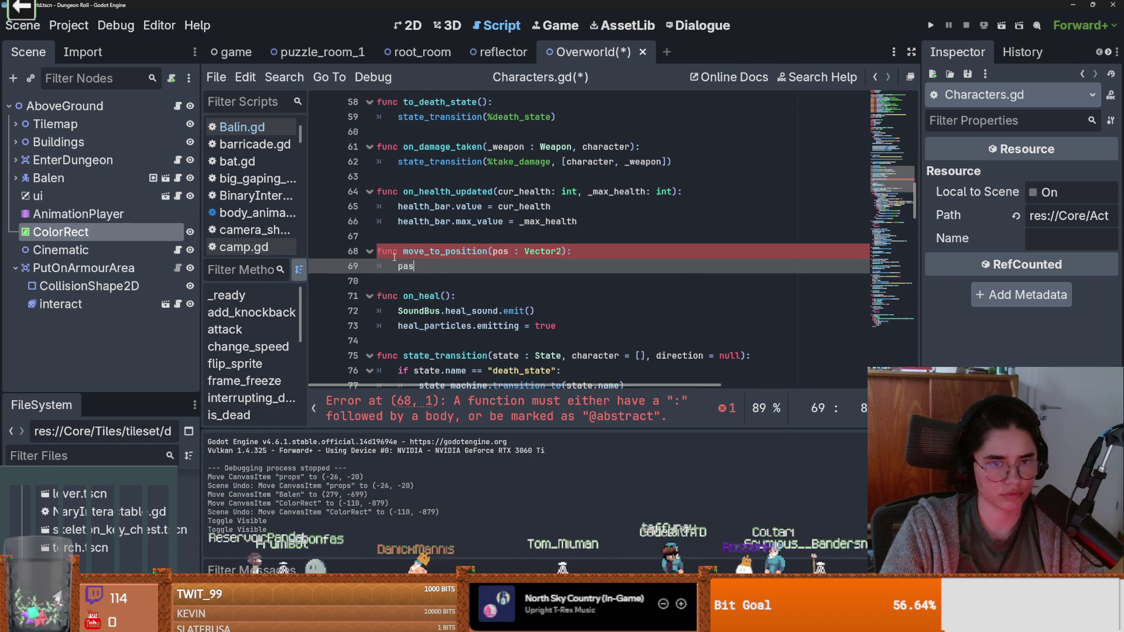
key(ctrl+s)
Step: Review the new function's pass placeholder, then open the Balen scene in its own tab
click(414, 296)
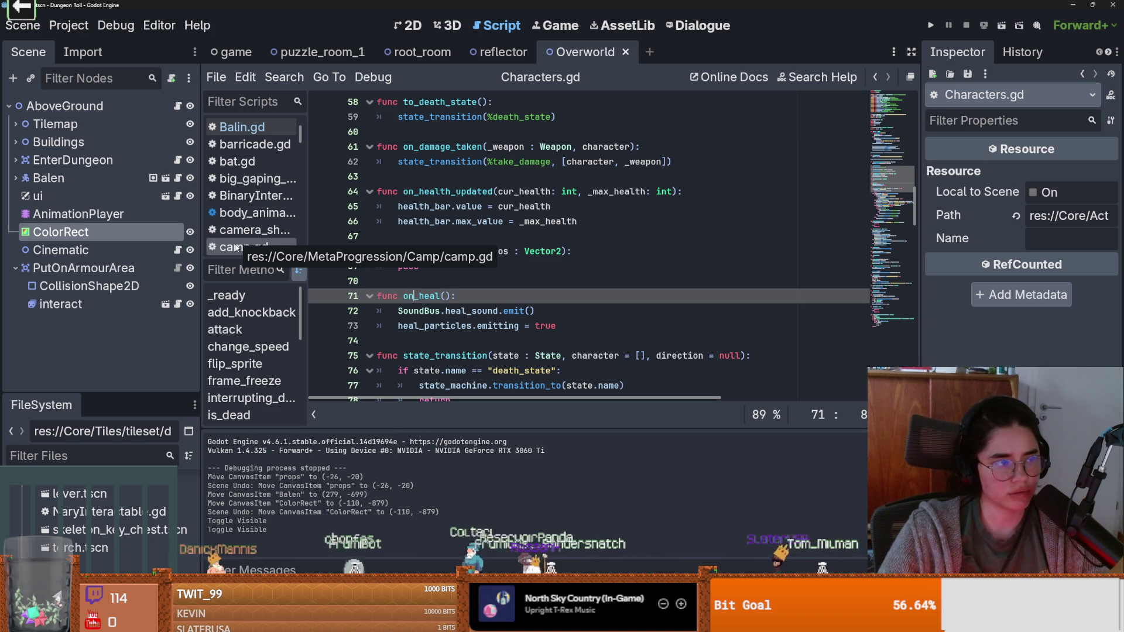
drag(264, 255, 270, 380)
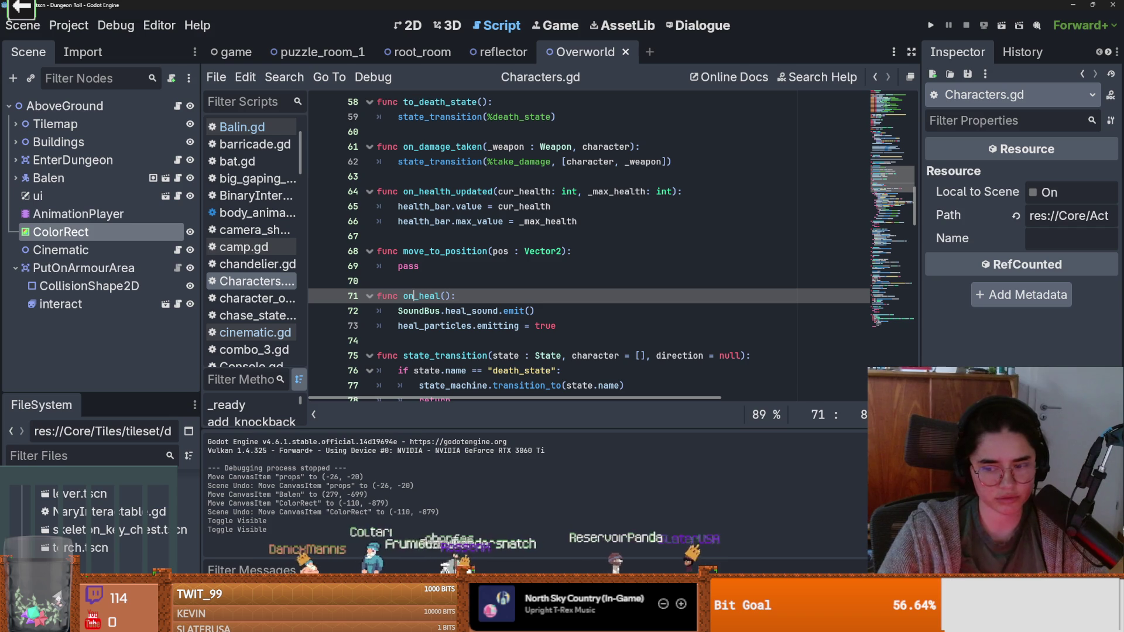
scroll(444, 331, up, 2)
scroll(445, 304, down, 4)
double_click(408, 177)
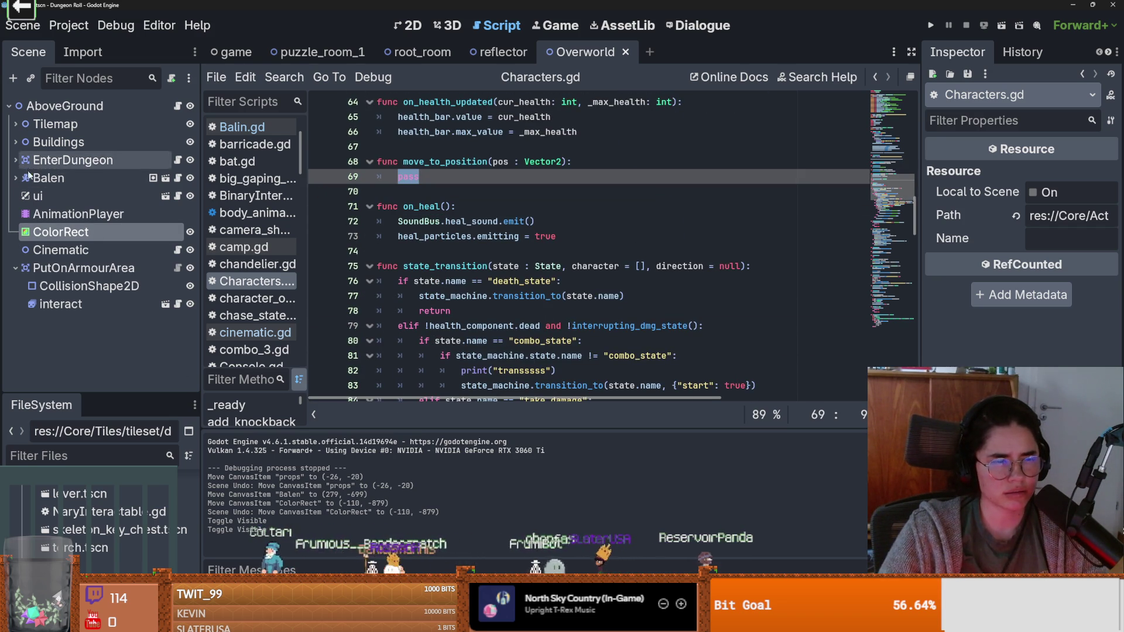
click(166, 178)
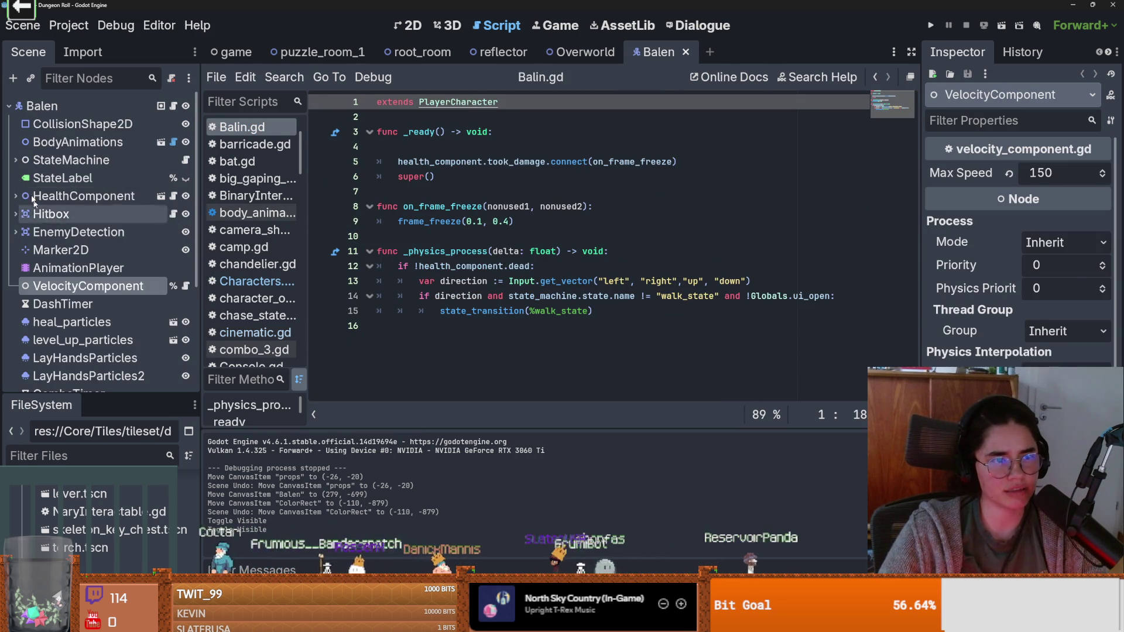
Step: Expand Balen's StateMachine, open walk_state.gd, and bring up StateMachine's context menu
click(70, 142)
click(14, 160)
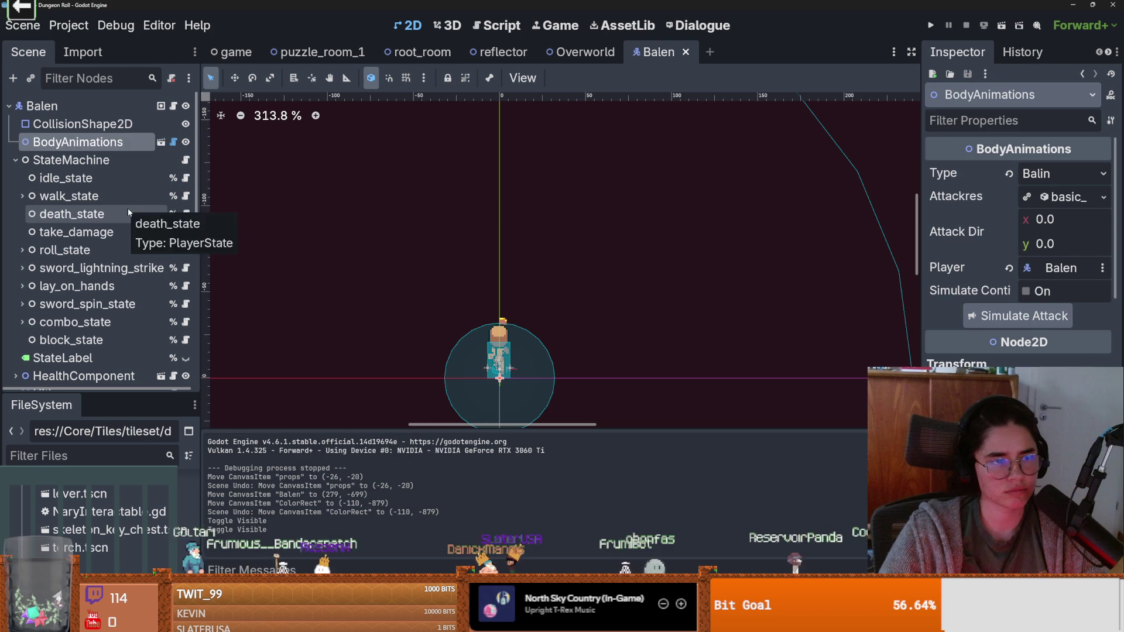
click(170, 196)
click(185, 196)
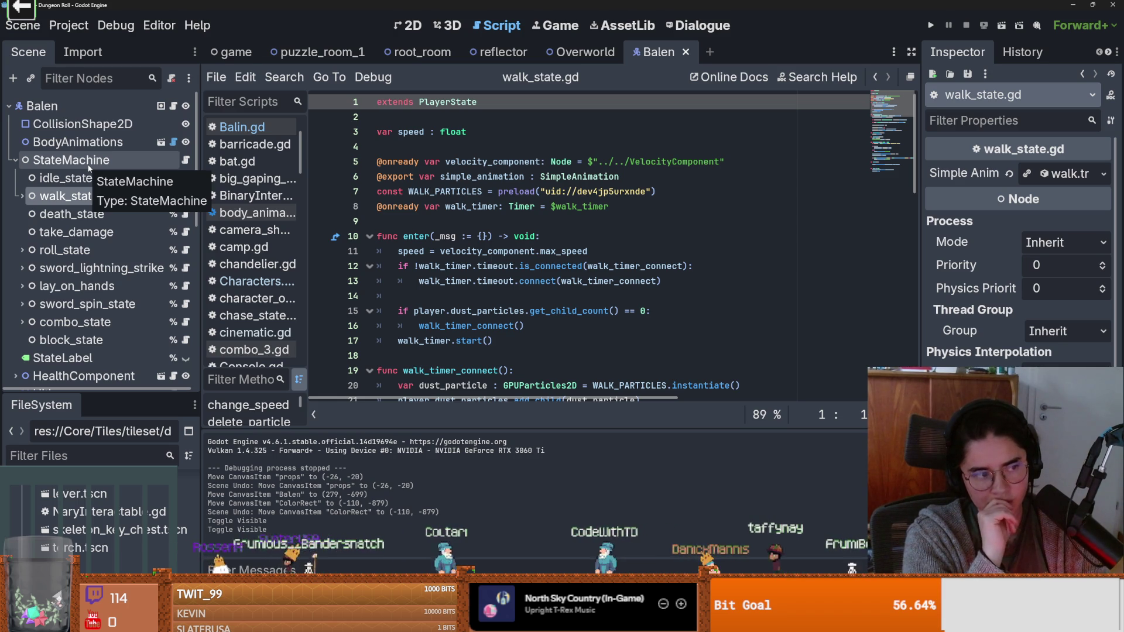
right_click(88, 161)
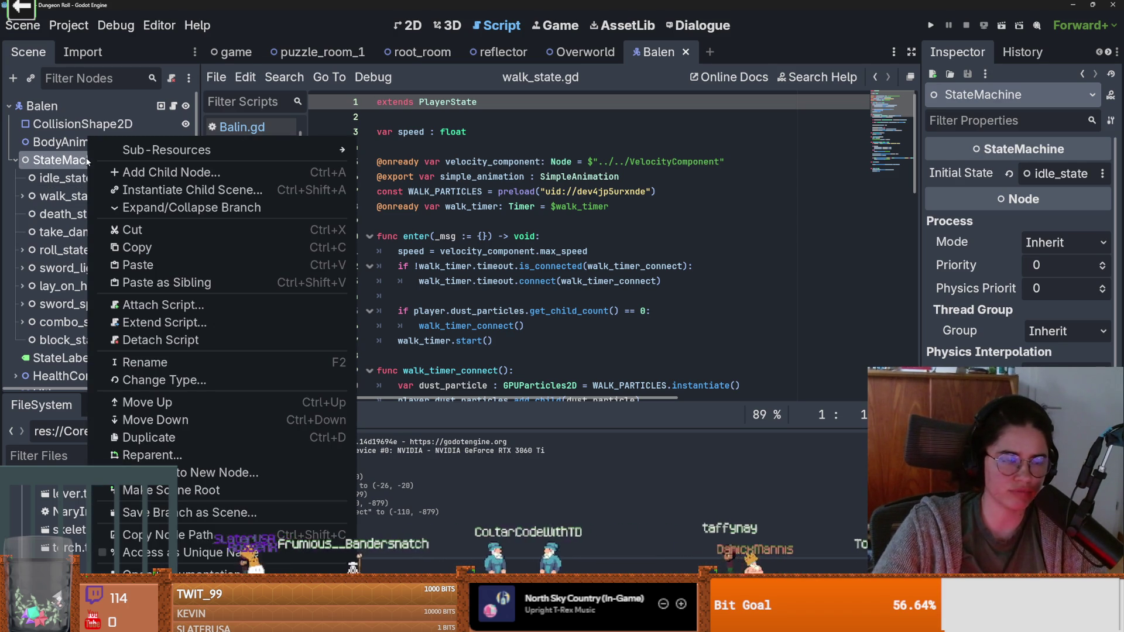
Step: Add a PlayerState child node under StateMachine by searching for 'Player'
key(Escape)
click(69, 196)
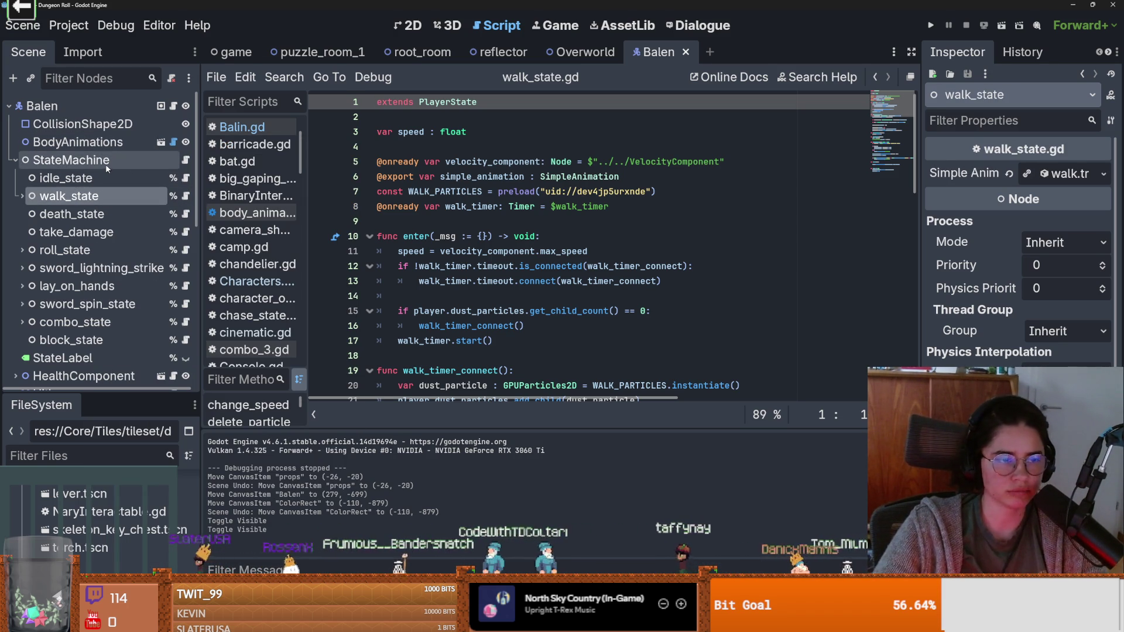
right_click(89, 161)
click(65, 164)
click(64, 178)
right_click(94, 160)
click(134, 171)
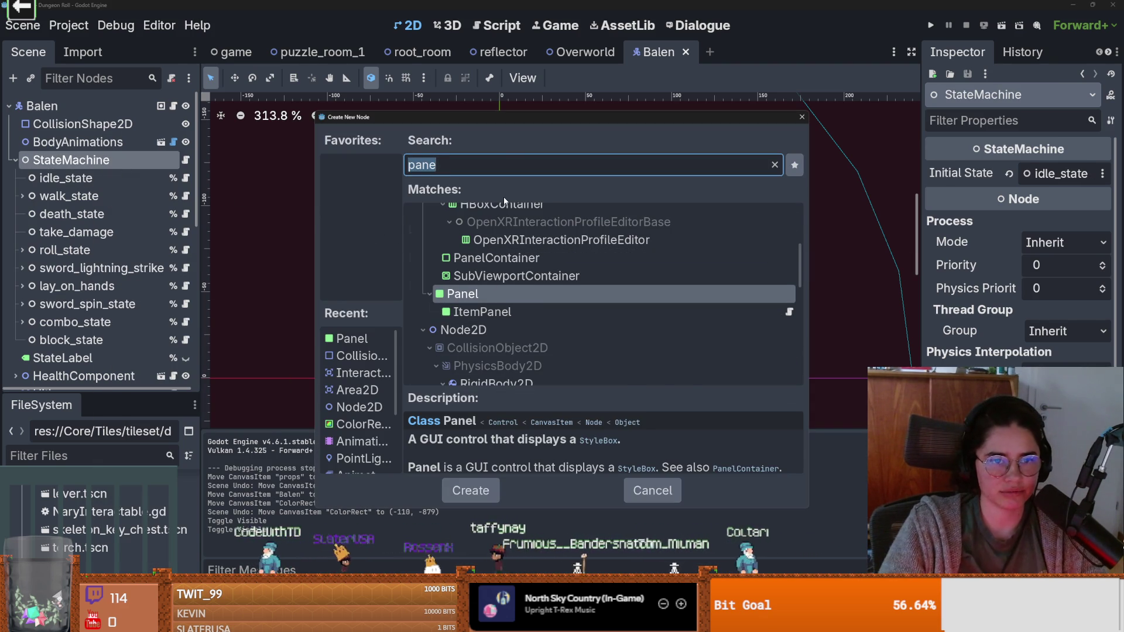
text(node)
key(ctrl+a)
text(Player)
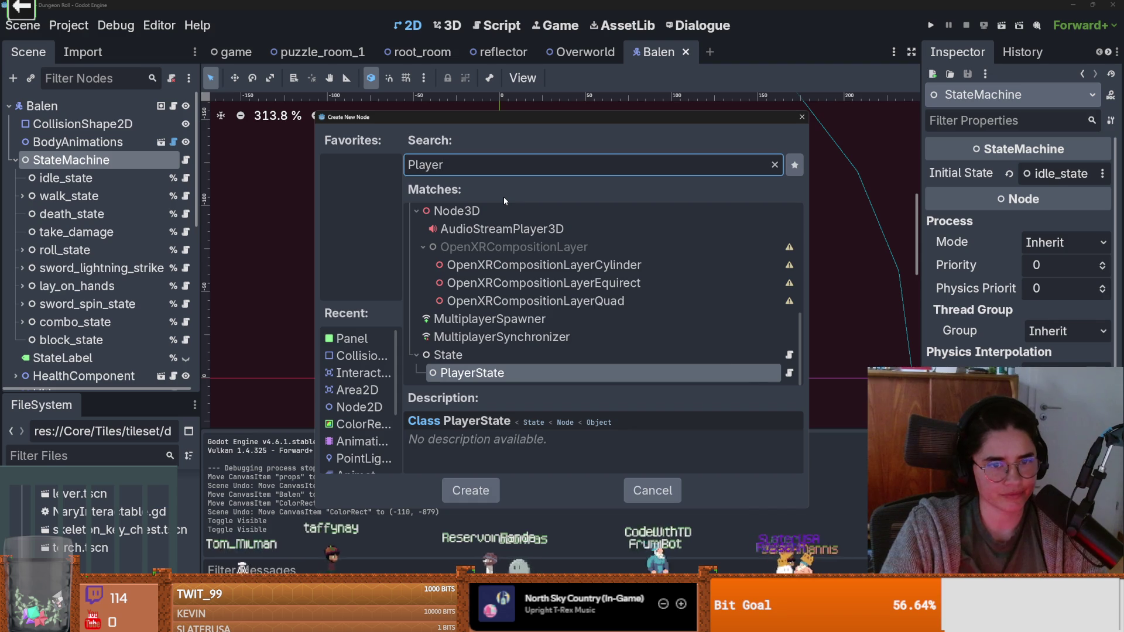
key(Escape)
Step: Rename the new node go_to_cinema_state and save the Balen scene
double_click(102, 357)
text(goT)
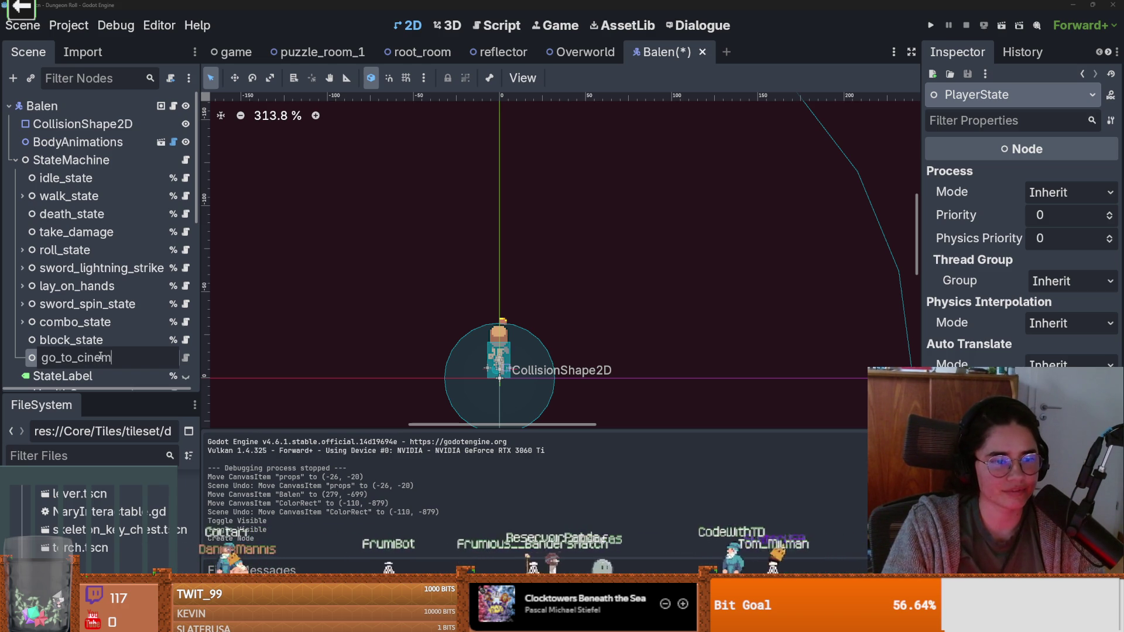
key(Return)
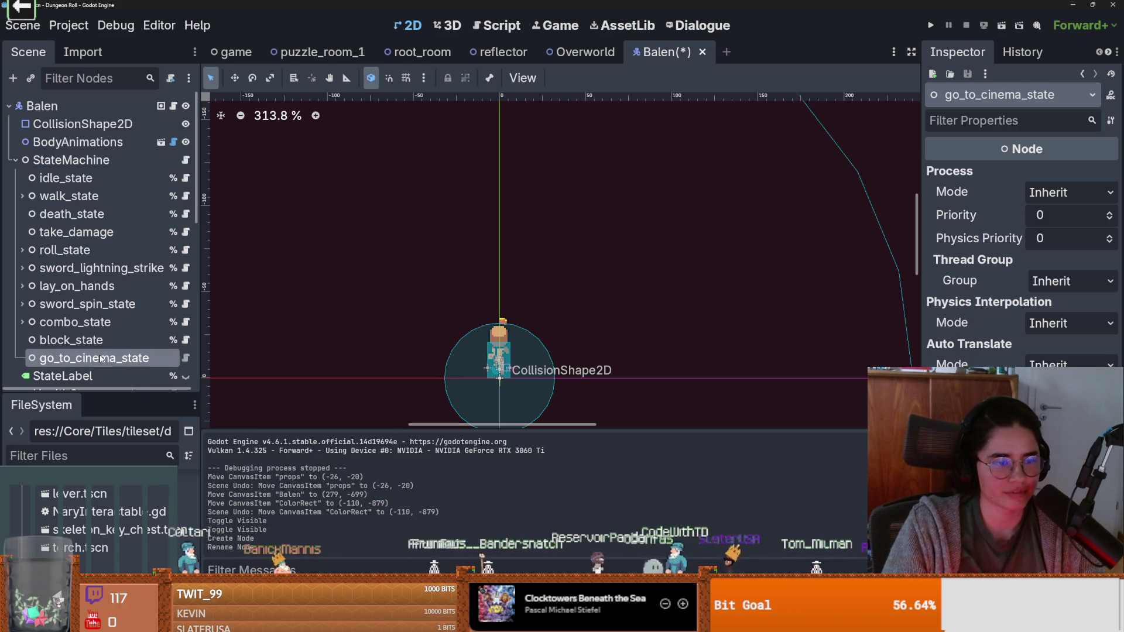
key(ctrl+s)
click(185, 357)
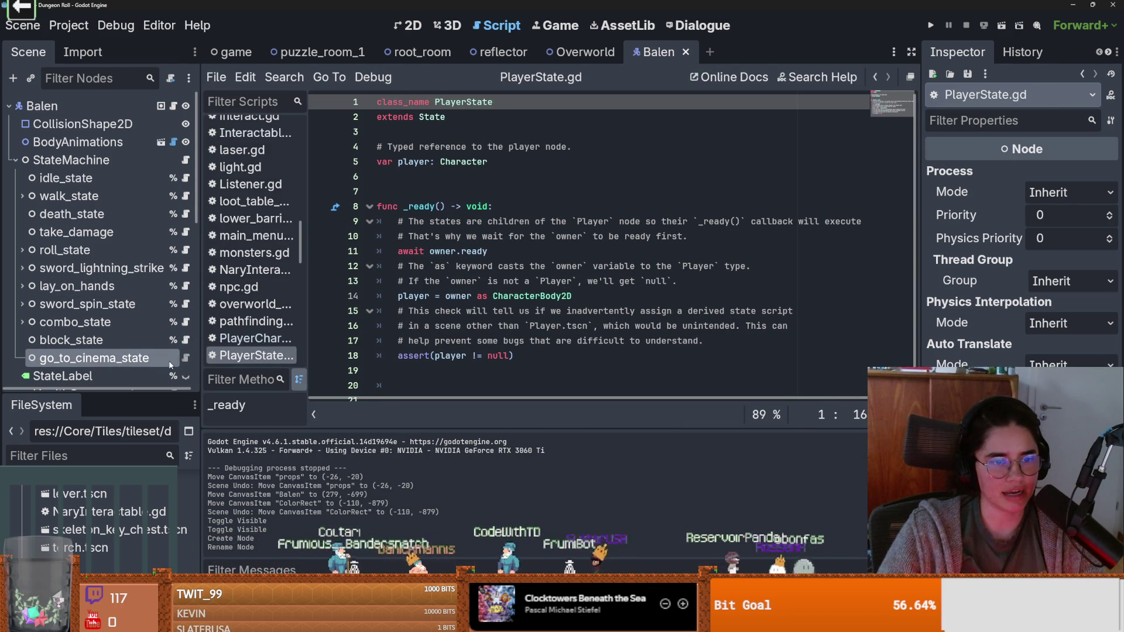
Step: Widen the script list to show full file names and save the scene and scripts
drag(307, 360, 441, 355)
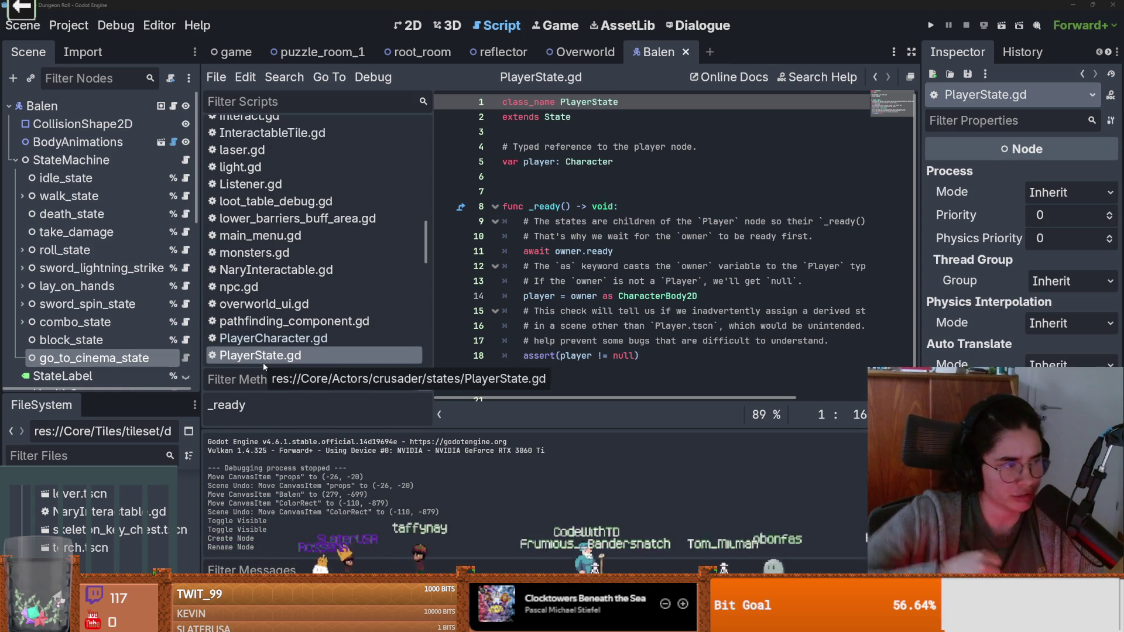
click(542, 294)
key(ctrl+s)
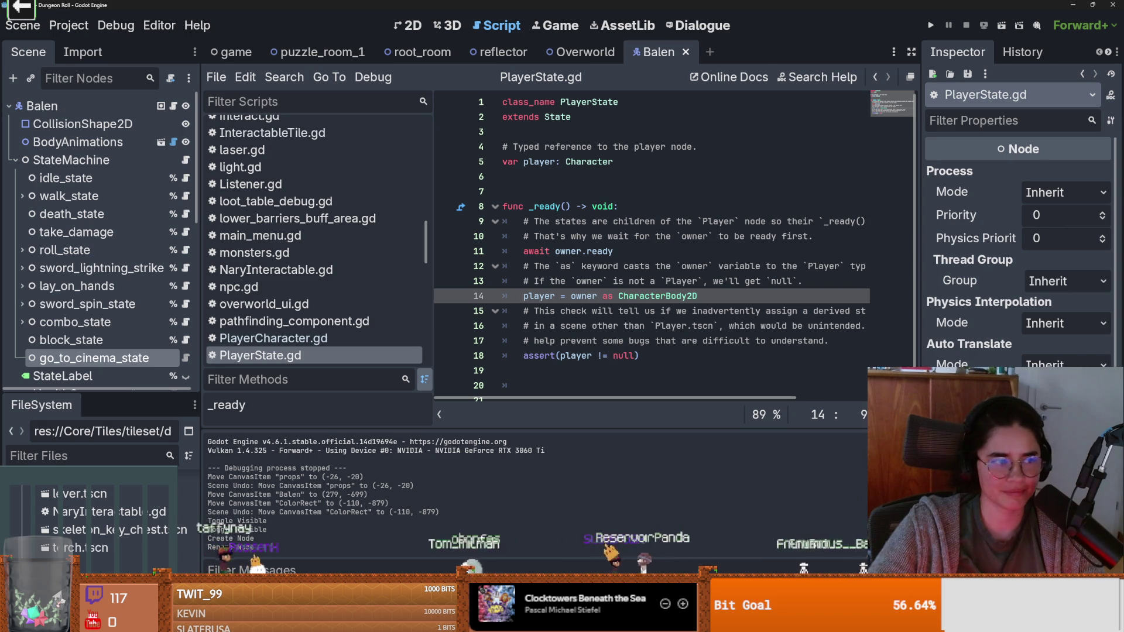
scroll(1018, 252, down, 3)
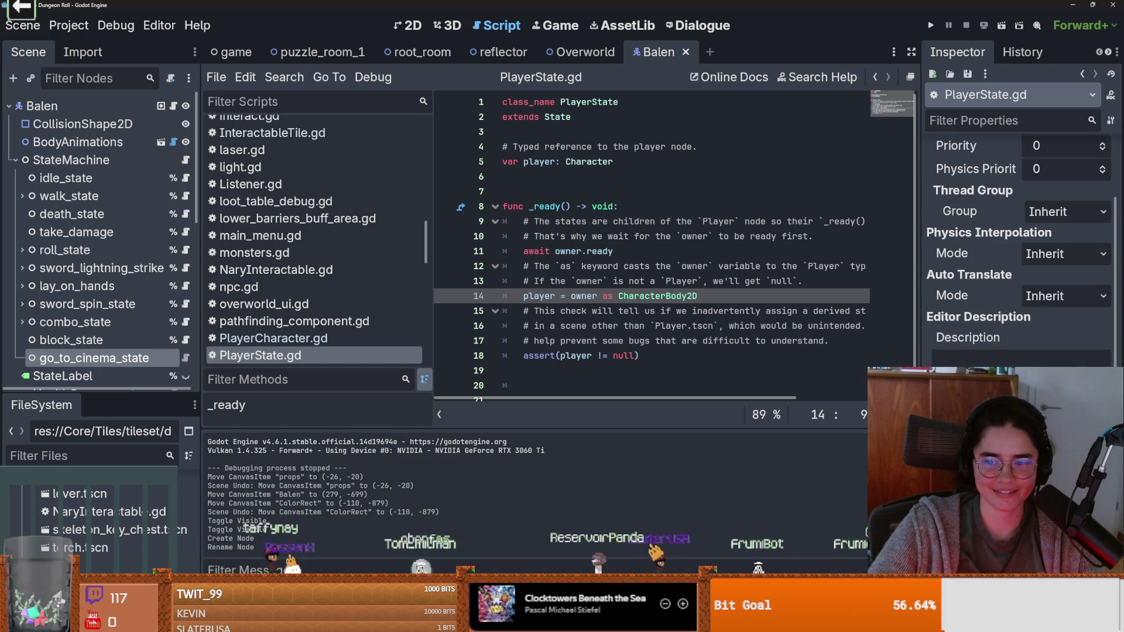
Step: Close the script picker without opening a script and bring up the Project Hail Mary browser results
key(ctrl+alt+o)
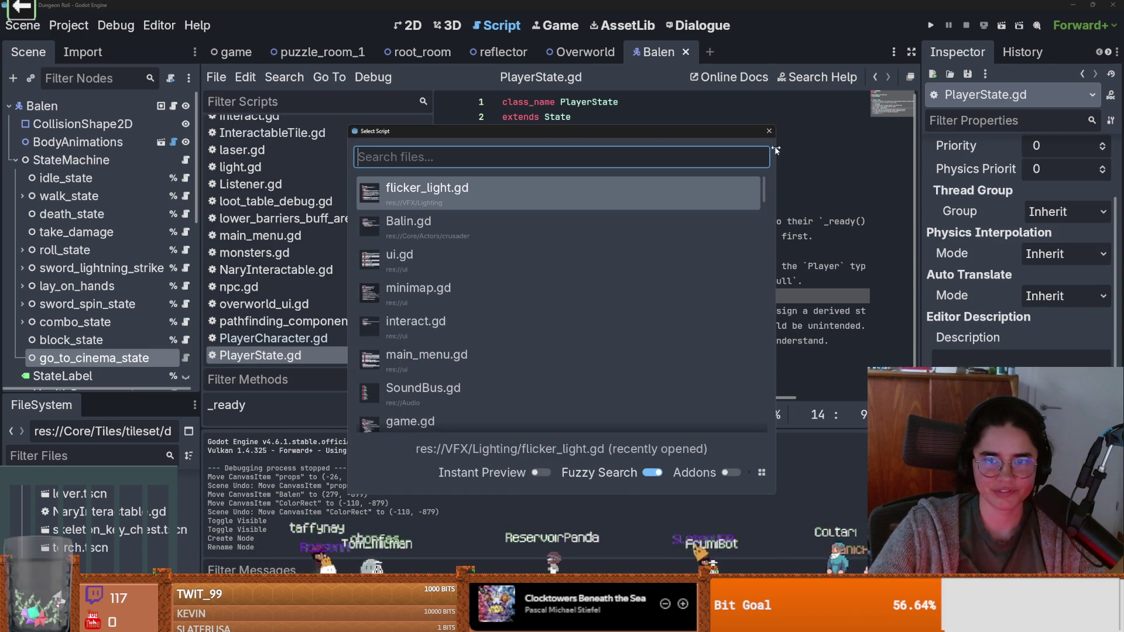
click(768, 133)
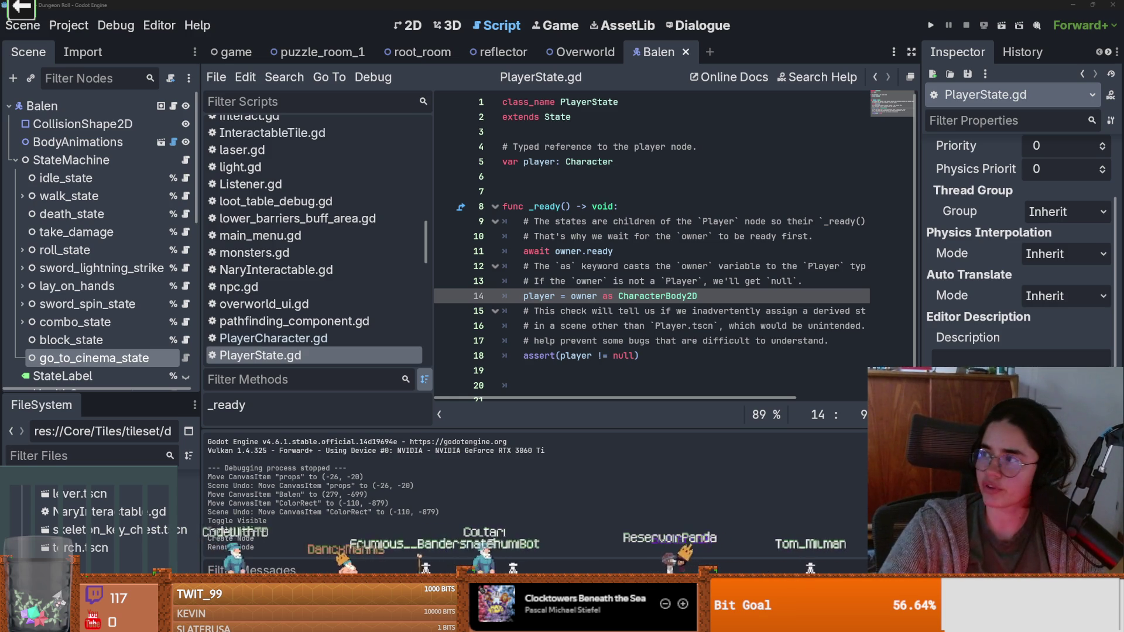
drag(620, 23, 619, 0)
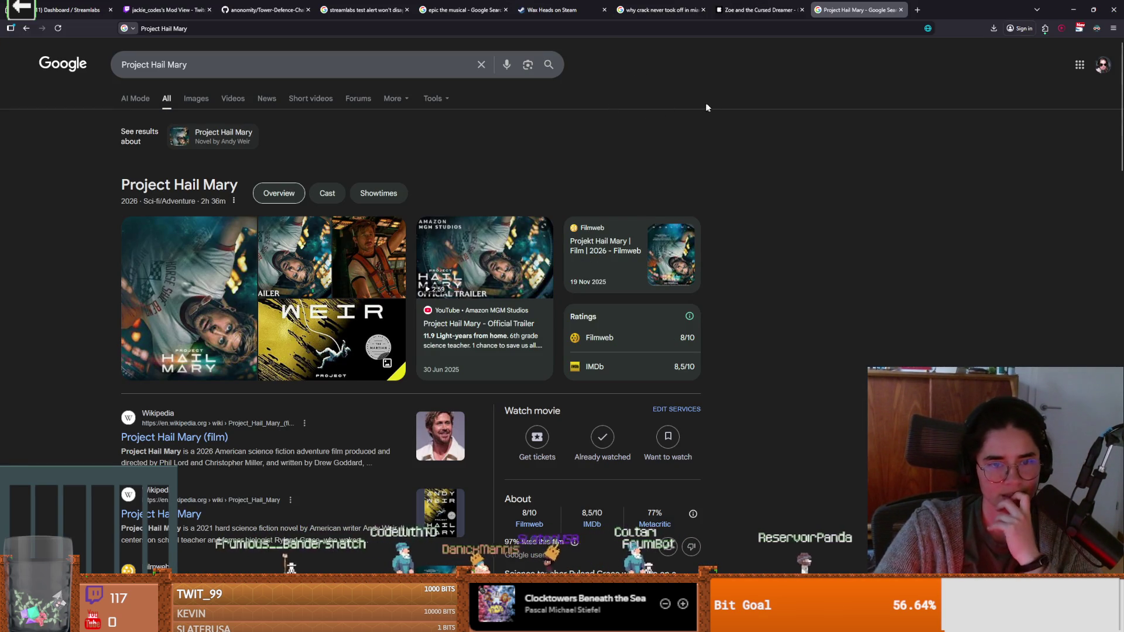
Step: Switch from the Google results back to the Godot editor showing PlayerState.gd
key(alt+Tab)
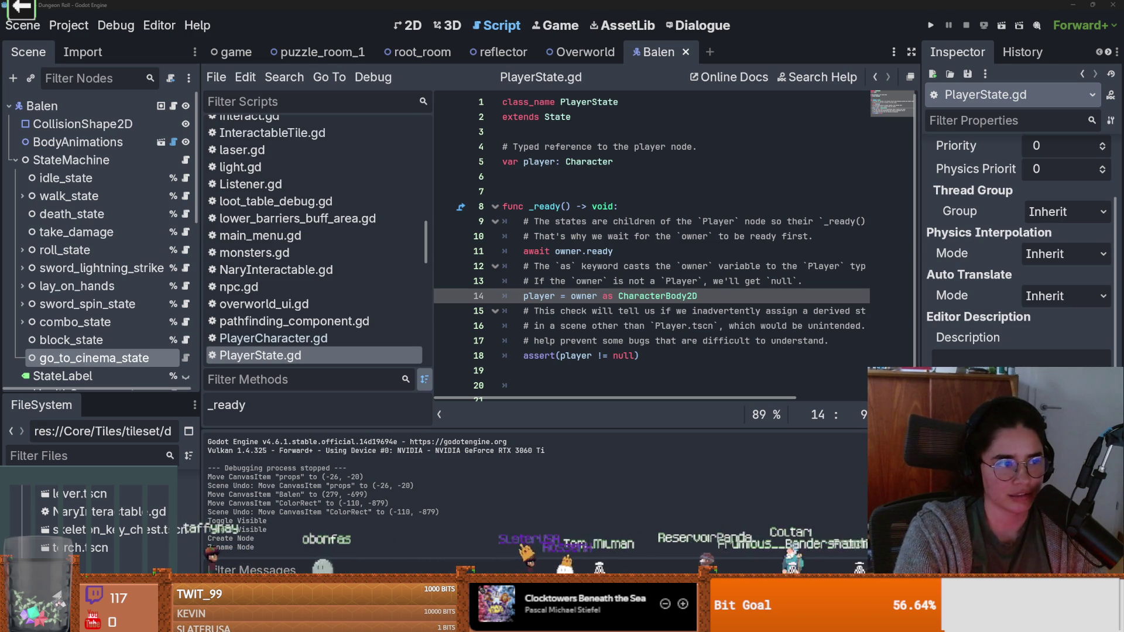
Step: Select all of PlayerState.gd, from line 18 up to the class_name line
click(666, 236)
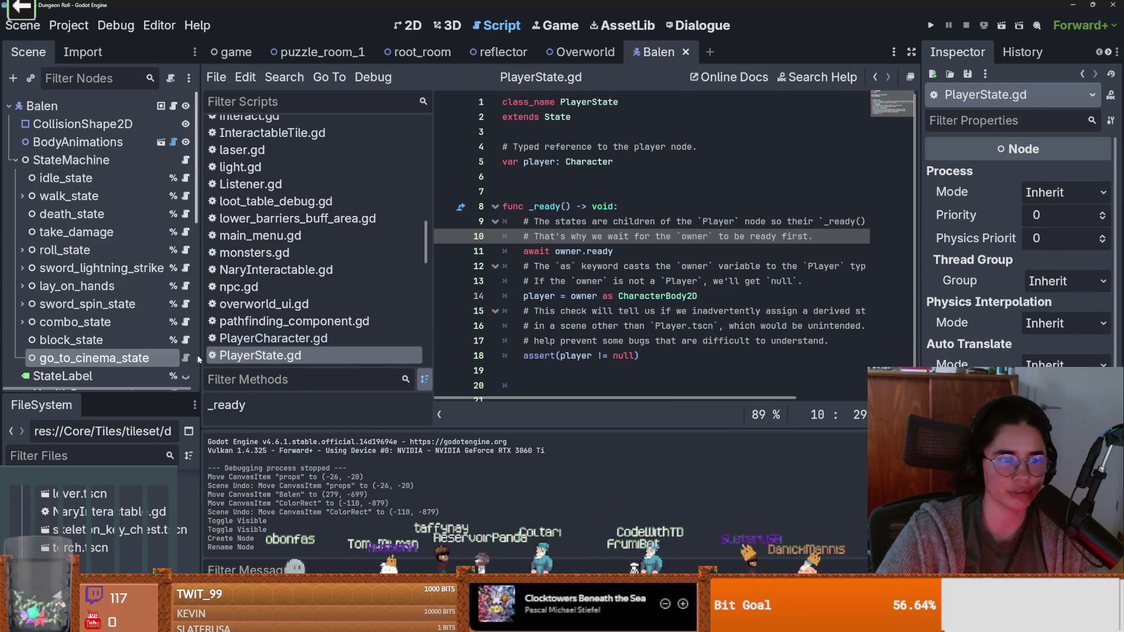
scroll(1018, 234, down, 3)
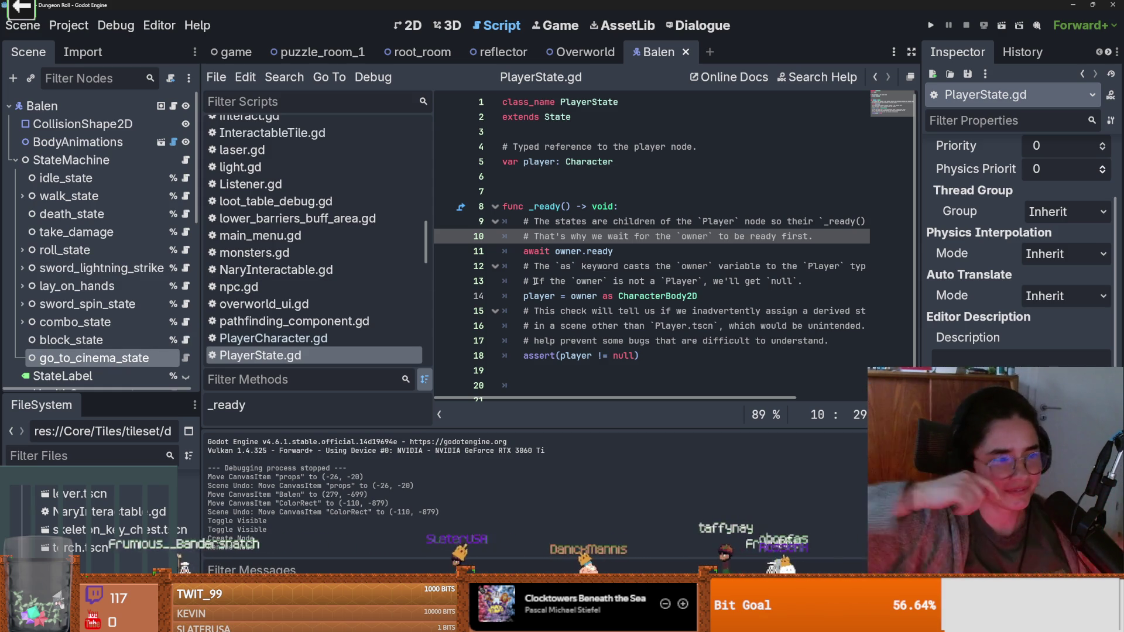
click(613, 267)
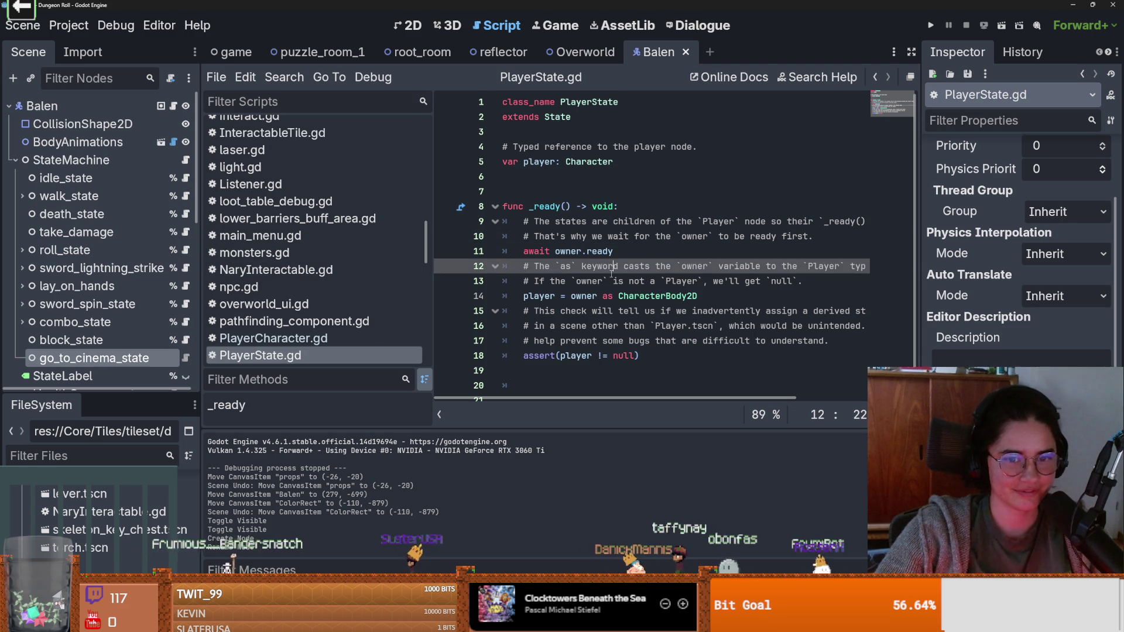
mouse_move(673, 357)
mouse_down()
mouse_move(644, 342)
mouse_move(586, 199)
mouse_move(561, 102)
mouse_move(483, 95)
mouse_up()
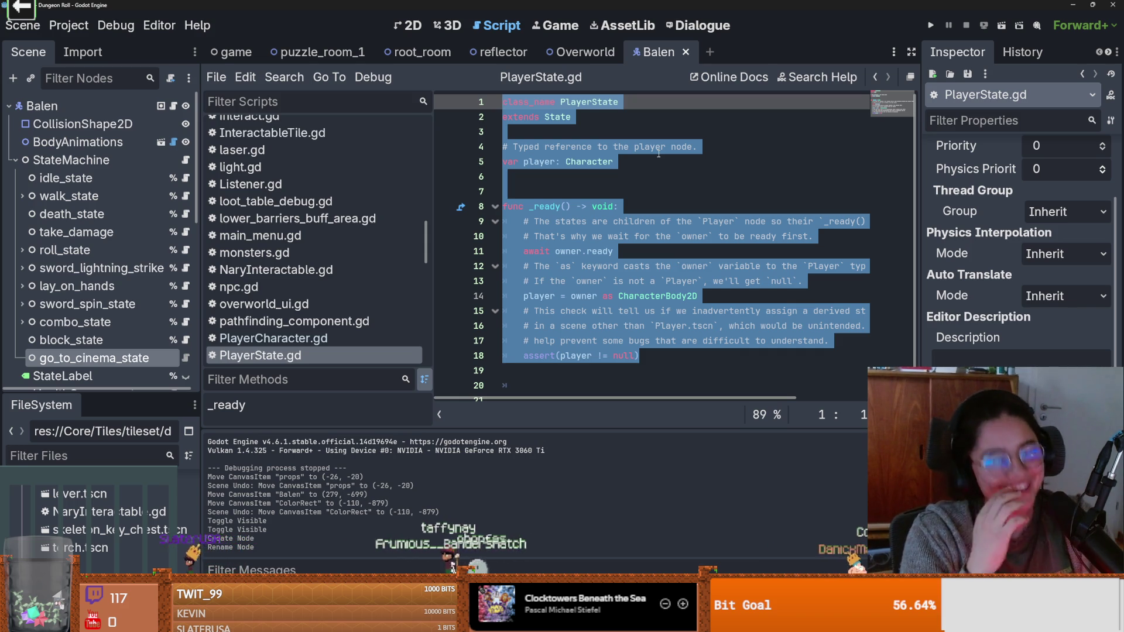
Step: Replace PlayerState.gd's code with a single extends line and save it
key(BackSpace)
text(extends RefCounted)
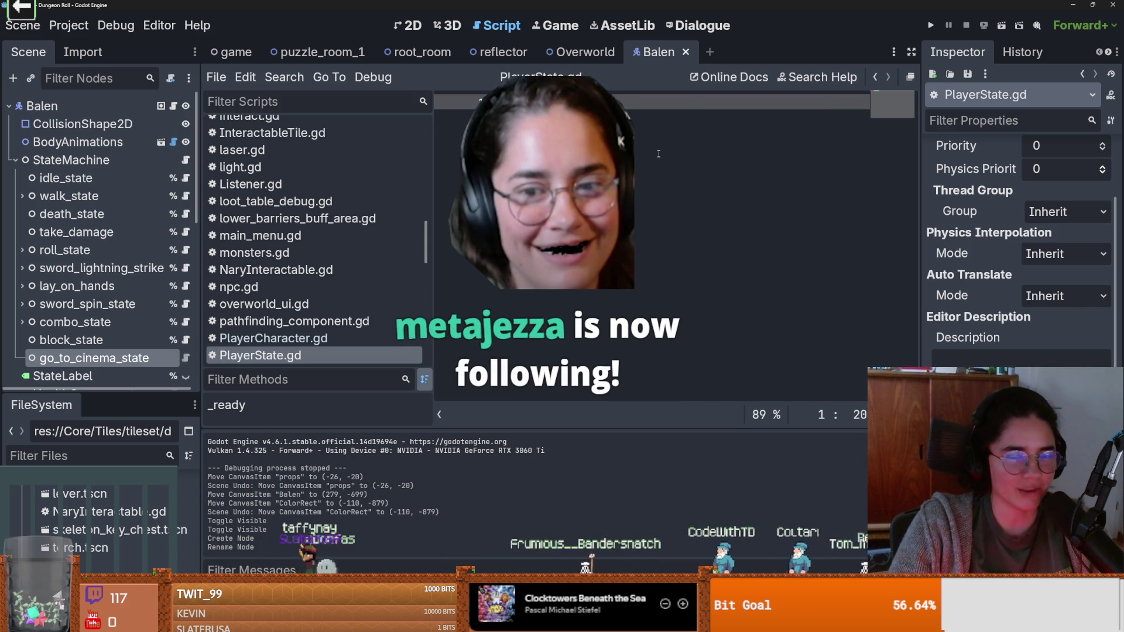
key(Return)
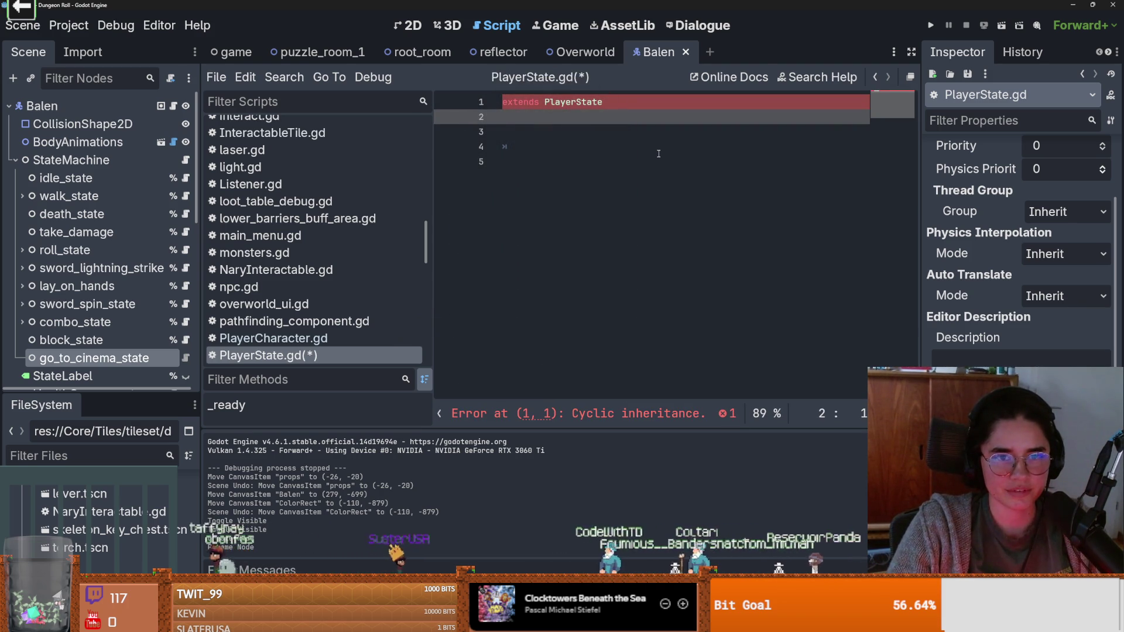
key(ctrl+s)
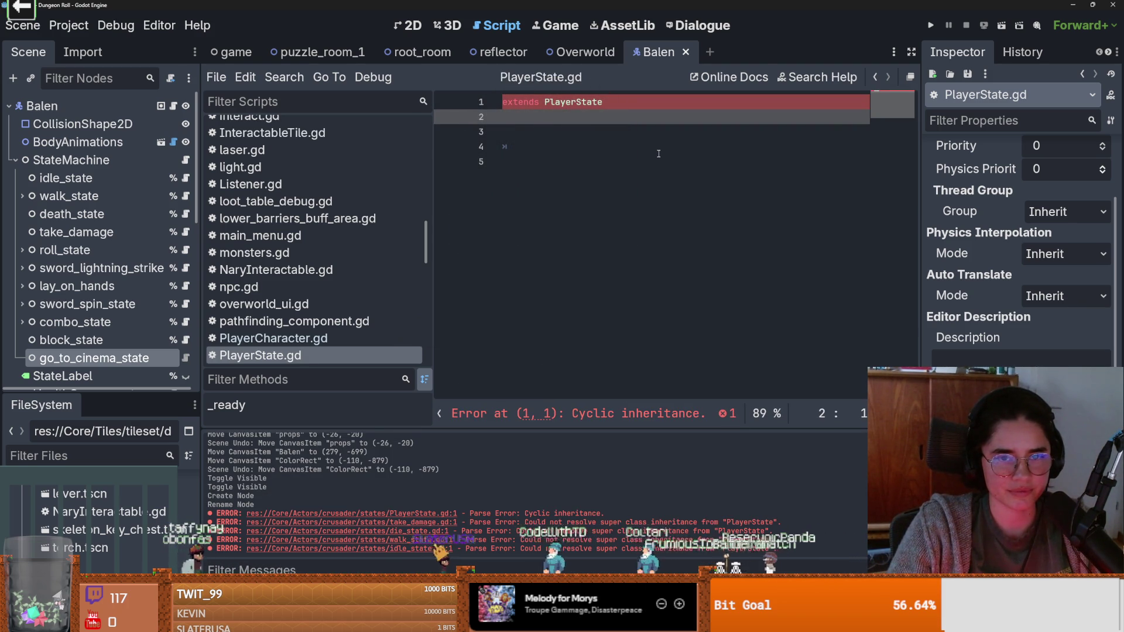
Step: Delete the go_to_cinema_state node from Balen's StateMachine
right_click(157, 364)
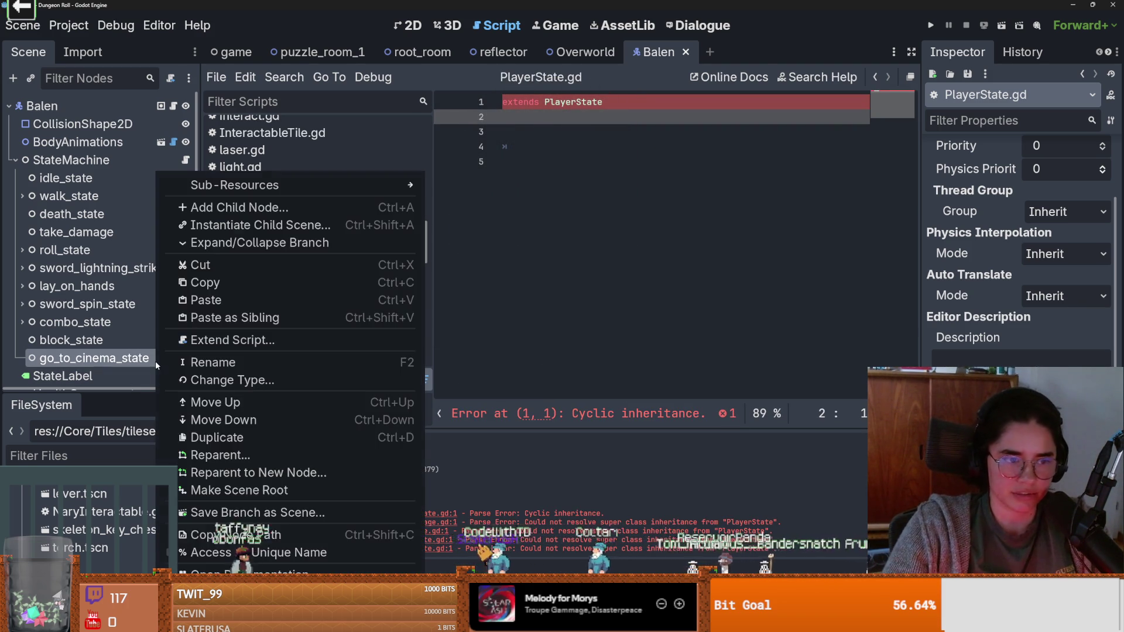
click(146, 366)
double_click(110, 357)
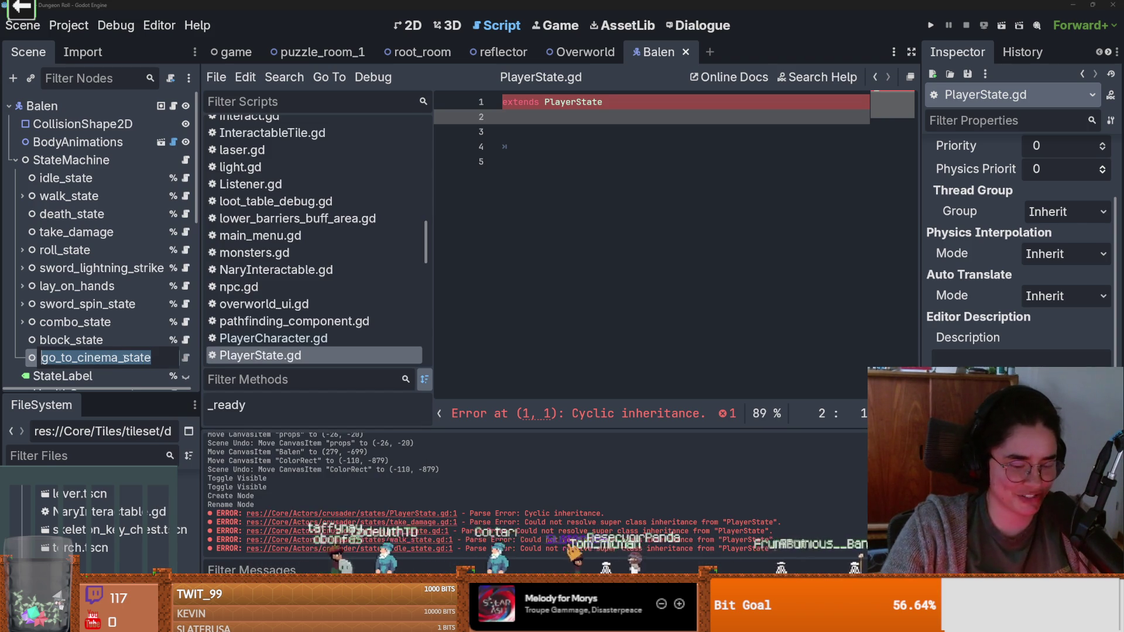
right_click(27, 361)
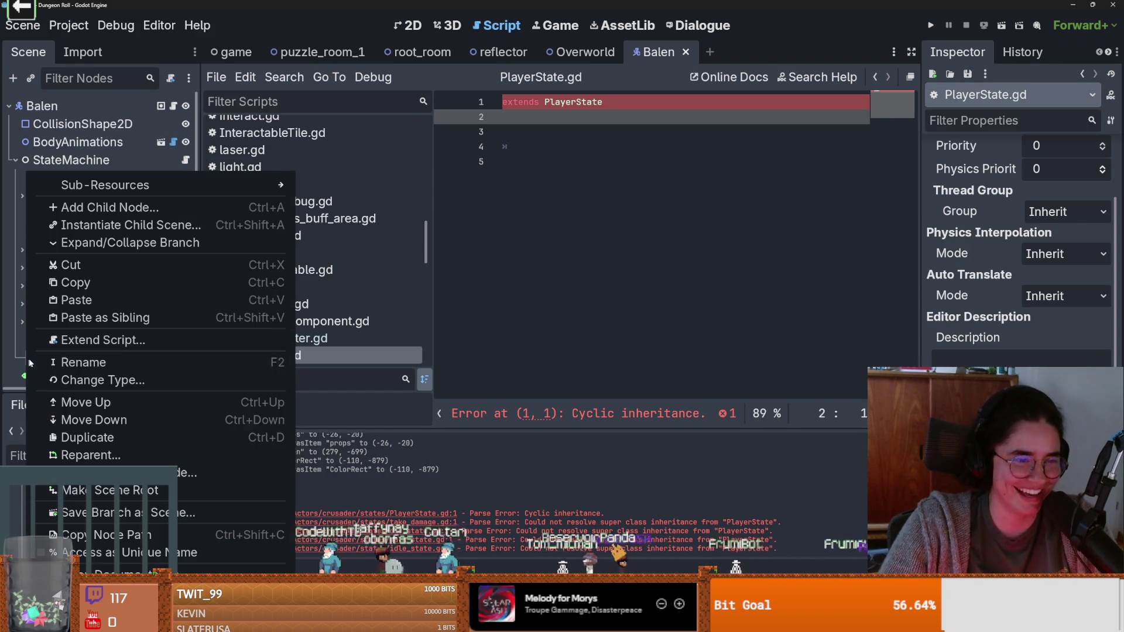
click(59, 585)
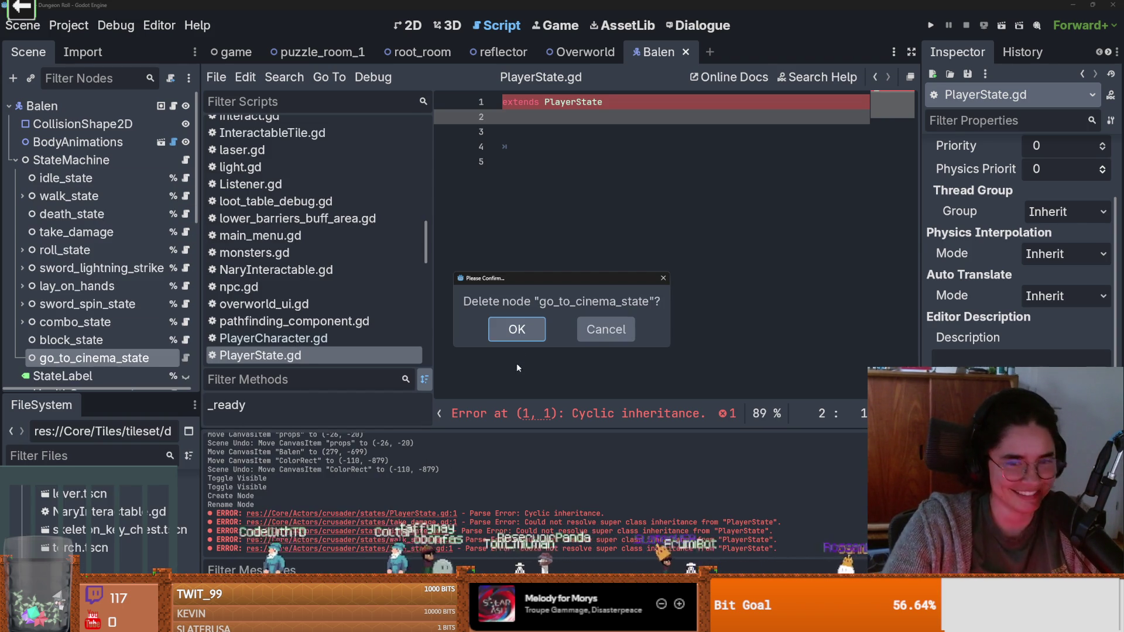
key(Return)
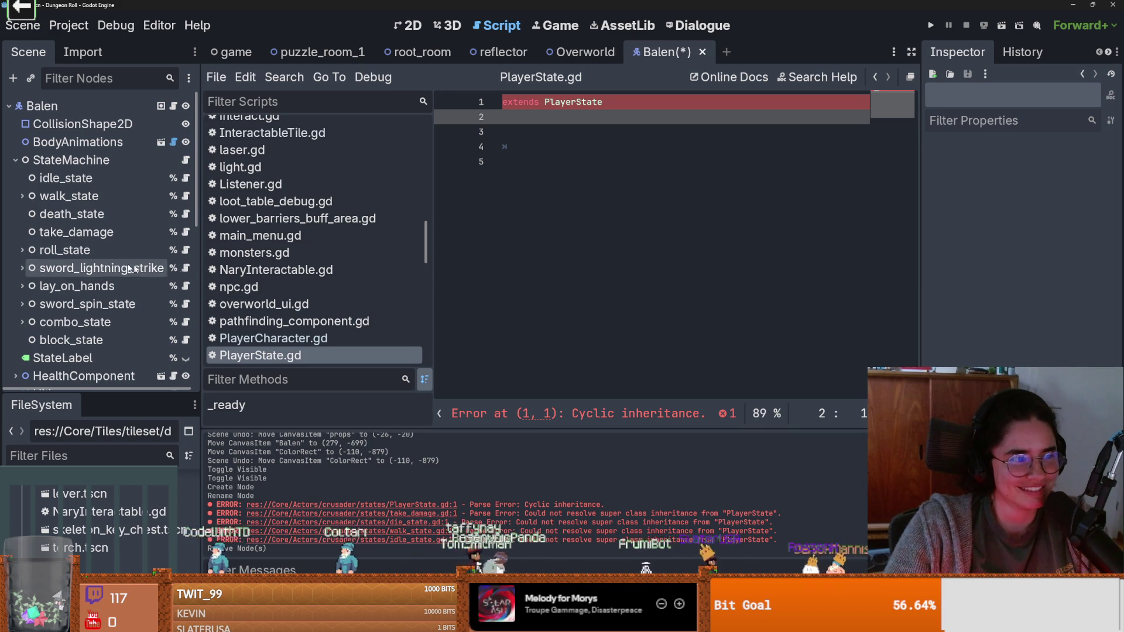
right_click(76, 159)
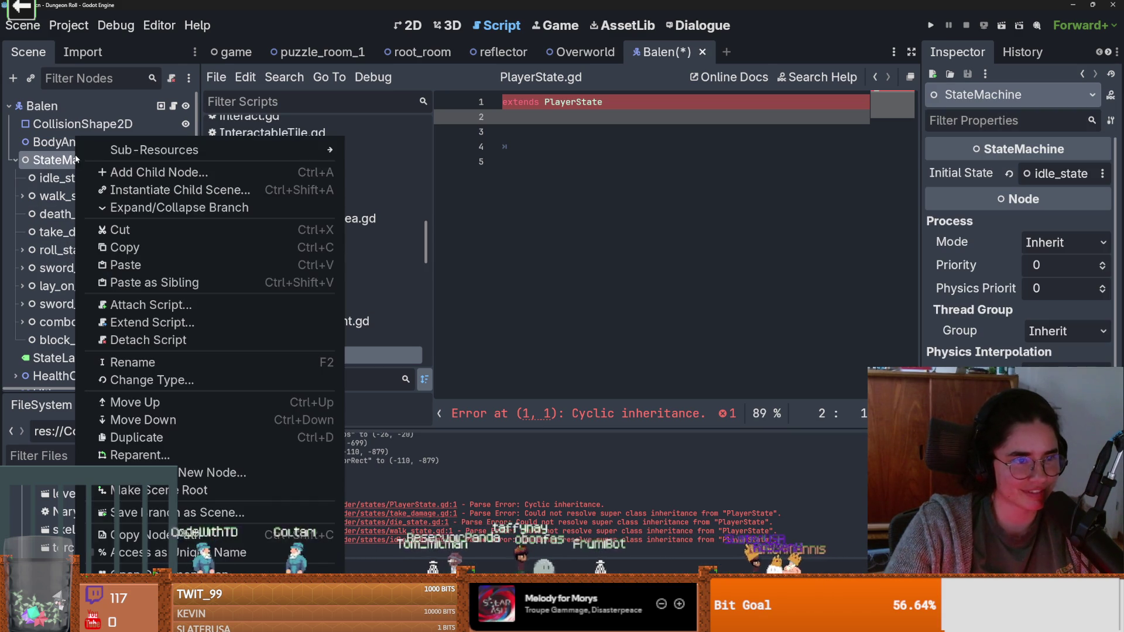
Step: Create a plain Node under StateMachine, renaming it briefly, then reverting it to the default name Node
click(123, 168)
text(node)
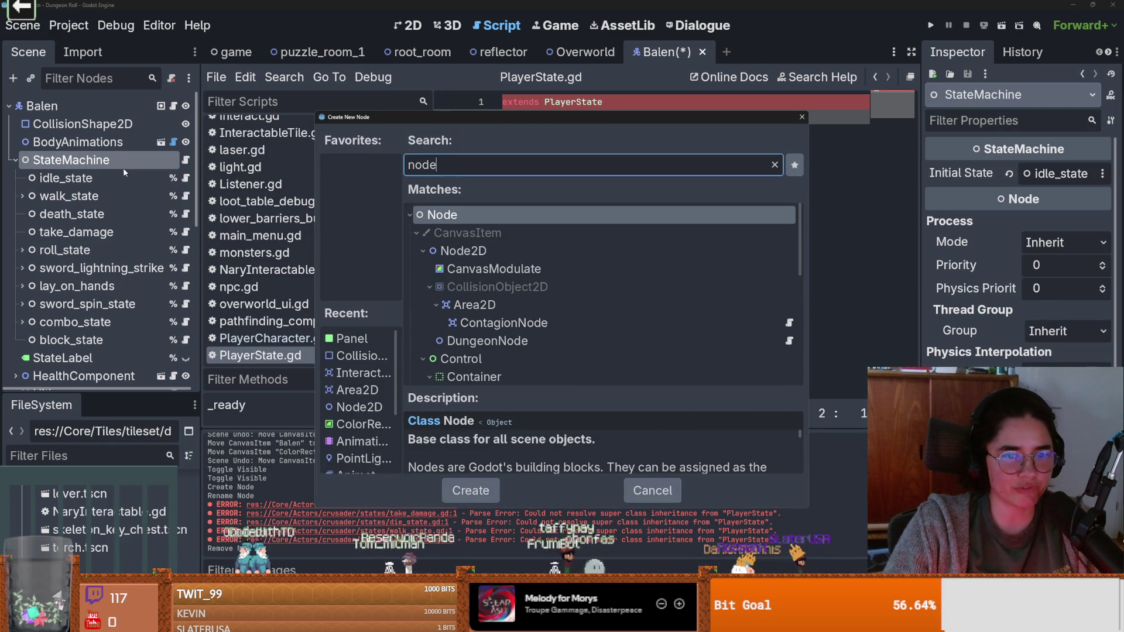
key(Return)
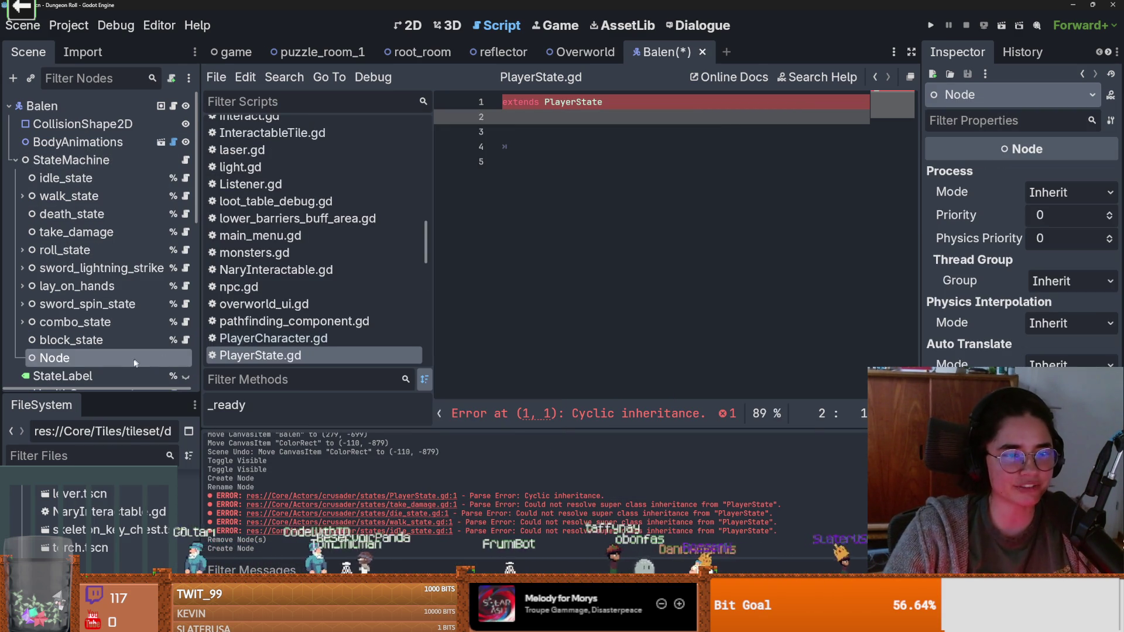
key(F2)
text(Project Hail Mary)
key(Return)
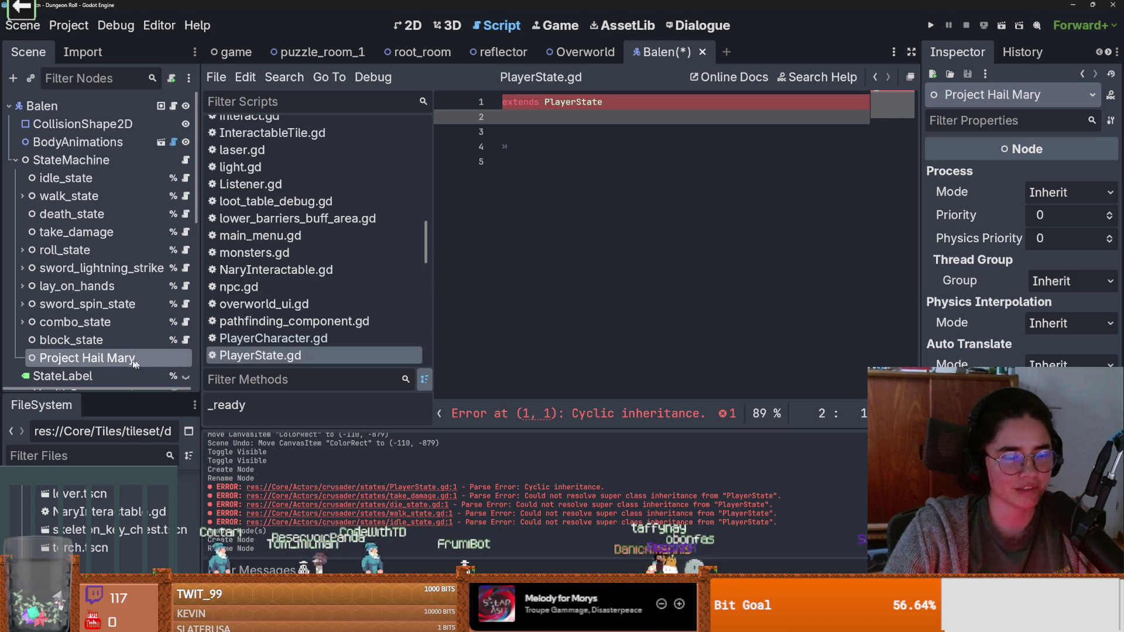
double_click(133, 358)
key(BackSpace)
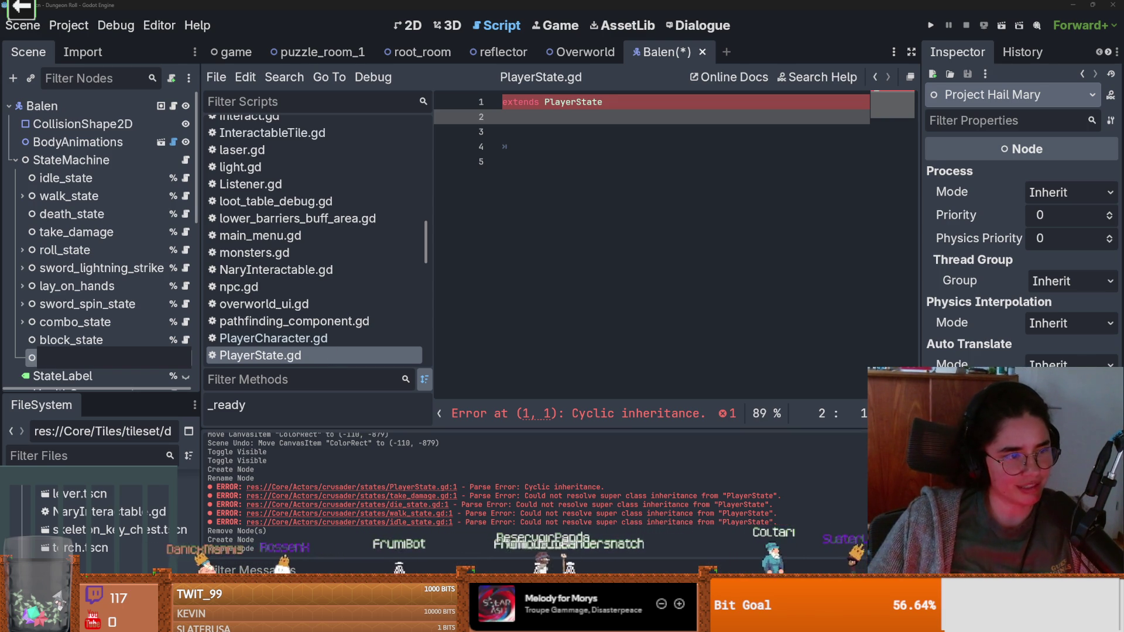
key(Return)
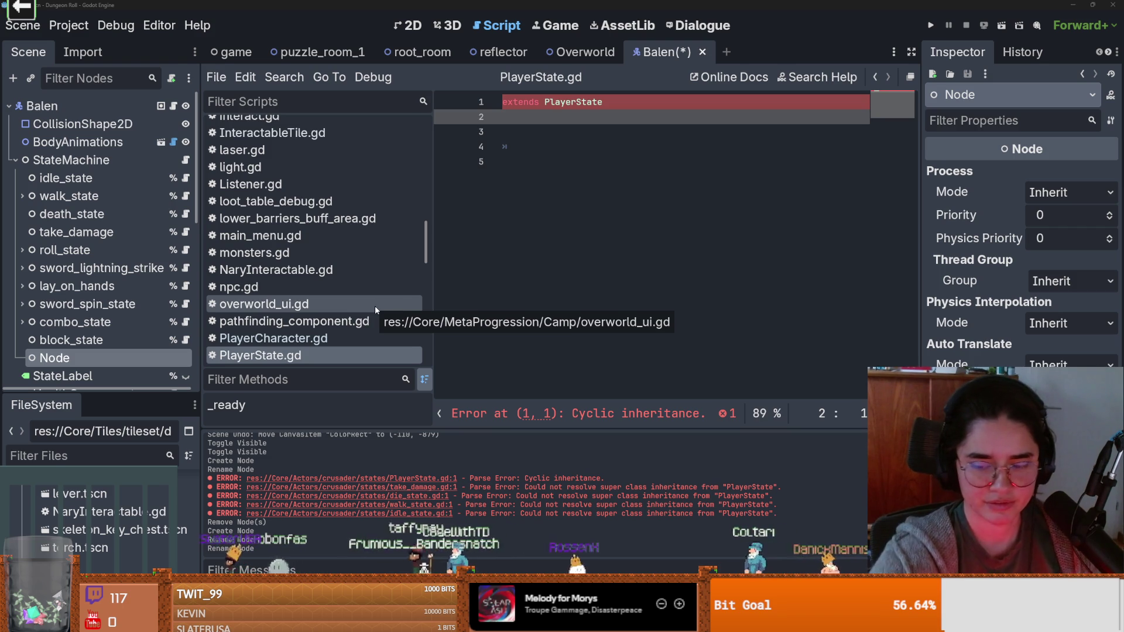
key(super)
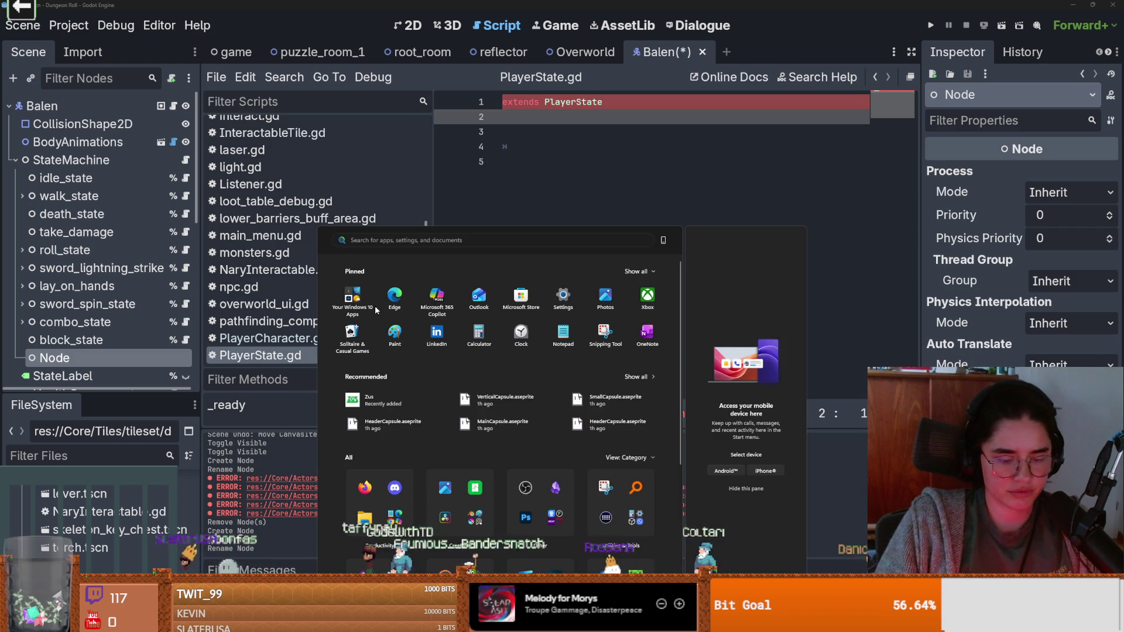
text(contro)
key(Escape)
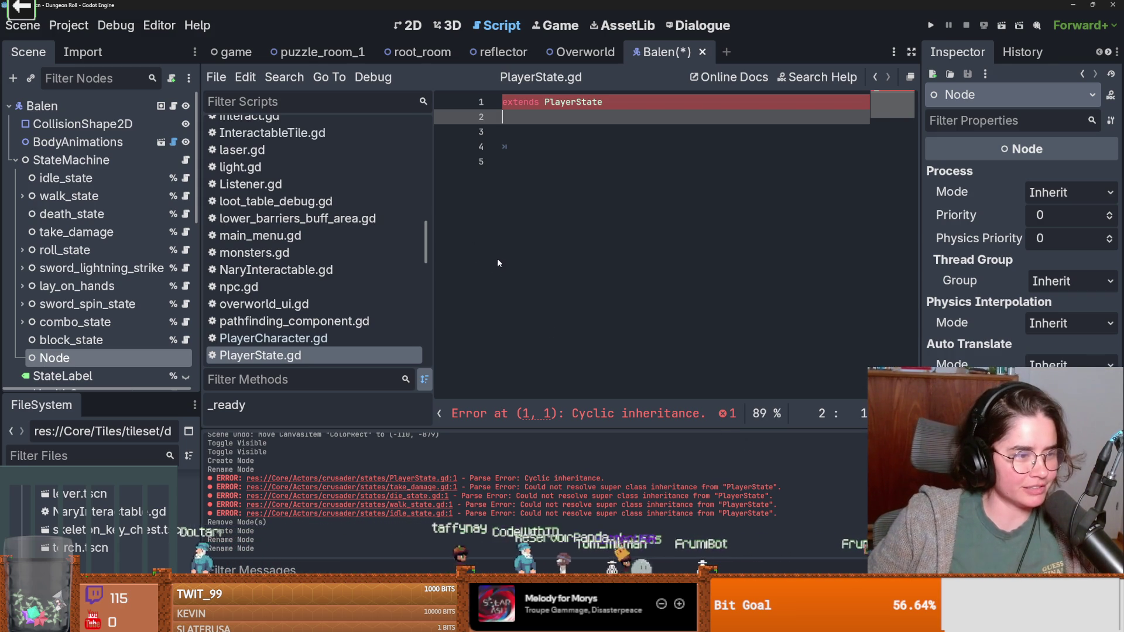
Step: Save the Balen scene and start typing a go_ name for the new Node
click(508, 161)
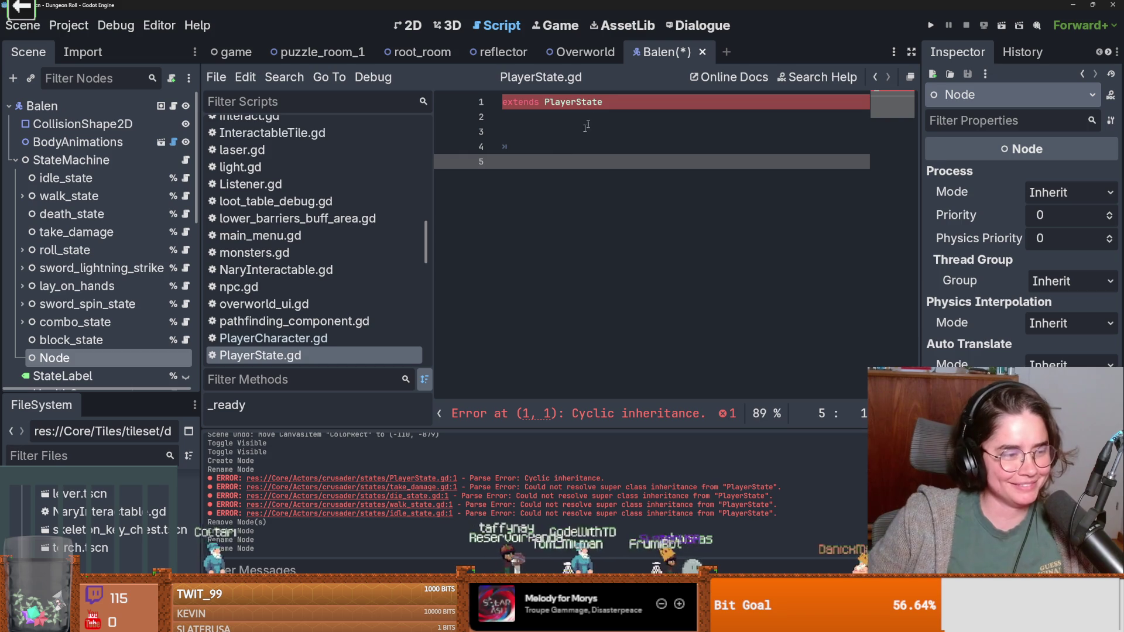
click(567, 109)
key(ctrl+s)
click(542, 129)
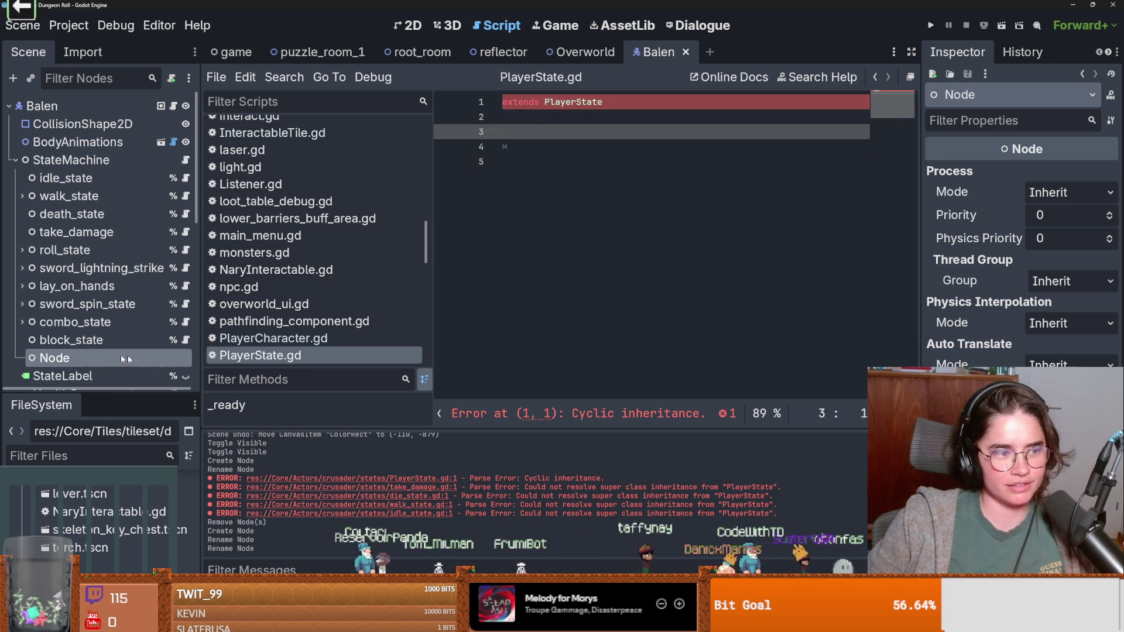
double_click(69, 356)
text(go_t)
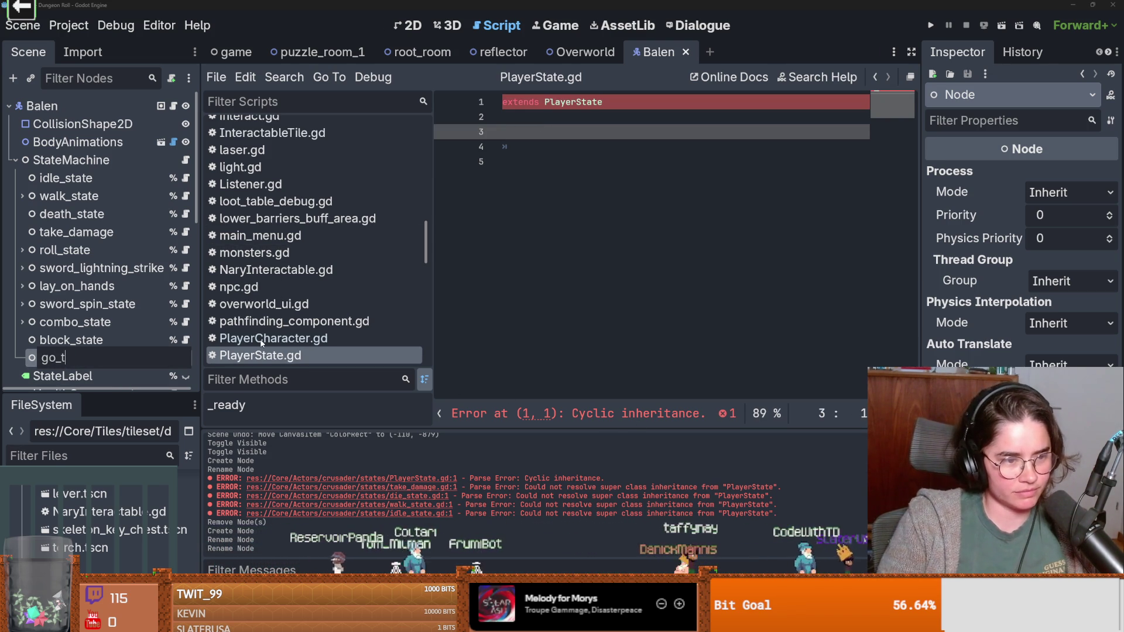
text(o_cinema_state)
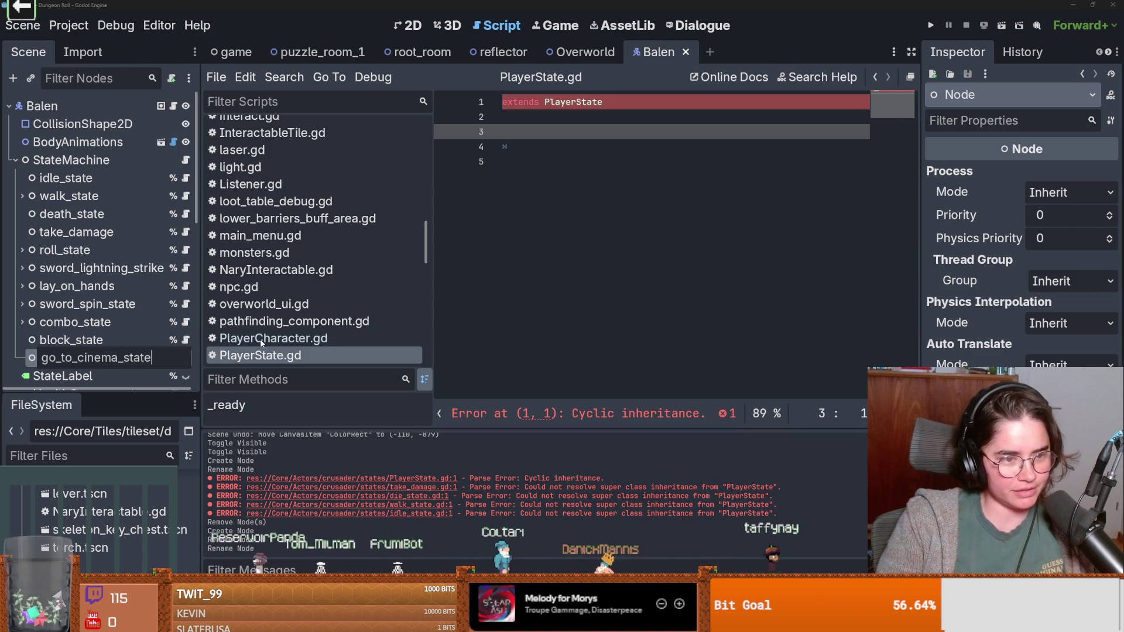
key(Return)
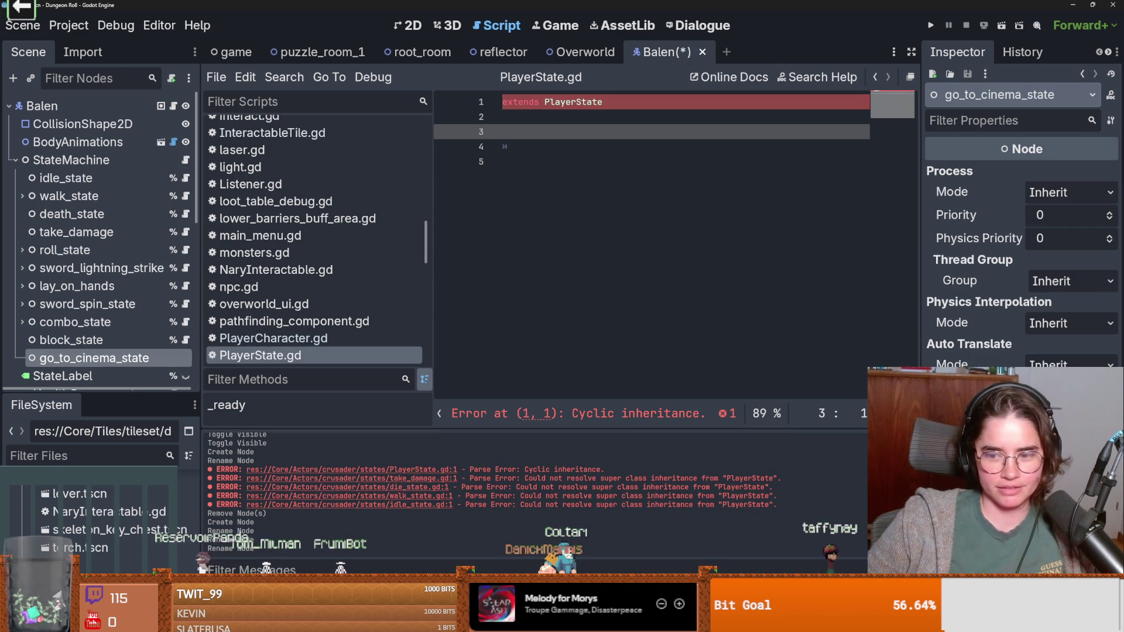
Step: Attach a new go_to_cinema_state.gd script saved in res://Core/Actors/crusader/states
click(172, 78)
click(701, 283)
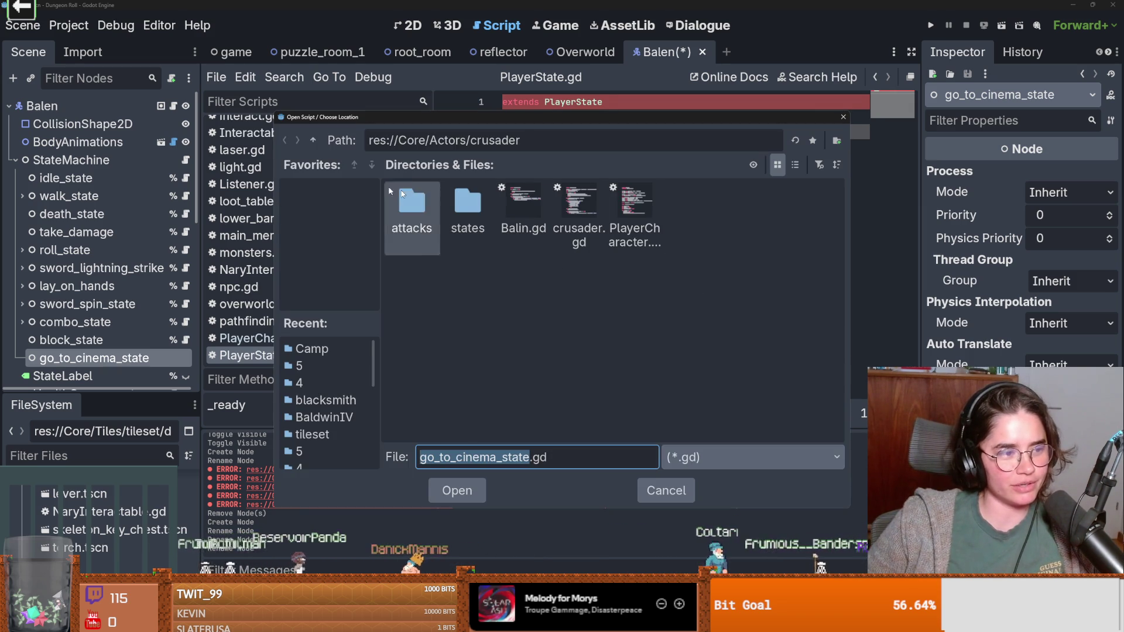
click(313, 140)
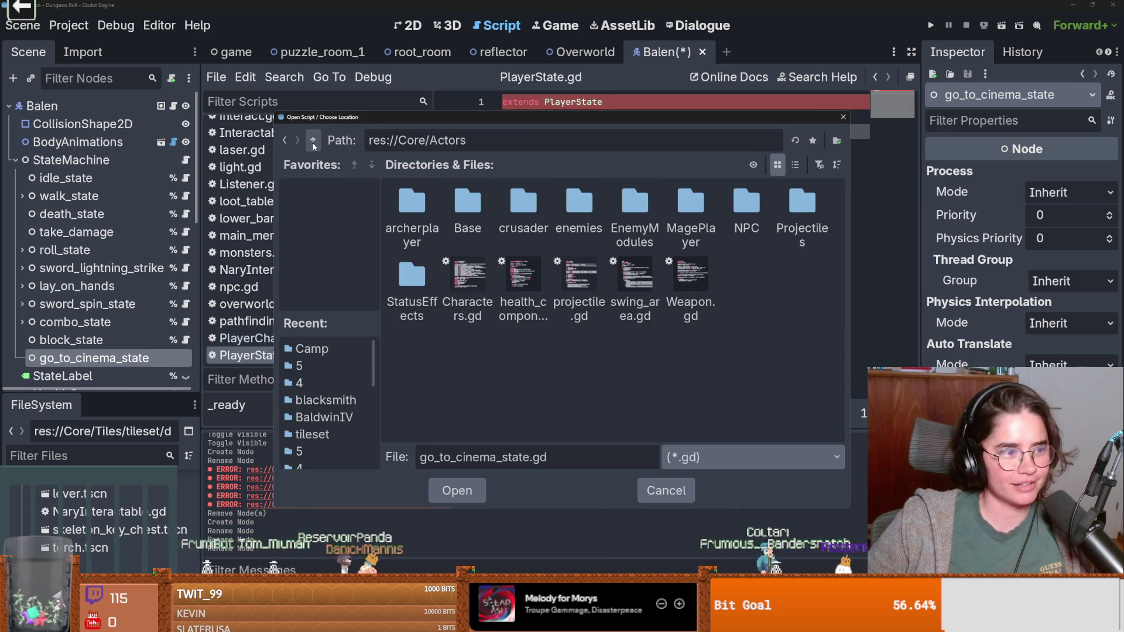
click(313, 140)
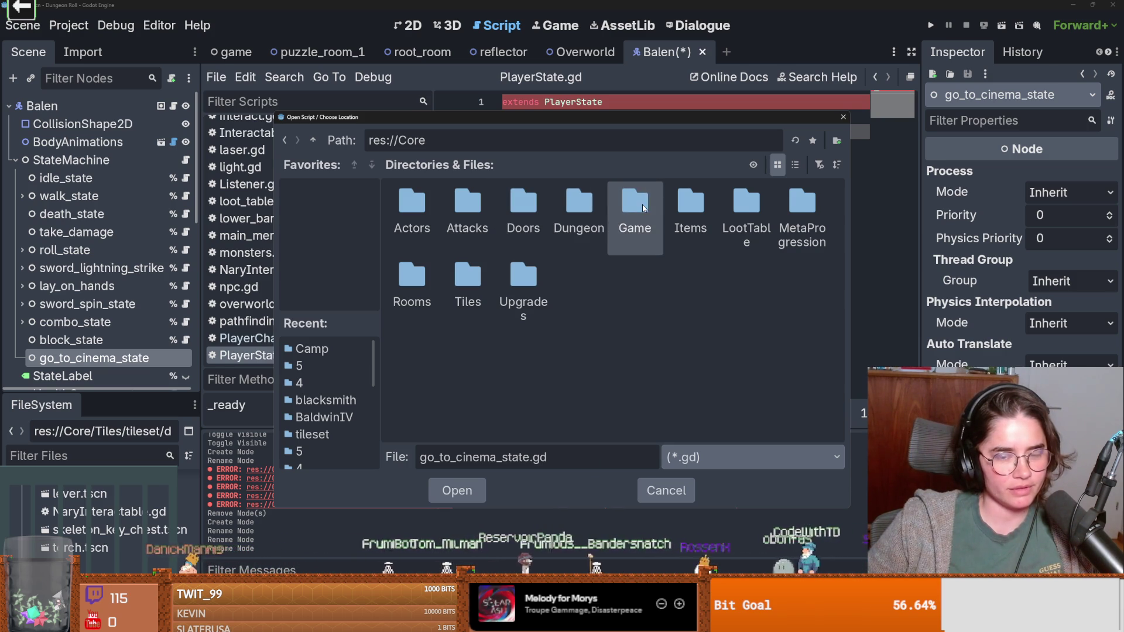
double_click(412, 204)
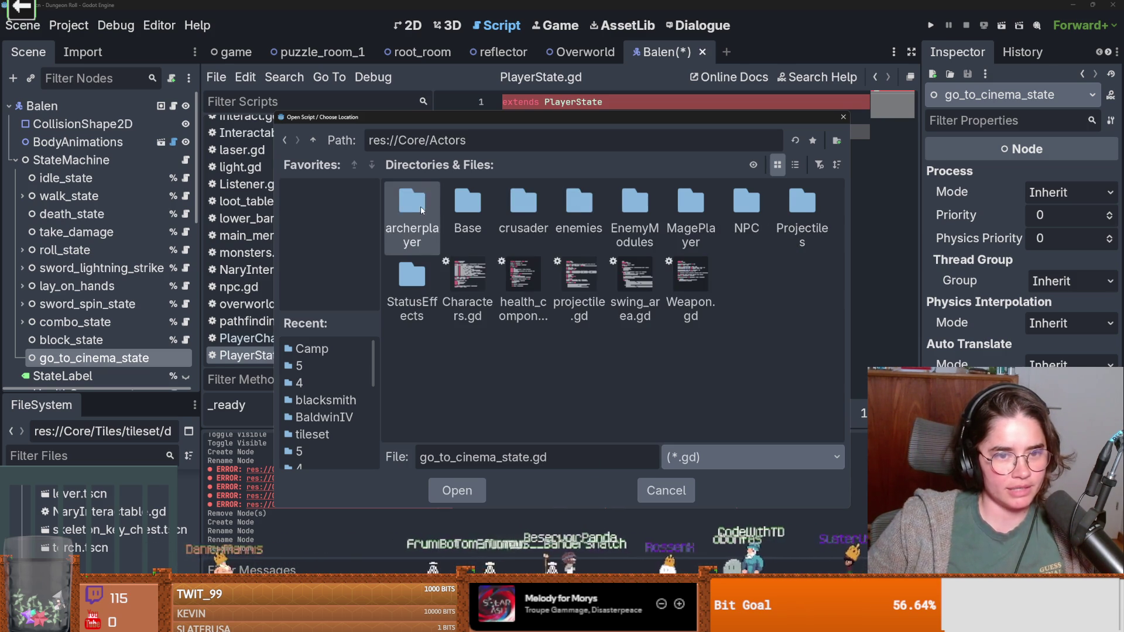
double_click(515, 213)
double_click(467, 208)
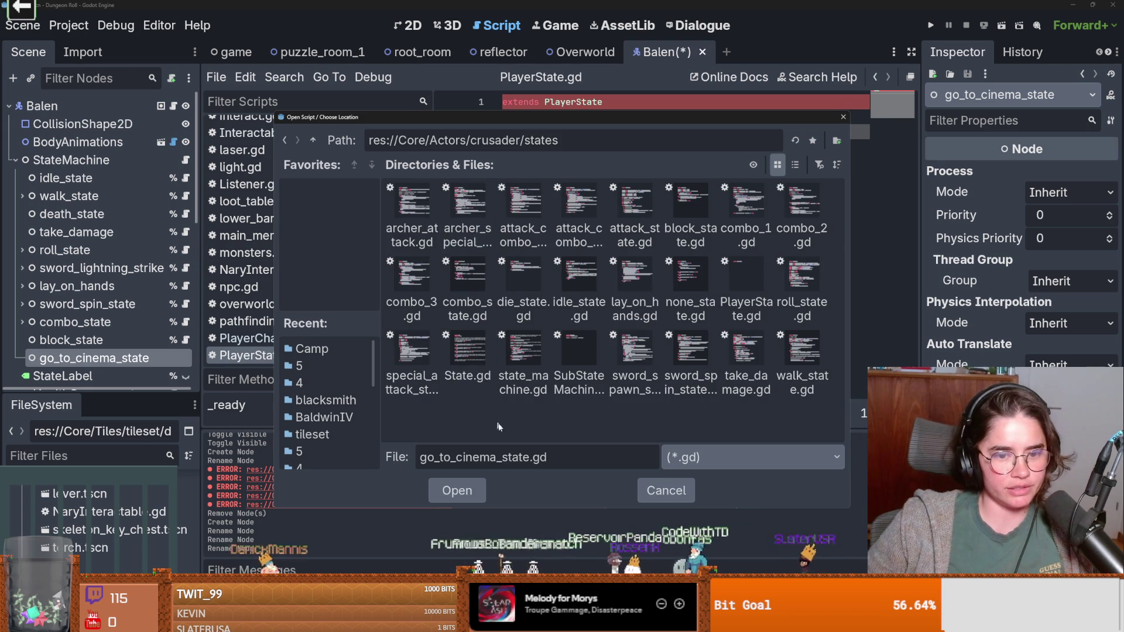
click(457, 491)
click(501, 449)
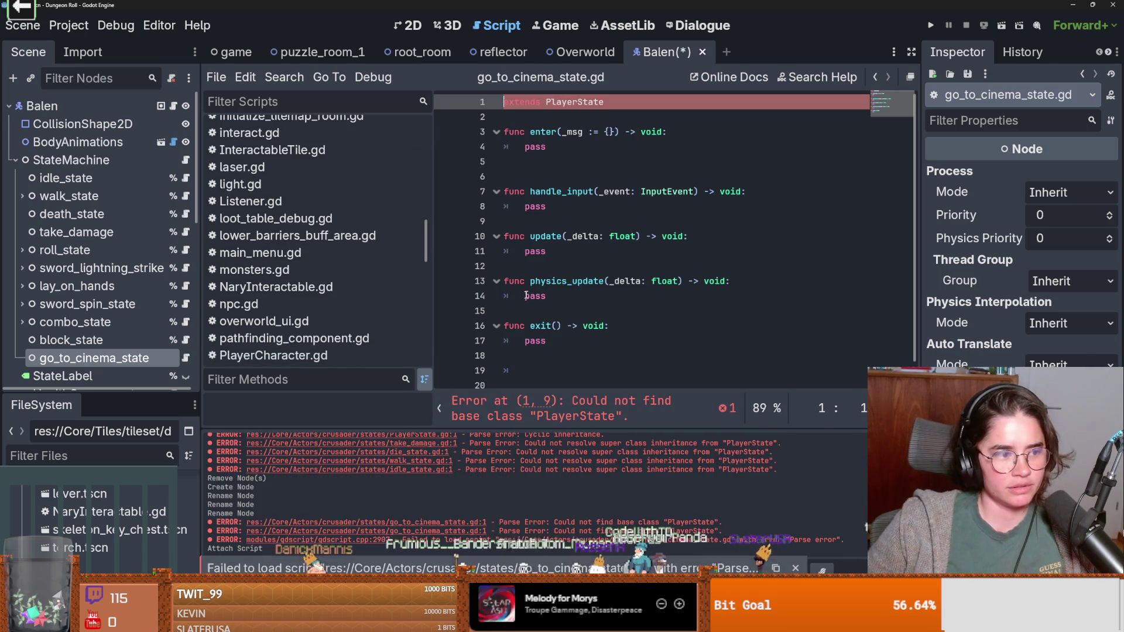
Step: Save, inspect the line 1 base-class error, and compare block_state.gd's extends PlayerState line
click(597, 281)
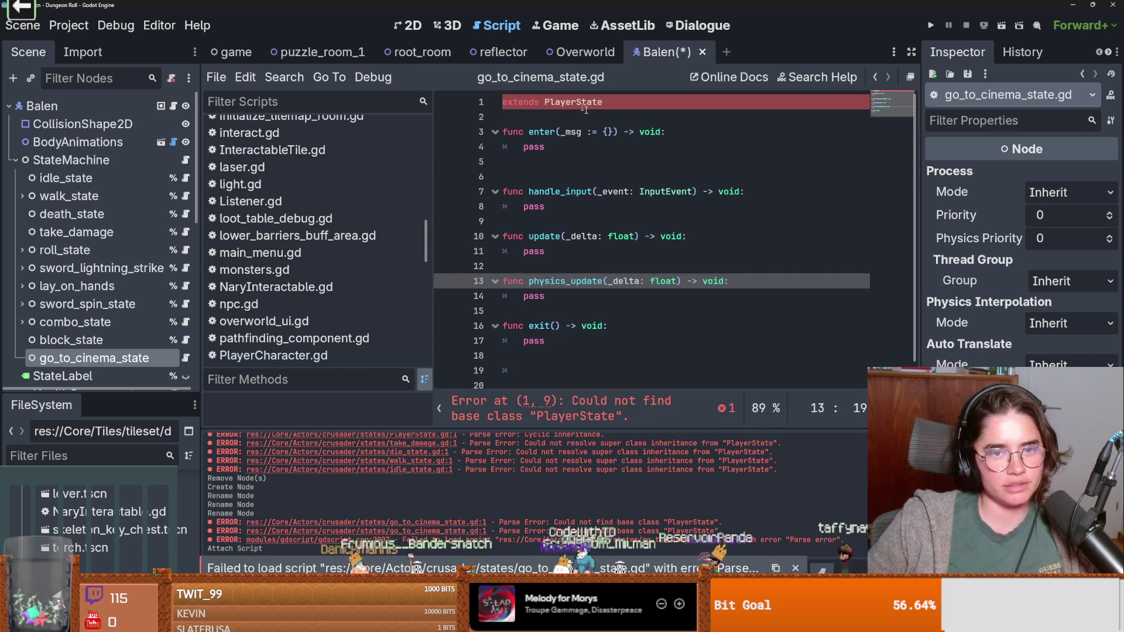
click(603, 102)
key(ctrl+s)
key(ctrl+s)
click(558, 418)
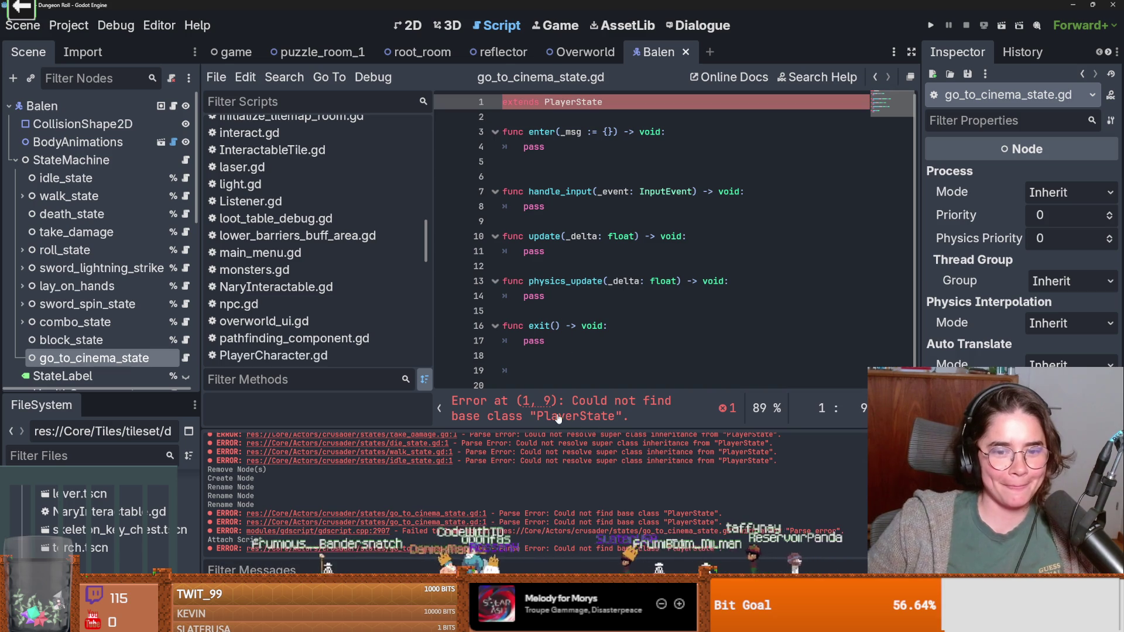
click(580, 123)
key(ctrl+s)
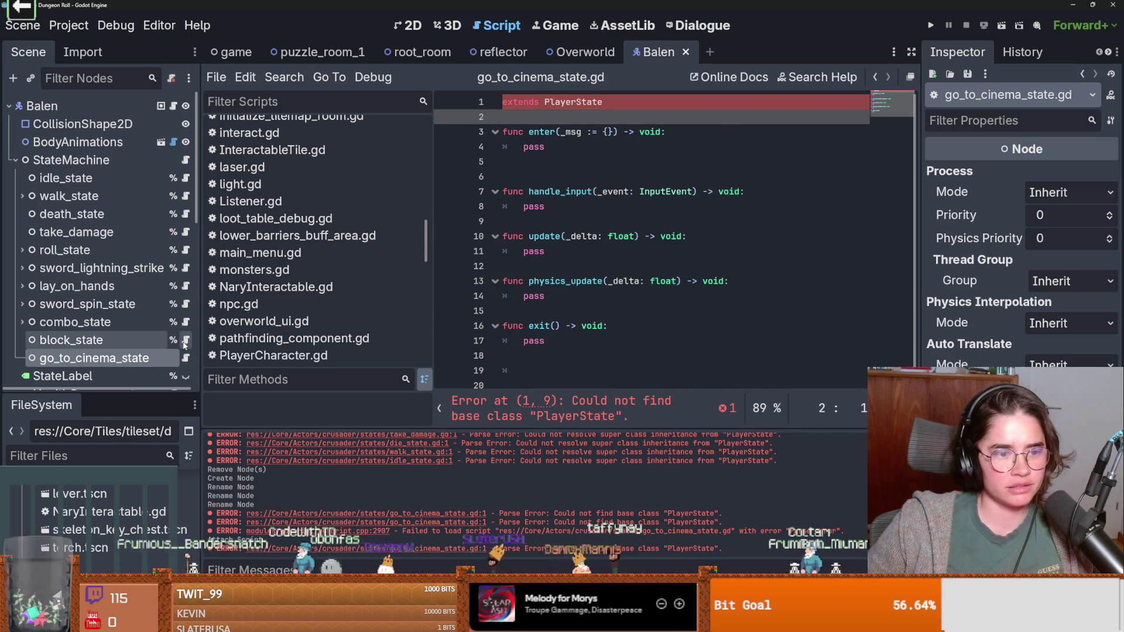
click(186, 340)
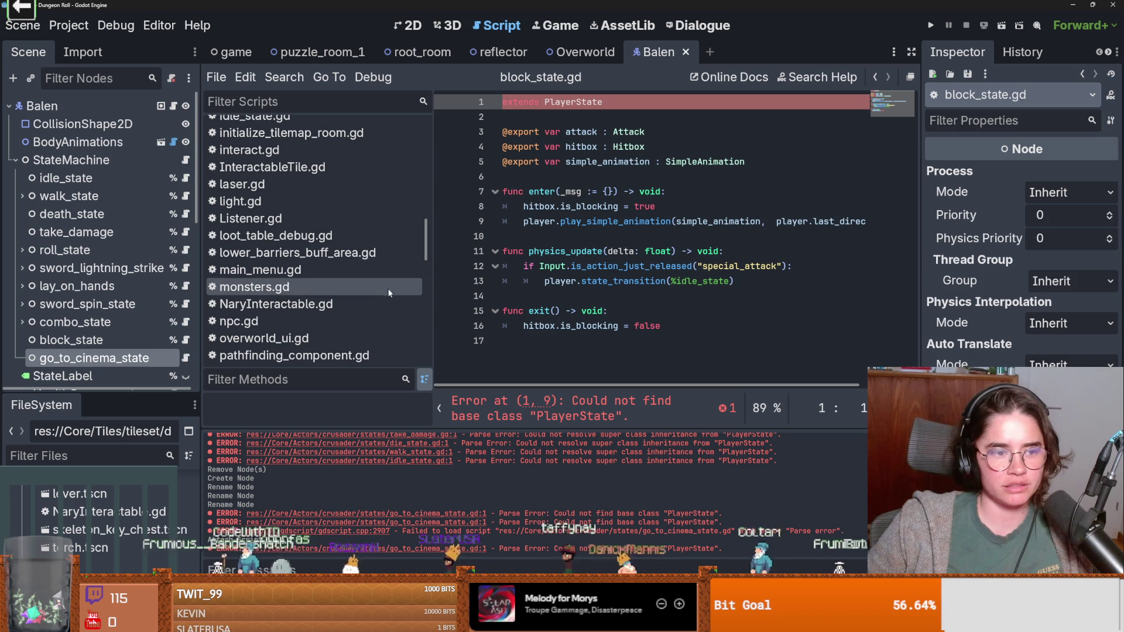
click(560, 104)
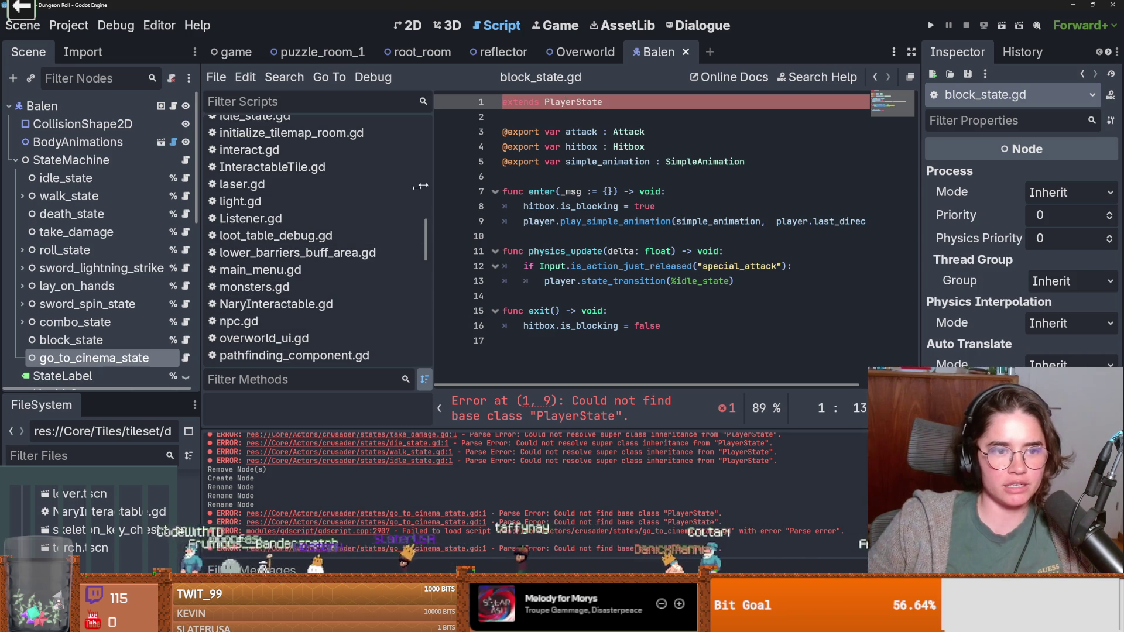
Step: Undo PlayerState.gd back to its original content, save it, and return to go_to_cinema_state.gd
click(311, 102)
text(Player)
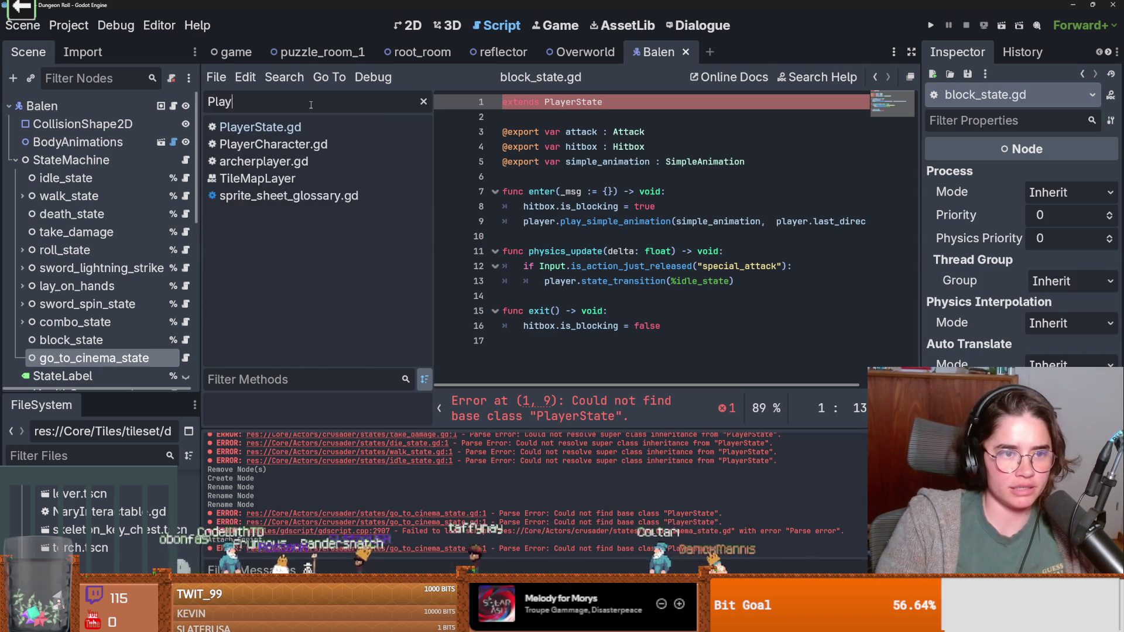
click(260, 144)
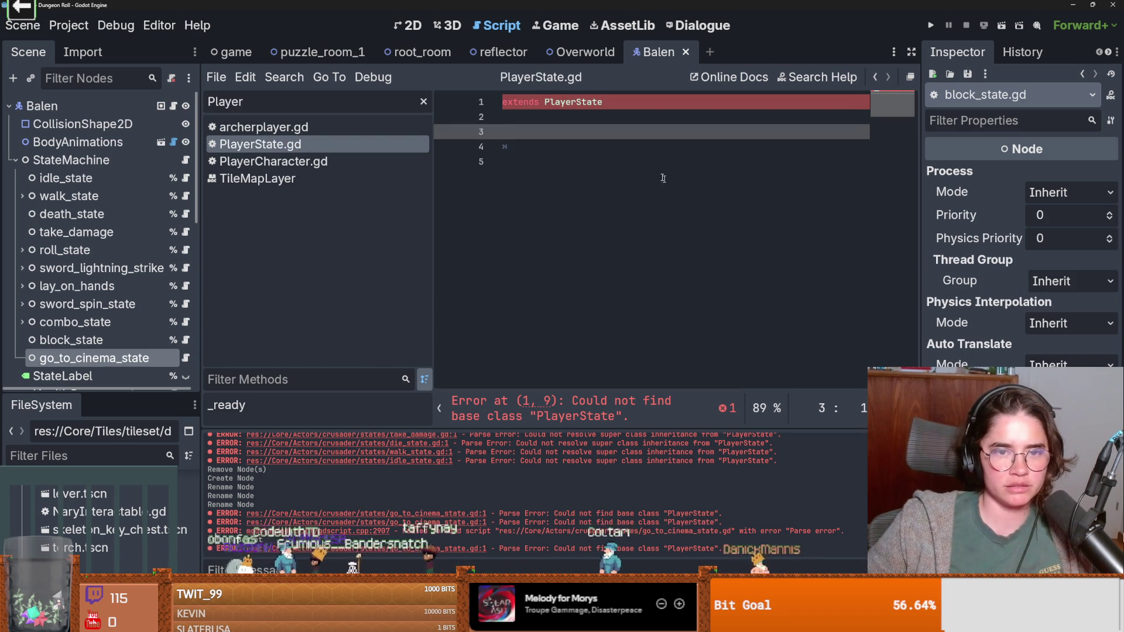
key(ctrl+z)
key(ctrl+s)
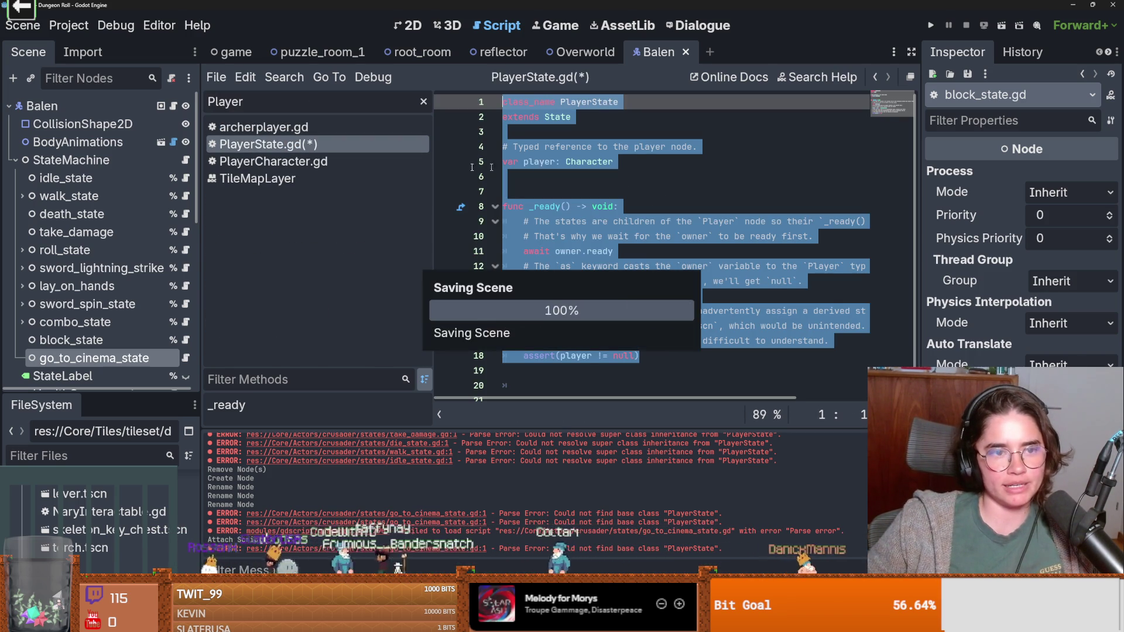
click(185, 357)
key(ctrl+s)
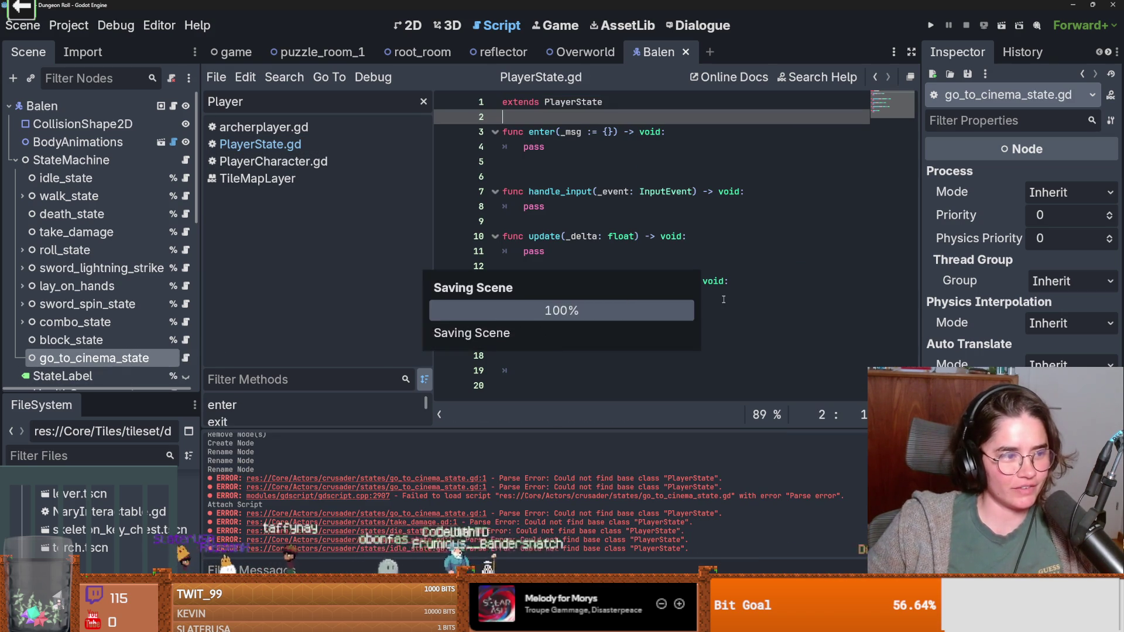
Step: Remove the extra blank line before handle_input and save the script
click(531, 178)
key(BackSpace)
key(ctrl+s)
click(646, 313)
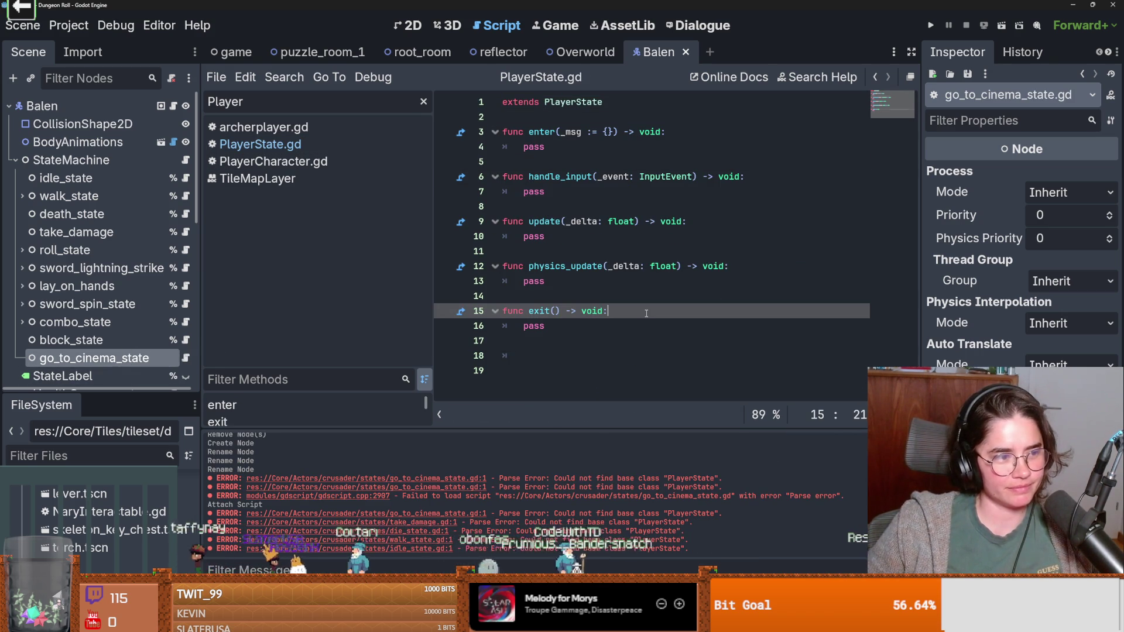
key(ctrl+s)
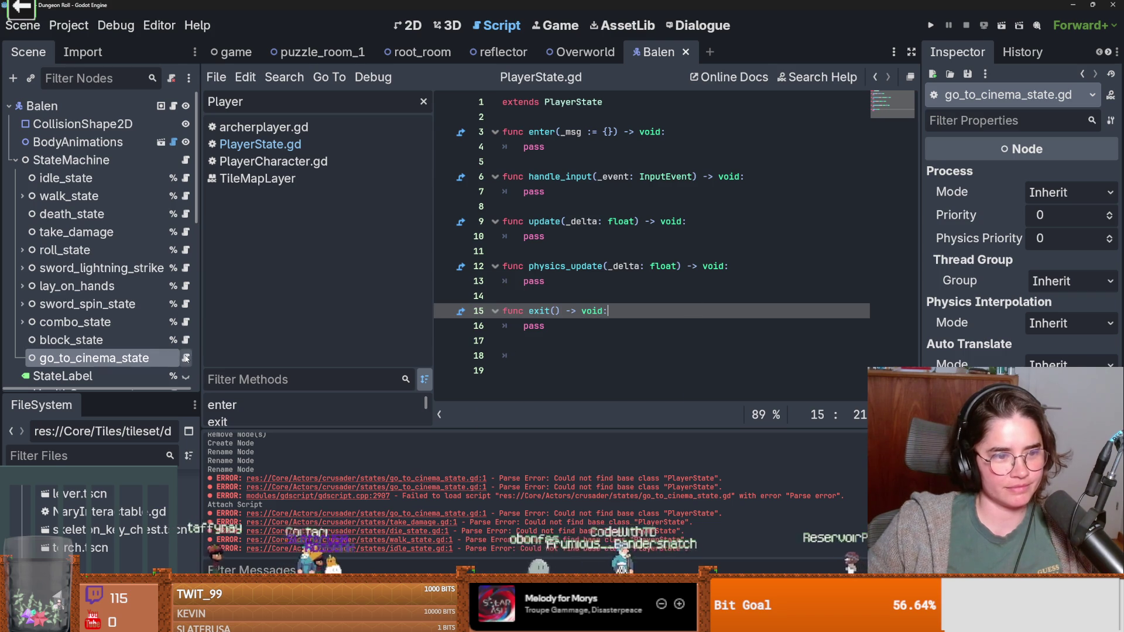
key(Up)
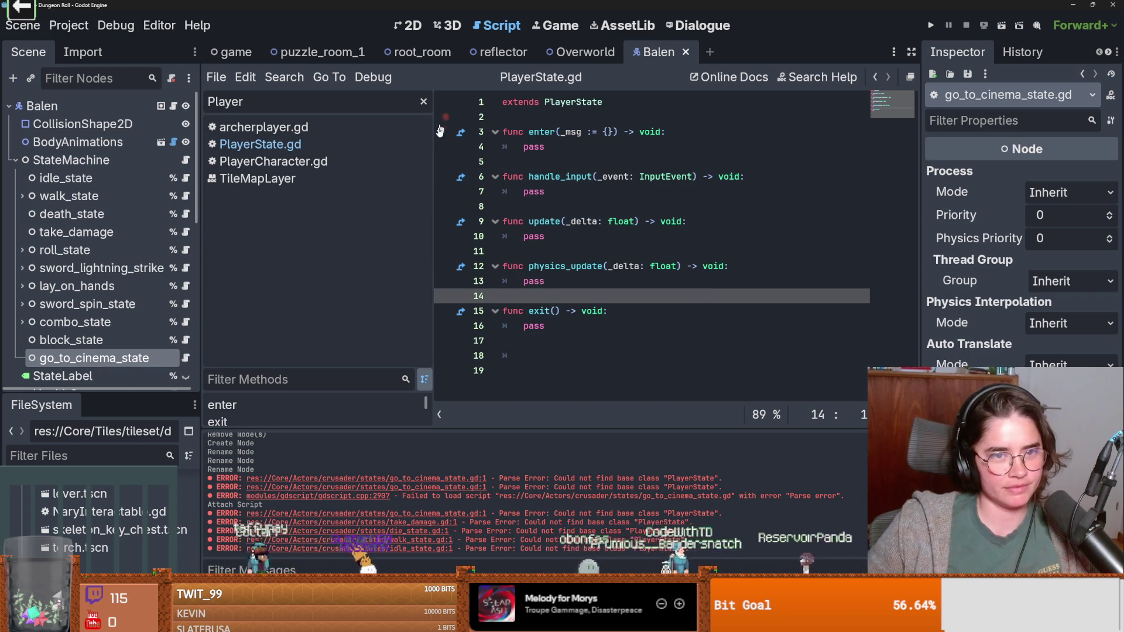
Step: Widen the code editor beside the script list and save the script
mouse_move(440, 214)
mouse_down()
mouse_move(271, 164)
mouse_move(327, 167)
mouse_move(287, 169)
mouse_move(308, 171)
mouse_up()
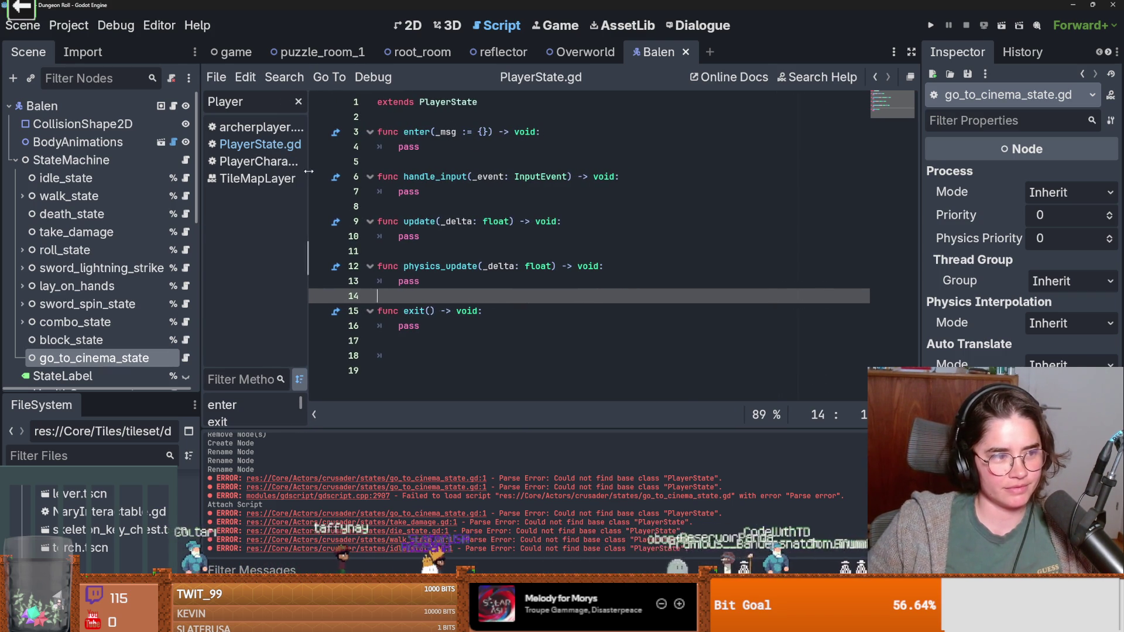
click(513, 221)
key(ctrl+s)
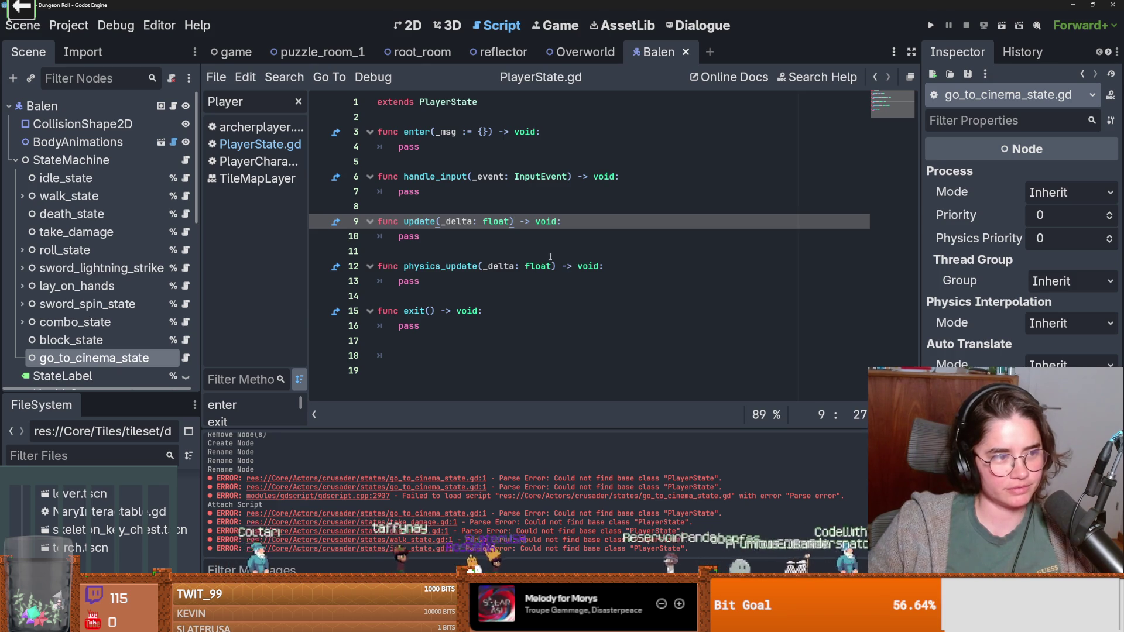
click(445, 281)
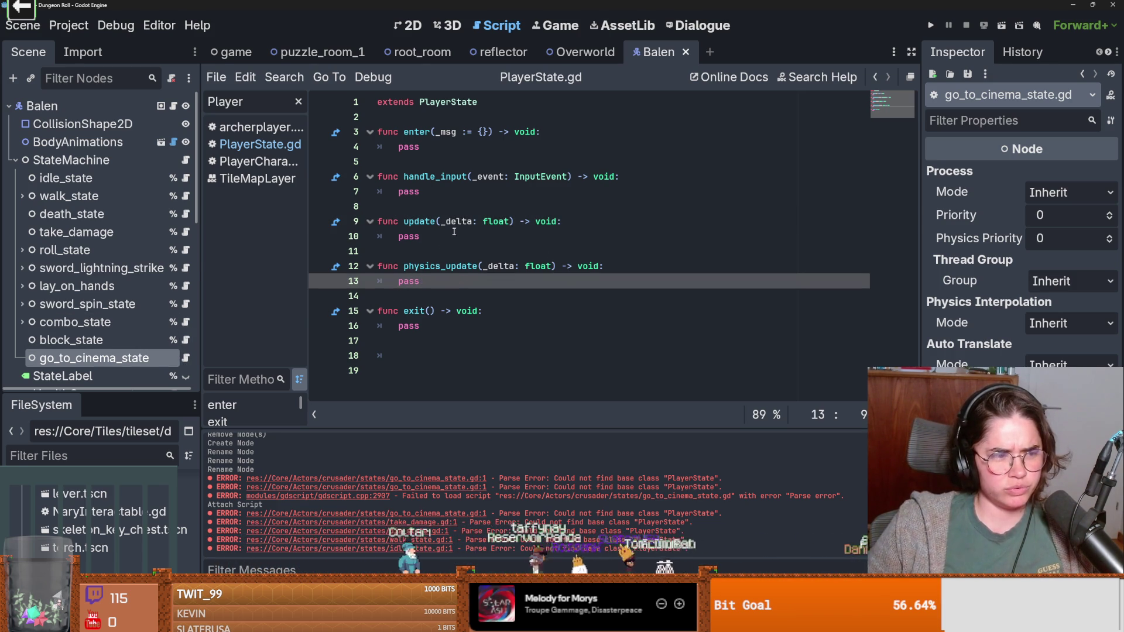
click(482, 131)
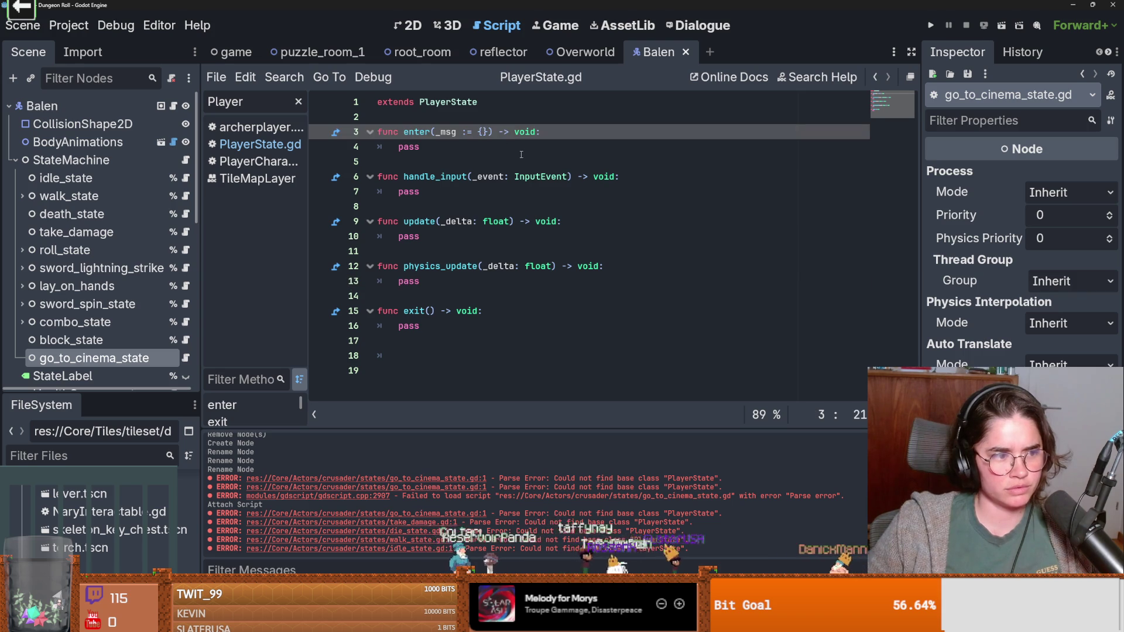
Step: Delete 'pos: Vector2' from the enter function's _msg default, leaving an empty '{}' dictionary
text(ps)
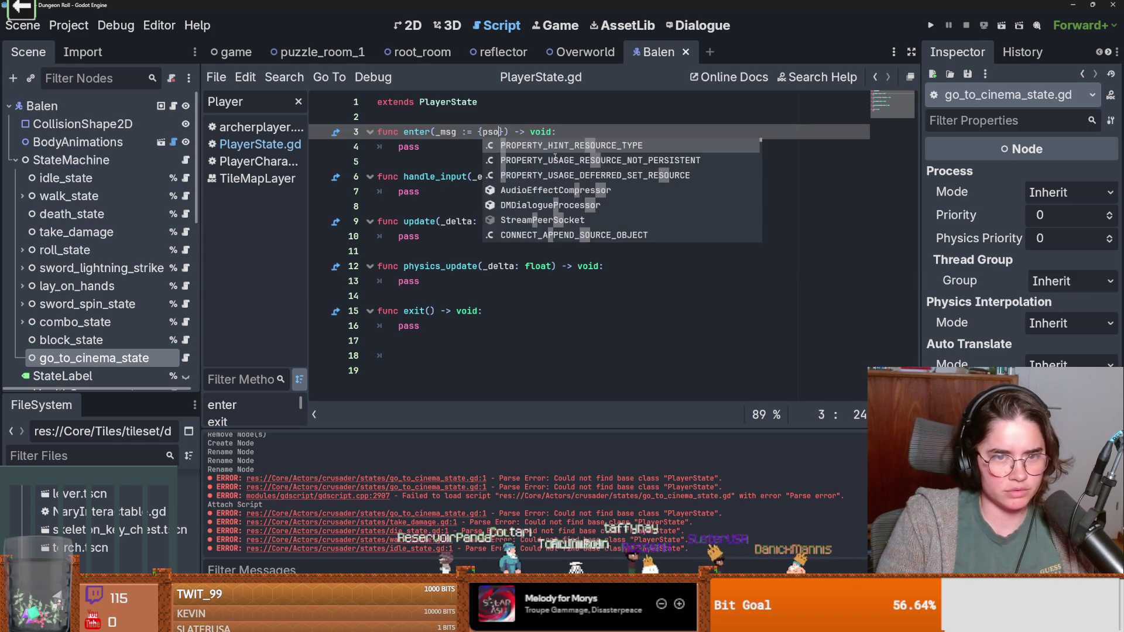
key(BackSpace)
text(os: Ve)
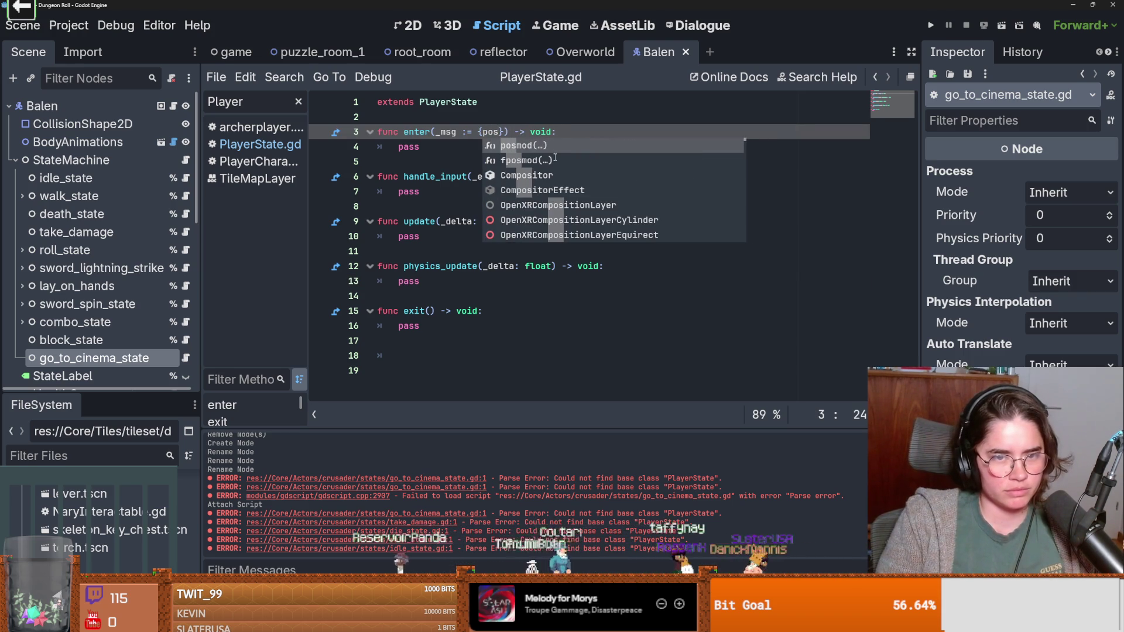
text(ctor2)
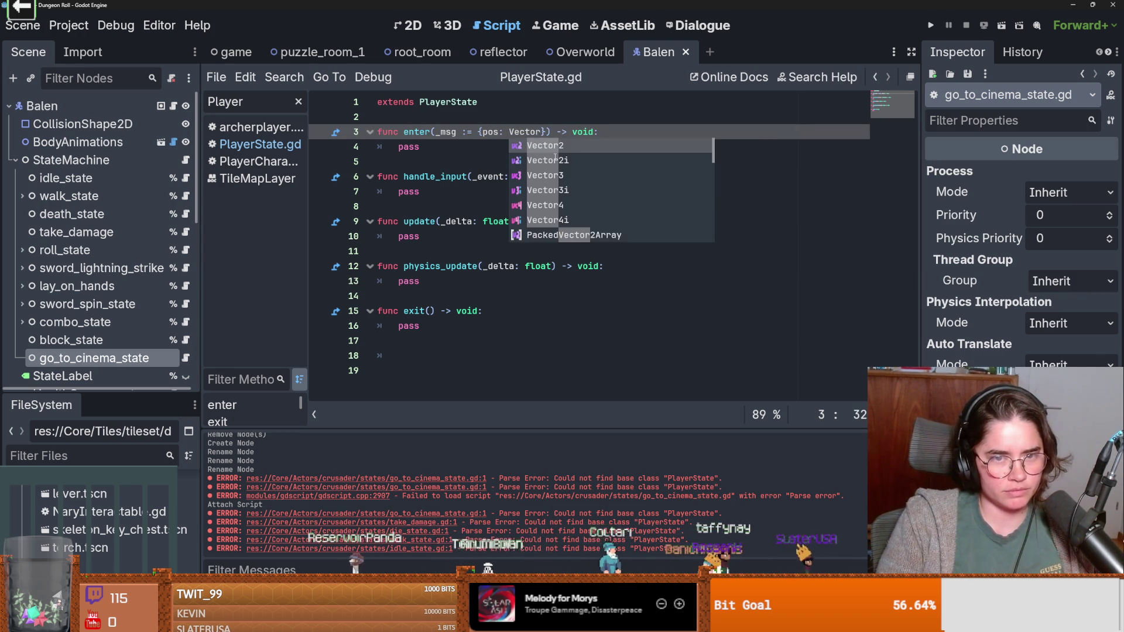
double_click(417, 147)
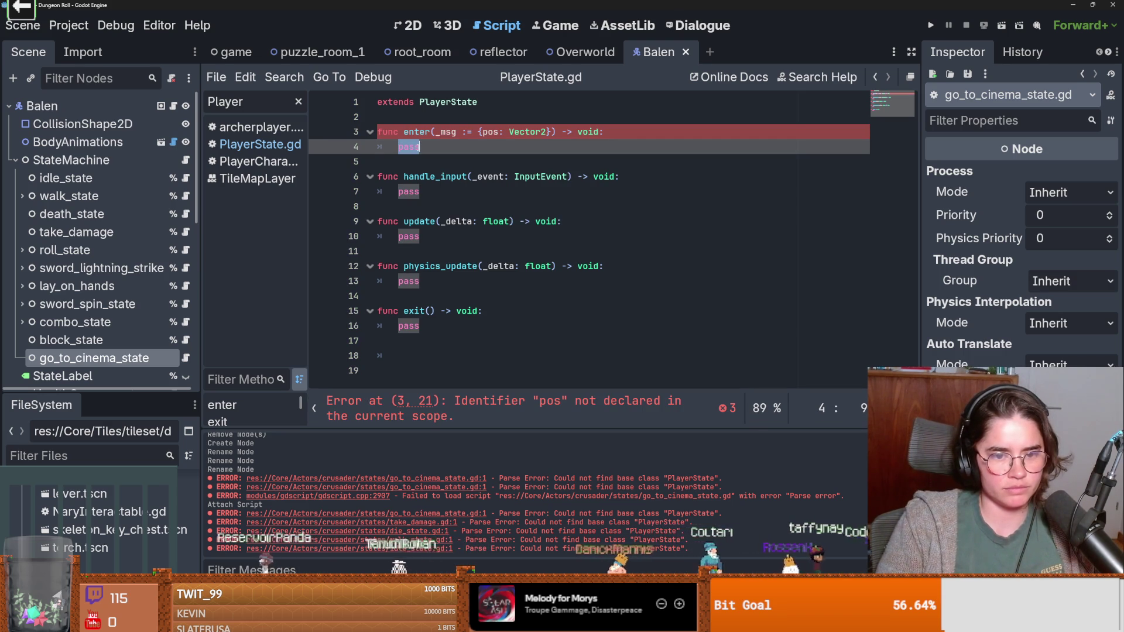
double_click(516, 131)
key(BackSpace)
key(BackSpace)
key(BackSpace)
double_click(419, 146)
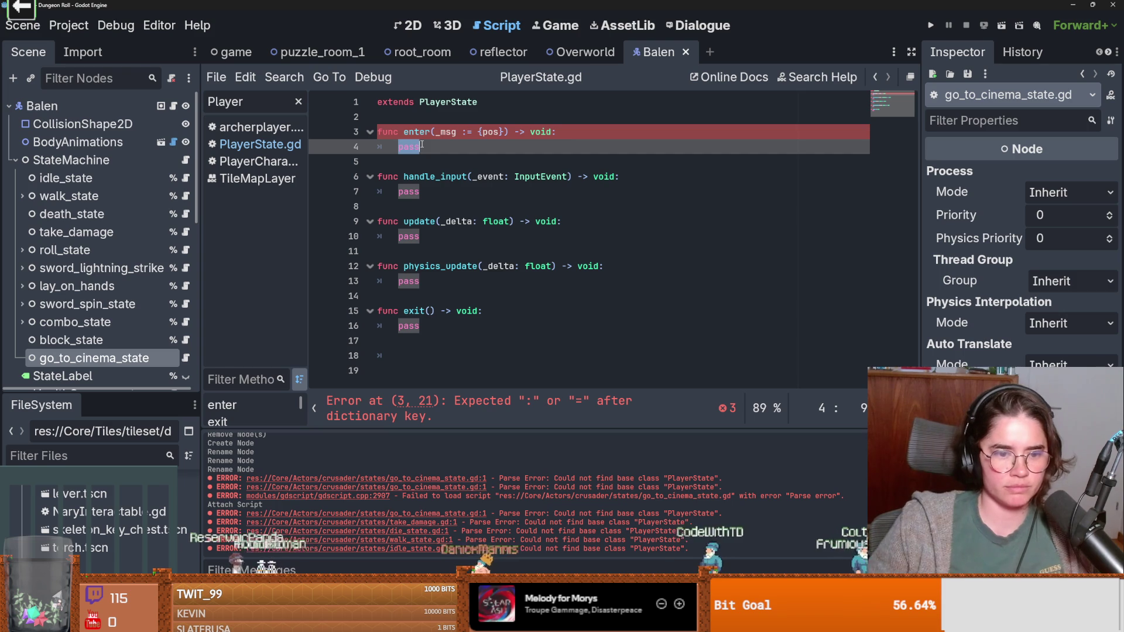
click(499, 131)
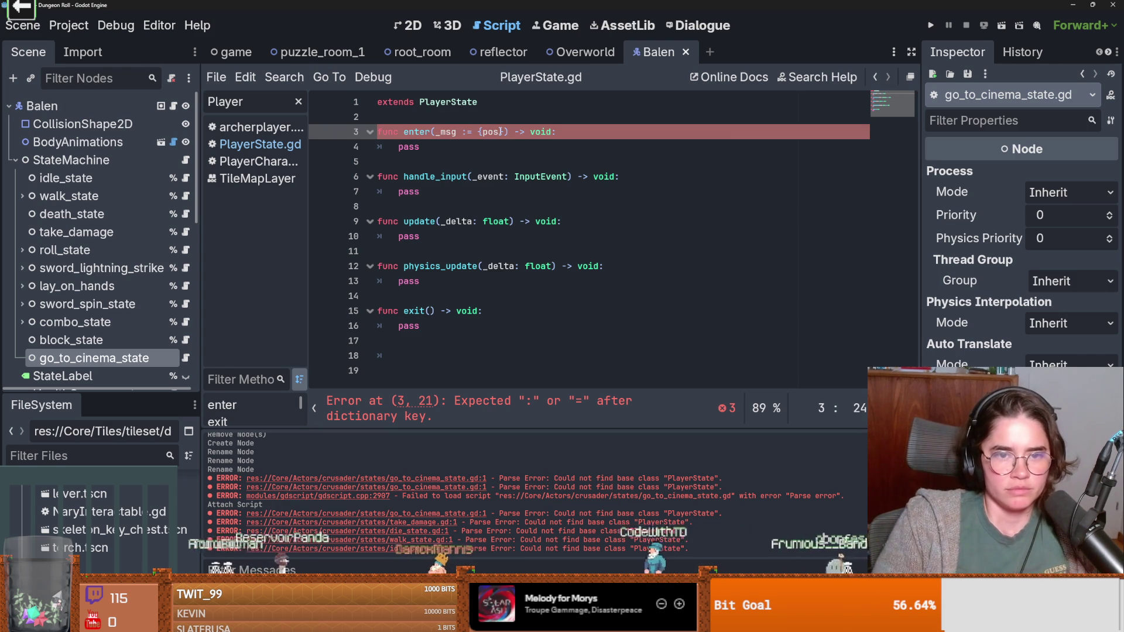
key(BackSpace)
key(BackSpace)
key(BackSpace)
double_click(408, 147)
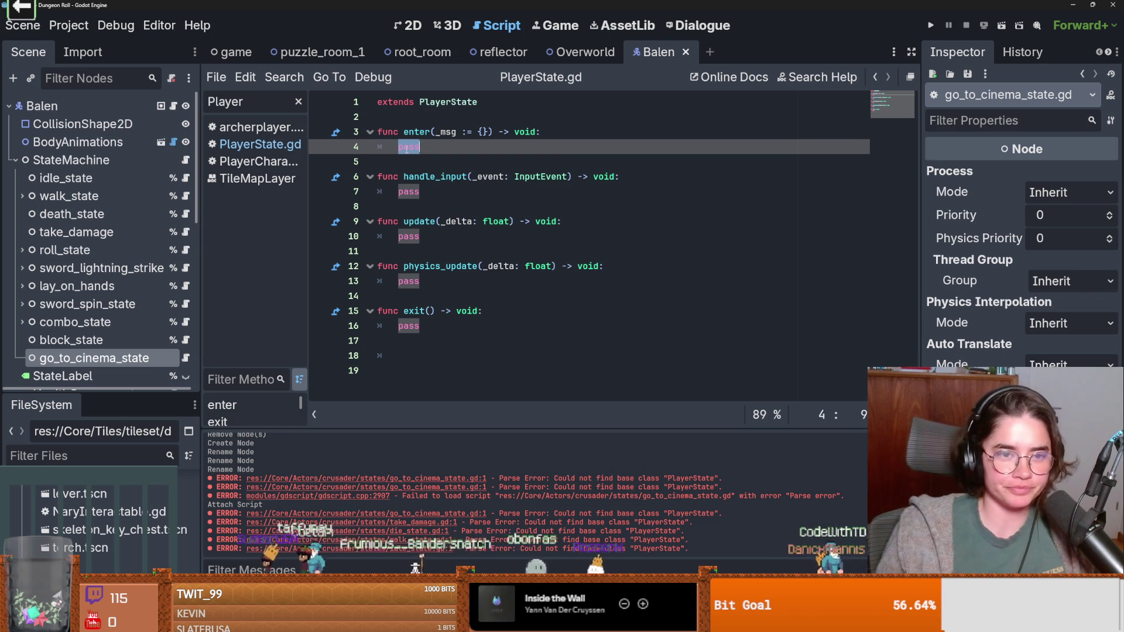
click(392, 120)
Step: Tidy the blank lines above the enter function in go_to_cinema_state.gd
key(Return)
key(Return)
click(391, 132)
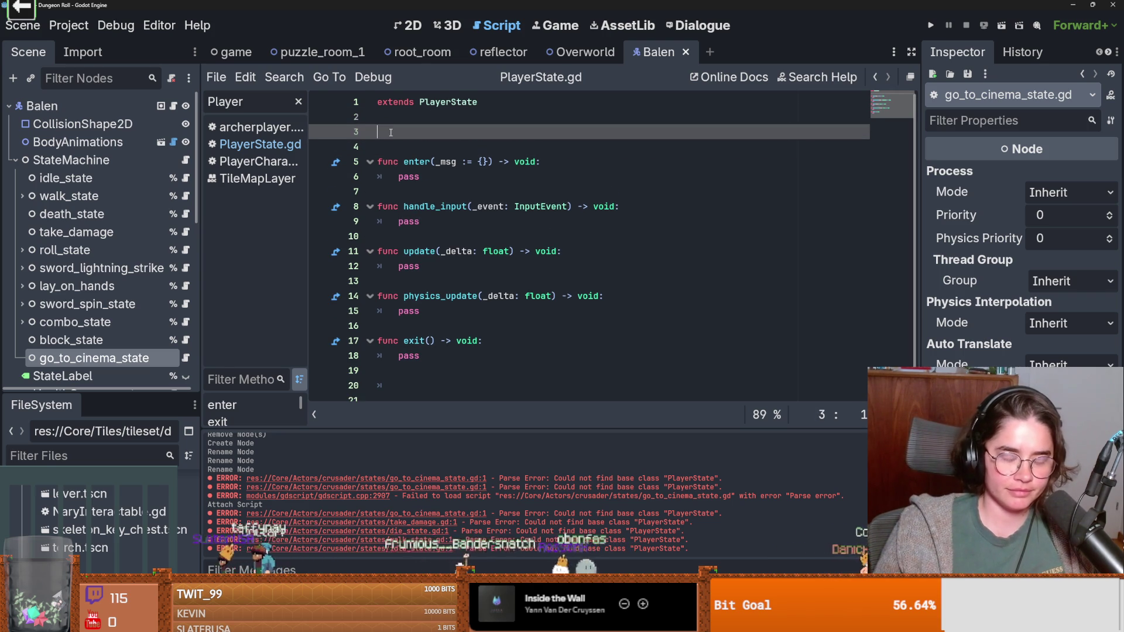
click(390, 146)
key(BackSpace)
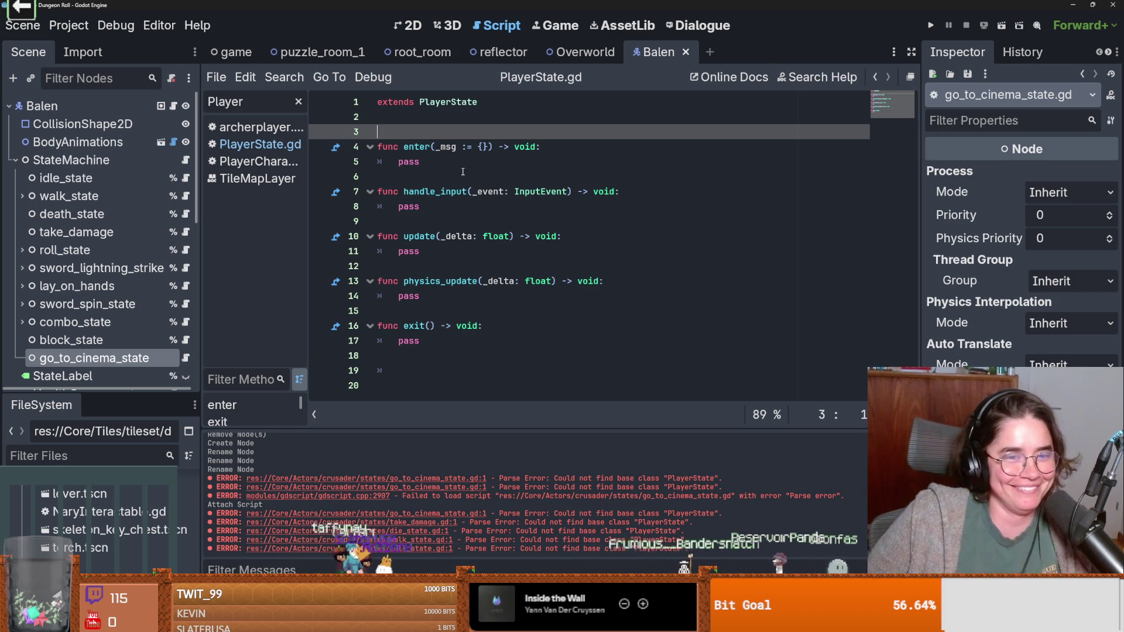
key(BackSpace)
Step: Replace pass in enter with 'var go_to = _msg["pos"]' and save
double_click(431, 147)
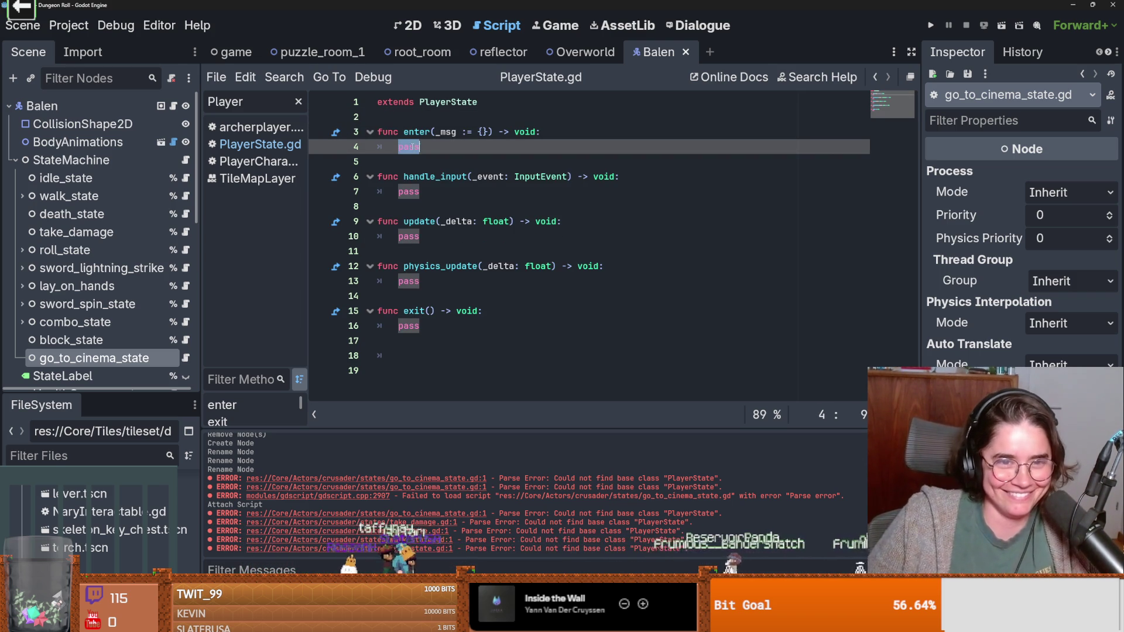
text(v)
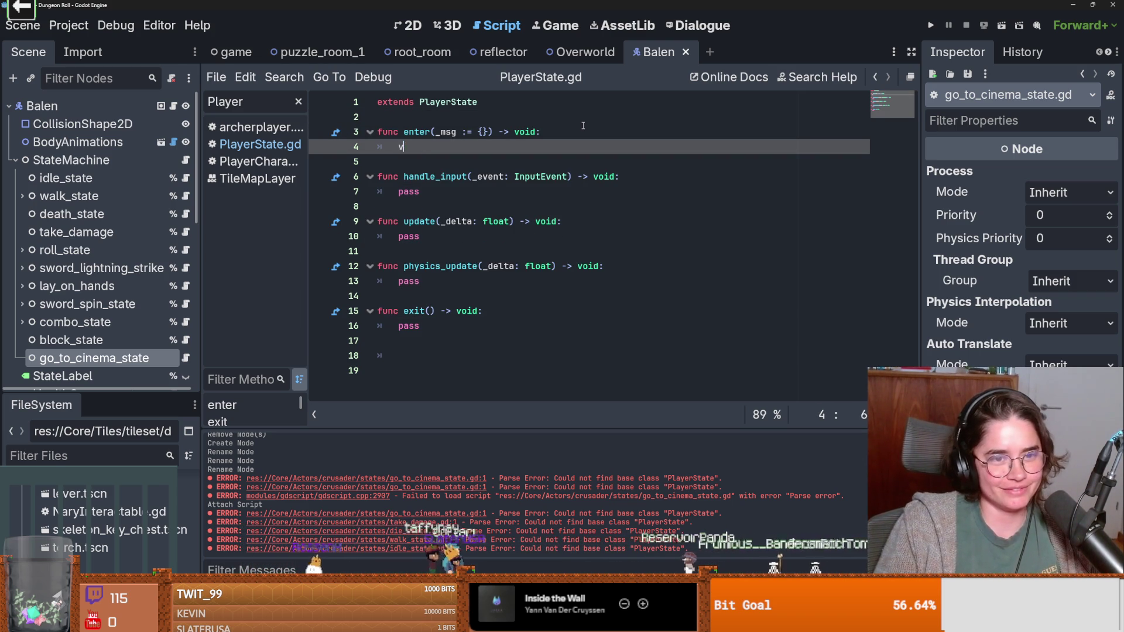
text(ar go_to_)
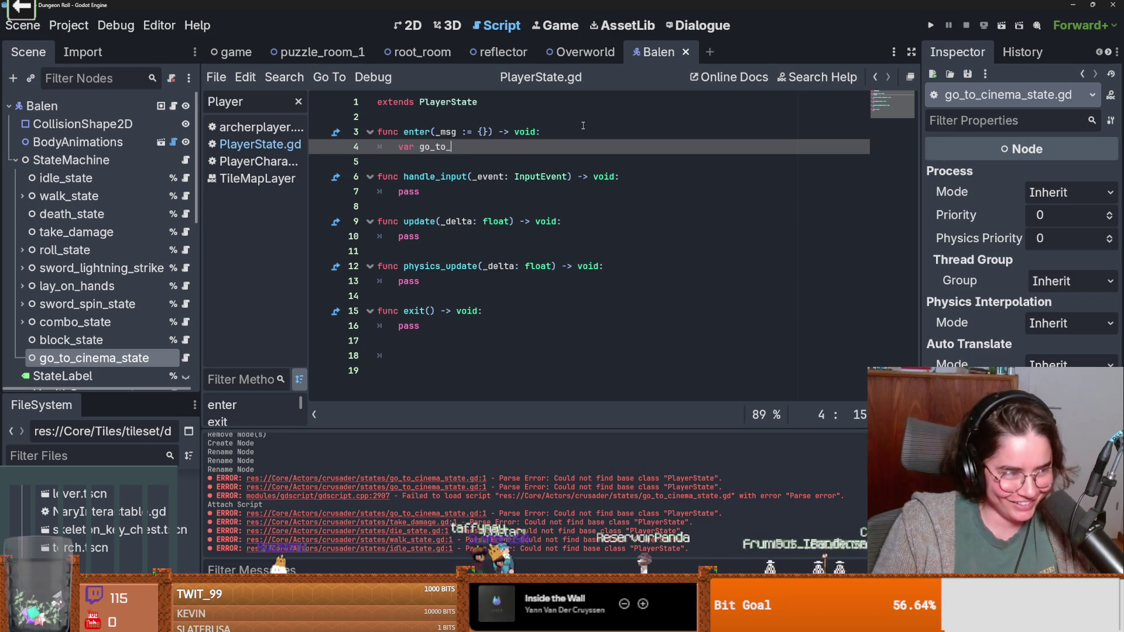
key(BackSpace)
text(= )
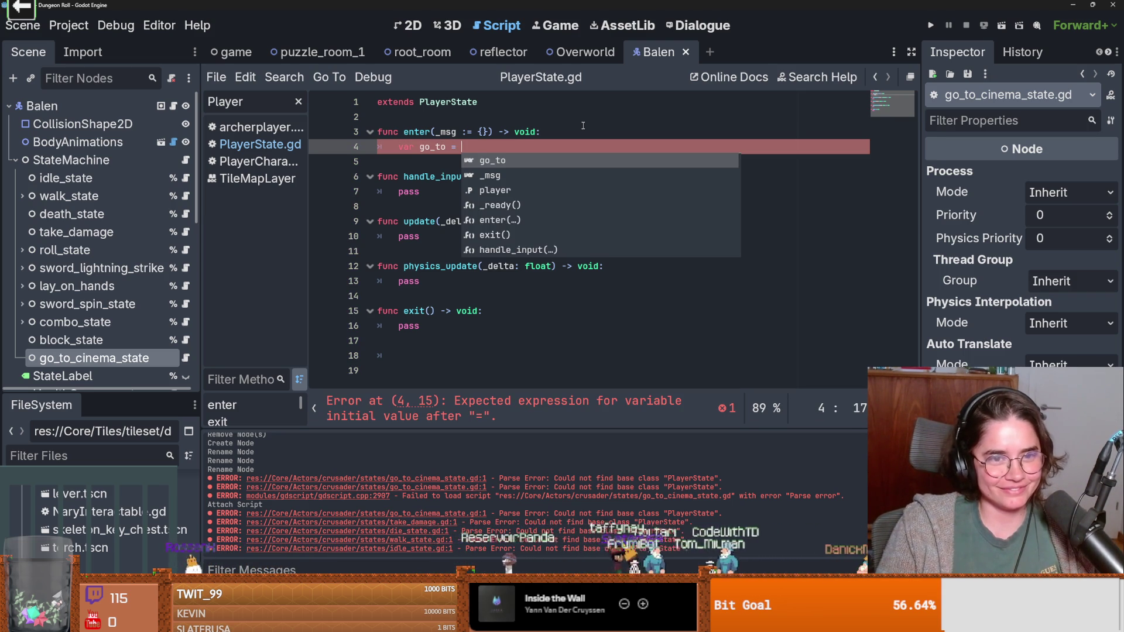
text(_ms)
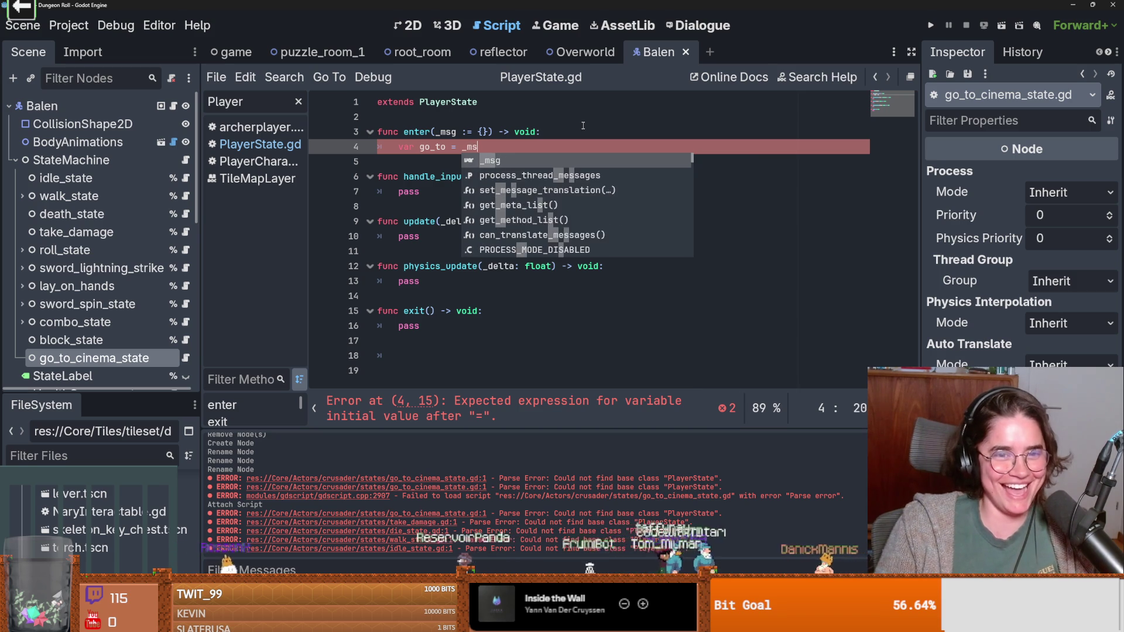
key(Return)
text(")
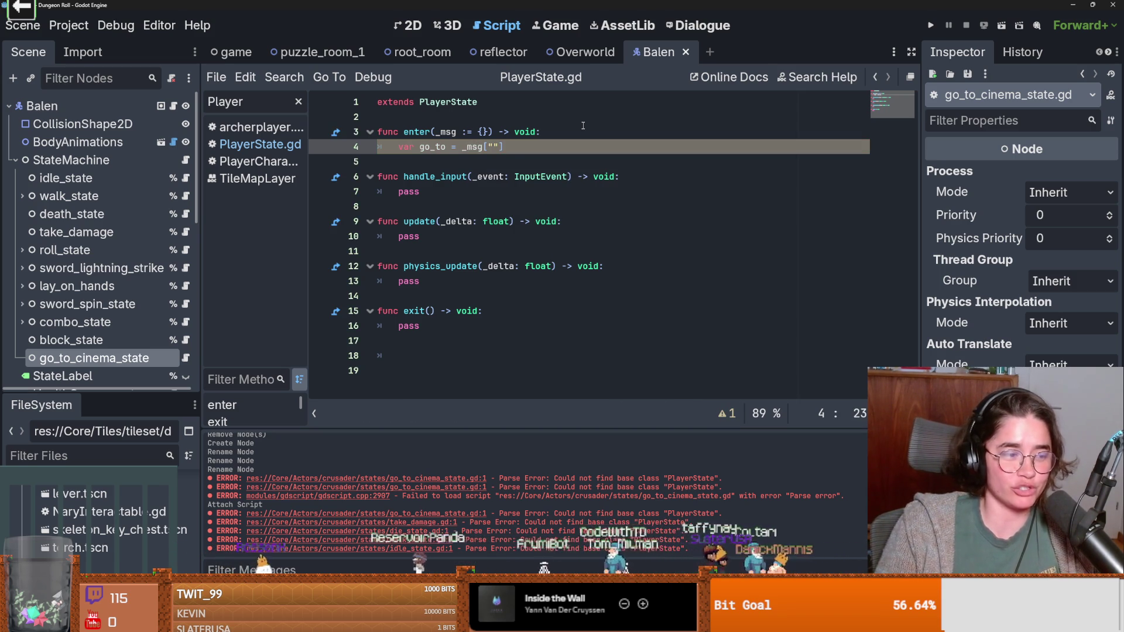
text(pos)
key(ctrl+s)
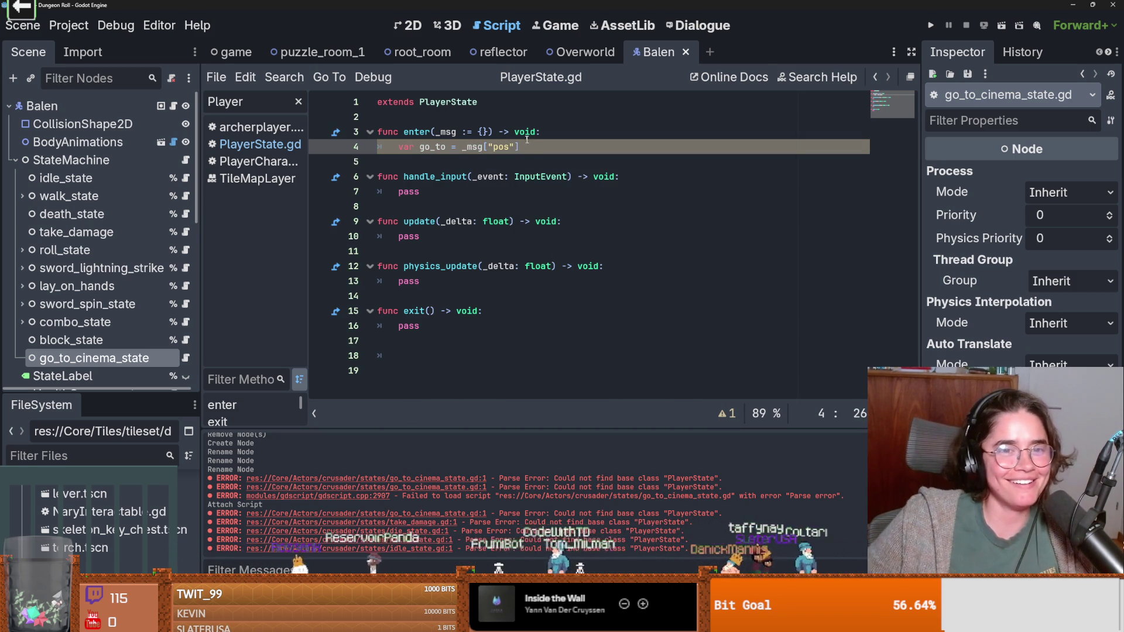
Step: Add a 'print(go_to)' line below the go_to assignment and save the script
key(Return)
text(int()
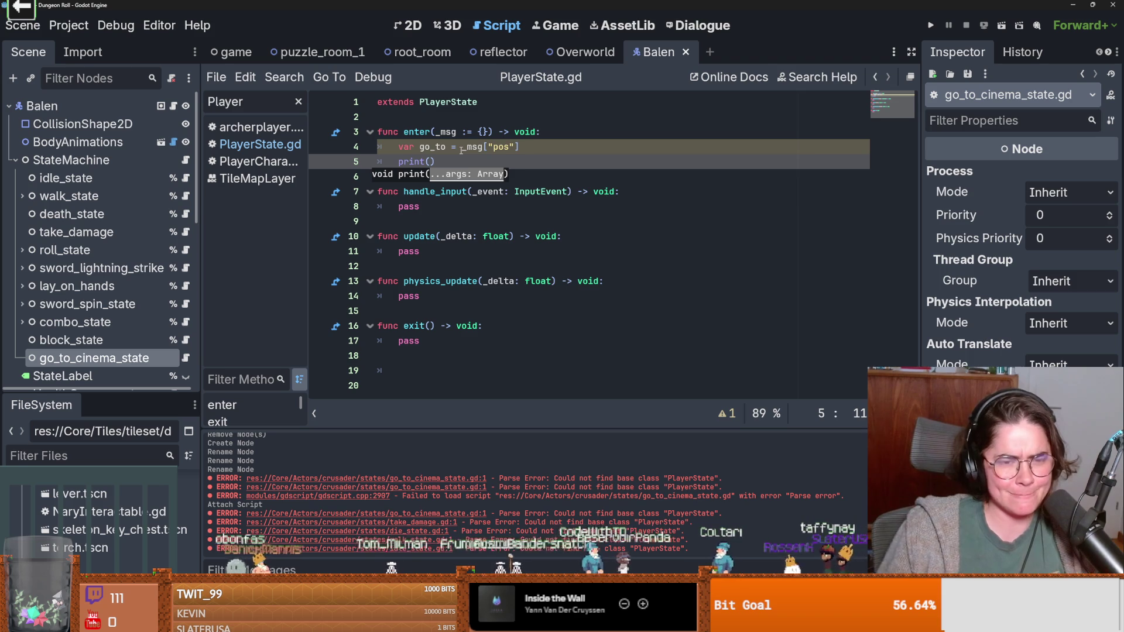
click(436, 150)
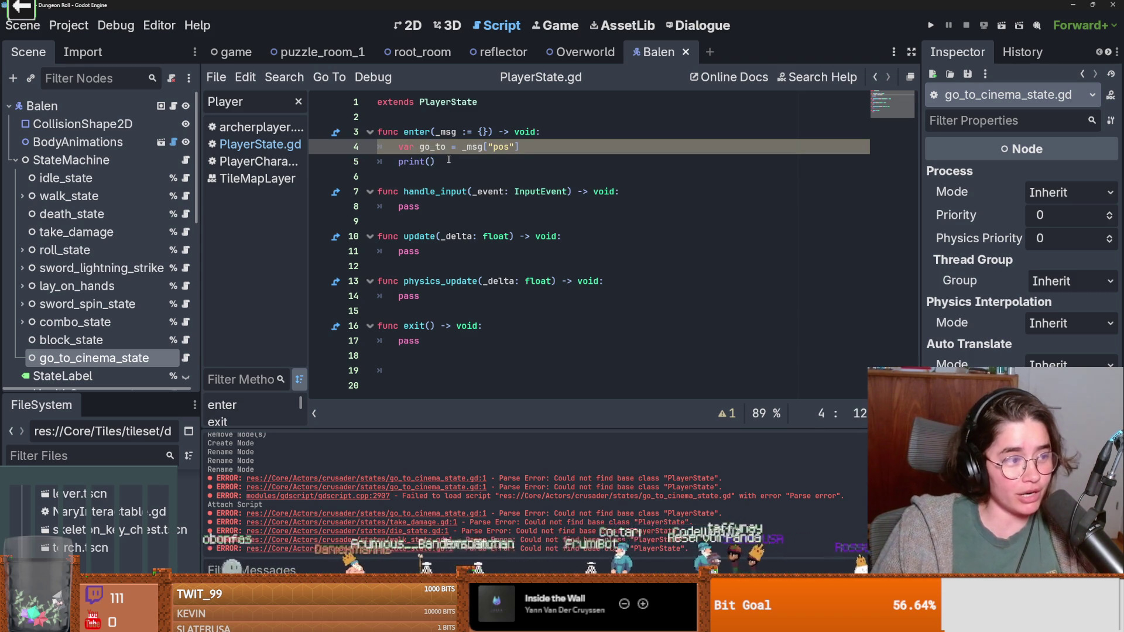
click(432, 161)
text(go_to)
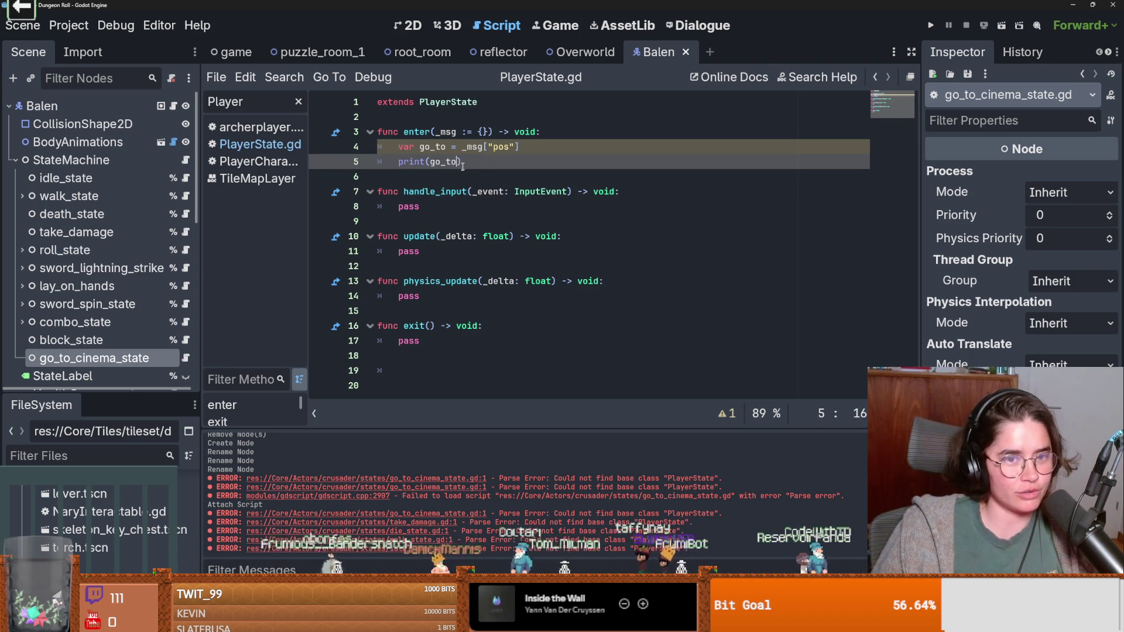
key(ctrl+s)
click(469, 162)
key(Return)
key(ctrl+s)
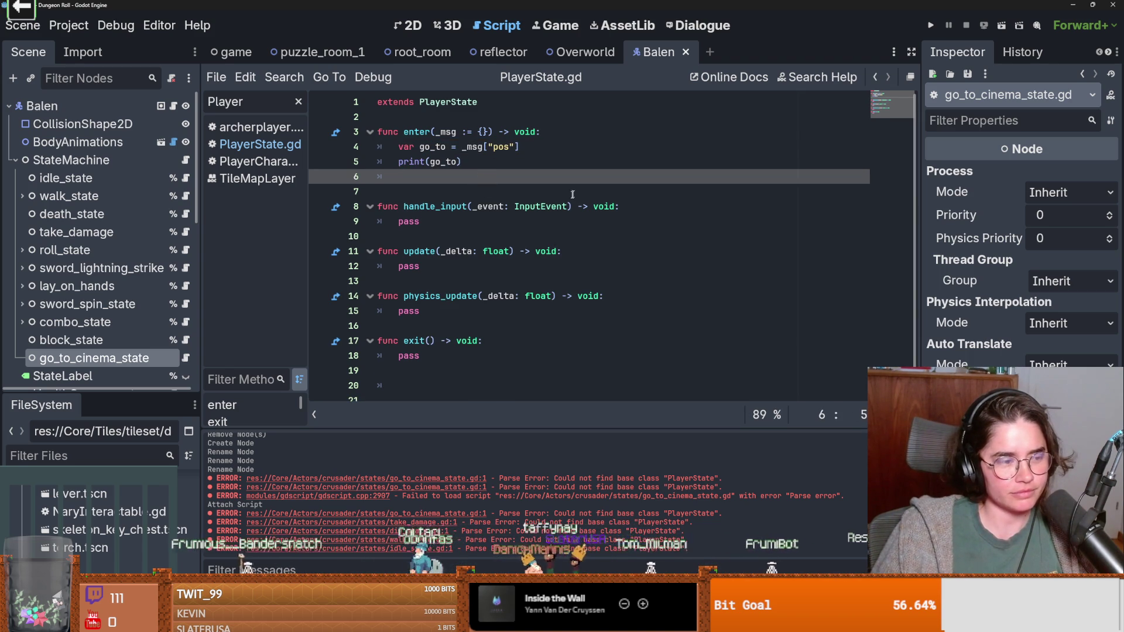
double_click(436, 164)
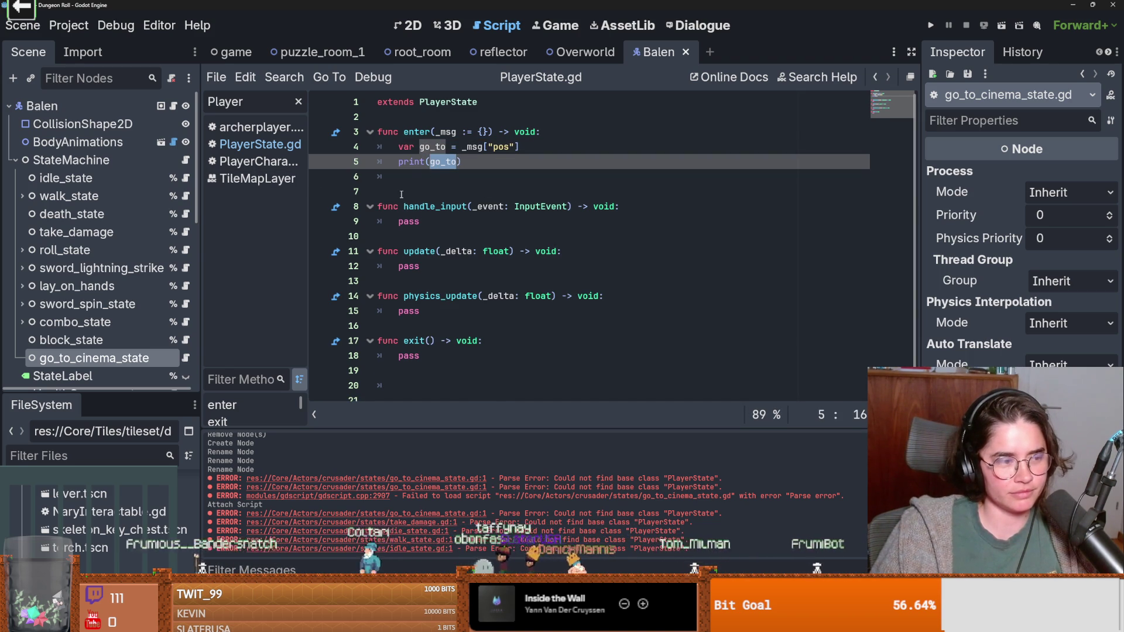
click(435, 170)
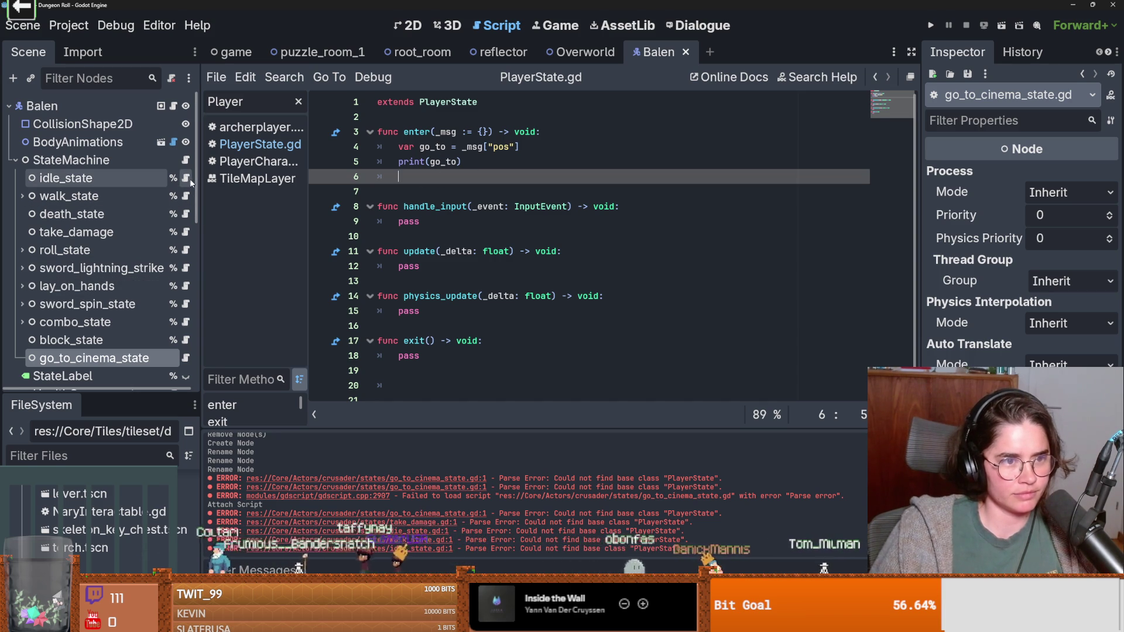
click(187, 179)
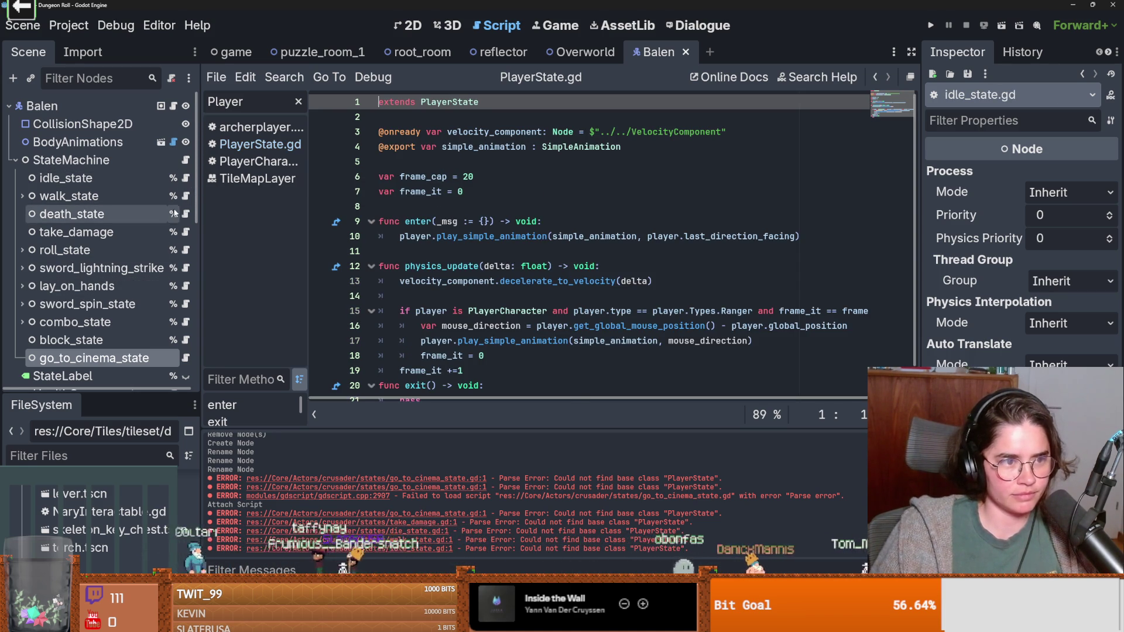
Step: Open walk_state.gd and scroll through how it moves the player and plays its animation
click(186, 196)
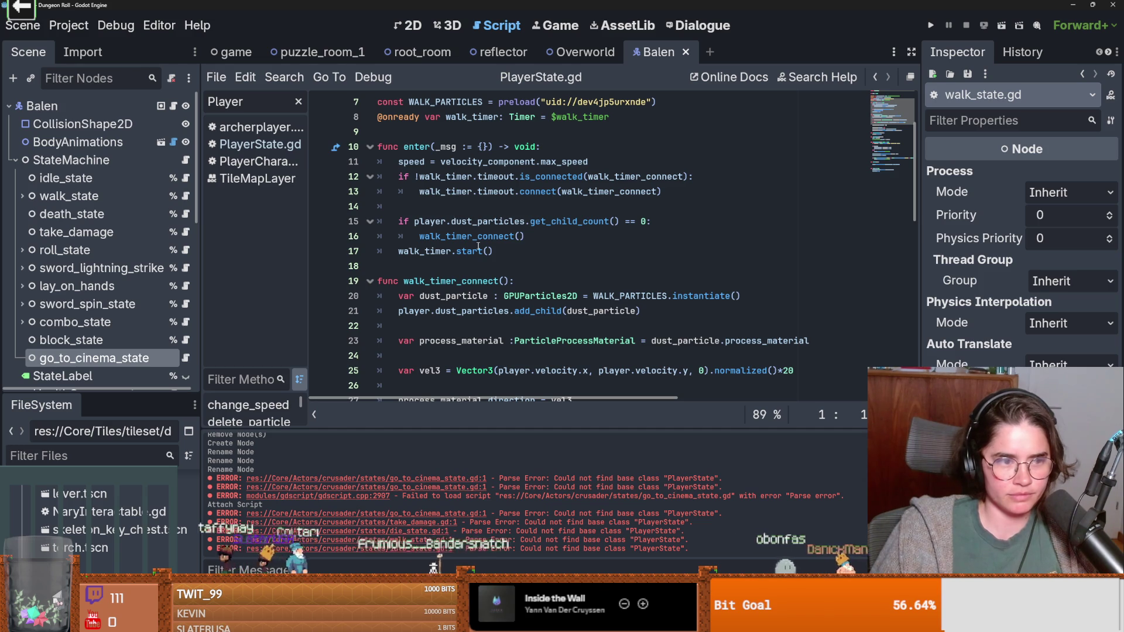
mouse_move(479, 246)
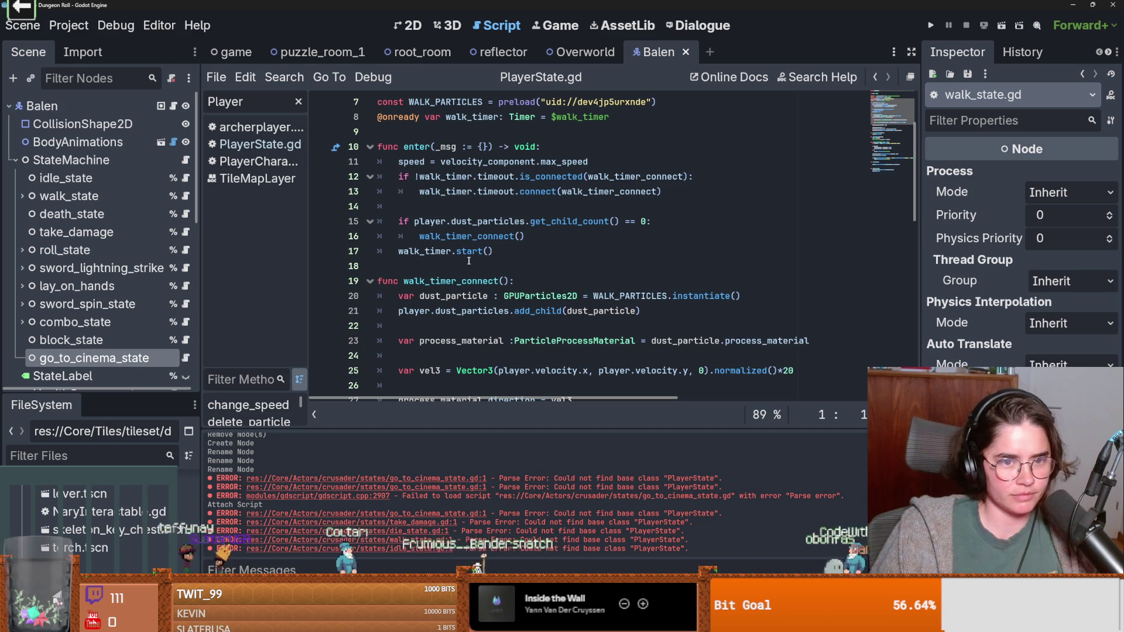
scroll(469, 263, up, 2)
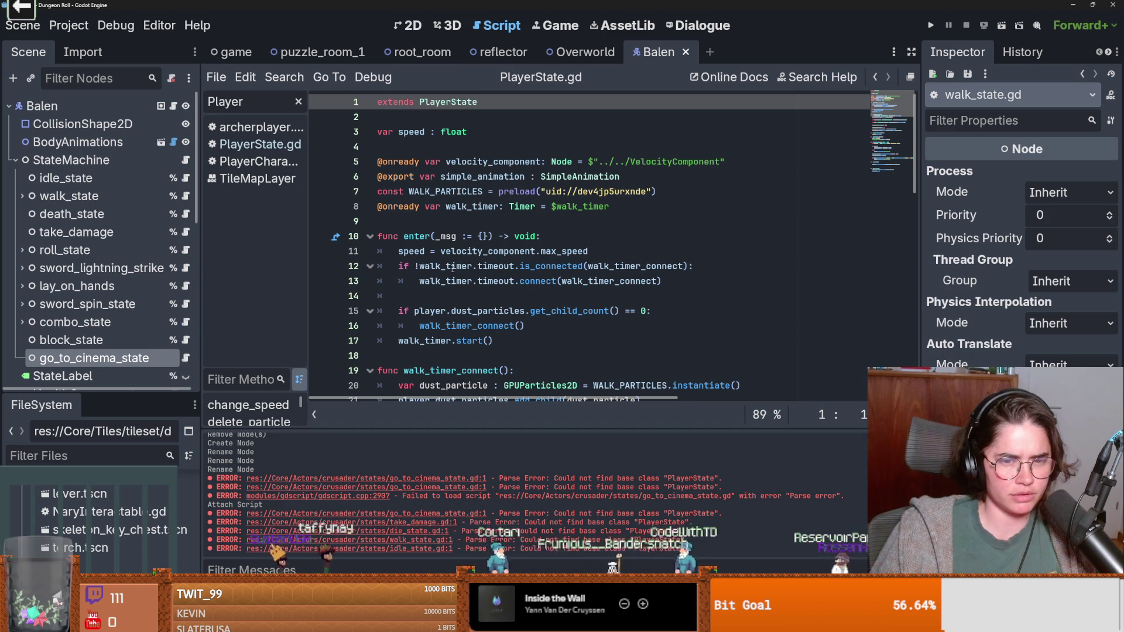
scroll(439, 264, down, 3)
scroll(435, 276, down, 7)
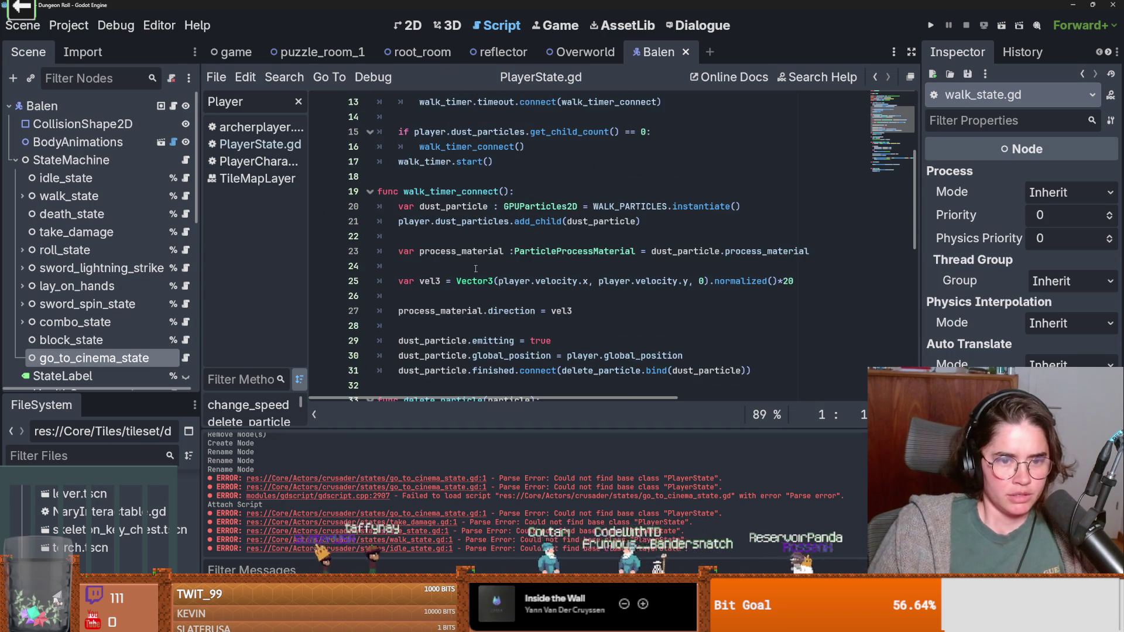
scroll(476, 271, down, 3)
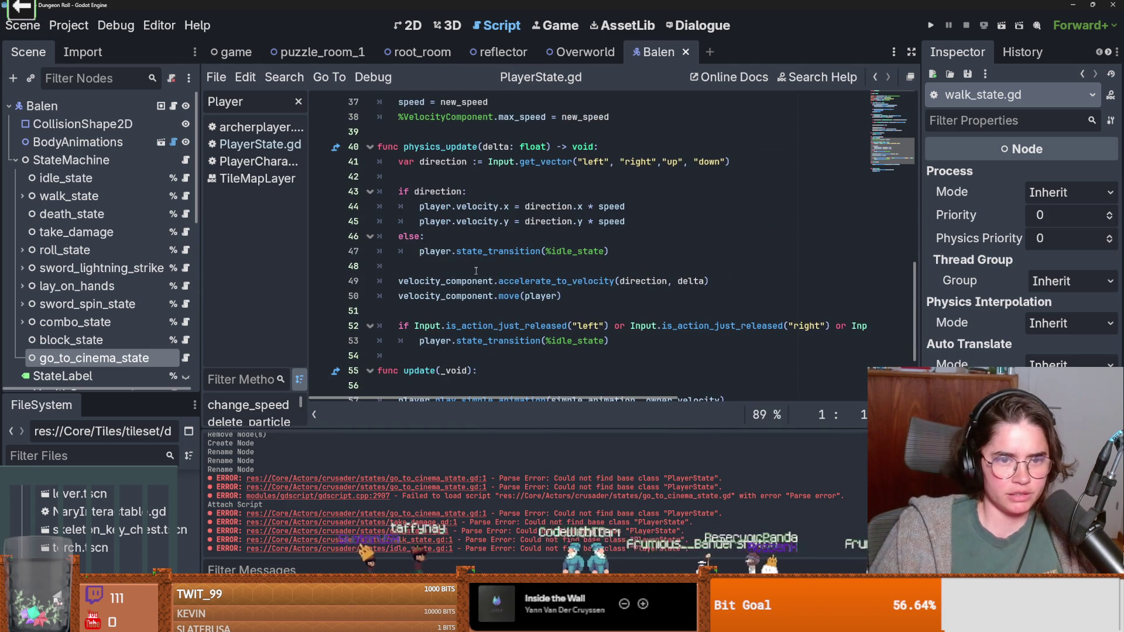
key(F5)
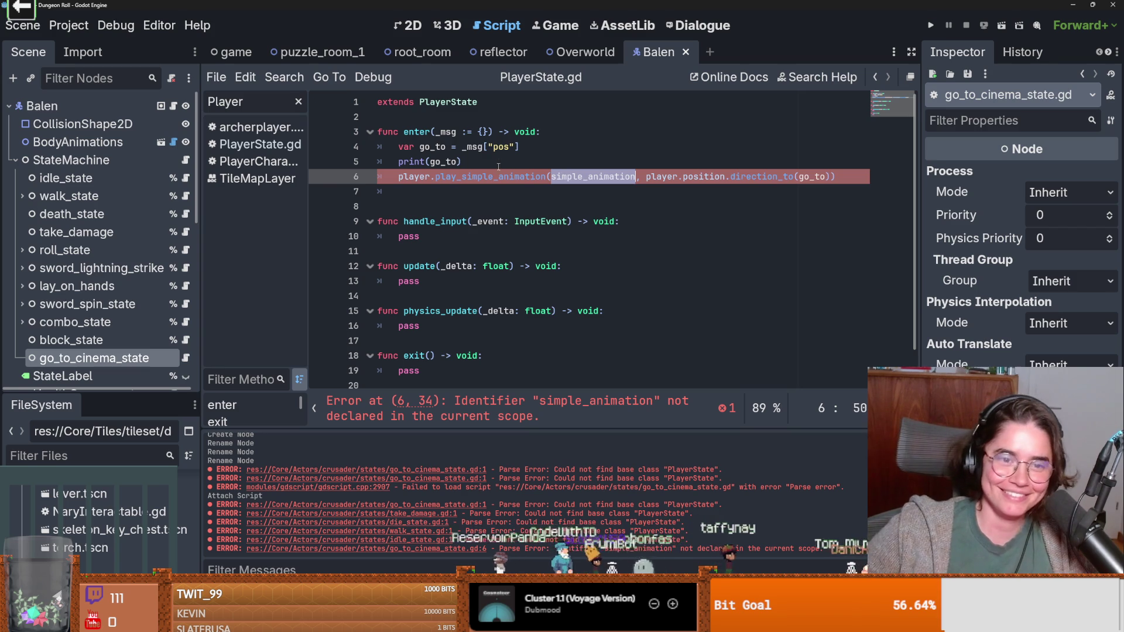
Step: Begin reworking the print line in enter by removing its closing parenthesis
key(Up)
key(ctrl+s)
key(BackSpace)
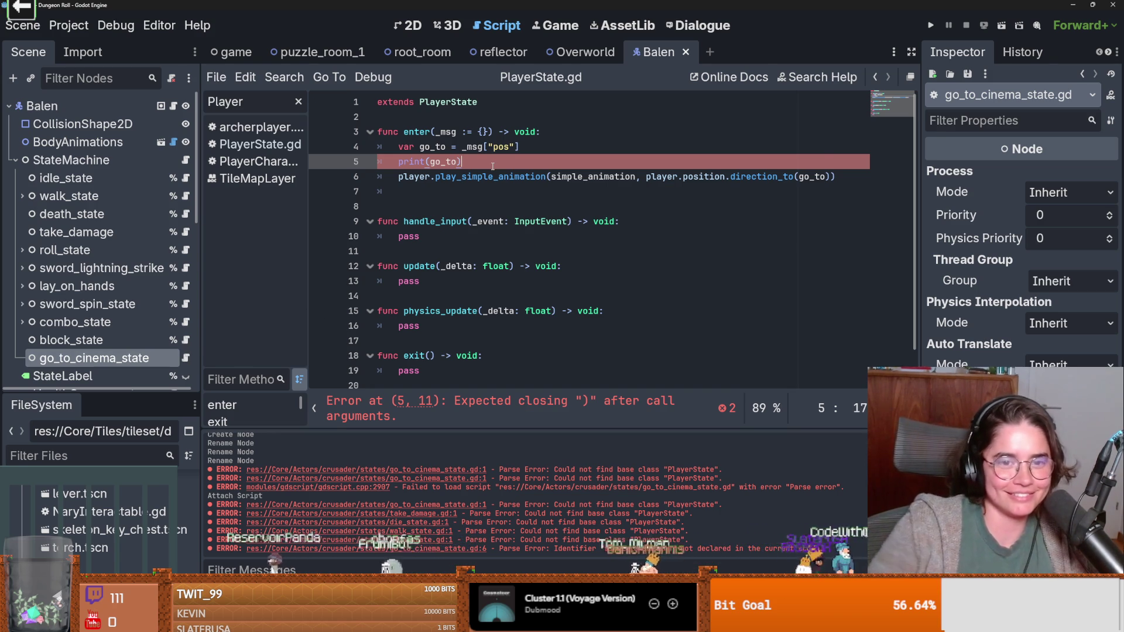
click(186, 178)
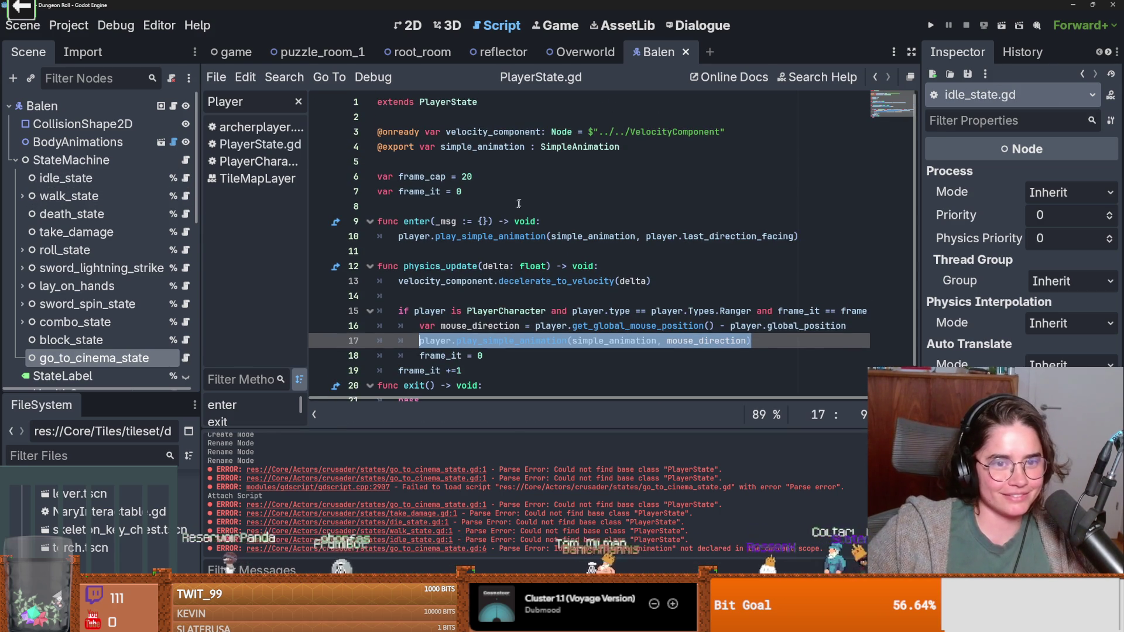
click(499, 151)
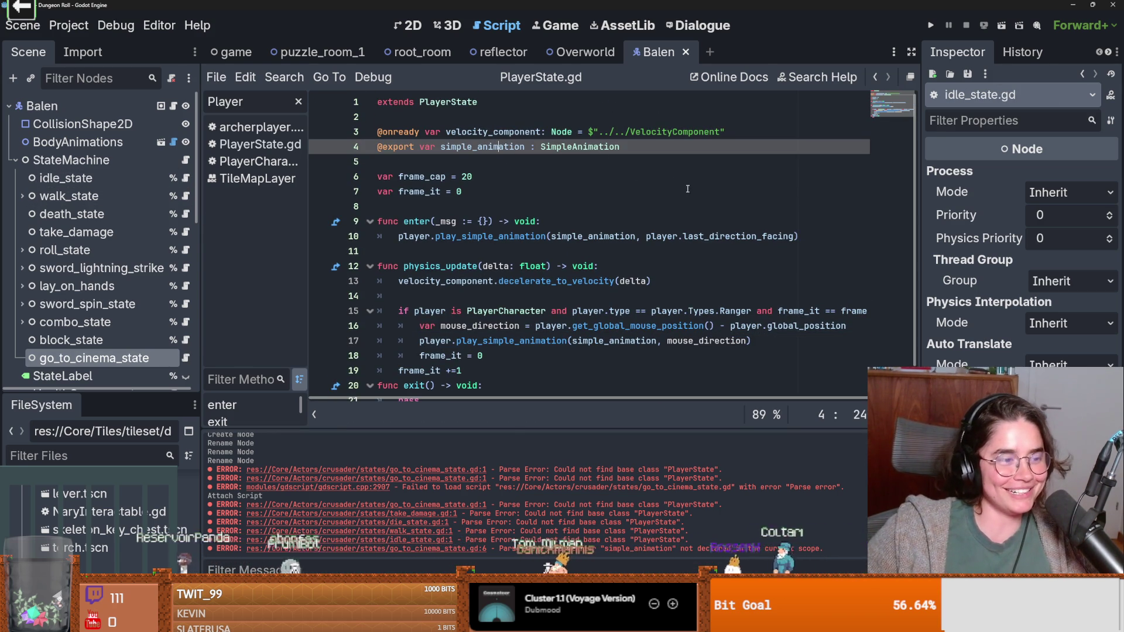
mouse_move(620, 148)
mouse_down()
mouse_move(445, 132)
mouse_move(376, 148)
mouse_up()
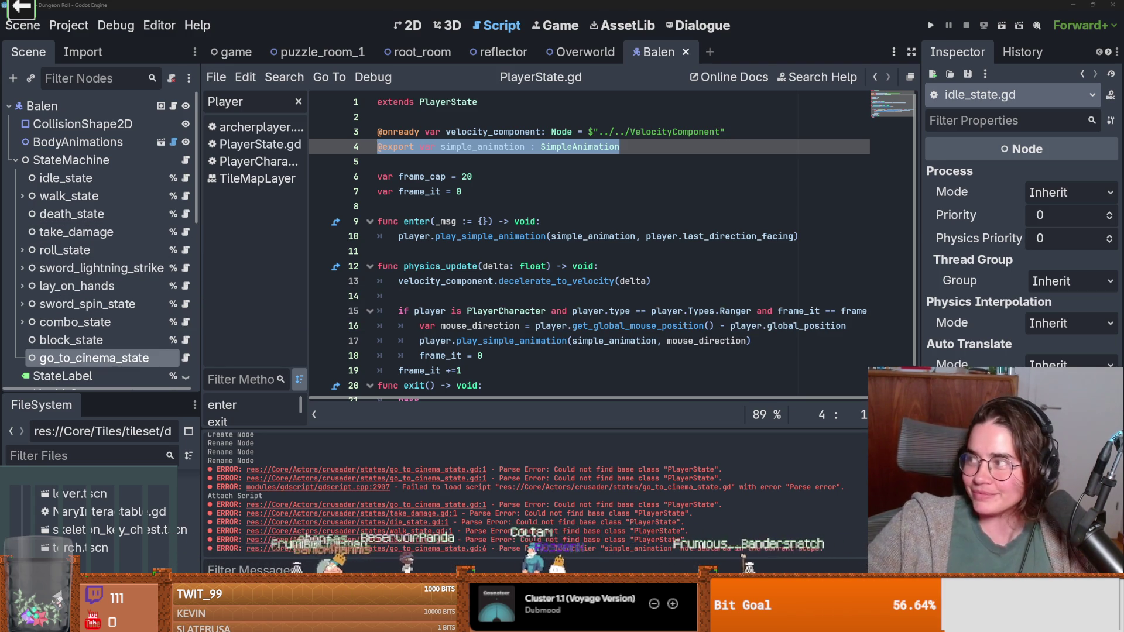
key(alt+Tab)
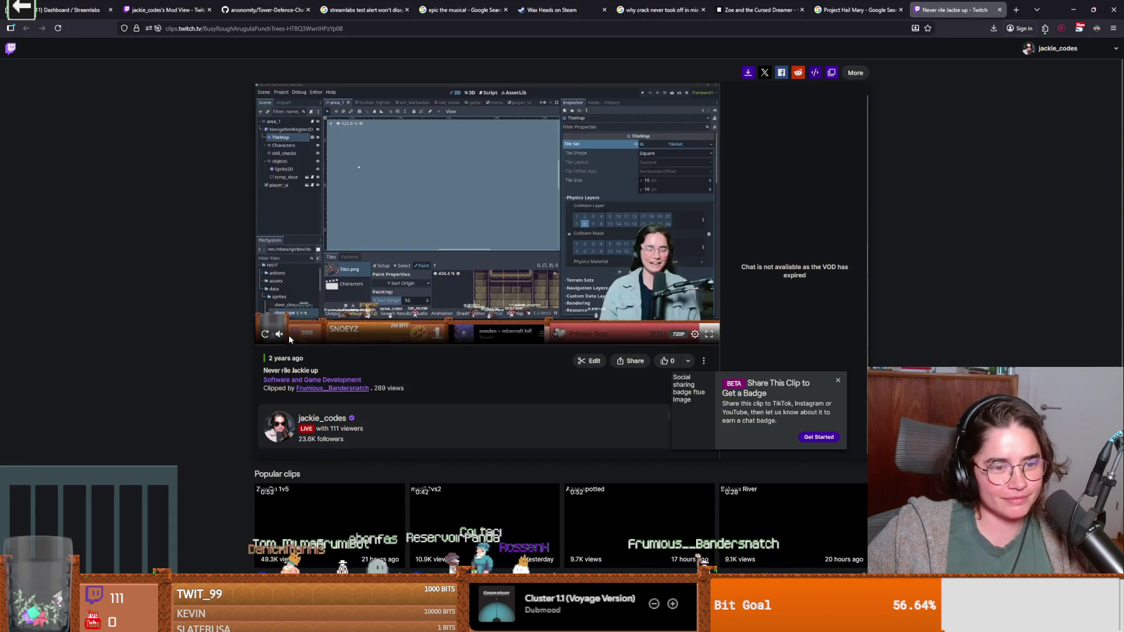
Step: Play and pause the Twitch clip, then return to the Godot editor and save
click(265, 333)
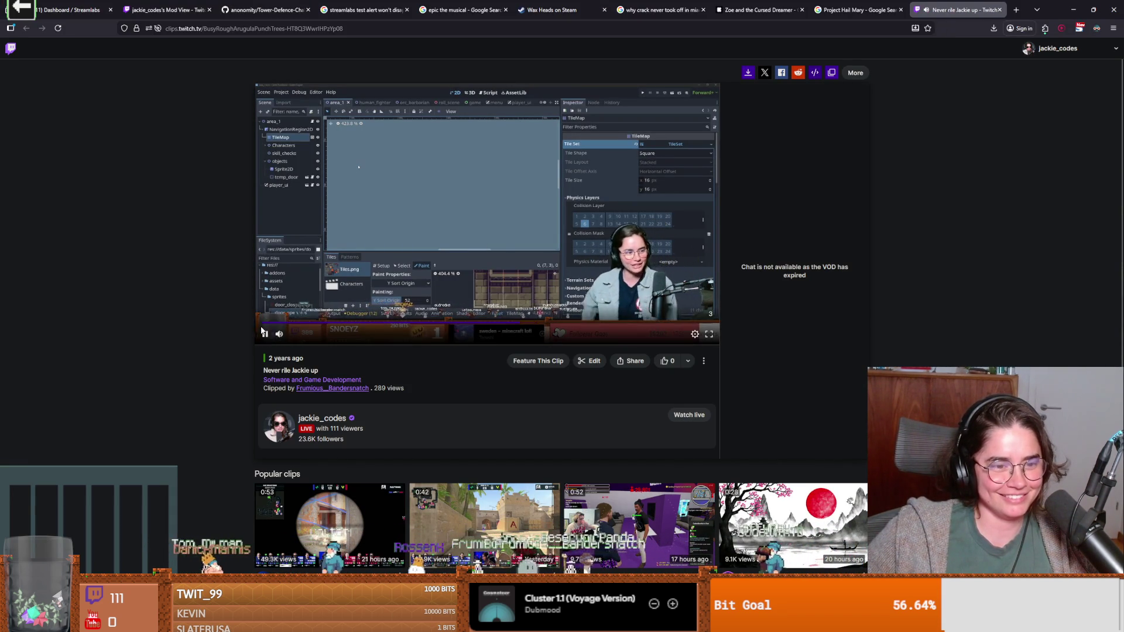
click(589, 179)
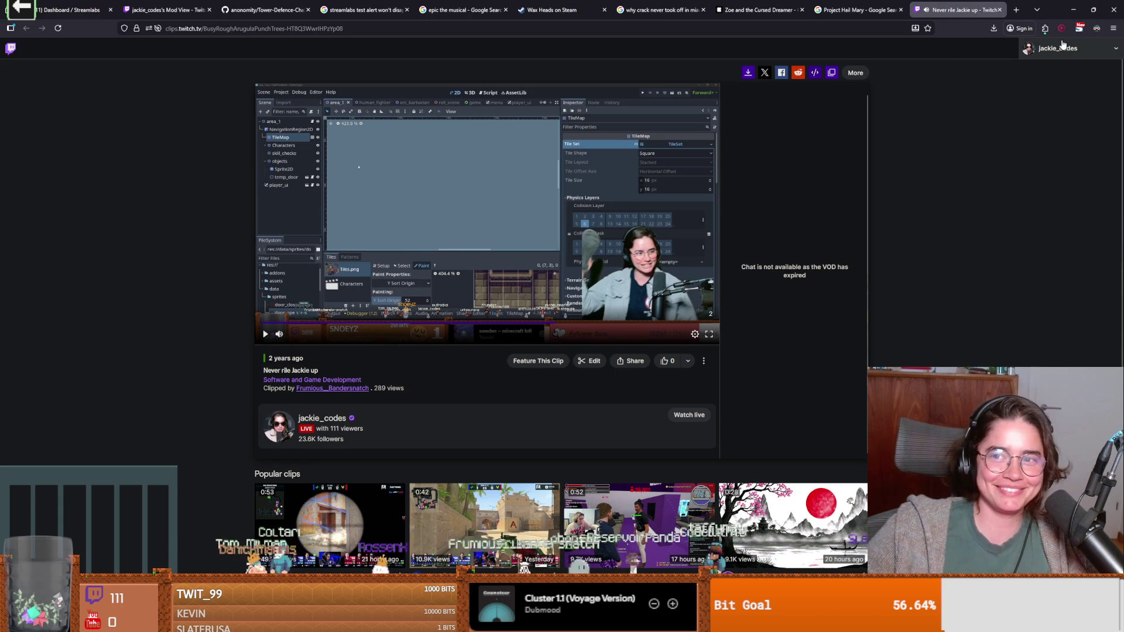
key(alt+Tab)
click(517, 266)
key(ctrl+s)
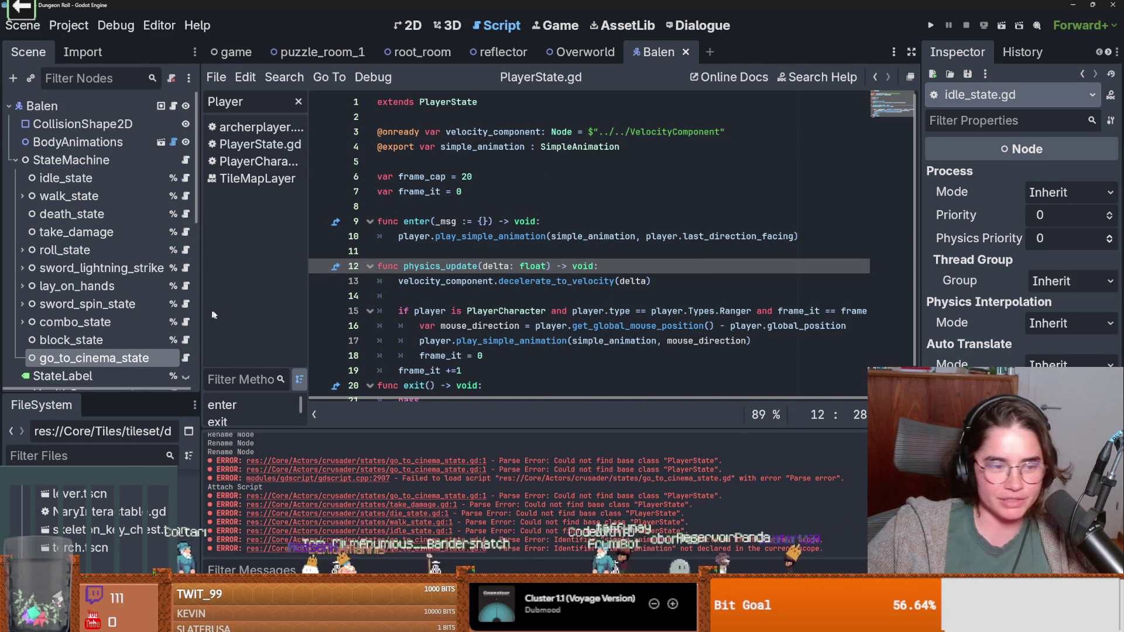
click(146, 340)
click(138, 363)
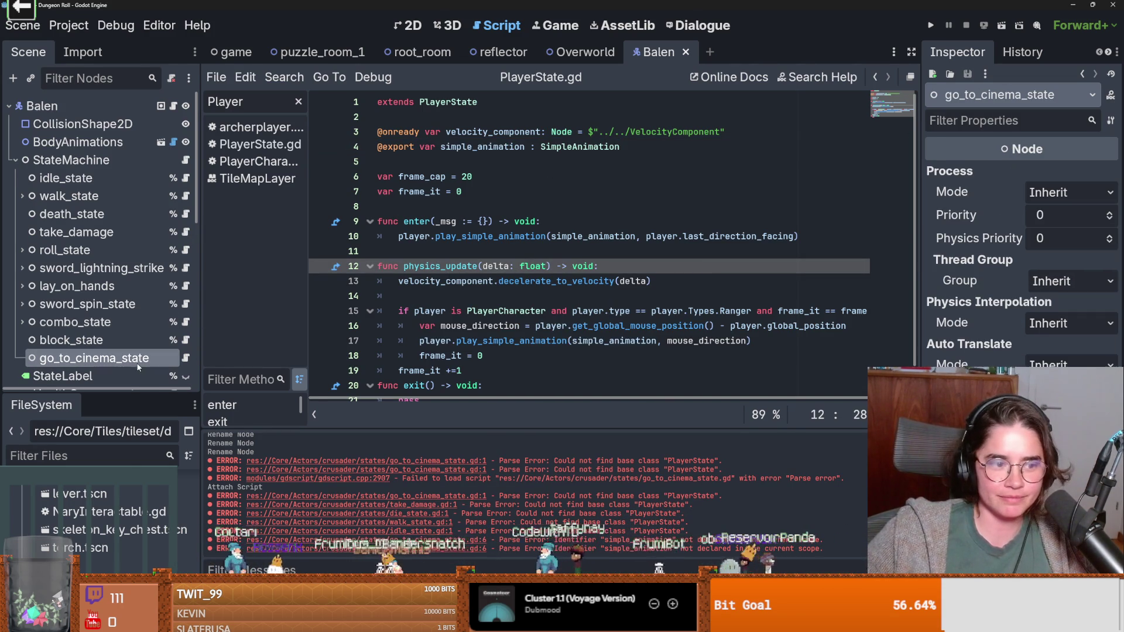
click(398, 146)
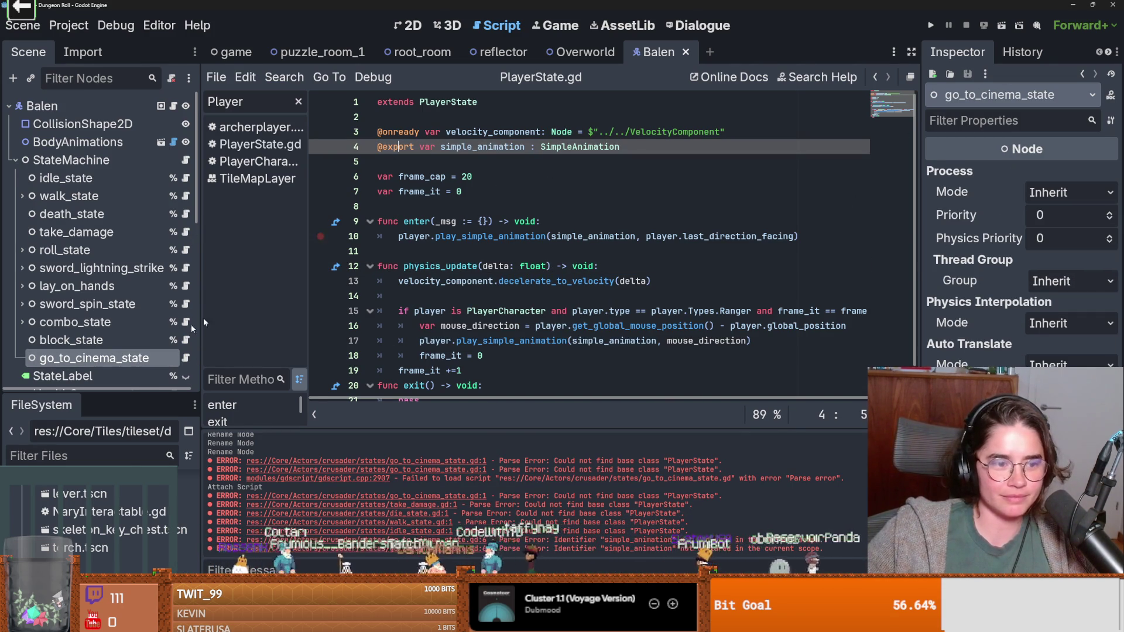
key(ctrl+s)
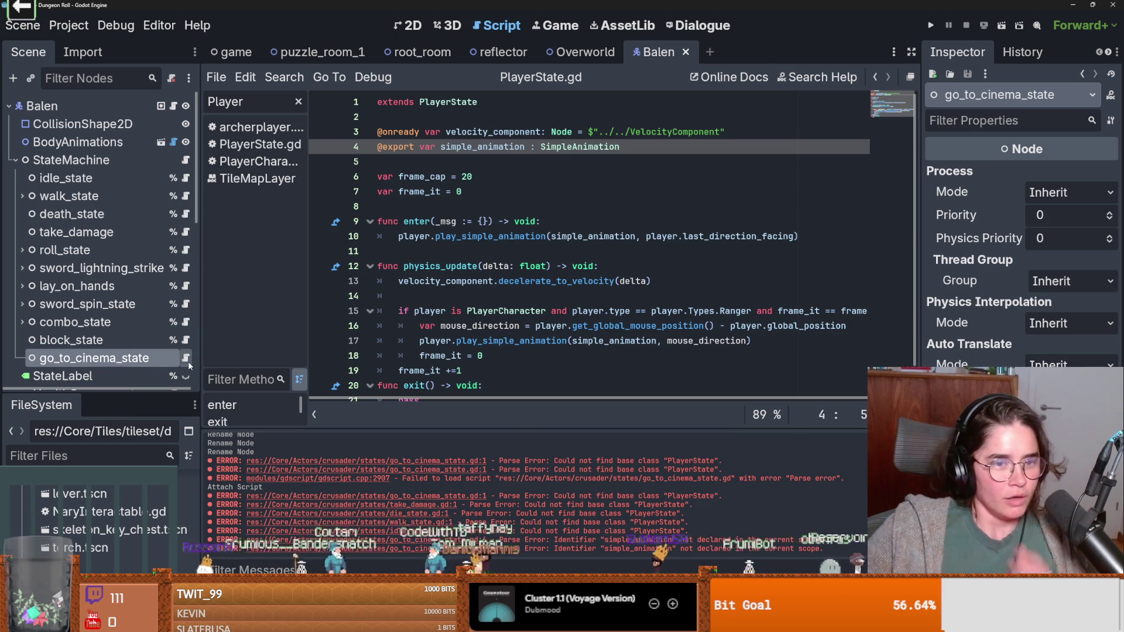
click(186, 359)
key(Return)
key(Return)
click(419, 131)
text(@export var simple_animation : SimpleAnimation)
key(ctrl+s)
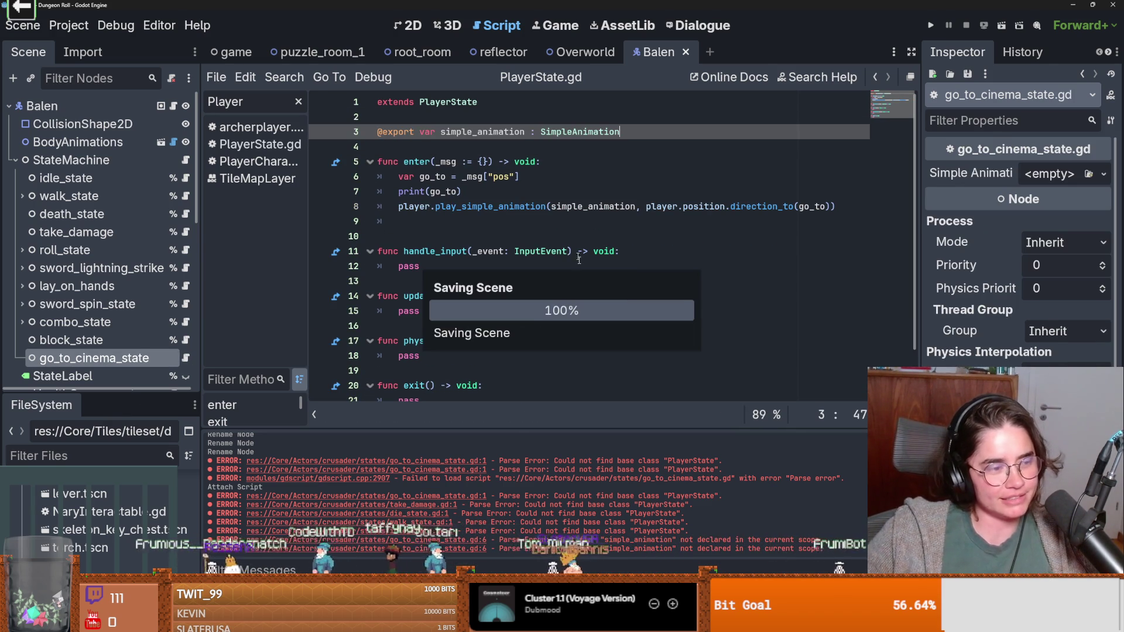
click(583, 224)
Step: Create a New SimpleAnimation resource for go_to_cinema_state's Simple Animation property and save
click(71, 340)
click(93, 358)
click(1103, 174)
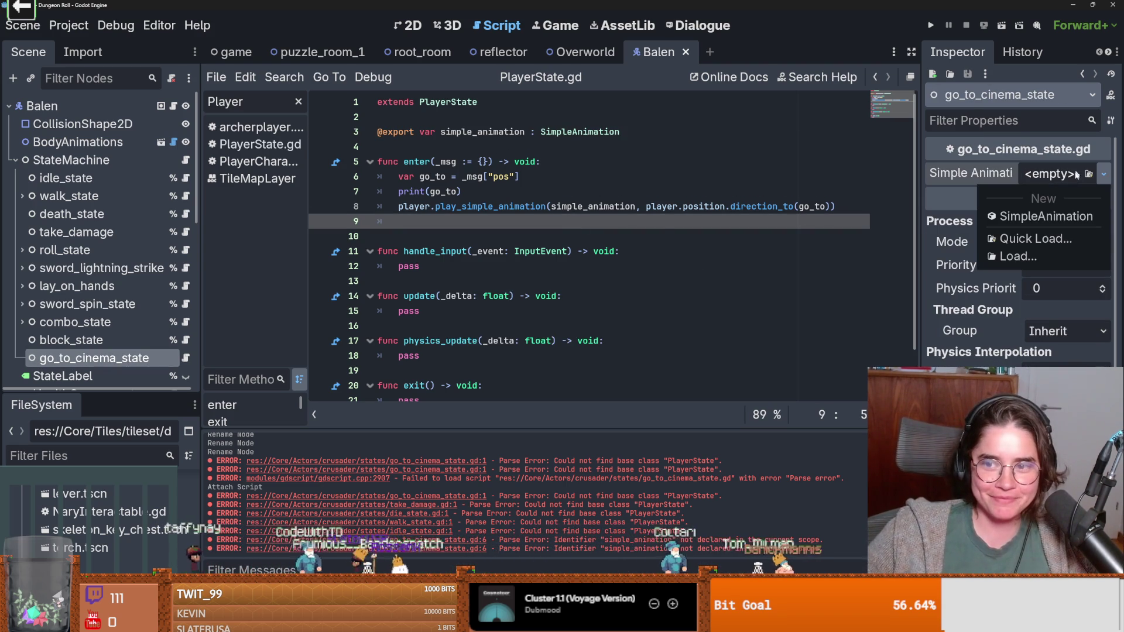
click(1054, 217)
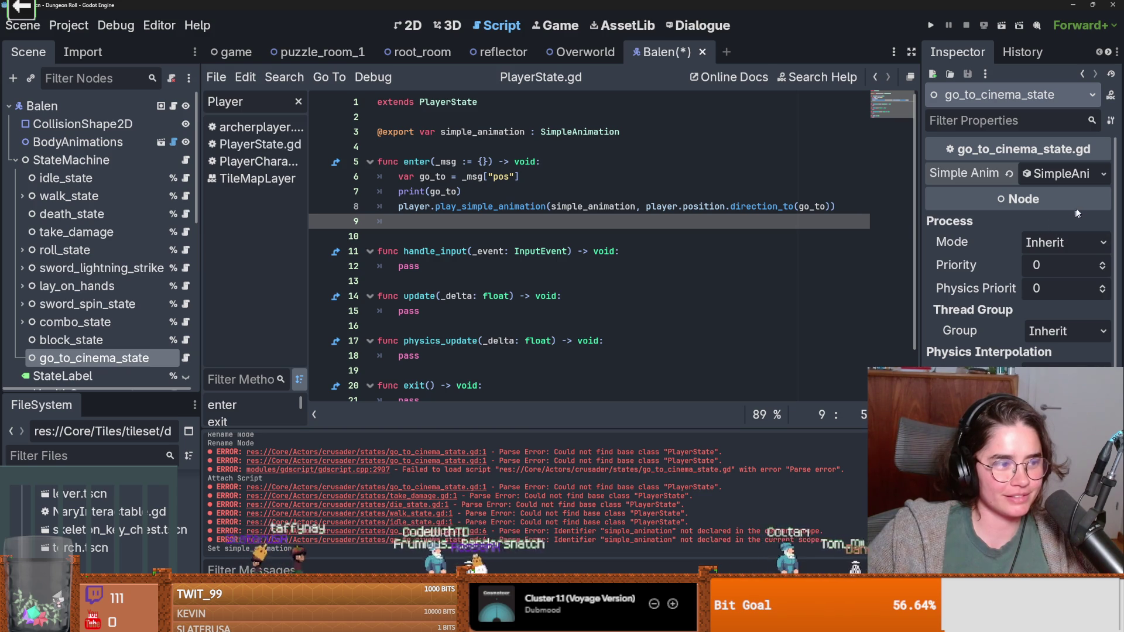
click(1024, 174)
click(1024, 173)
key(ctrl+s)
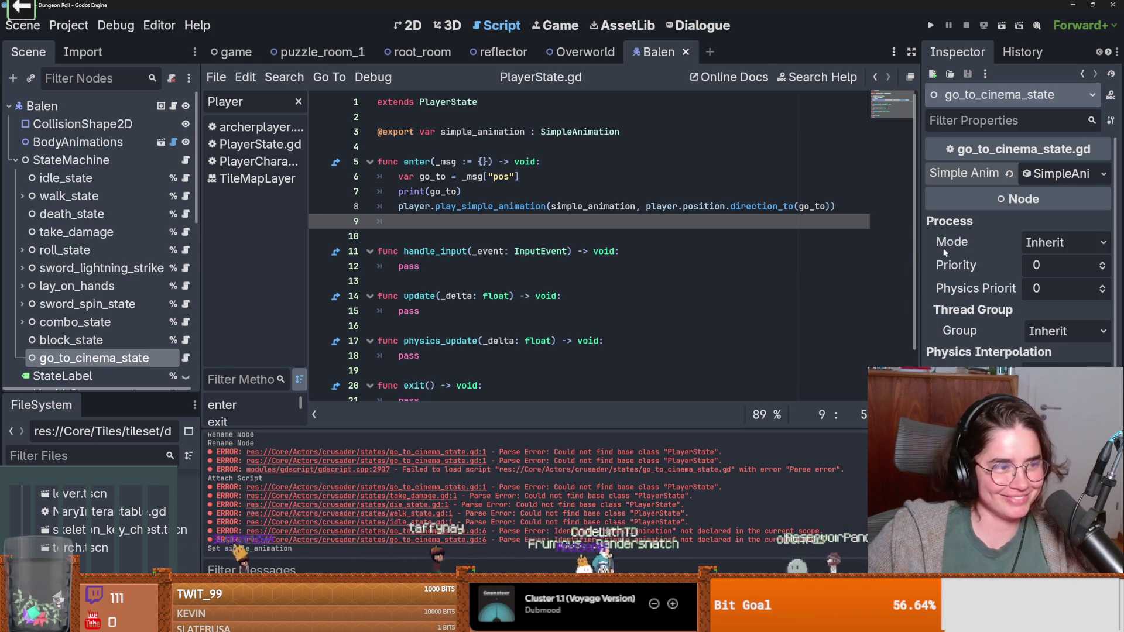
drag(922, 261, 813, 261)
click(1035, 173)
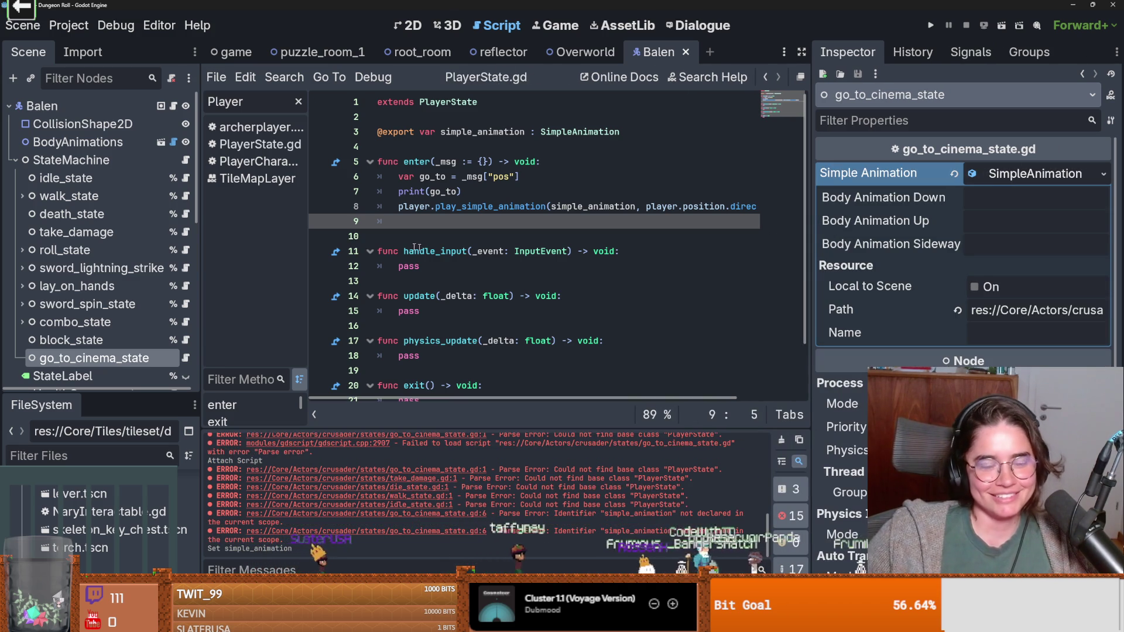
Step: Check that walk_state uses walk.tres and review its script's simple_animation export
click(88, 196)
click(1032, 174)
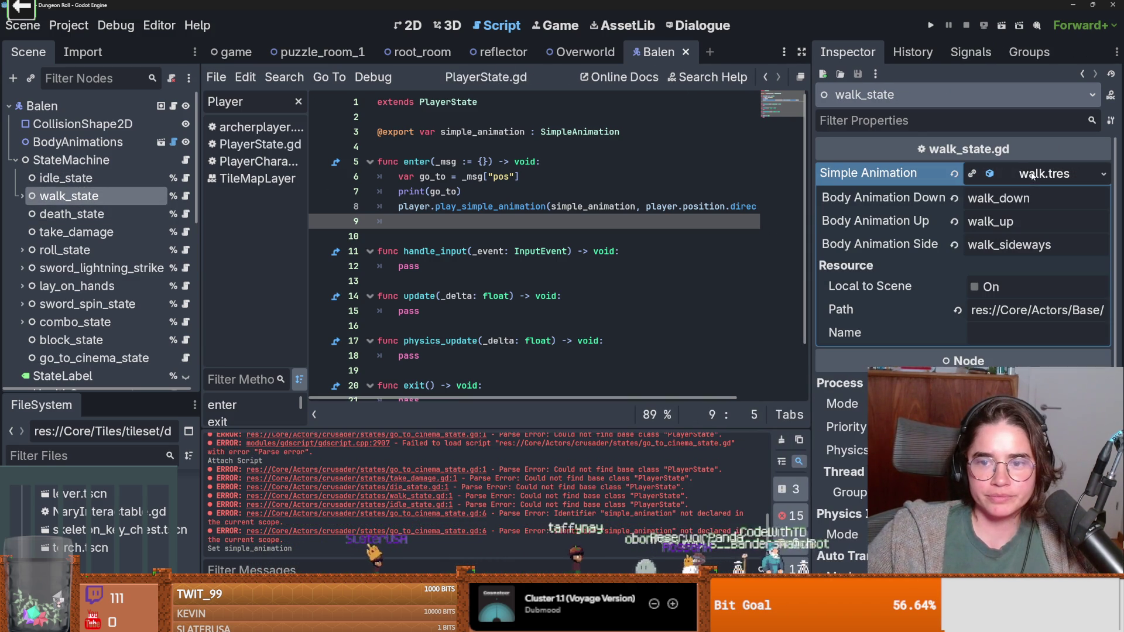
click(1103, 174)
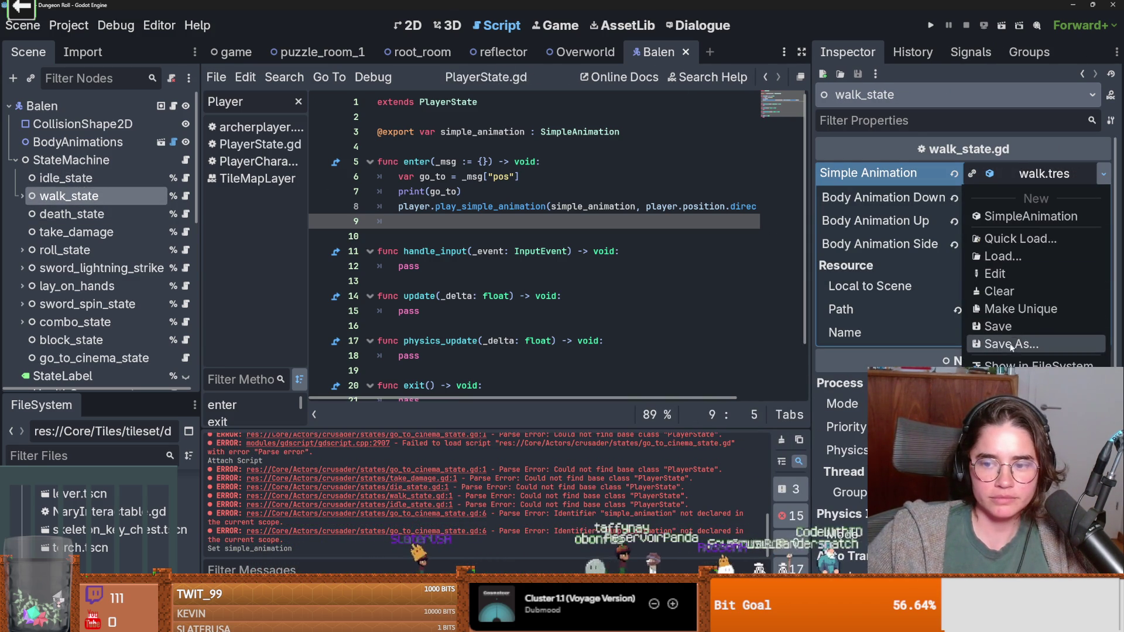
click(185, 199)
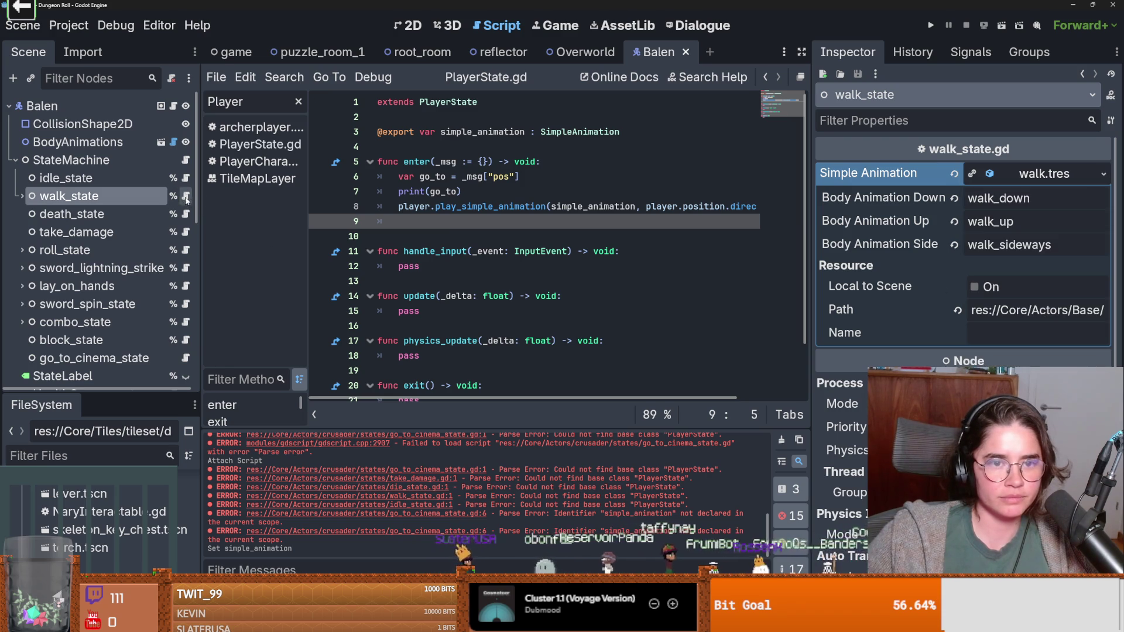
click(185, 195)
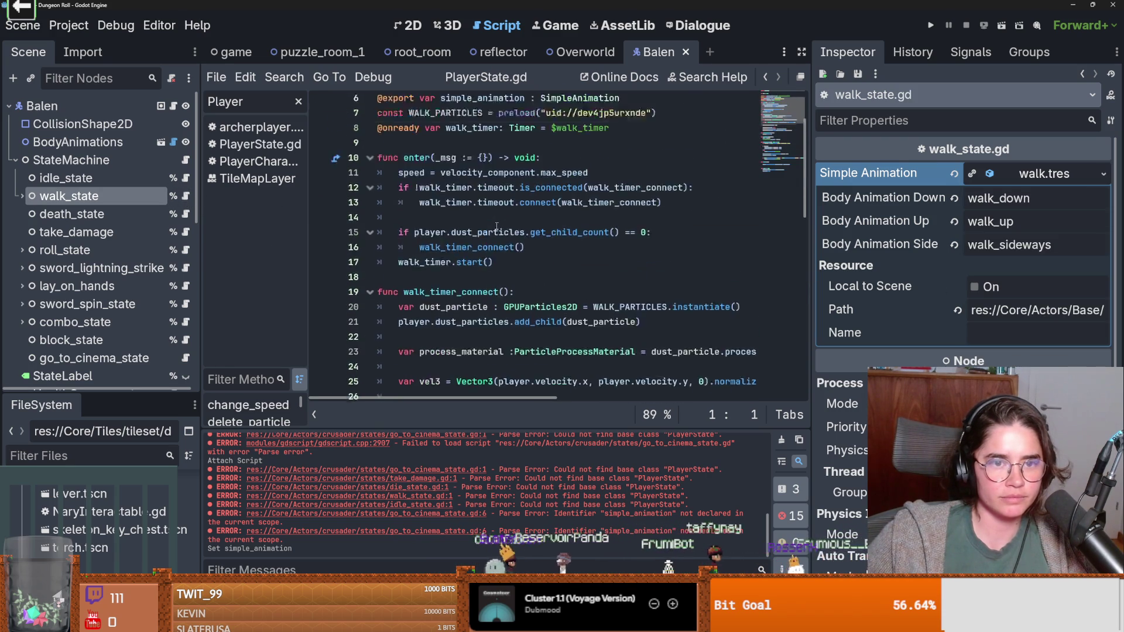
click(556, 206)
click(616, 176)
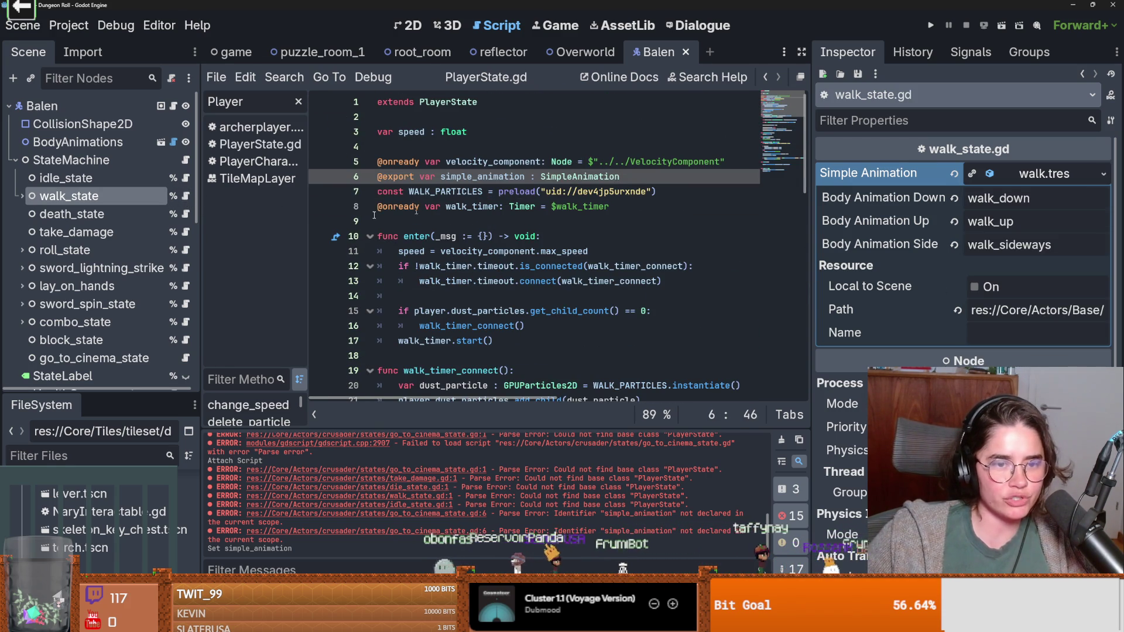
click(1103, 173)
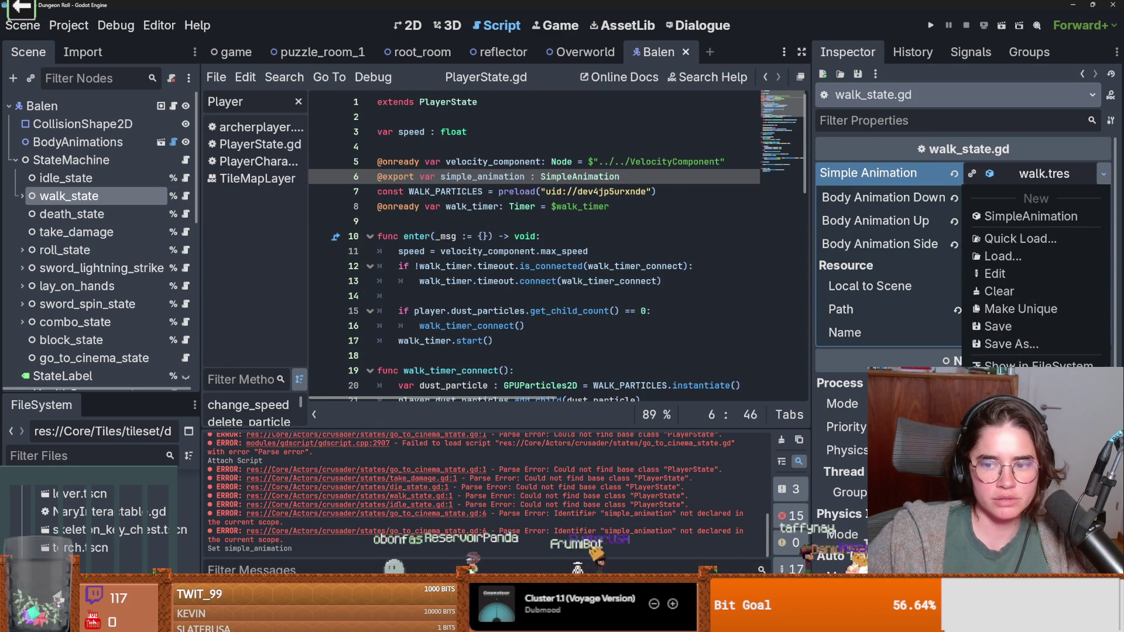
key(Escape)
scroll(145, 336, down, 3)
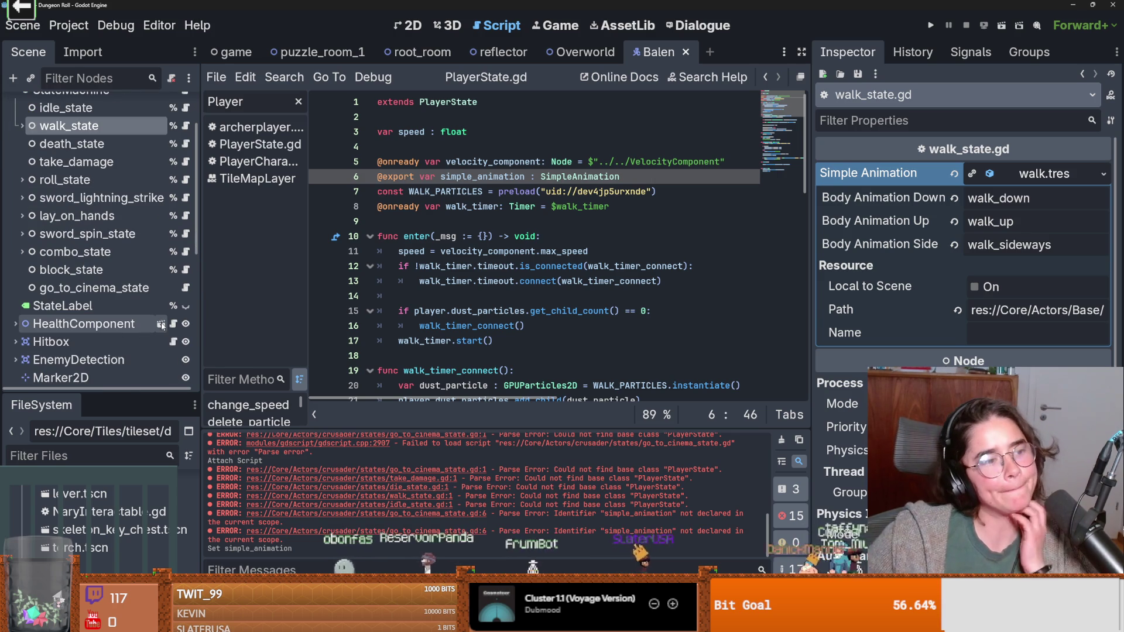
click(185, 287)
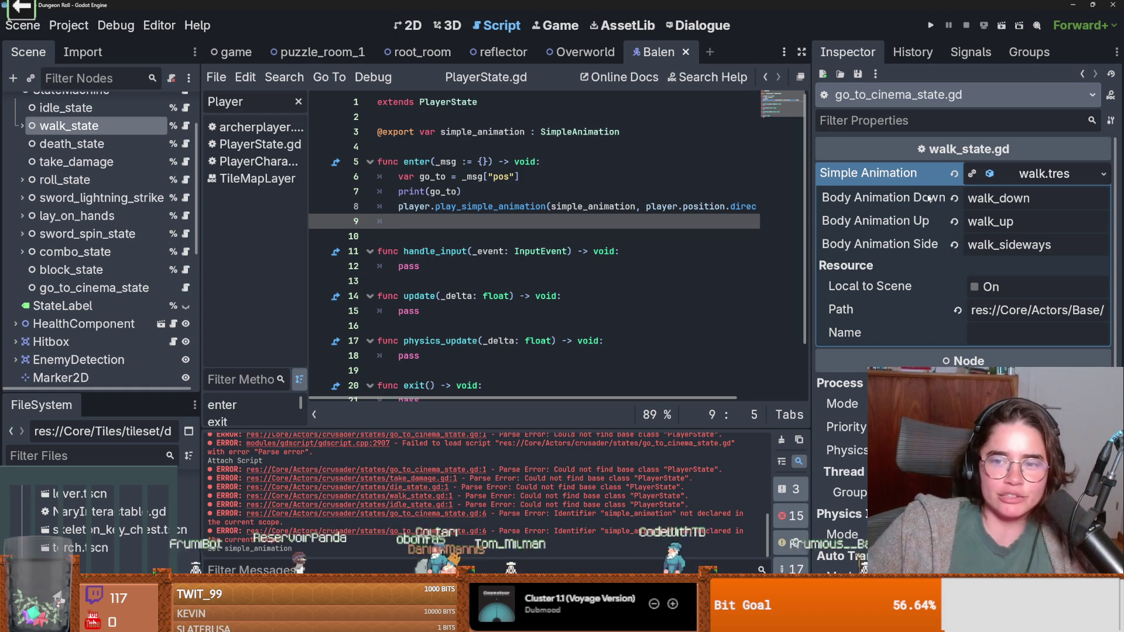
click(177, 291)
Step: Quick Load walk.tres into go_to_cinema_state's Simple Animation property, replacing the blank resource
click(1041, 179)
key(ctrl+s)
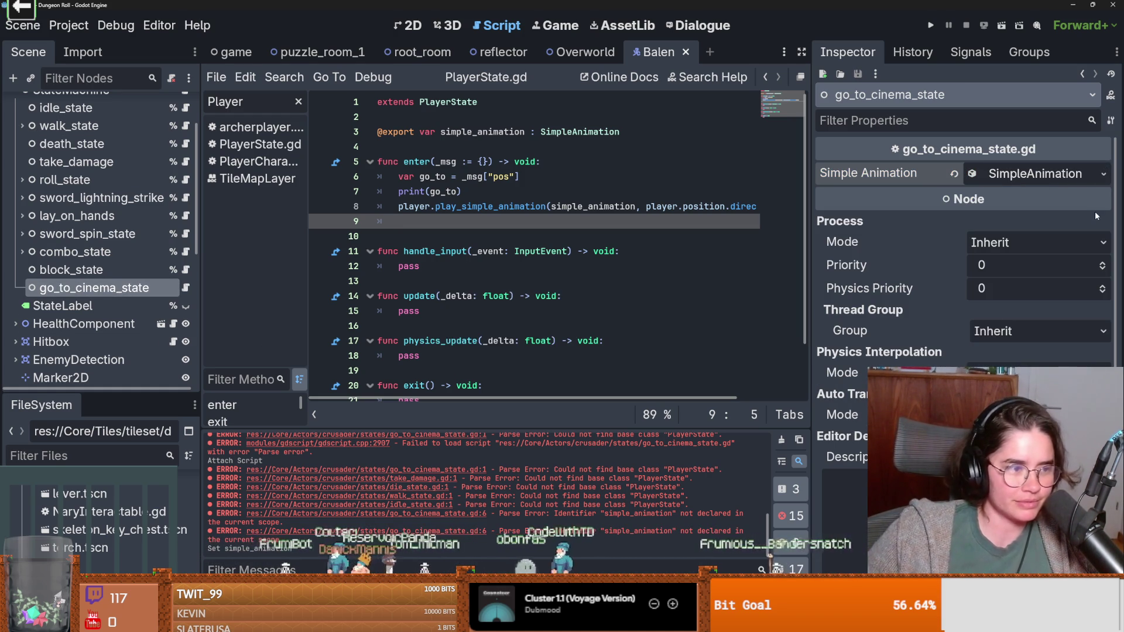
click(1103, 174)
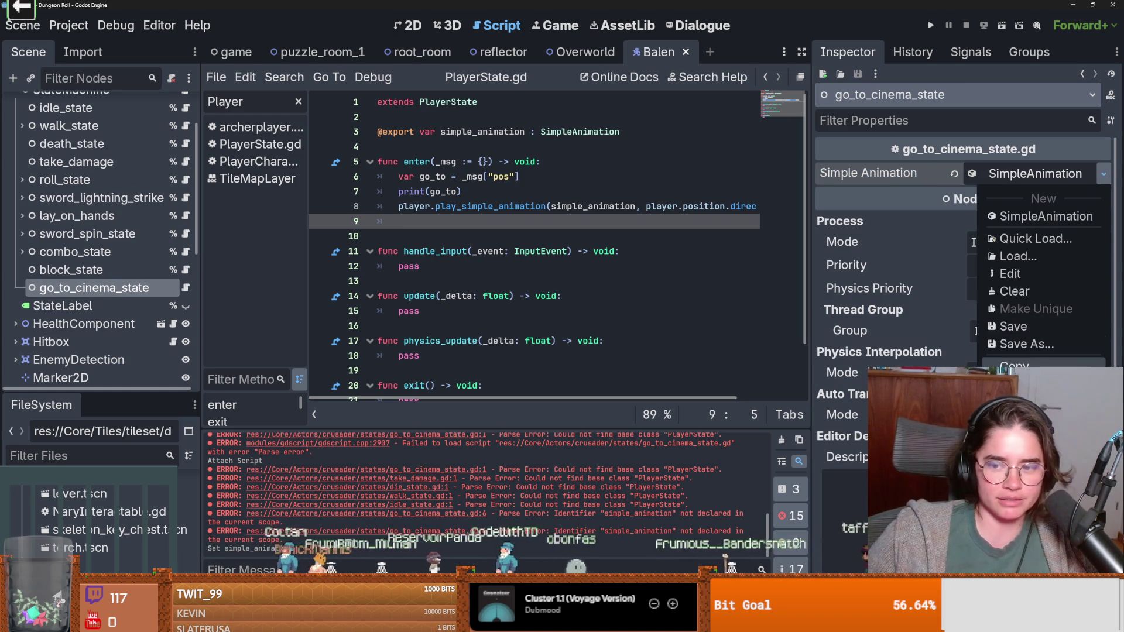
click(1030, 382)
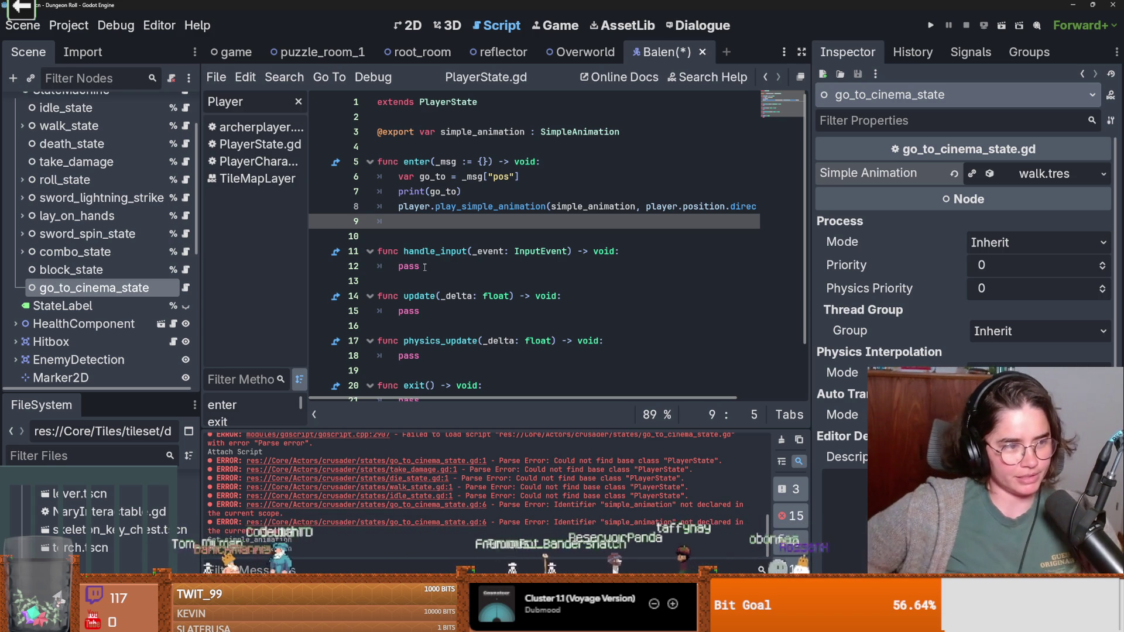
click(441, 296)
Step: Complete 'player.play_simple_animation(simple_animation, player.position.direction_to(go_to))' in enter and save
key(ctrl+s)
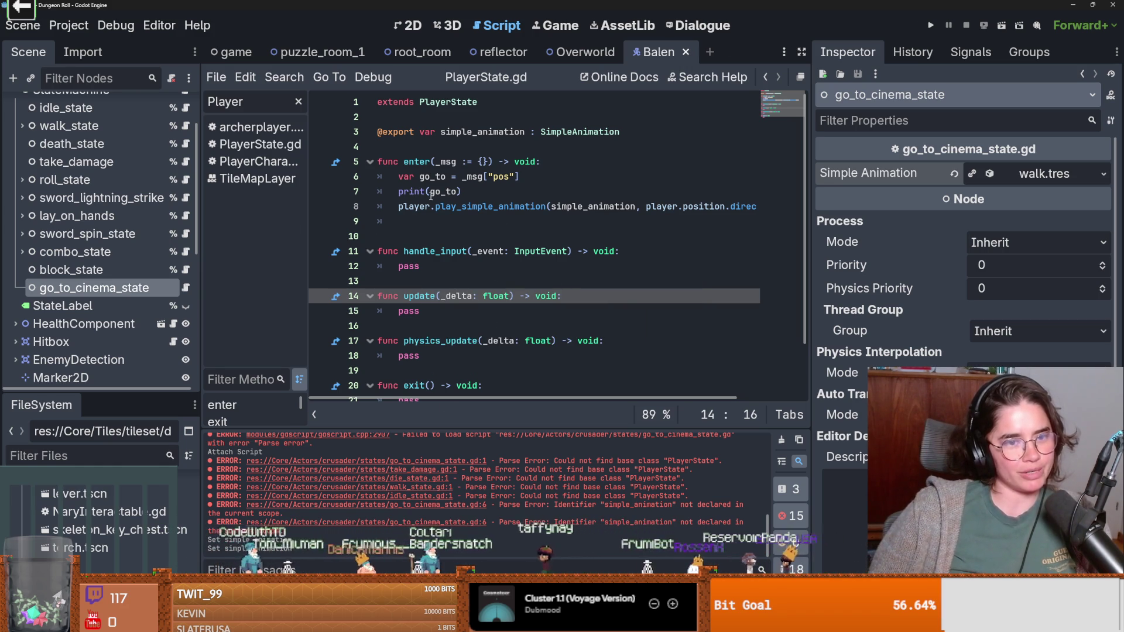
click(438, 233)
key(ctrl+s)
click(462, 215)
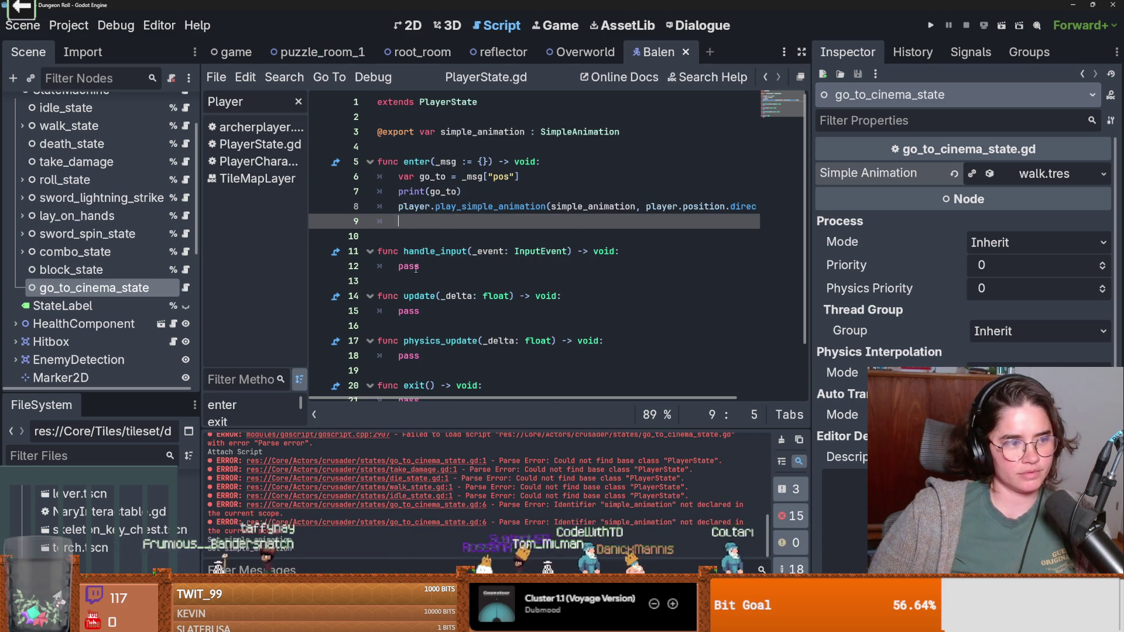
scroll(427, 225, down, 1)
scroll(427, 224, up, 1)
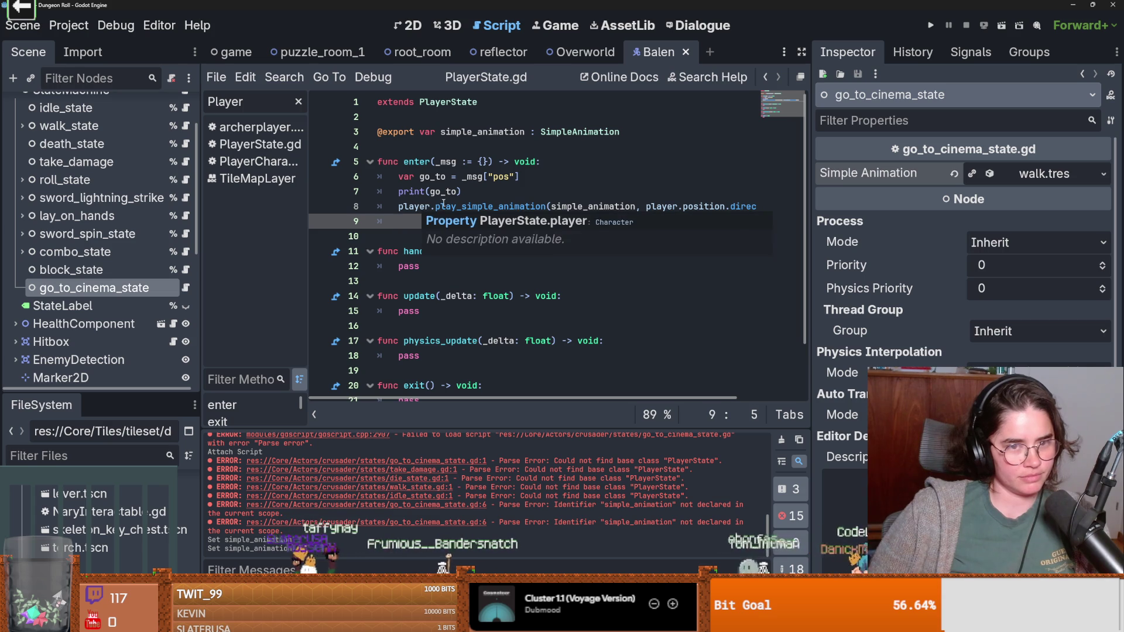
double_click(462, 208)
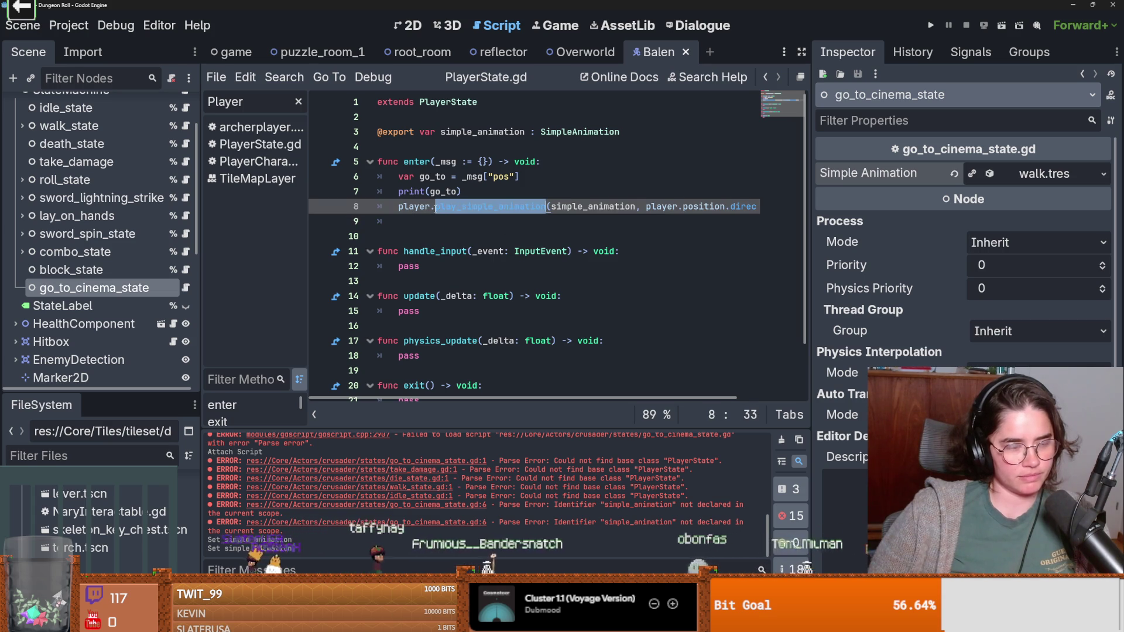
mouse_move(463, 208)
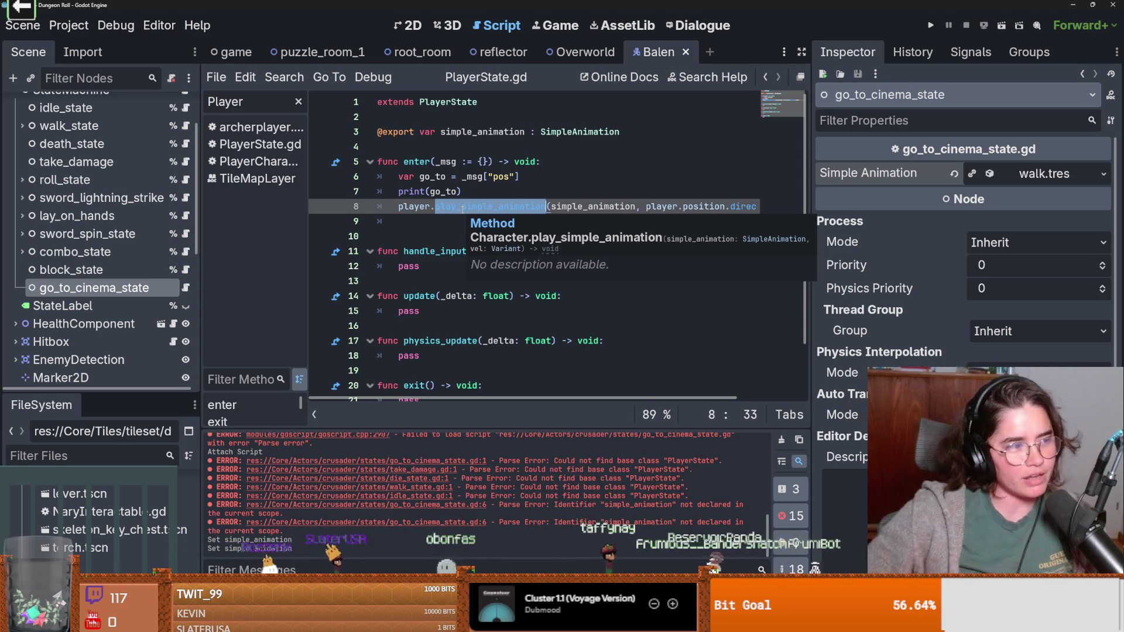
click(513, 275)
key(ctrl+s)
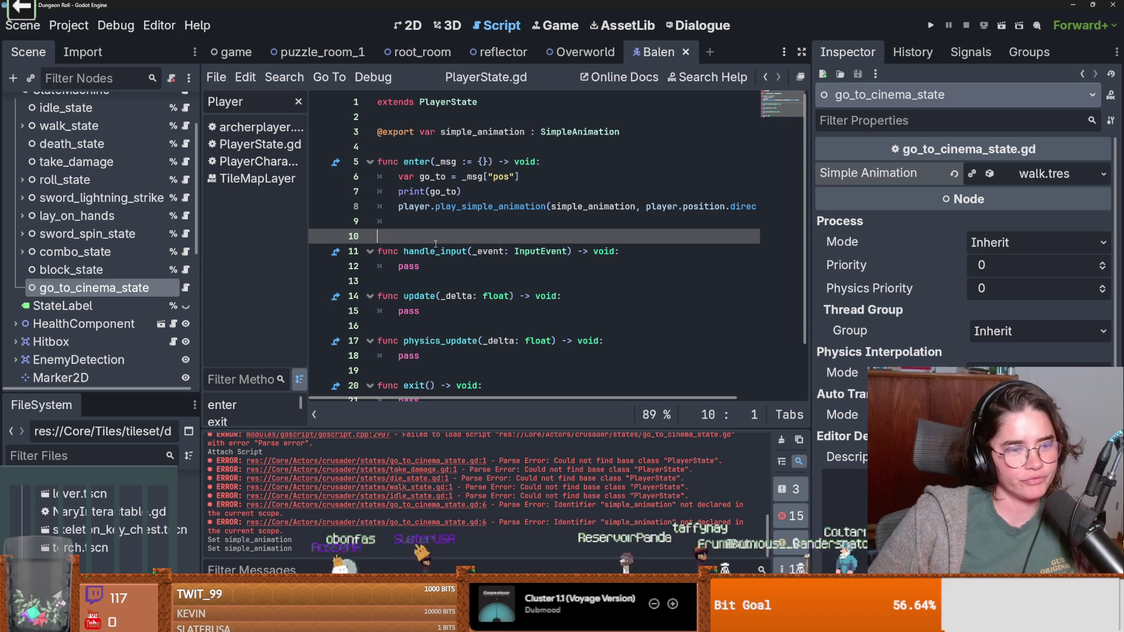
Step: Delete the unused handle_input stub from the cinema-state script
drag(813, 246, 998, 246)
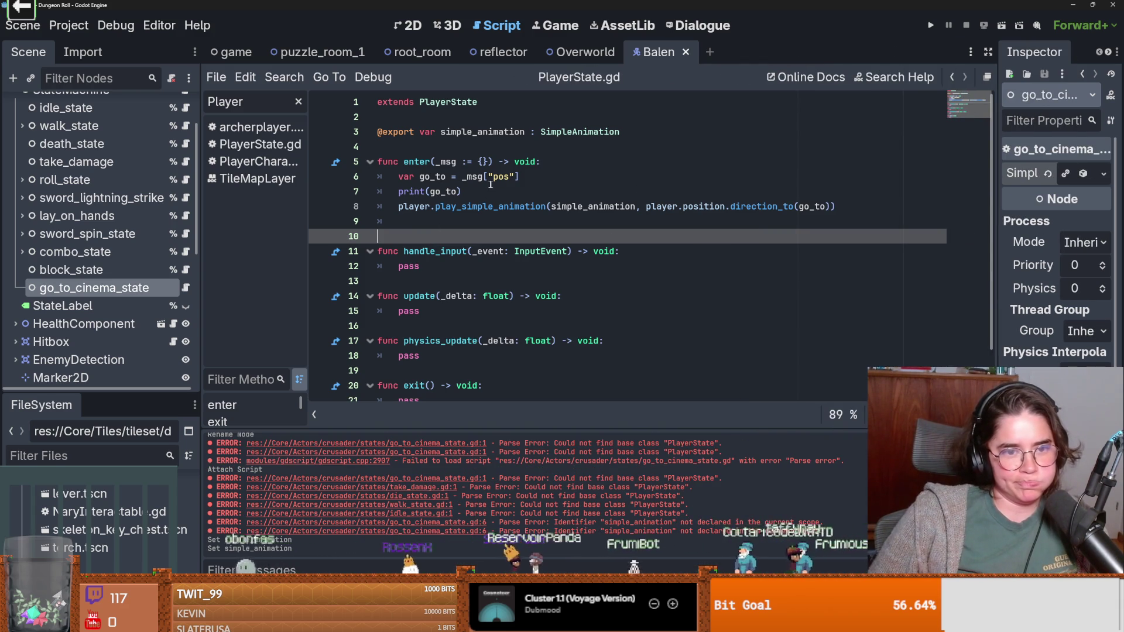
double_click(432, 176)
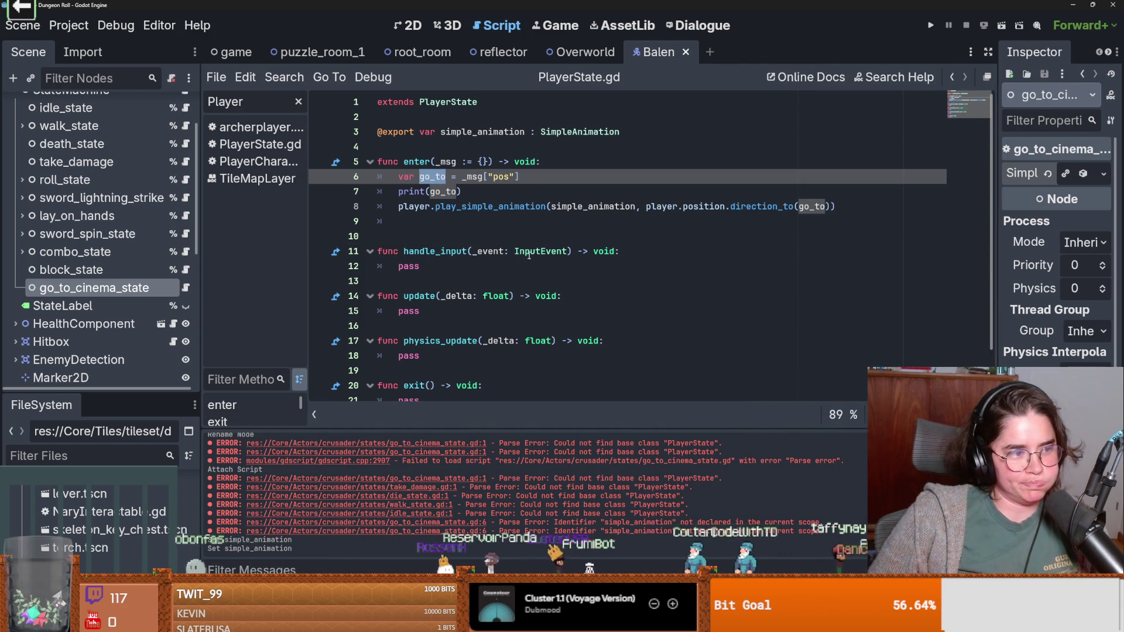
scroll(420, 261, down, 1)
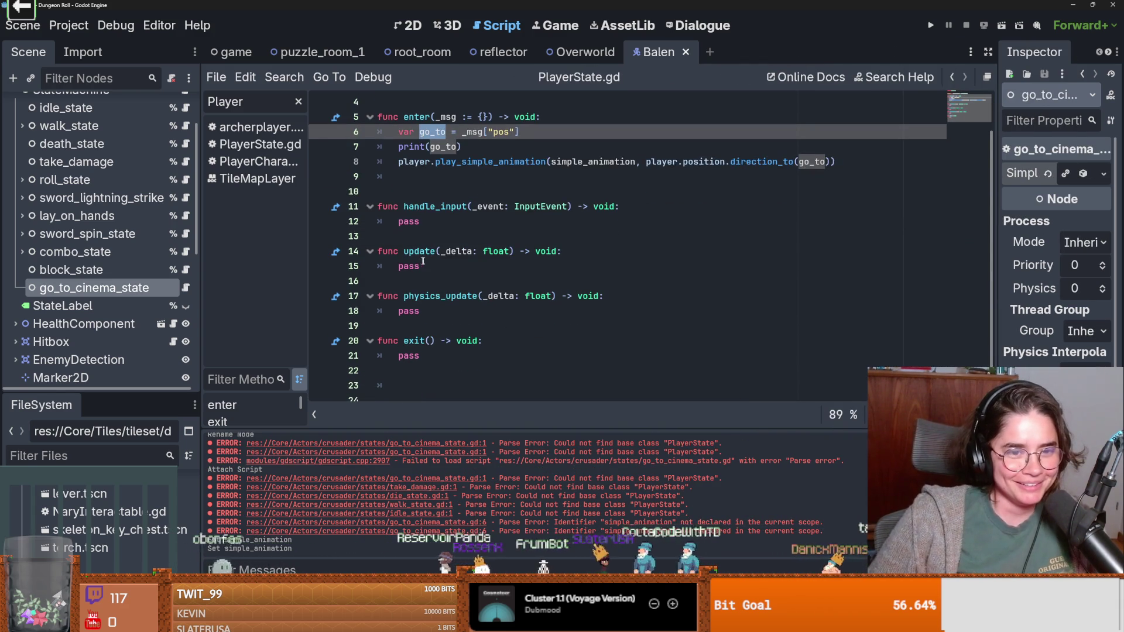
drag(425, 221, 339, 201)
key(Delete)
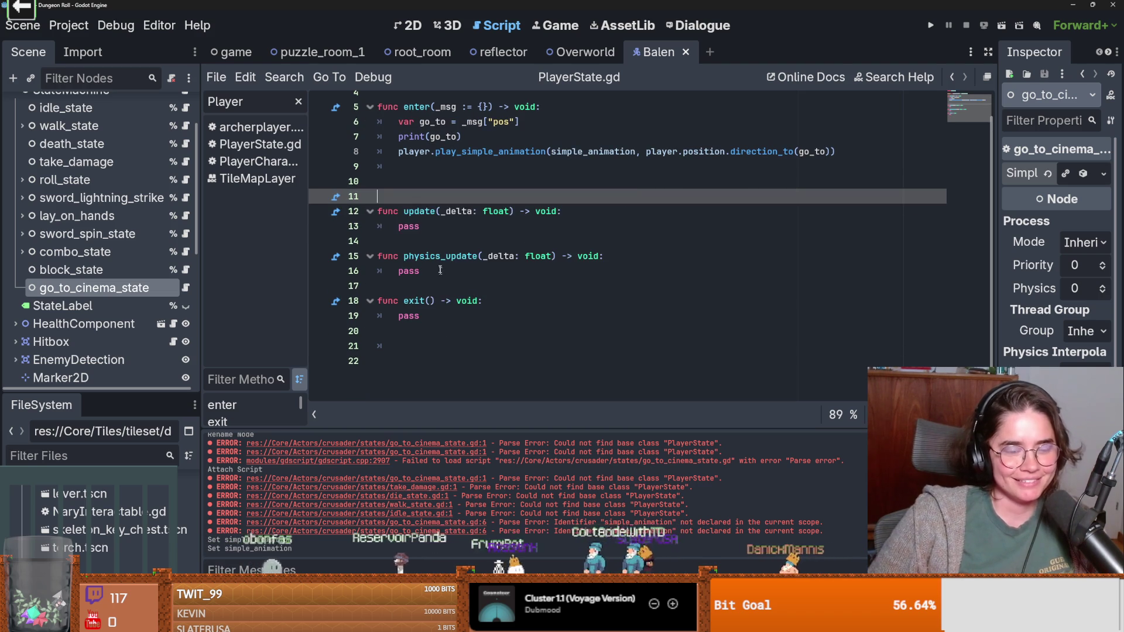
double_click(417, 227)
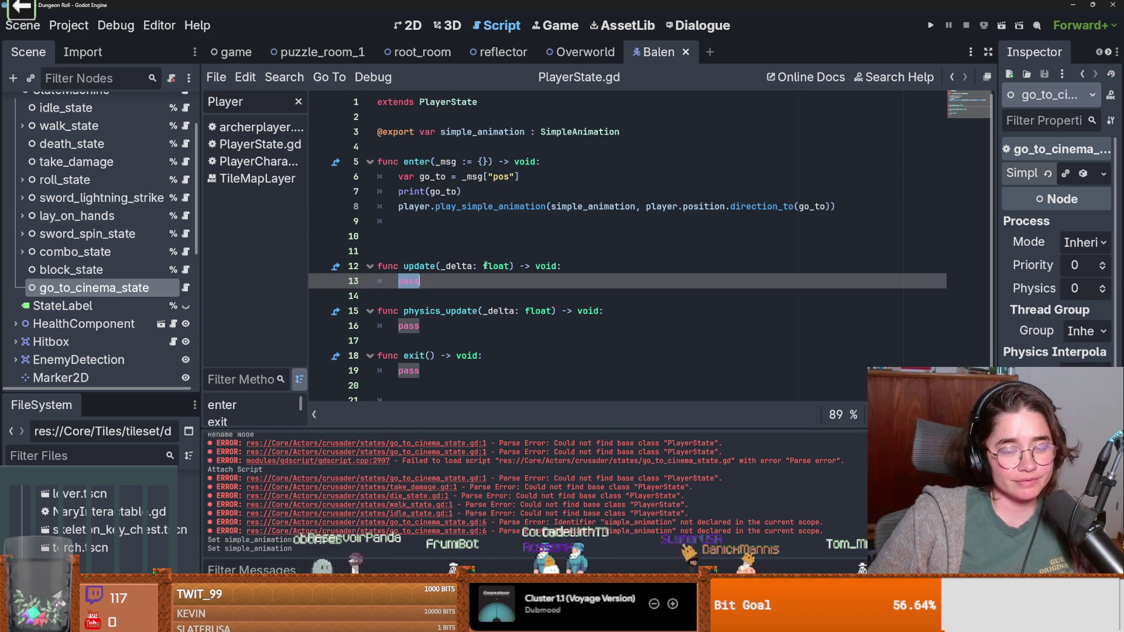
scroll(175, 188, up, 1)
scroll(175, 188, down, 1)
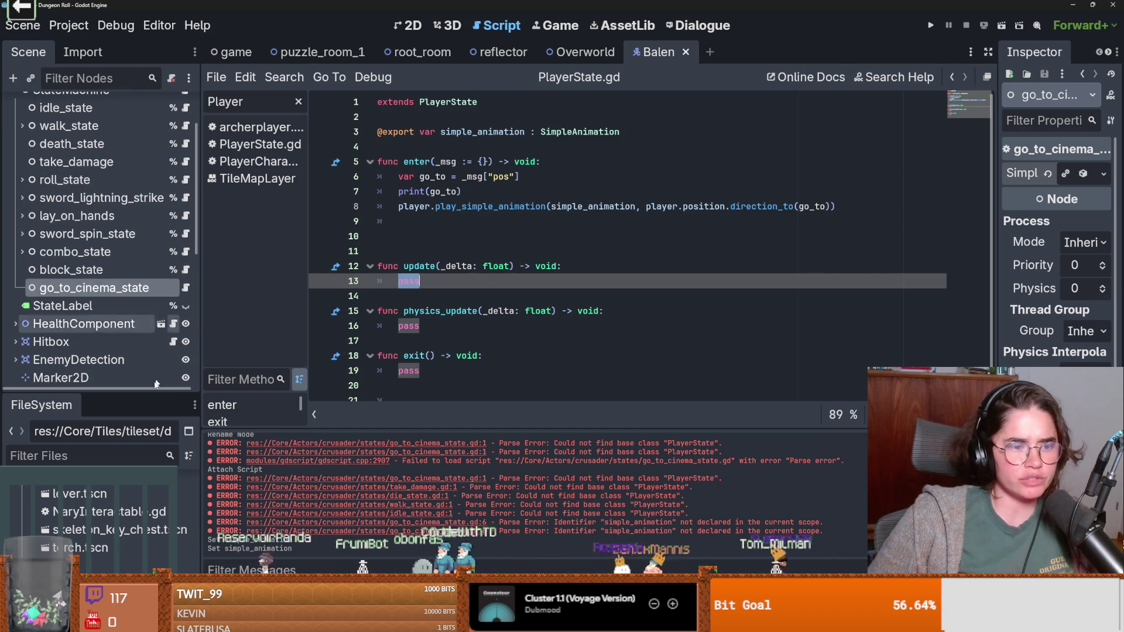
click(58, 455)
Step: Filter the FileSystem for 'chase' and open the enemy chase state script
text(chase)
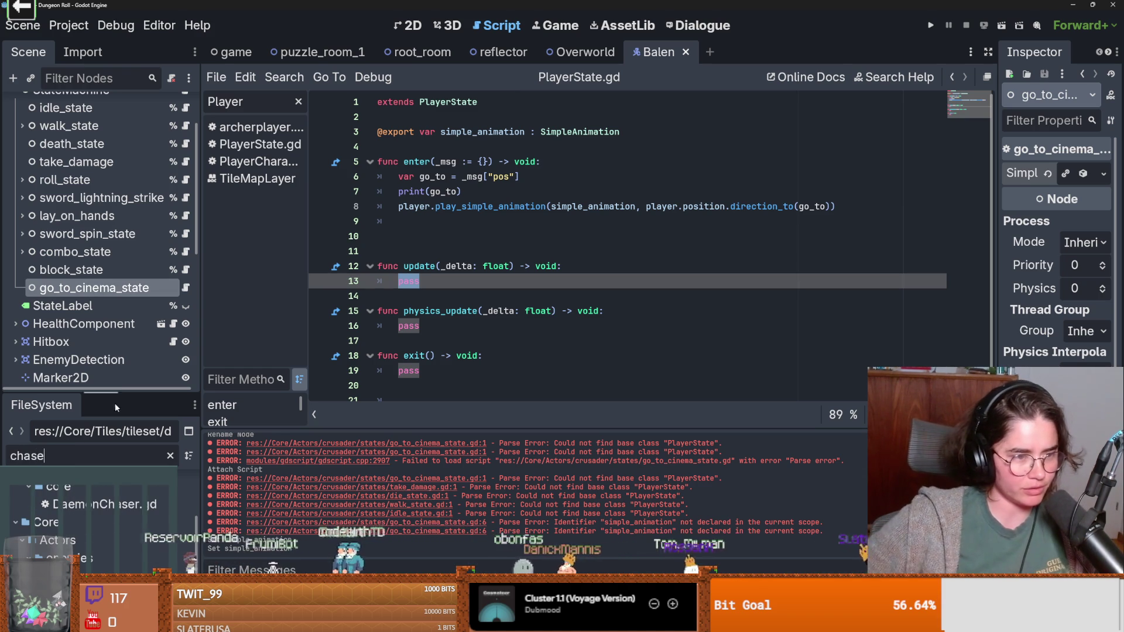
drag(132, 391, 131, 324)
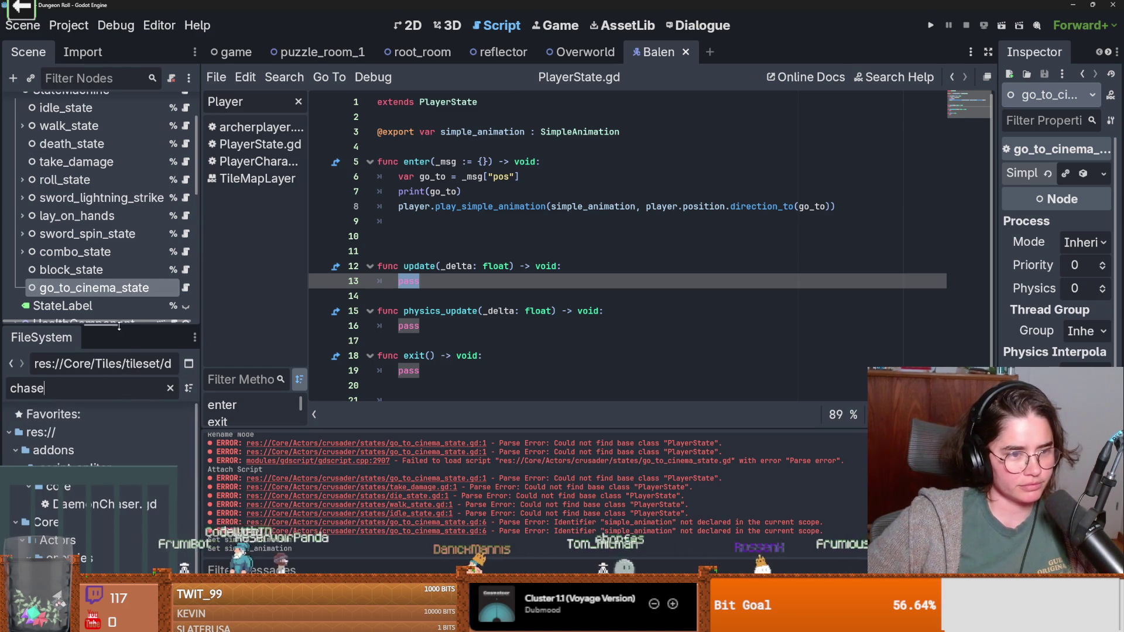
click(171, 388)
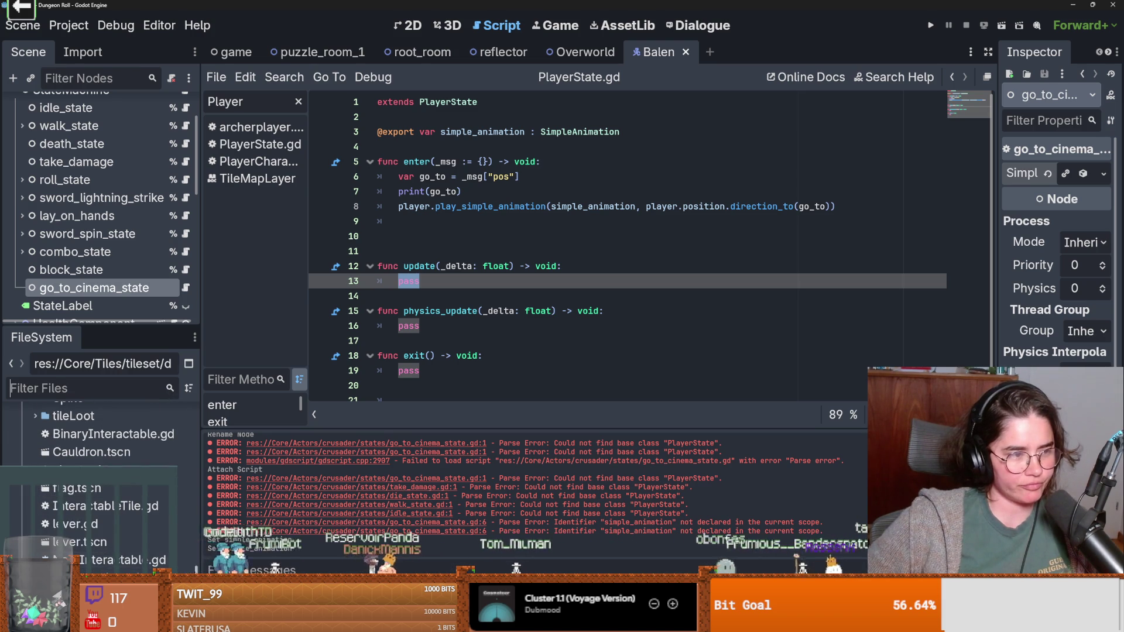
scroll(100, 445, up, 10)
scroll(99, 445, down, 10)
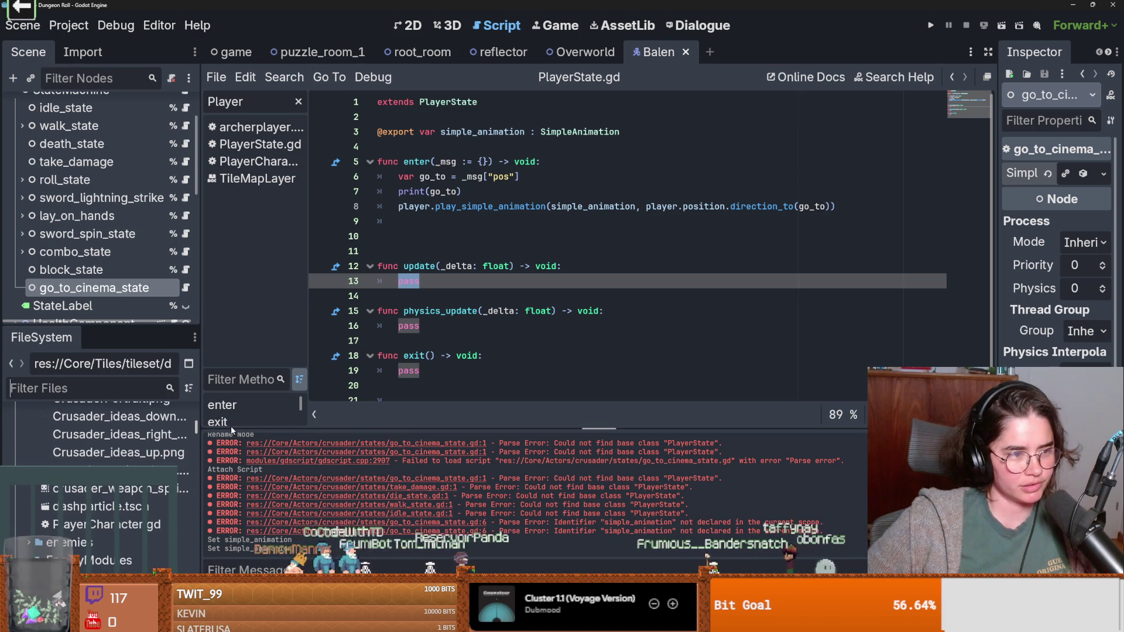
scroll(100, 444, up, 10)
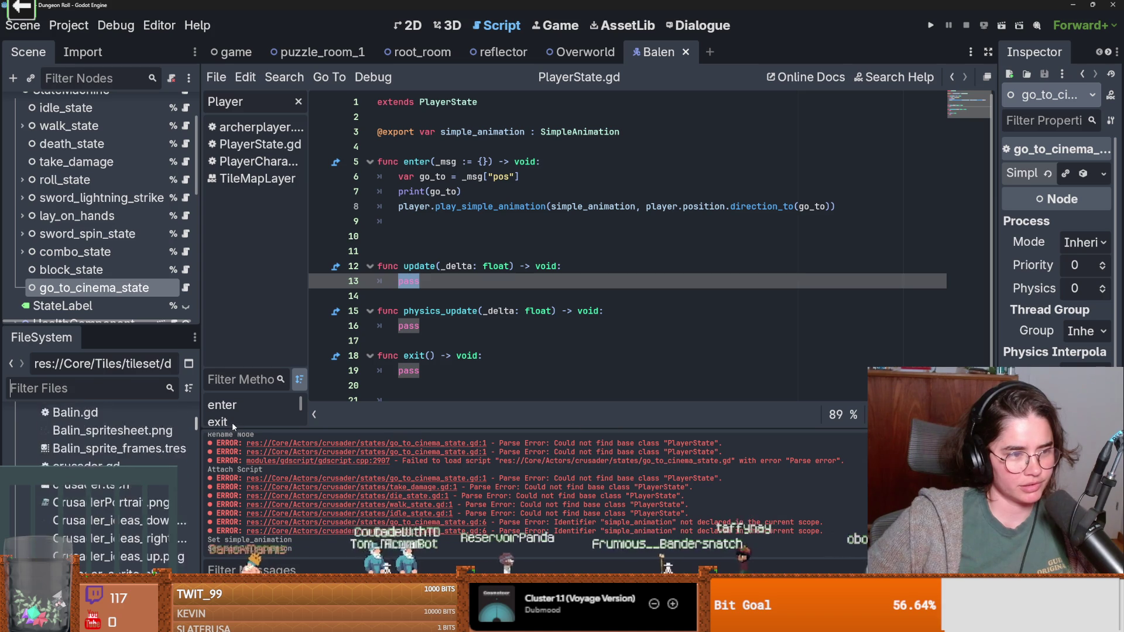
scroll(66, 521, down, 3)
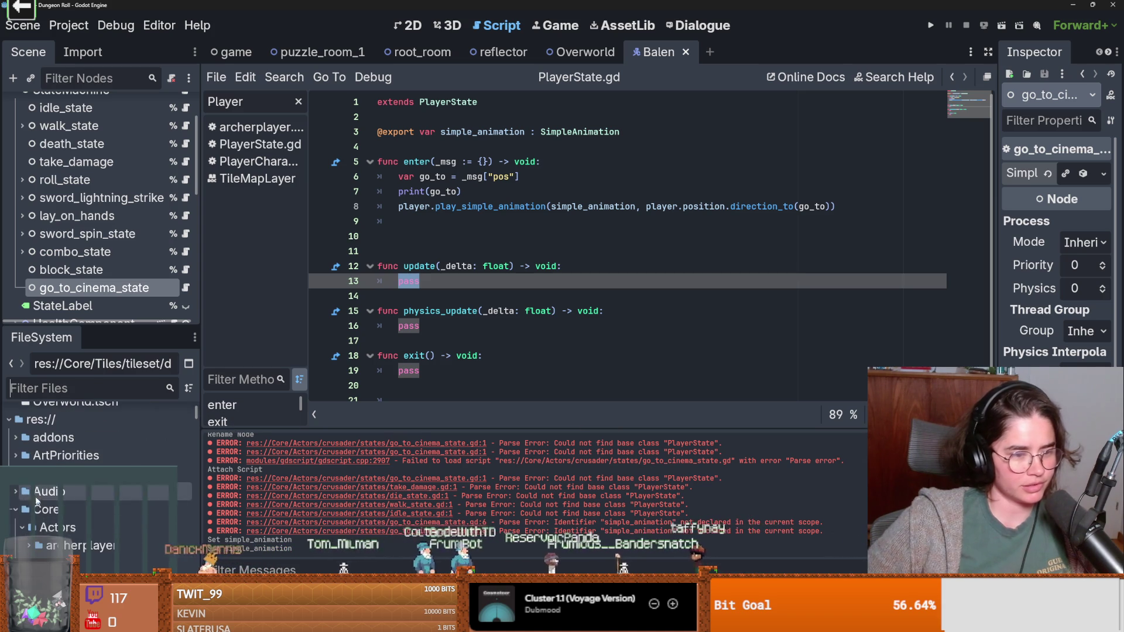
key(ctrl+s)
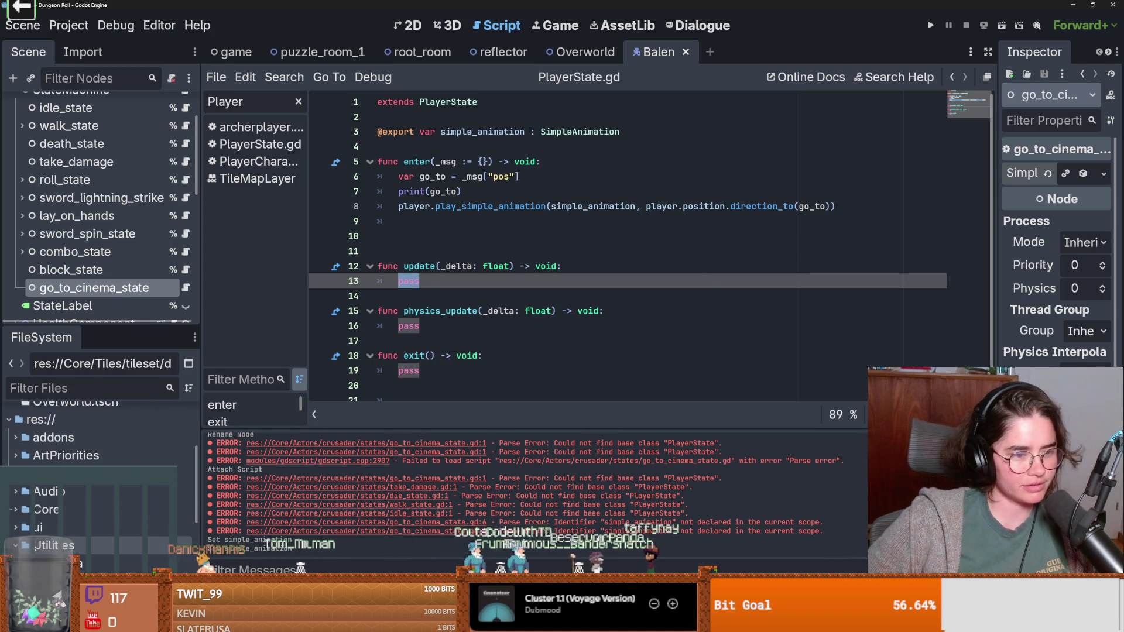
click(54, 388)
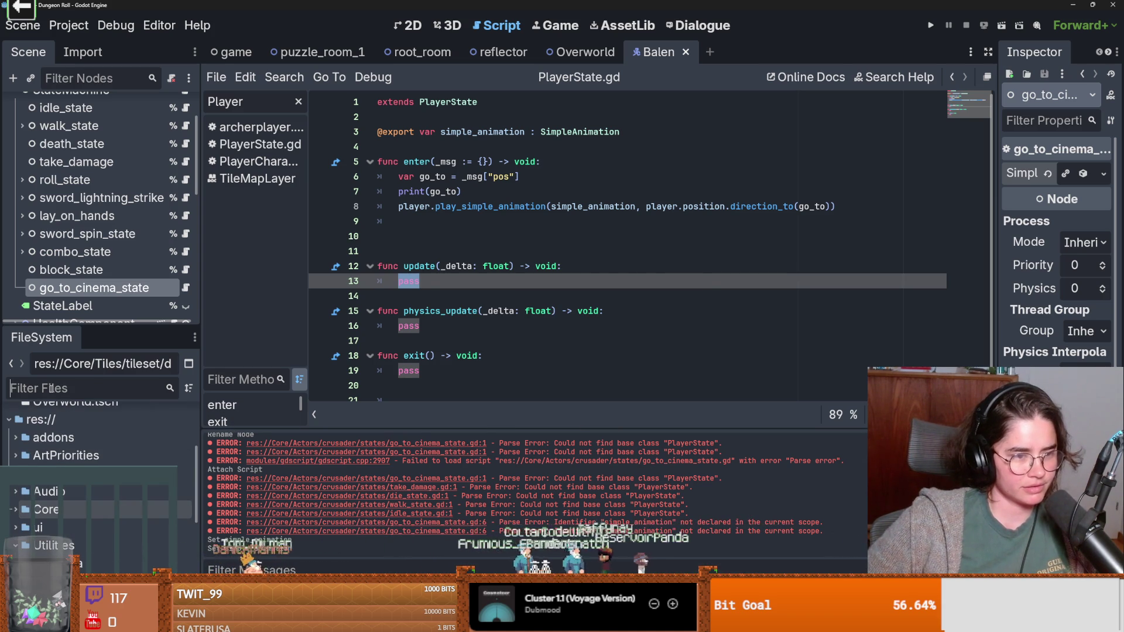
text(chase)
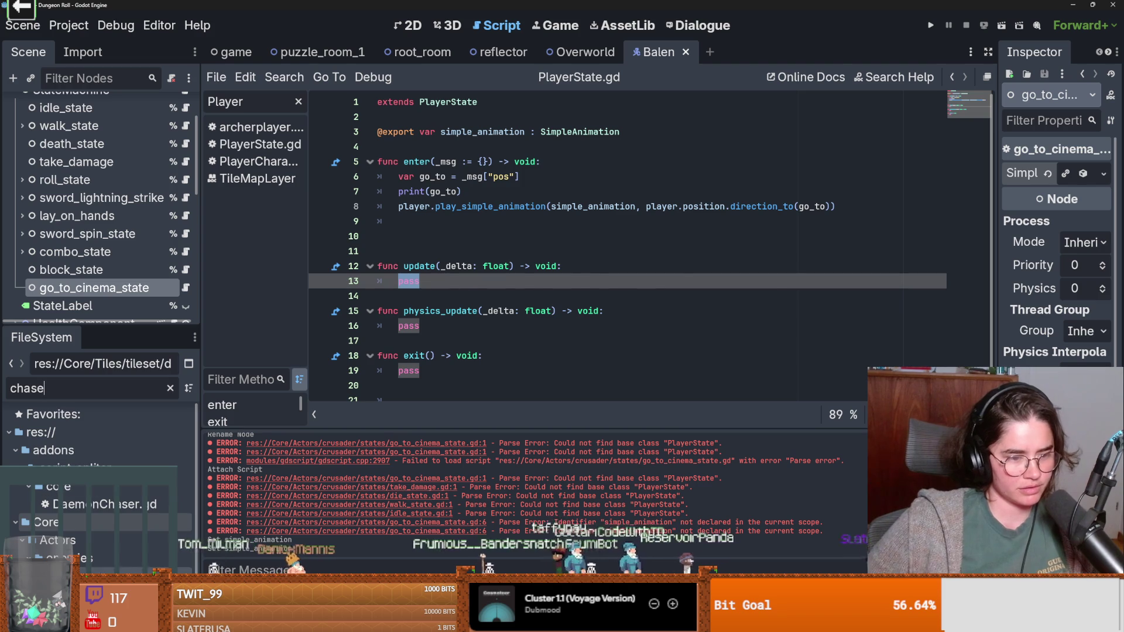
double_click(70, 576)
Step: Trace velocity_component and desired_velocity, then jump to the get_desired_velocity definition
scroll(510, 267, down, 1)
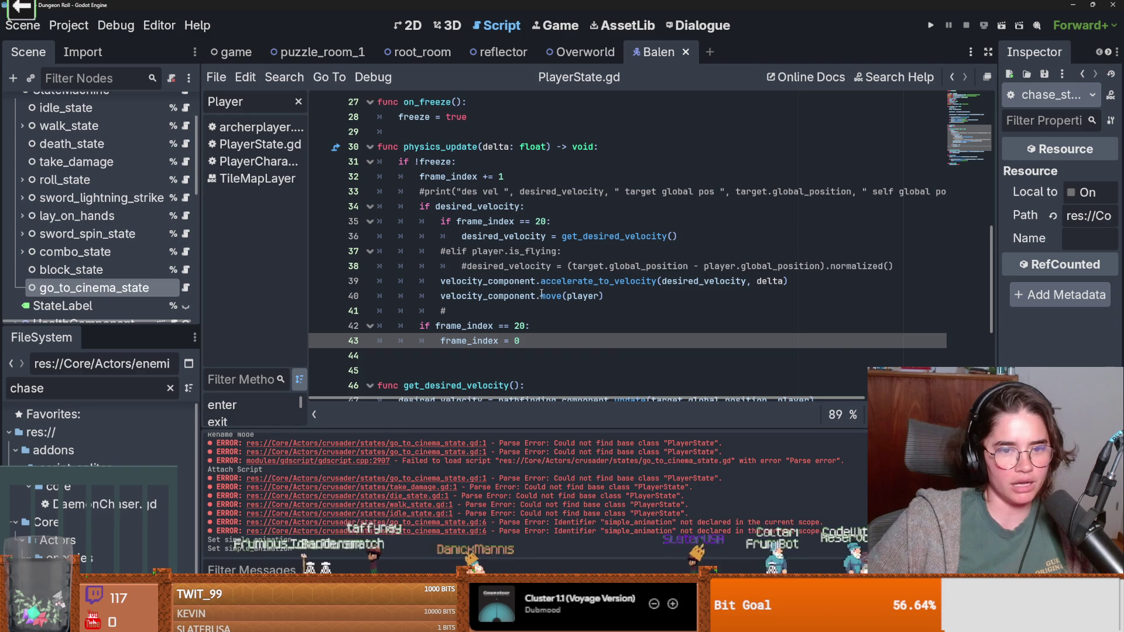
scroll(533, 293, up, 1)
click(801, 330)
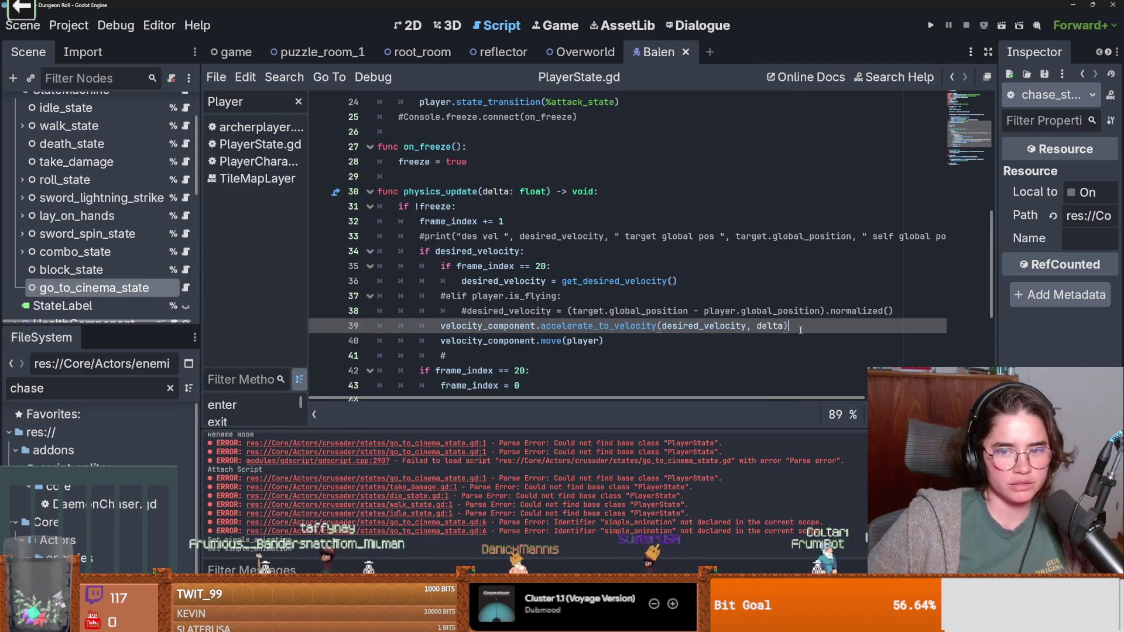
drag(786, 326, 536, 325)
double_click(486, 326)
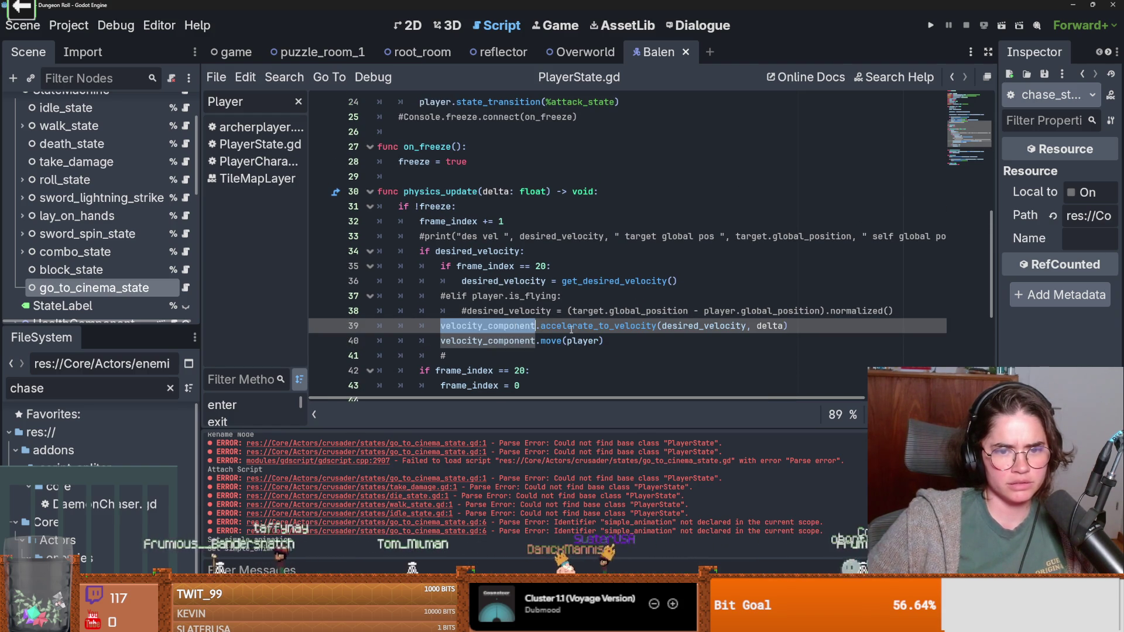
double_click(703, 325)
scroll(545, 301, up, 1)
scroll(546, 301, down, 1)
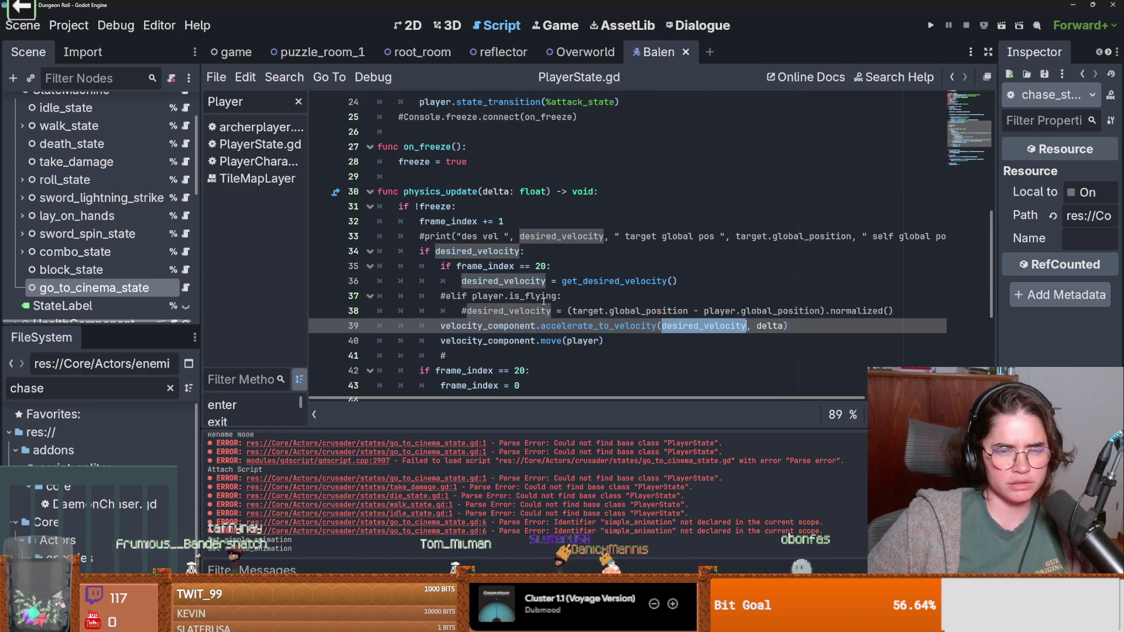
double_click(595, 286)
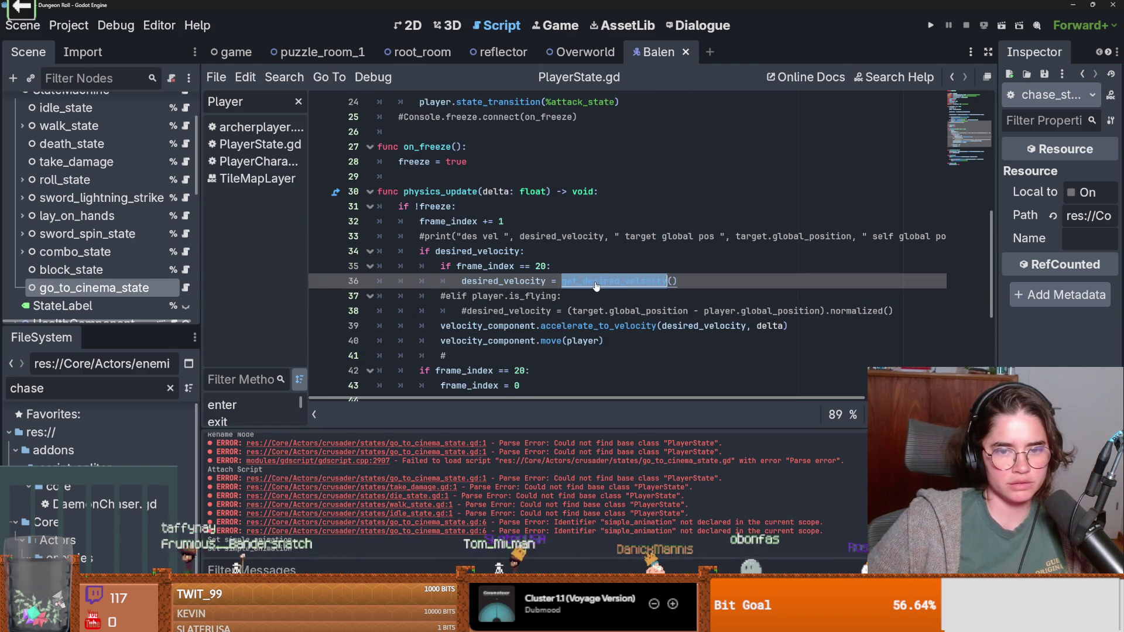
ctrl+click(596, 286)
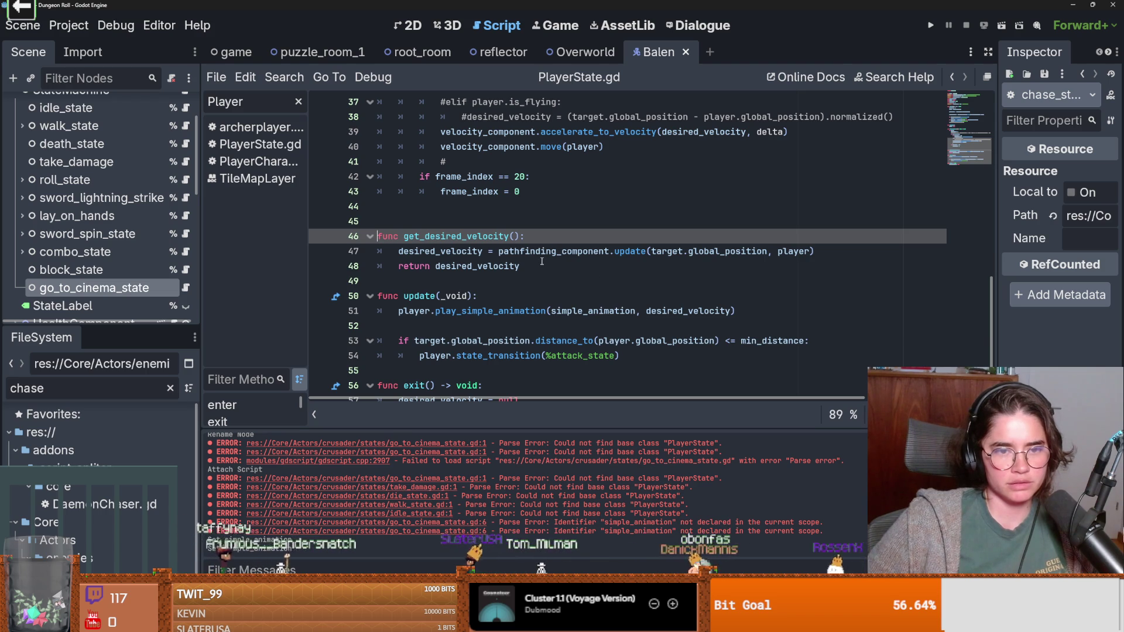
click(526, 251)
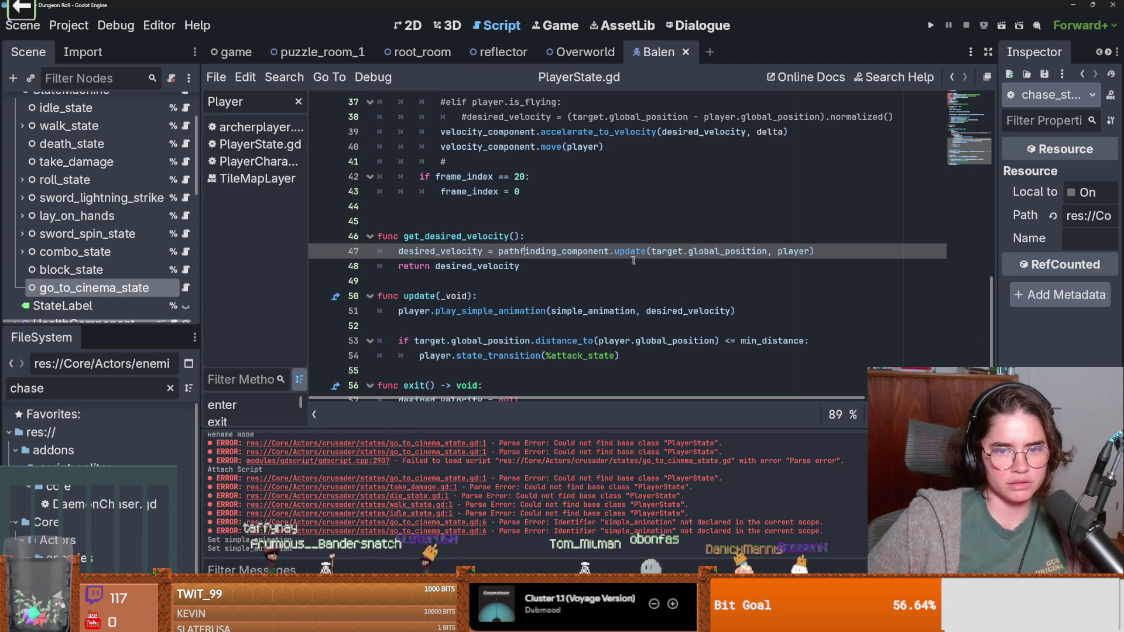
scroll(175, 231, up, 1)
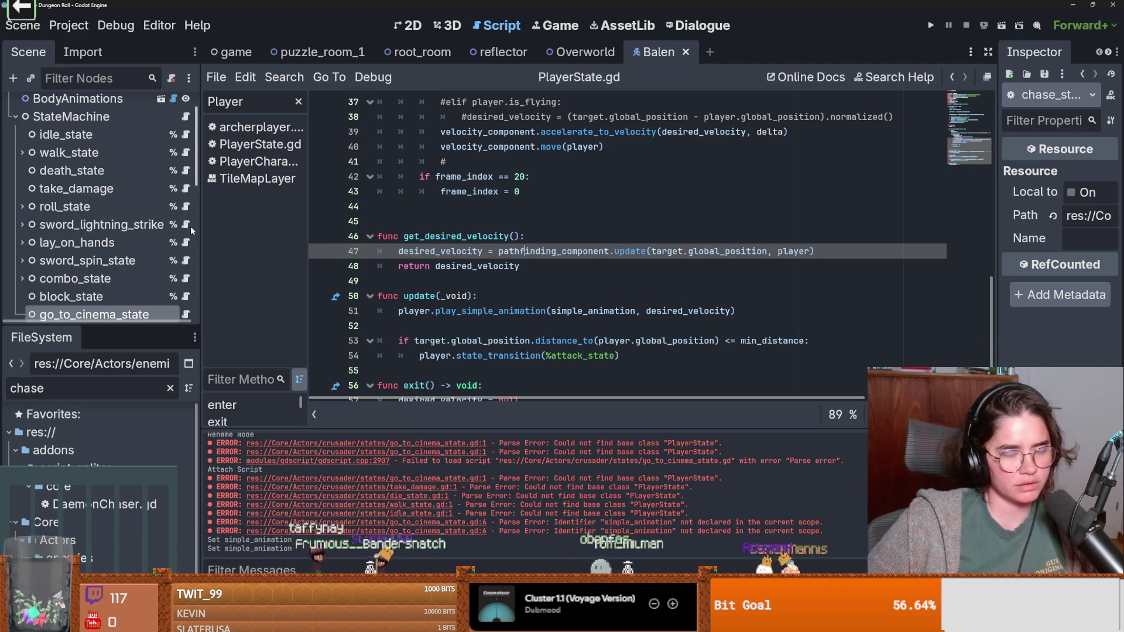
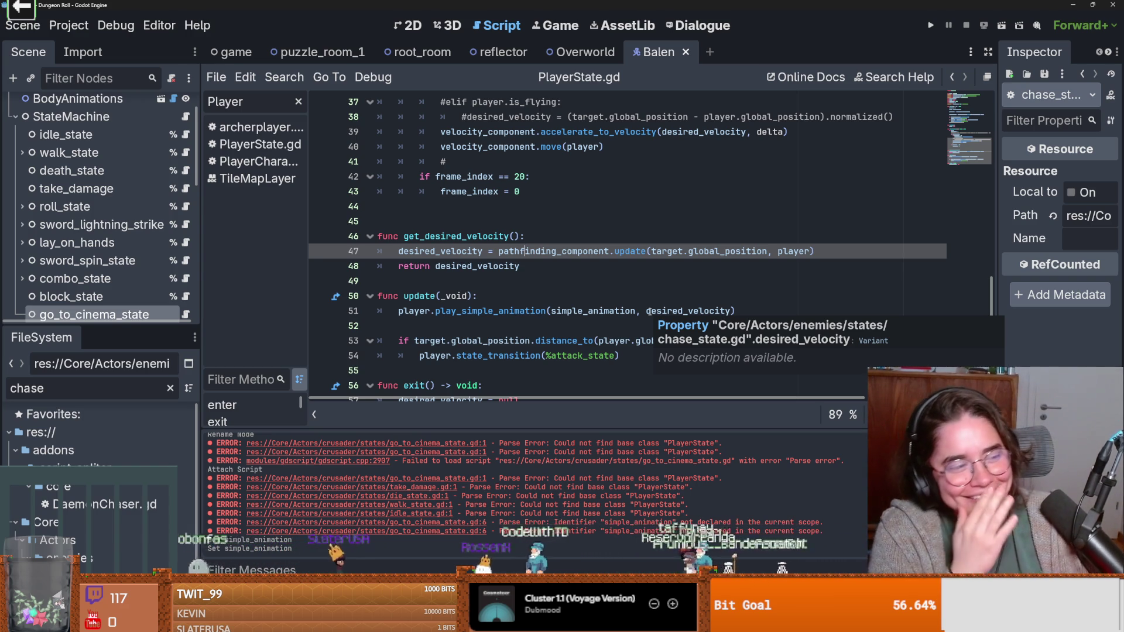
Step: Delete the empty line 44 in the current script and save it
click(527, 206)
key(BackSpace)
key(ctrl+s)
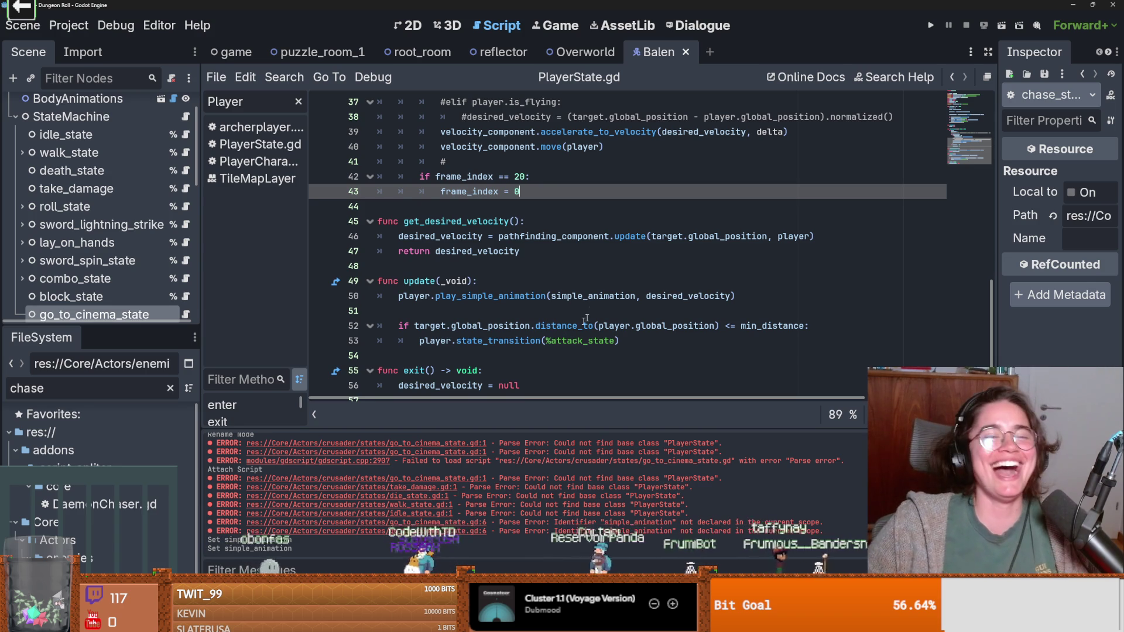
scroll(460, 265, up, 1)
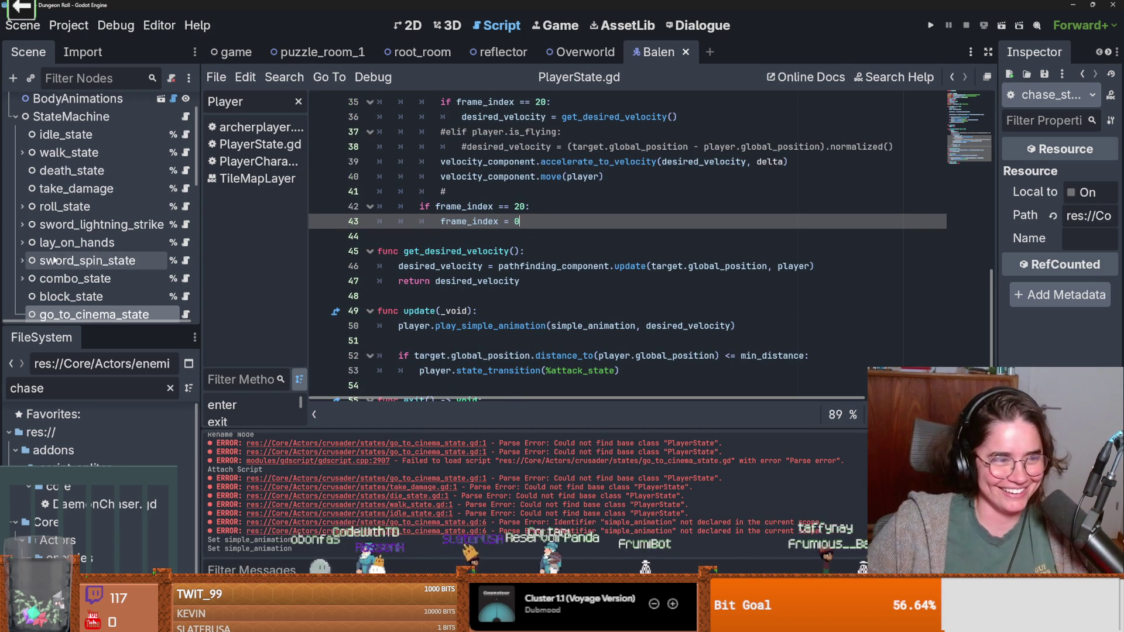
scroll(145, 272, down, 1)
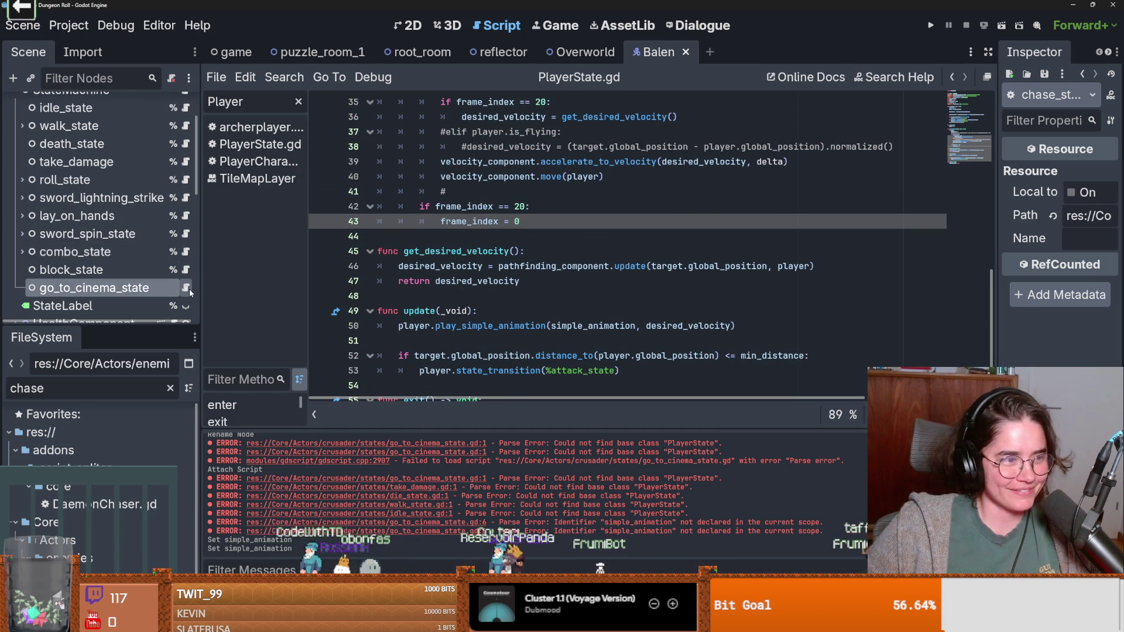
Step: Remove the empty lines 10 and 11 from the go_to_cinema_state script and save
click(187, 288)
click(486, 249)
key(BackSpace)
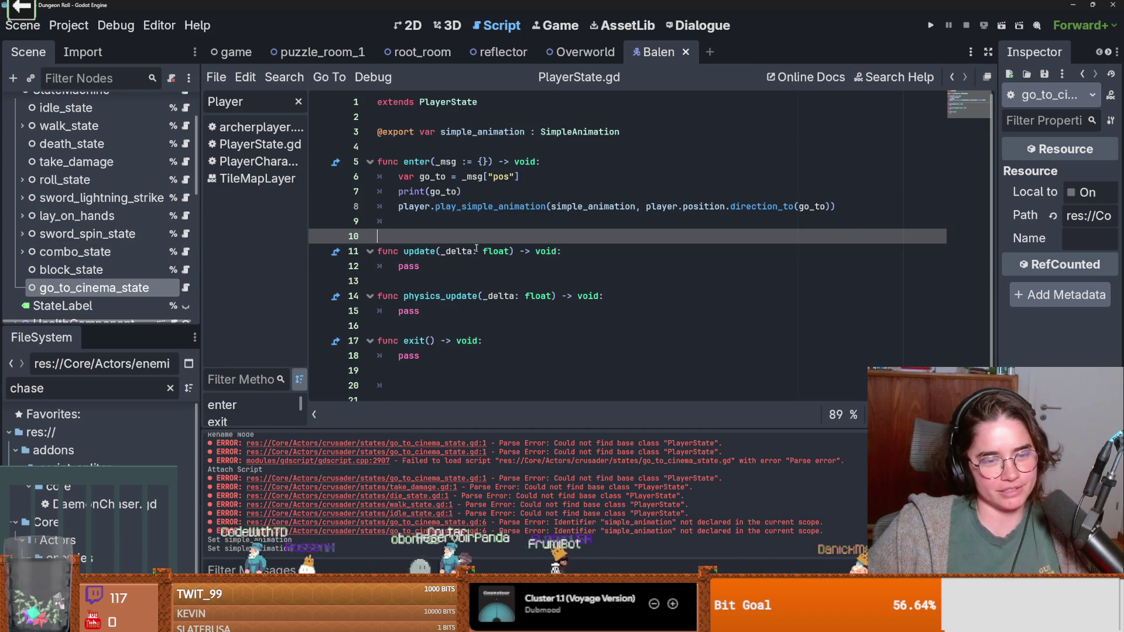
key(BackSpace)
key(ctrl+s)
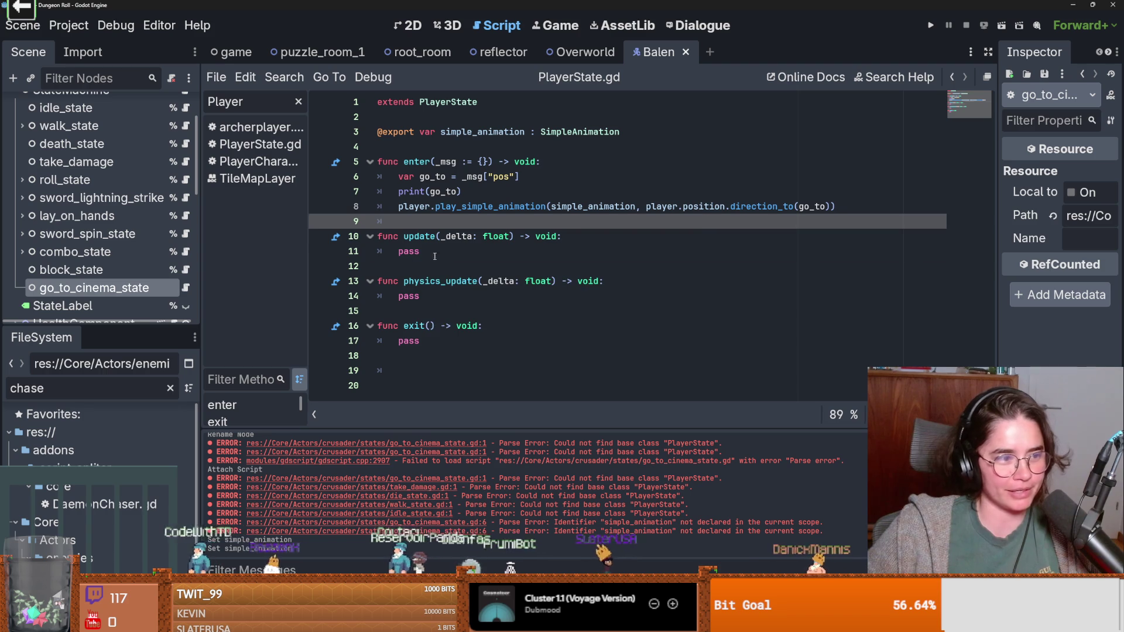
Step: Select the pass statements in update and physics_update
click(476, 251)
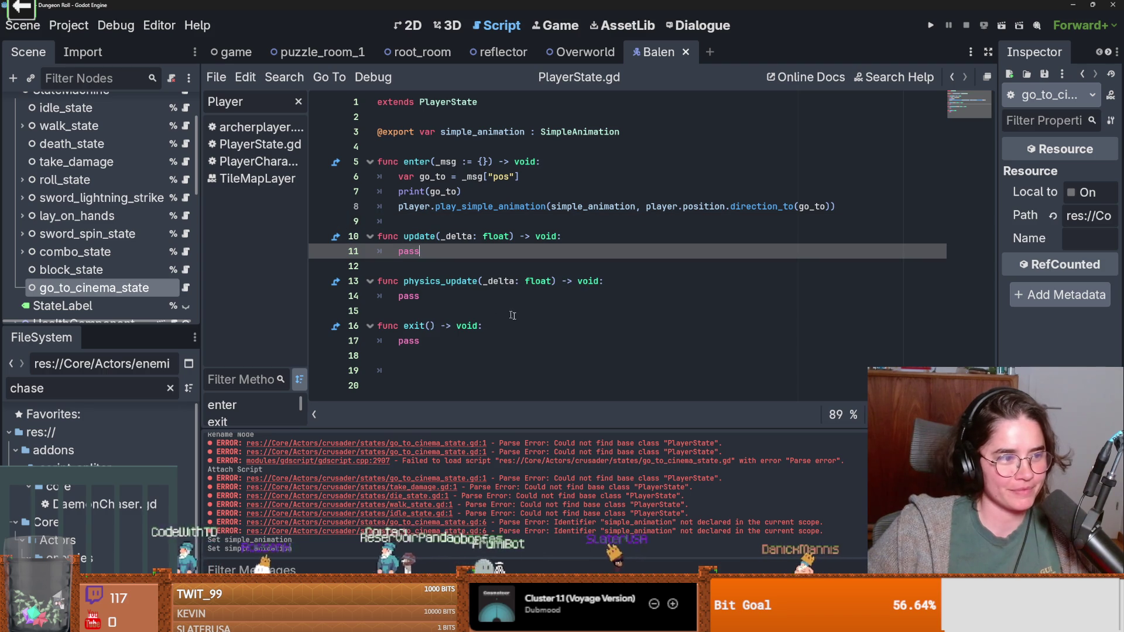
double_click(416, 251)
drag(420, 267, 413, 296)
double_click(412, 296)
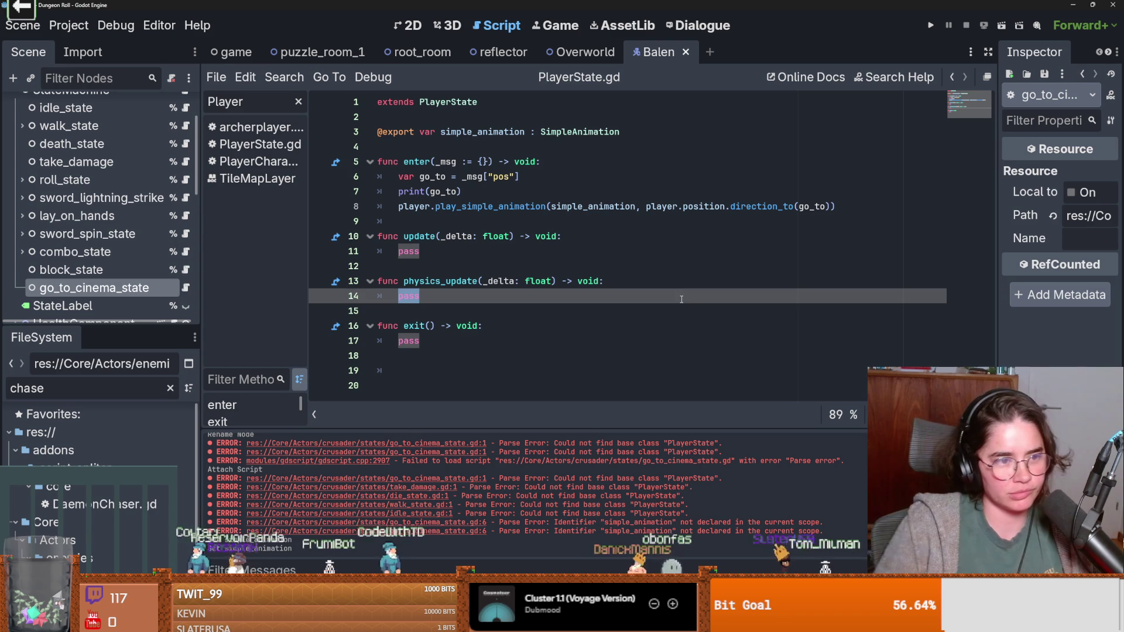
scroll(139, 282, down, 3)
mouse_move(87, 253)
mouse_down()
mouse_move(399, 266)
mouse_move(438, 148)
mouse_up()
double_click(484, 148)
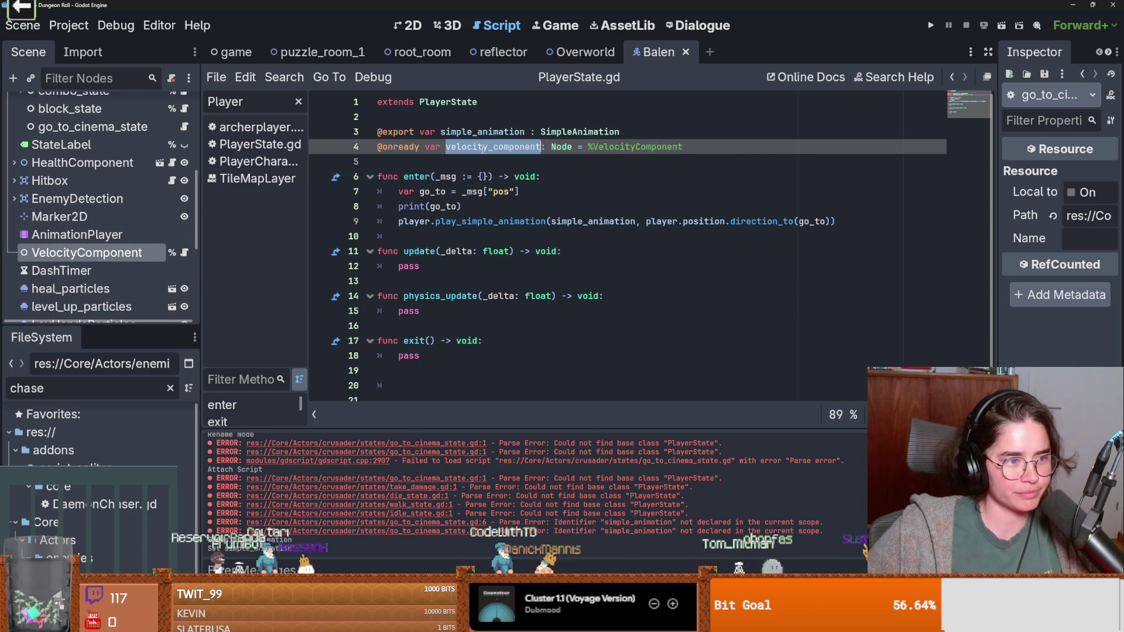
click(184, 252)
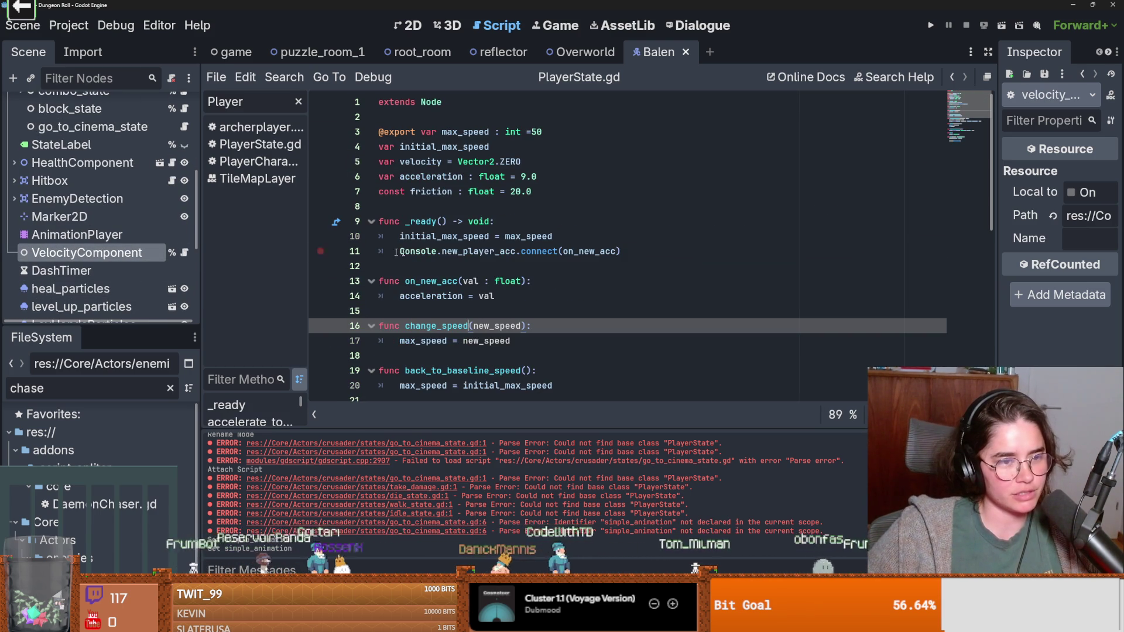
Step: Inspect the change_speed, on_new_acc and accelerate_to_velocity functions in VelocityComponent
click(447, 306)
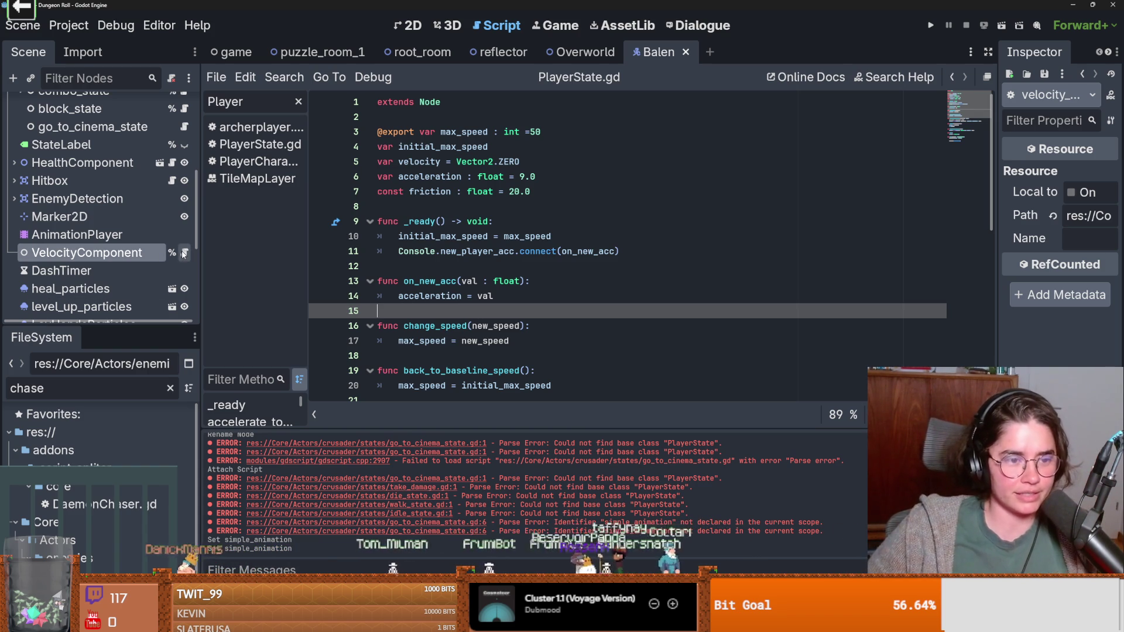
scroll(446, 299, down, 1)
double_click(434, 281)
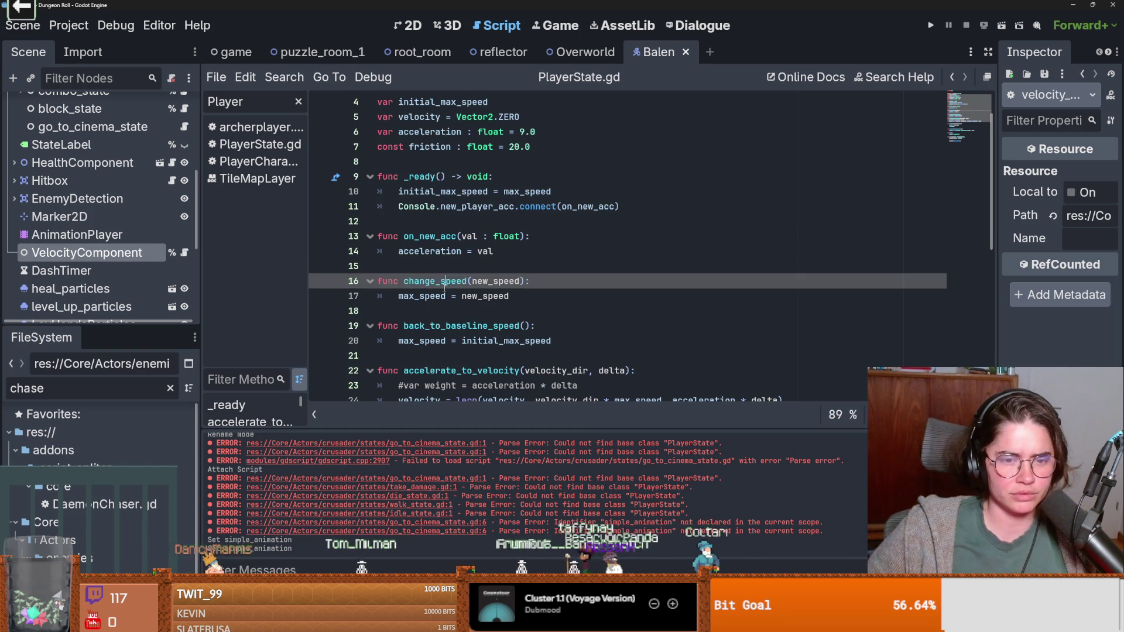
double_click(429, 236)
double_click(487, 281)
double_click(434, 281)
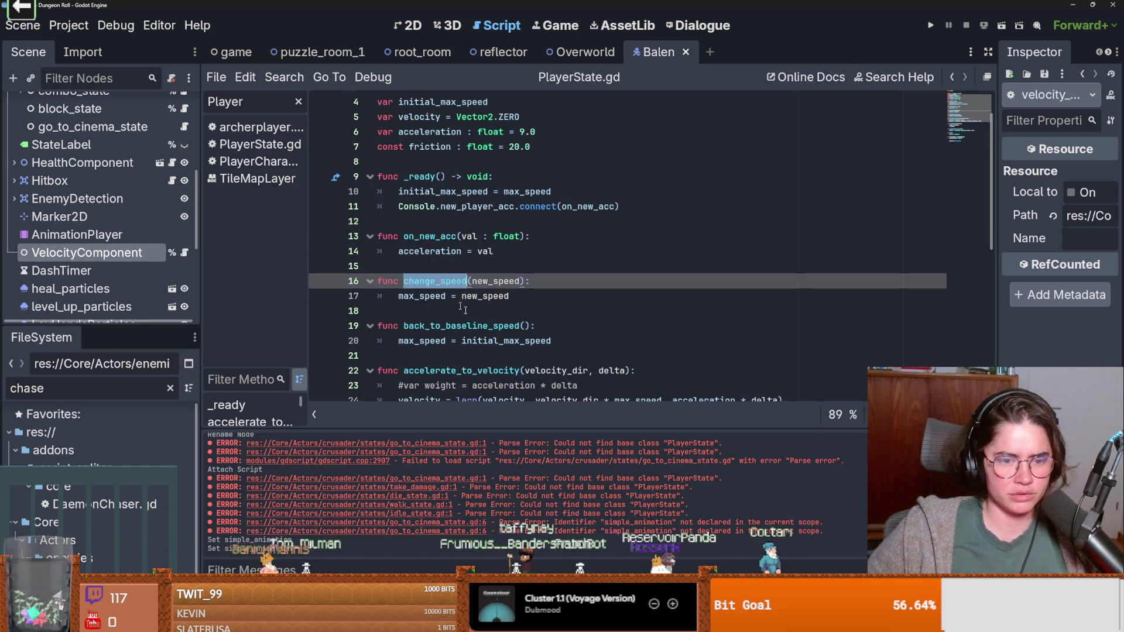
scroll(463, 281, down, 2)
Step: Copy the accelerate_to_velocity(velocity_dir, delta) call and return to go_to_cinema_state
click(473, 281)
click(648, 281)
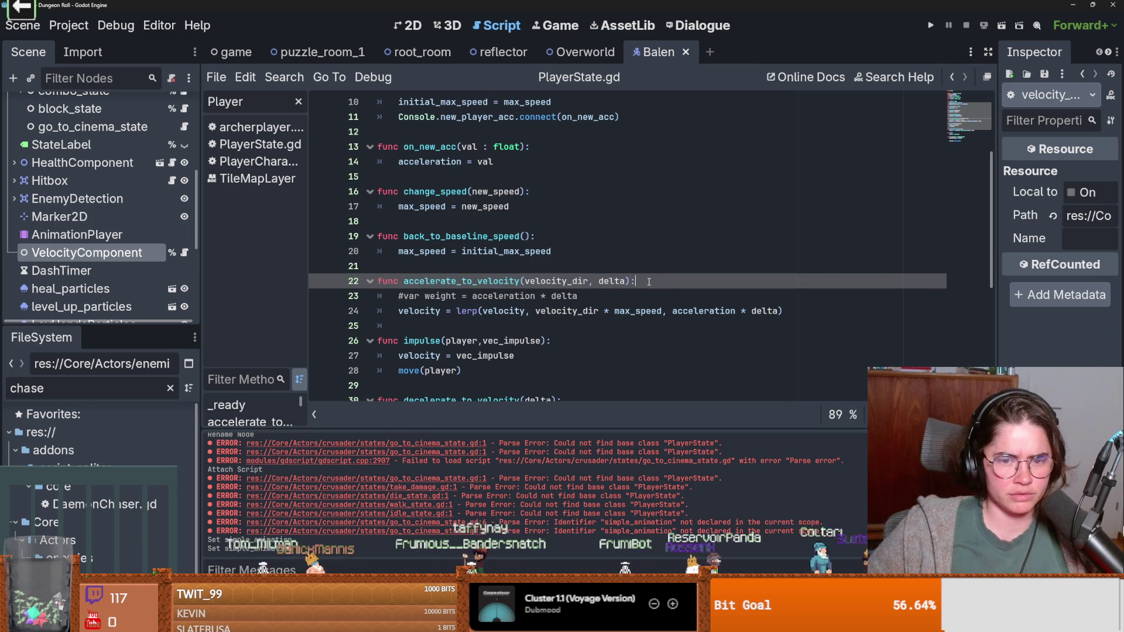
drag(630, 281, 400, 282)
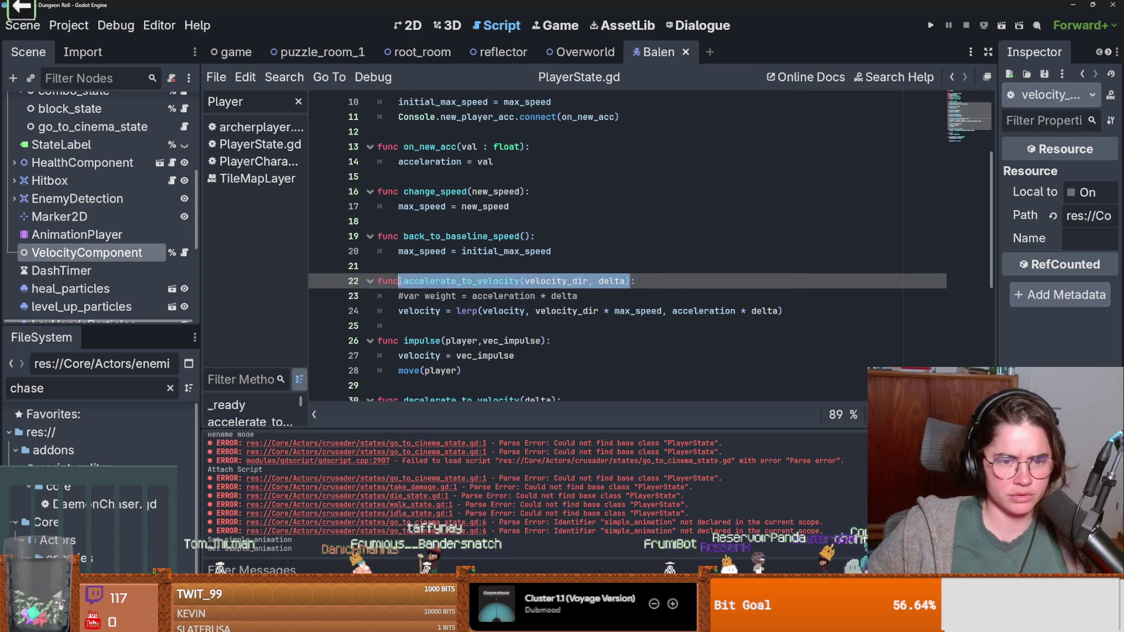
click(425, 280)
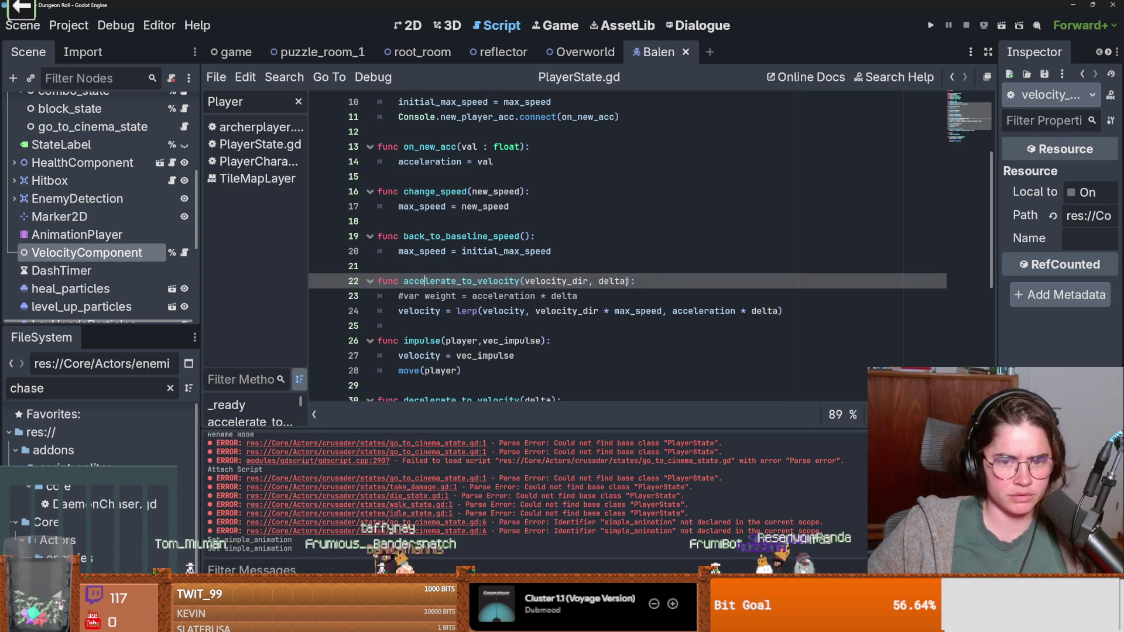
drag(625, 282, 403, 281)
key(ctrl+c)
key(ctrl+s)
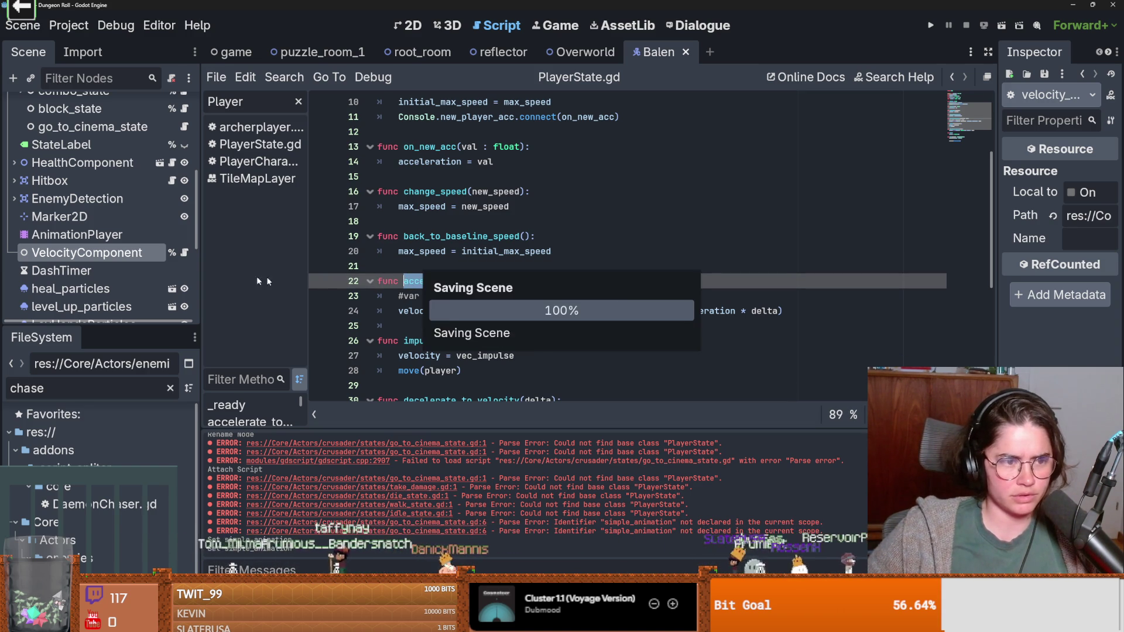
scroll(136, 254, up, 3)
click(184, 261)
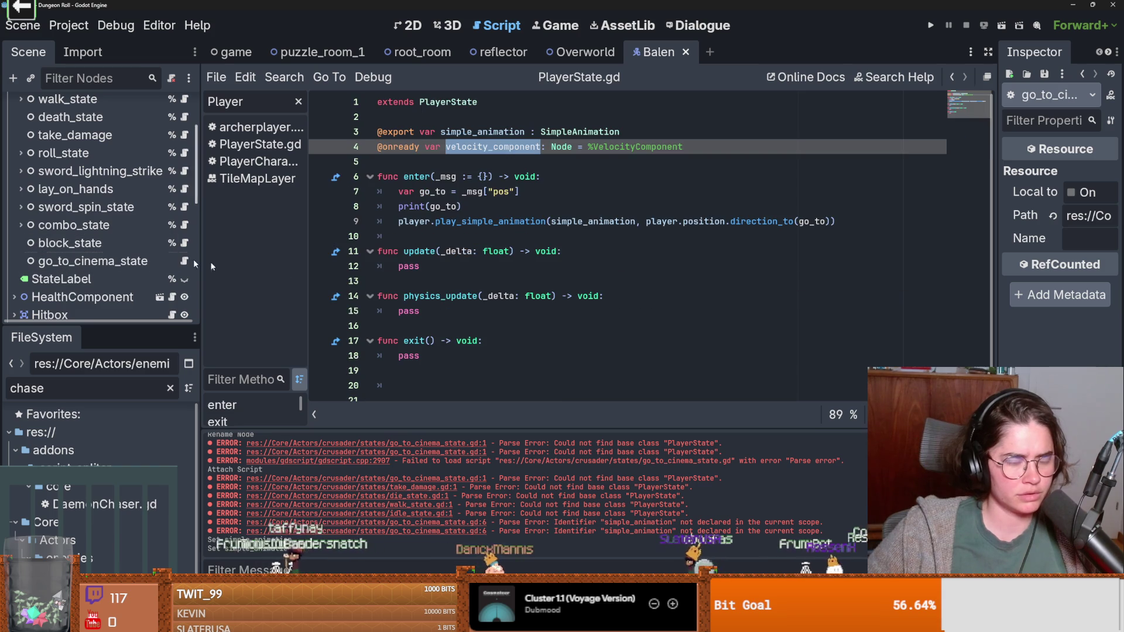
Step: Replace pass in update with velocity_component.accelerate_to_velocity(velocity_dir, delta)
click(436, 261)
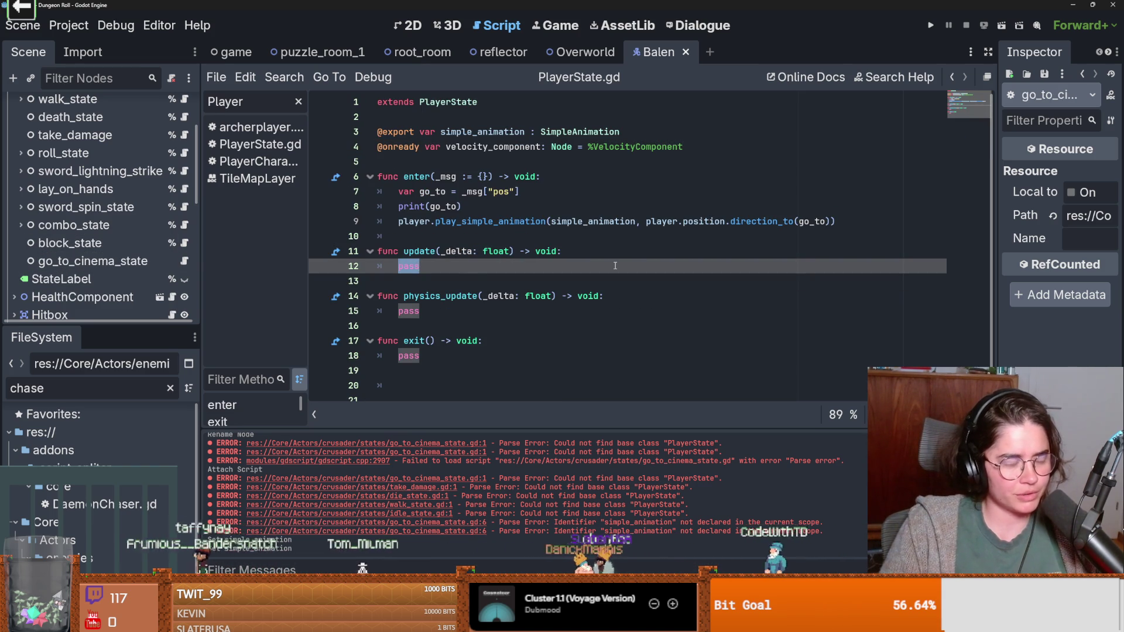
text(vel)
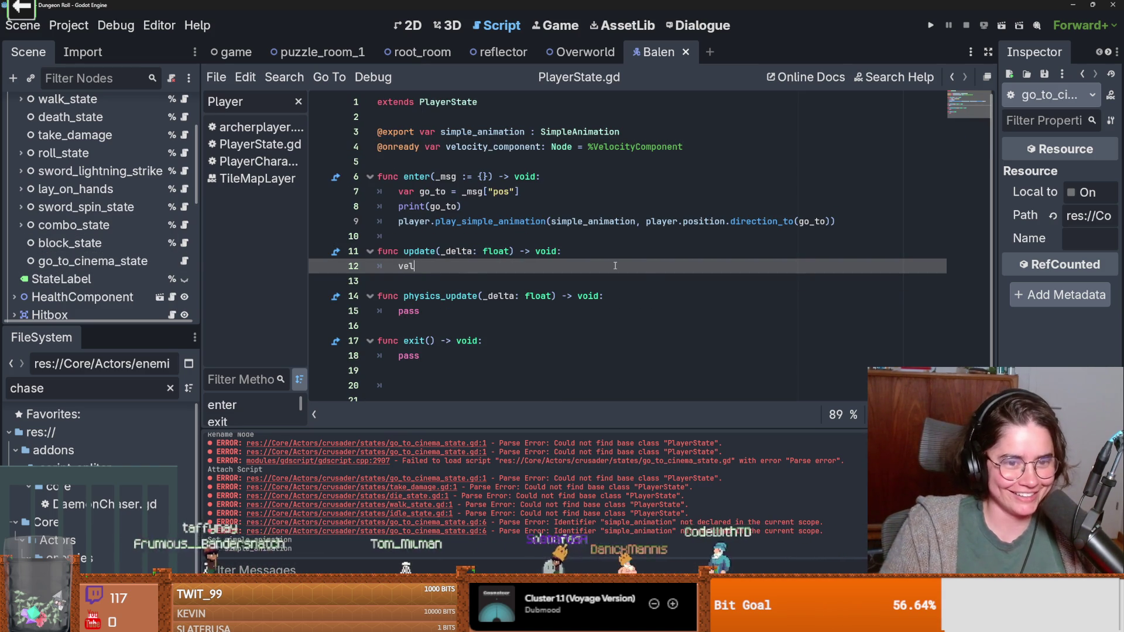
key(Return)
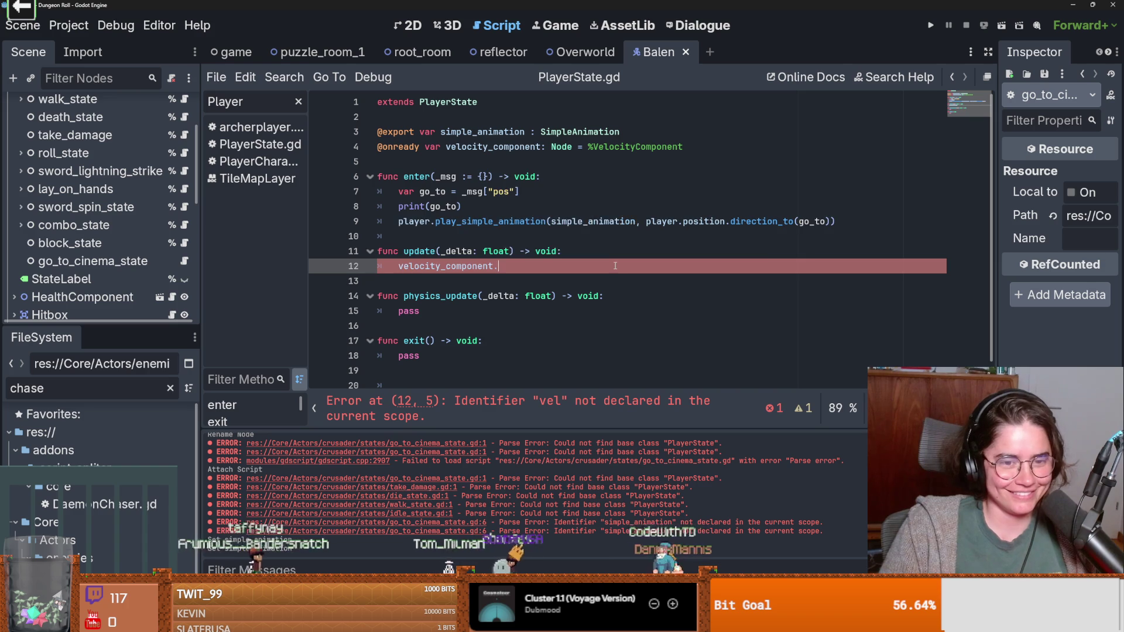
key(ctrl+v)
click(604, 250)
click(600, 206)
key(Return)
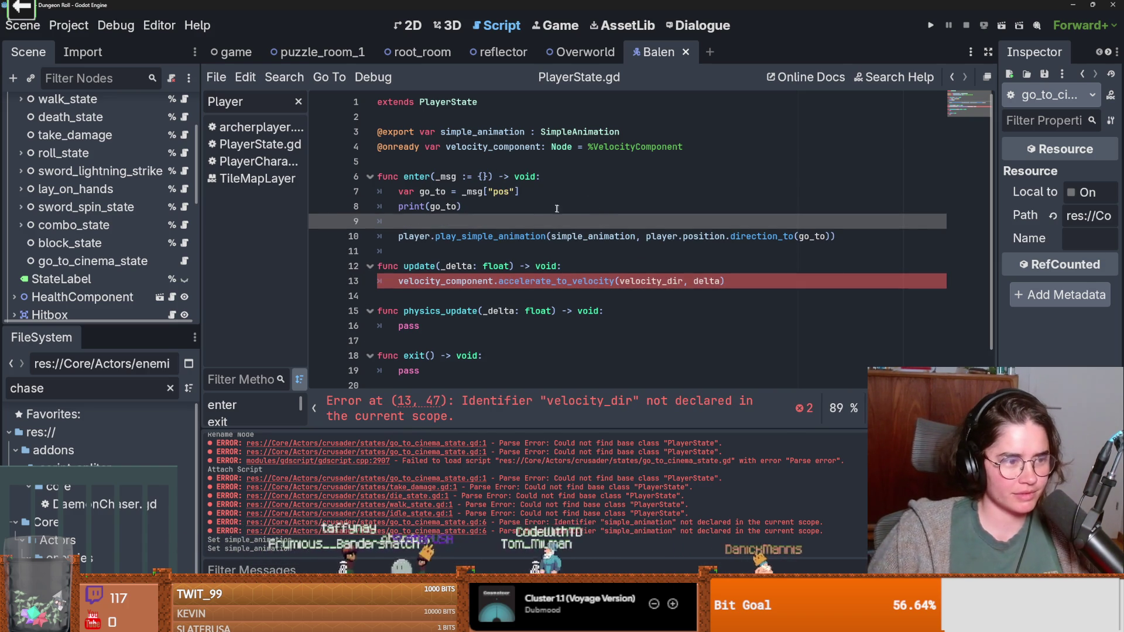
Step: Declare a new var direction below the velocity_component reference
click(445, 165)
key(Return)
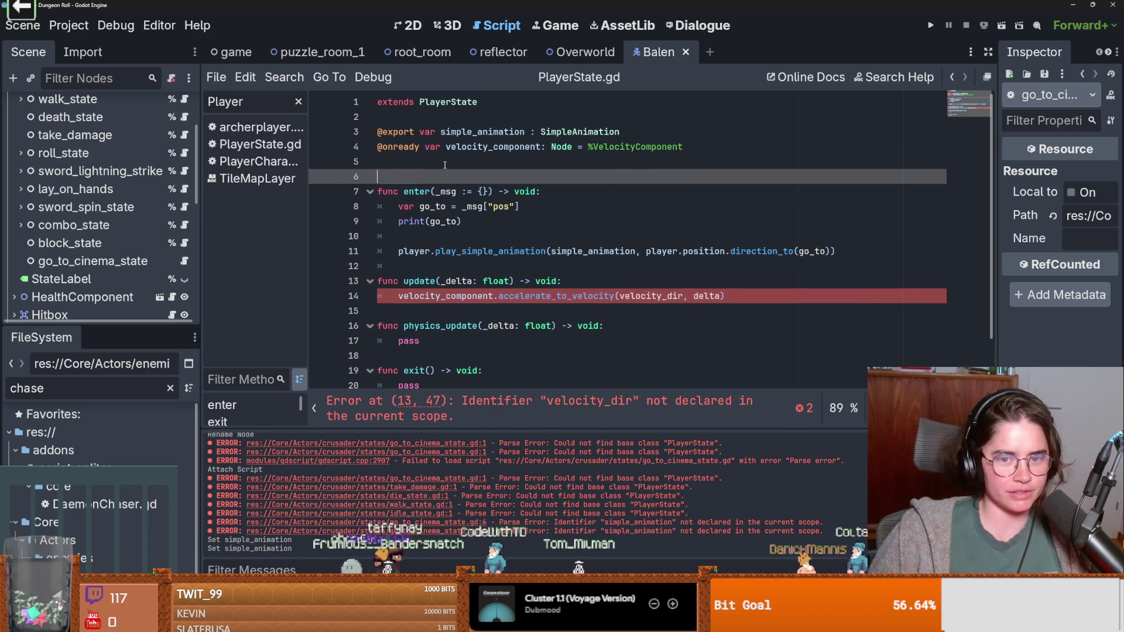
key(Up)
text(var)
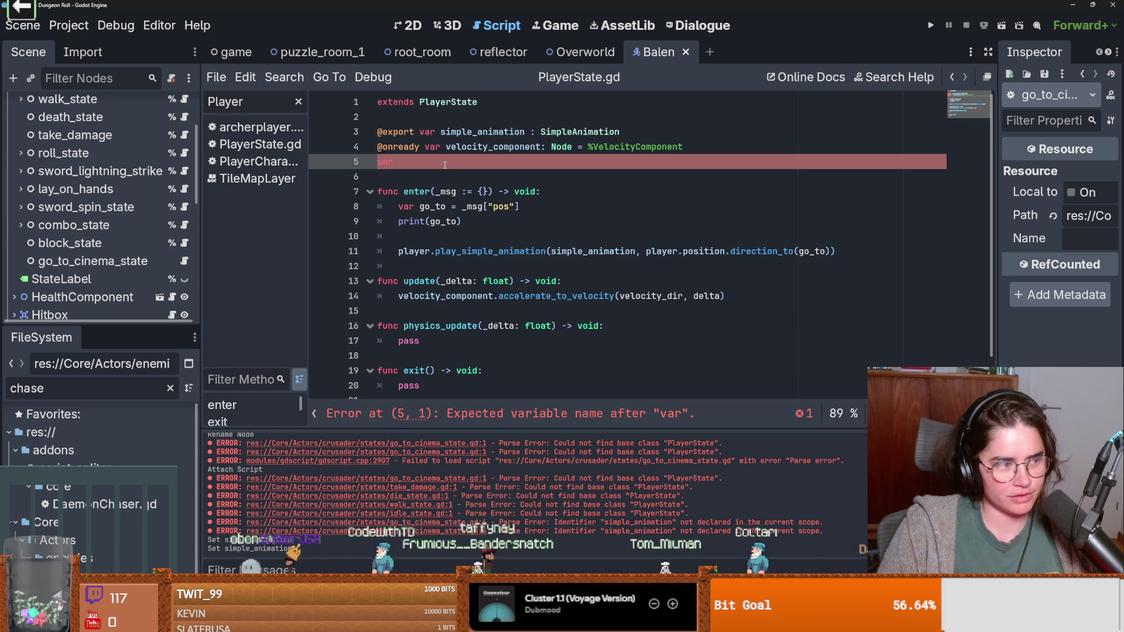
text( direction)
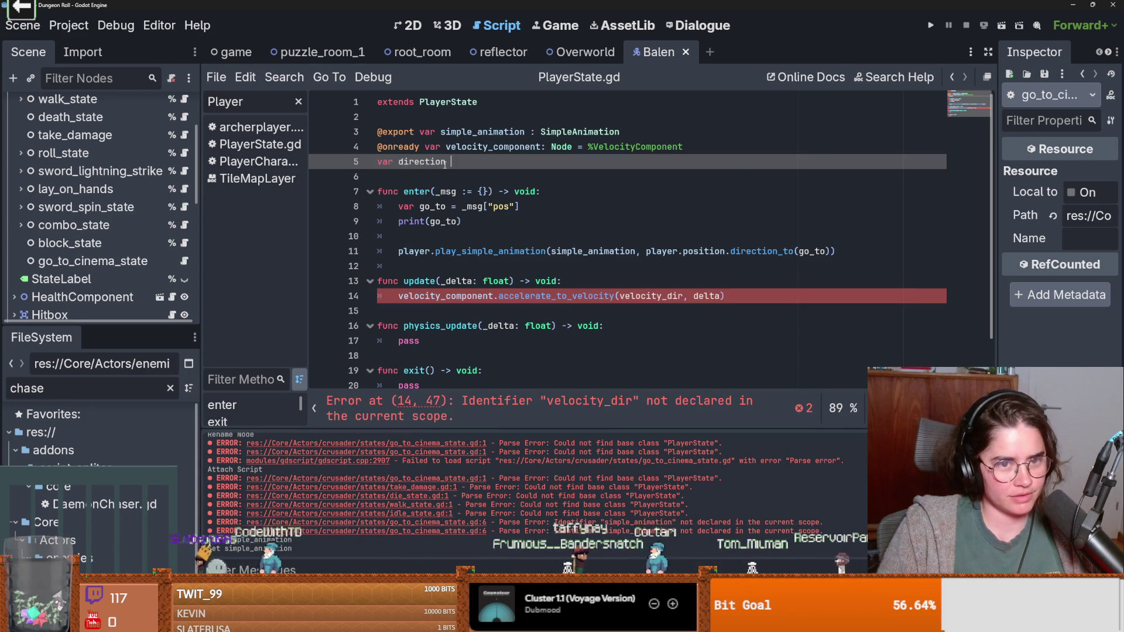
key(BackSpace)
key(BackSpace)
key(BackSpace)
key(ctrl+shift+Left)
key(ctrl+c)
Step: In enter, set direction = player.position.direction_to(go_to)
click(504, 234)
key(ctrl+v)
mouse_move(842, 251)
mouse_down()
mouse_move(673, 264)
mouse_move(728, 251)
mouse_move(646, 251)
mouse_up()
drag(731, 251, 457, 235)
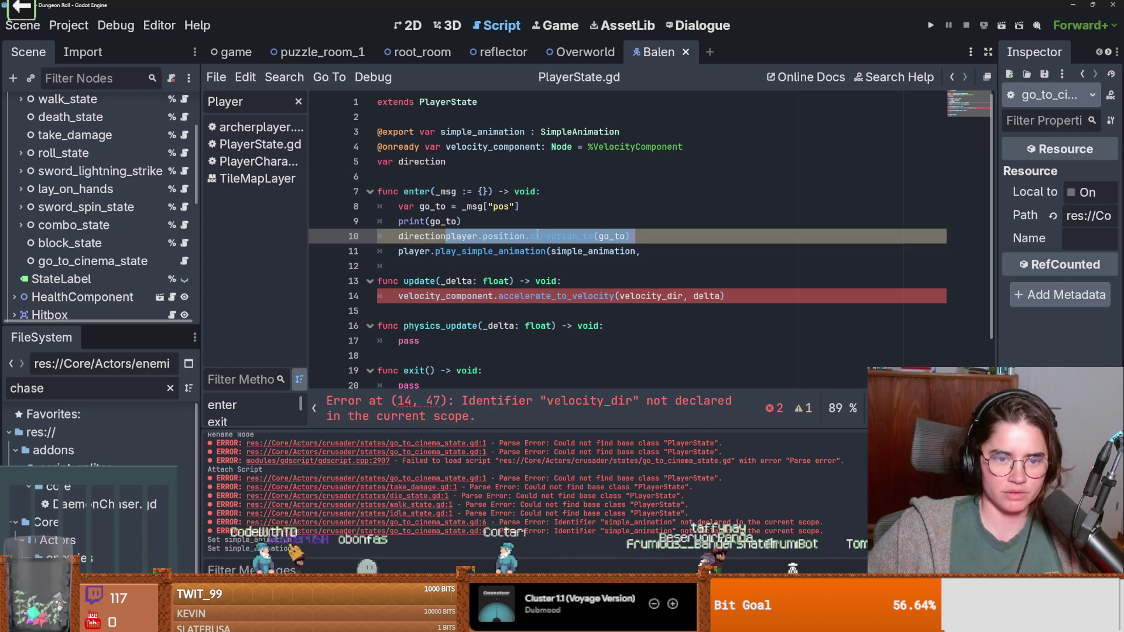
click(448, 236)
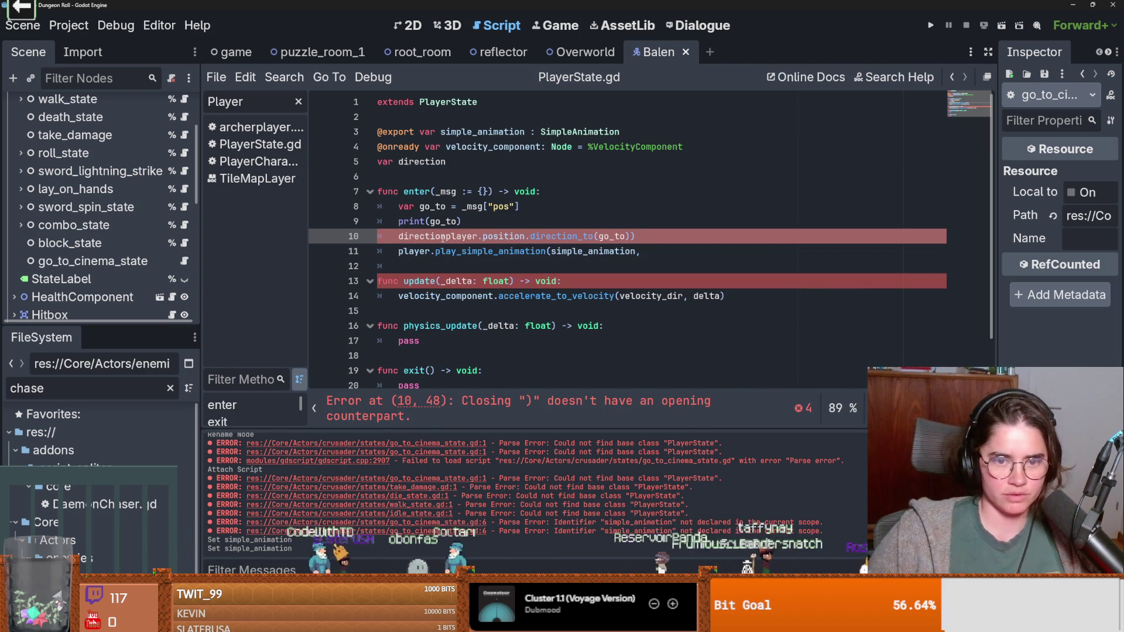
text(=6)
key(BackSpace)
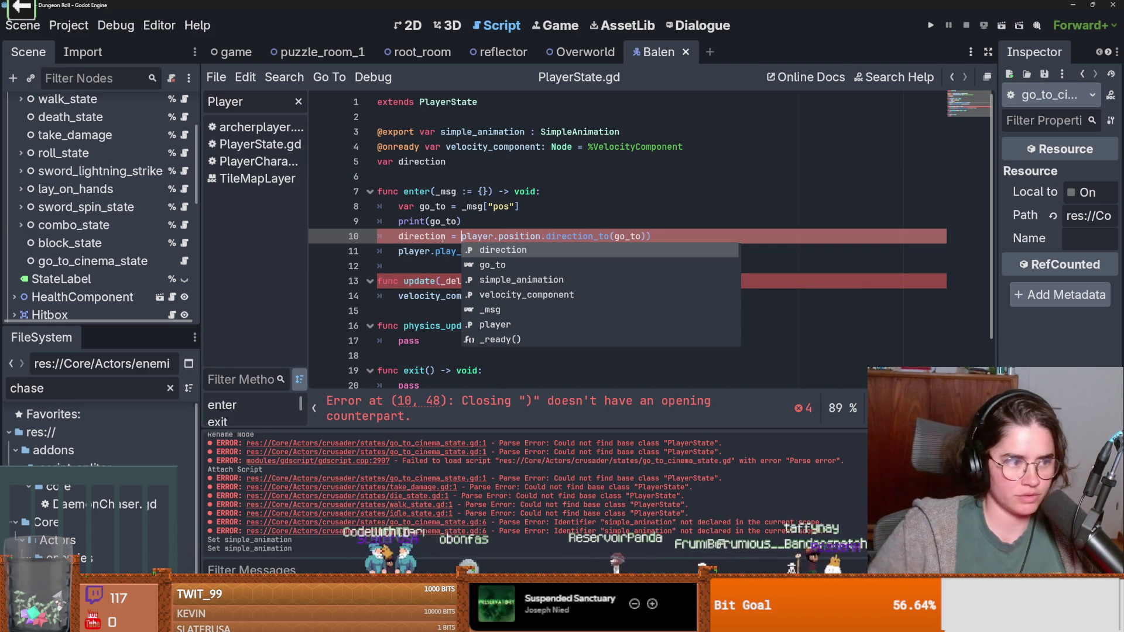
click(629, 183)
click(679, 236)
key(BackSpace)
key(BackSpace)
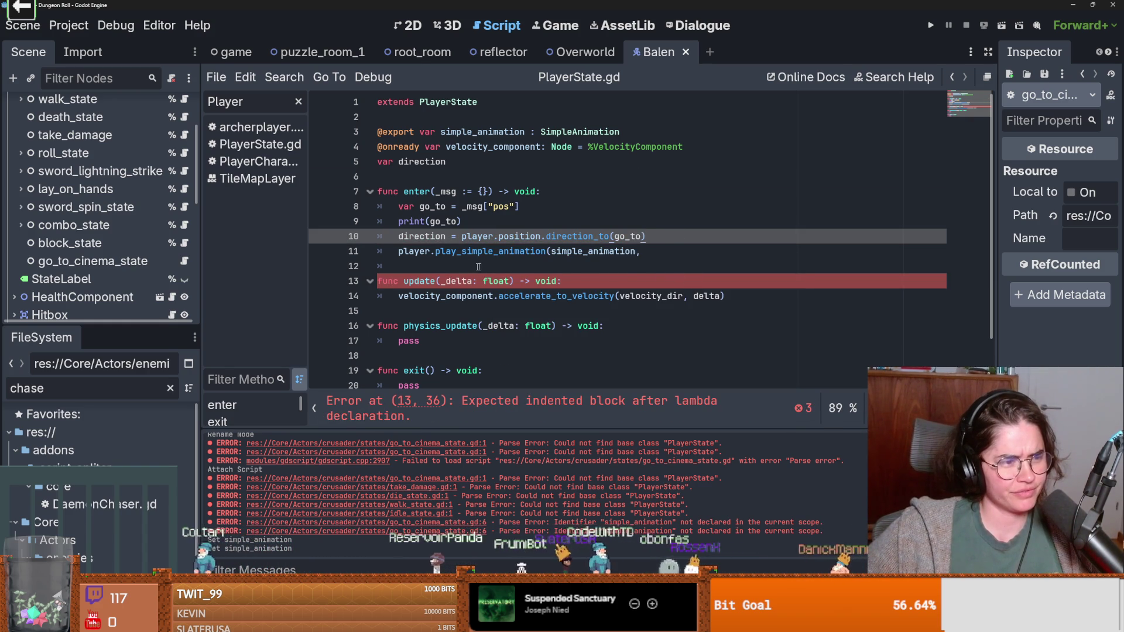
double_click(423, 236)
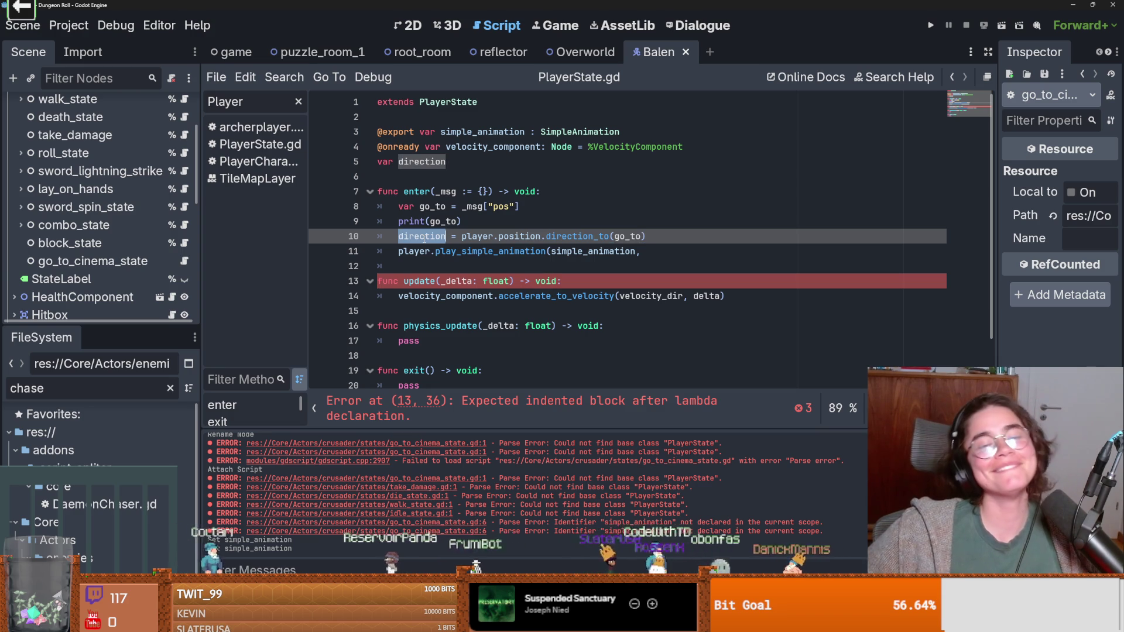
Step: Pass direction as the simple_animation argument on line 11 and save
click(642, 255)
key(ctrl+v)
text())
key(ctrl+s)
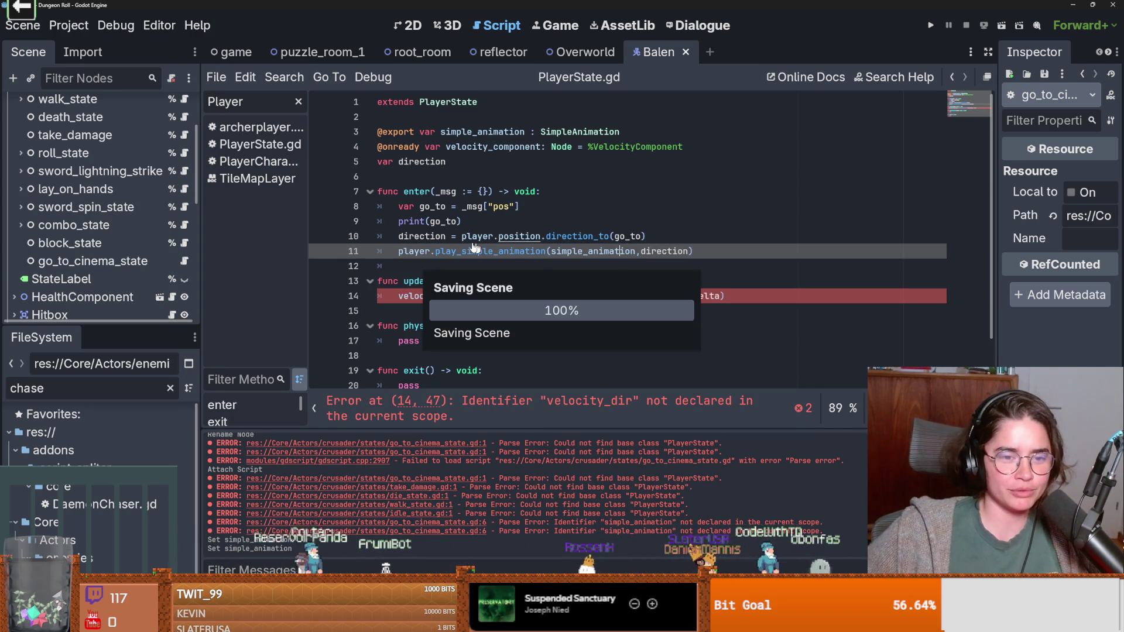
Step: Replace velocity_dir with direction and rename _delta to delta in update, then save
double_click(432, 237)
double_click(649, 295)
key(ctrl+v)
double_click(689, 294)
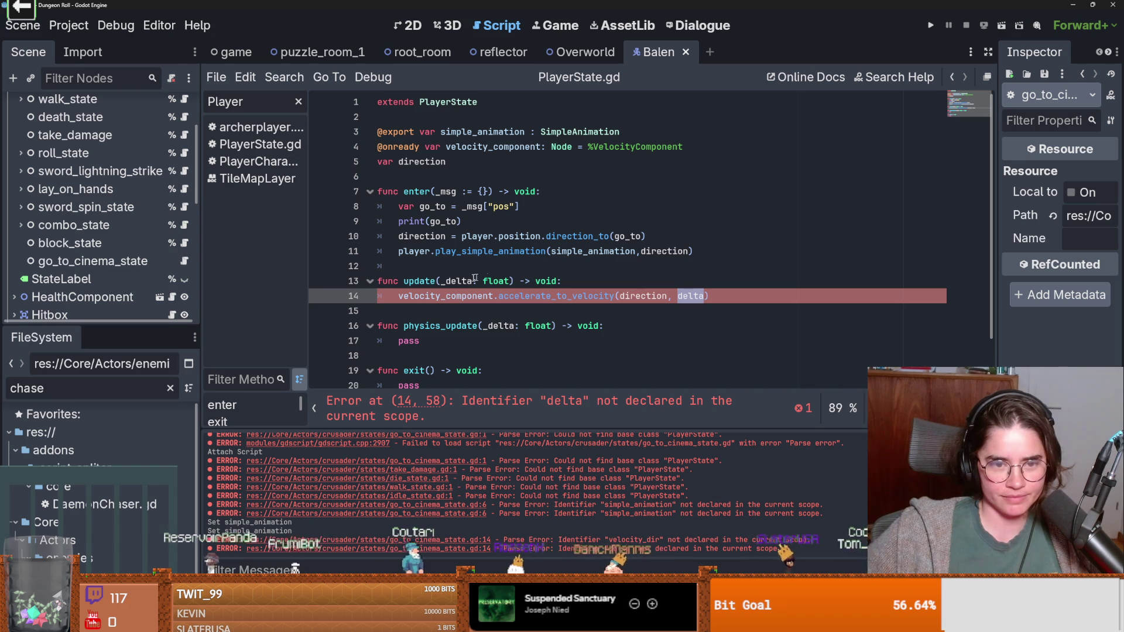
click(447, 281)
key(BackSpace)
key(ctrl+s)
Step: Start a new line after the velocity call using player.global_position
click(679, 307)
click(515, 296)
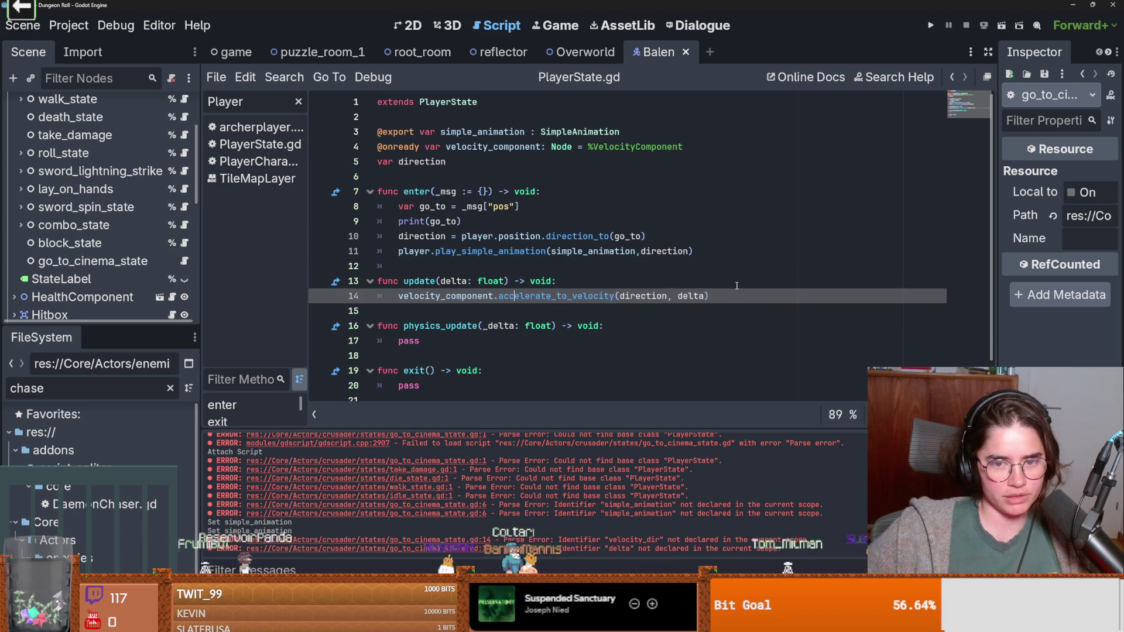
key(Return)
text(if)
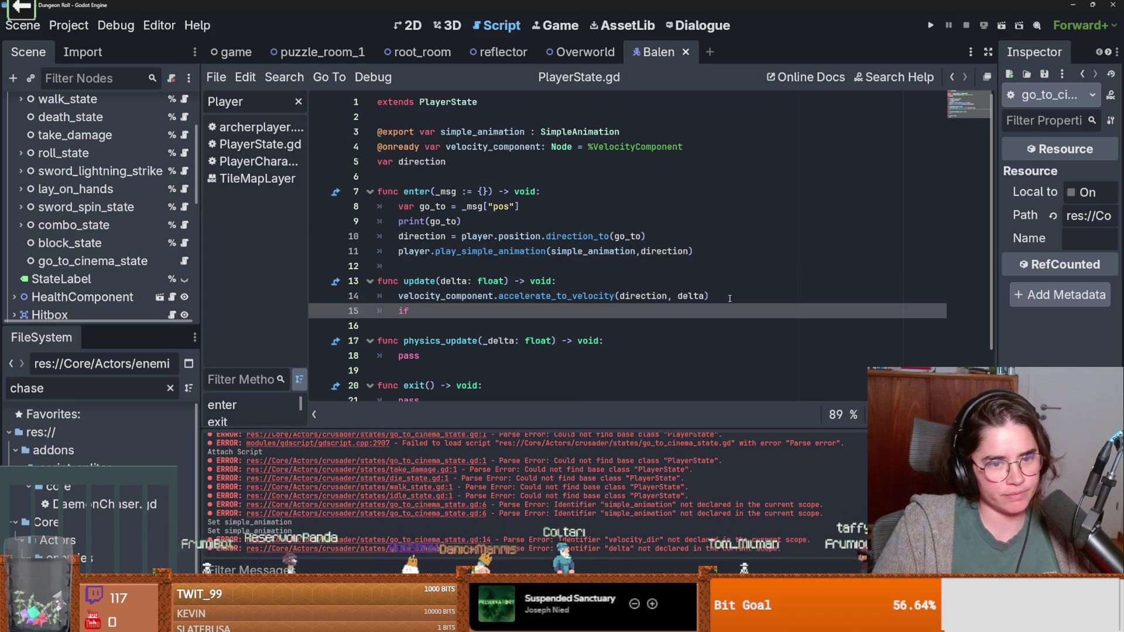
text( player.globl)
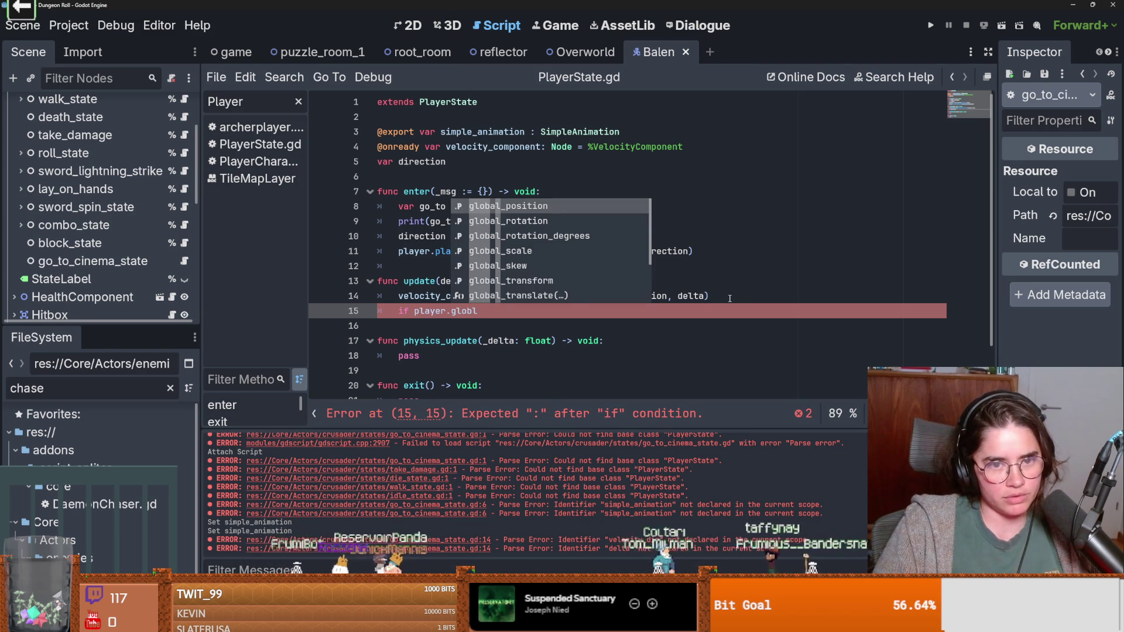
key(Return)
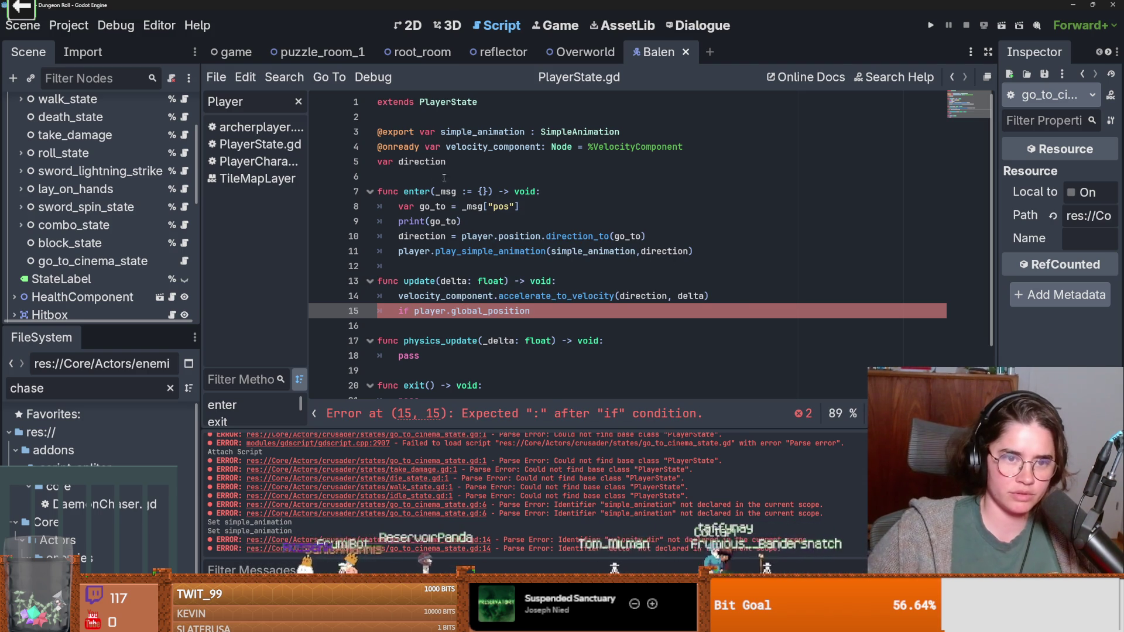
Step: Rename go_to to go_to_pos and move its declaration to class level on line 6
click(447, 206)
text(_)
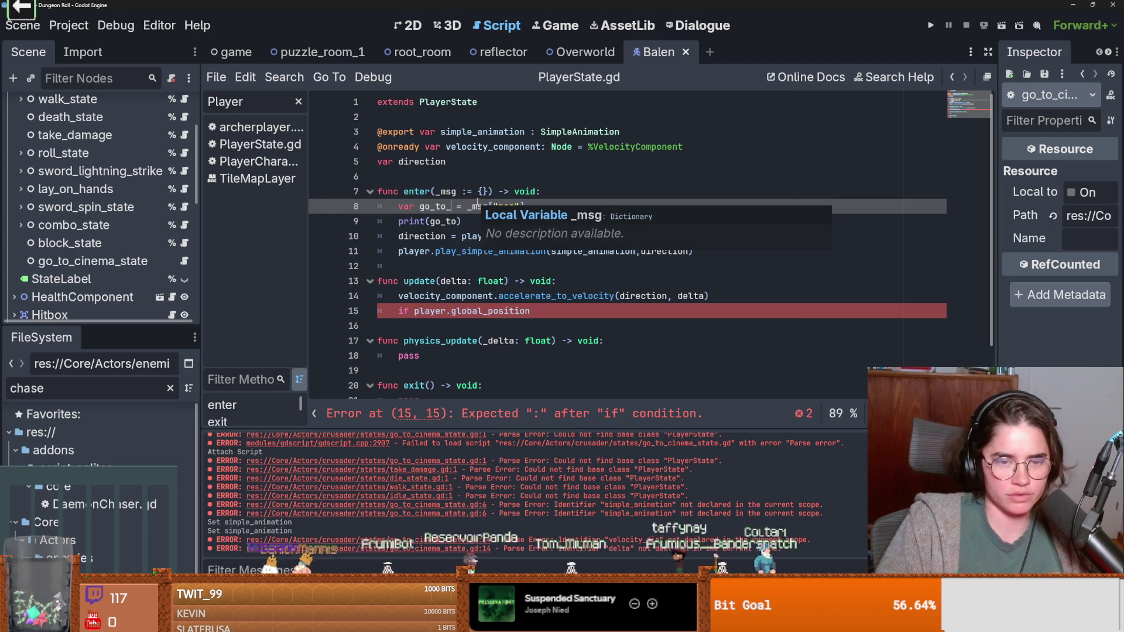
text(pos)
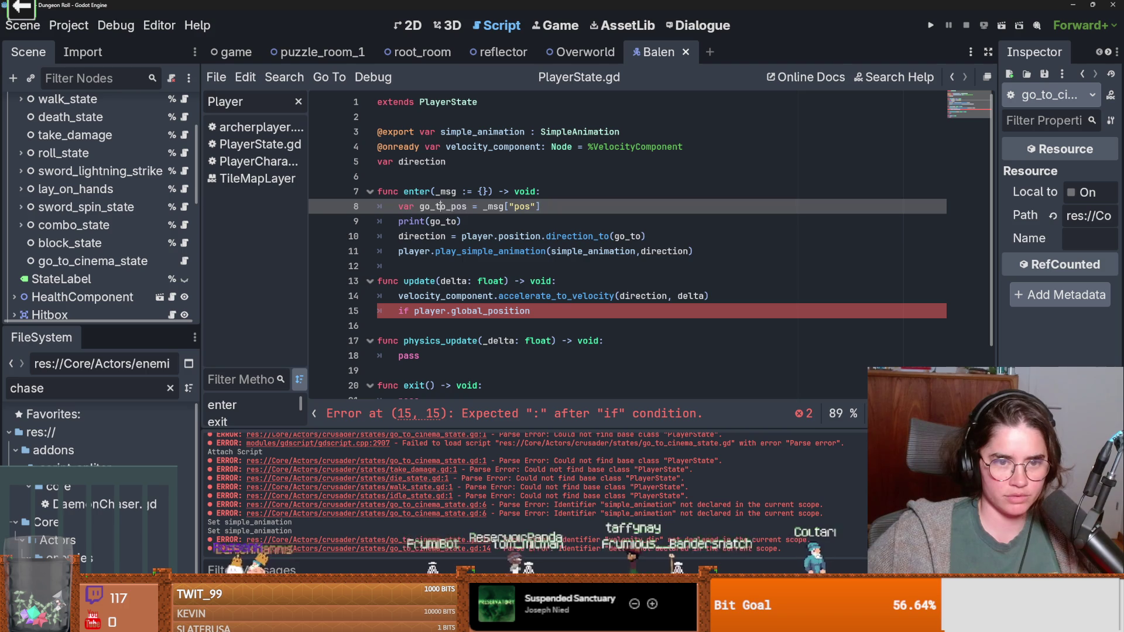
double_click(625, 236)
text(go_to_pos)
drag(466, 206, 398, 206)
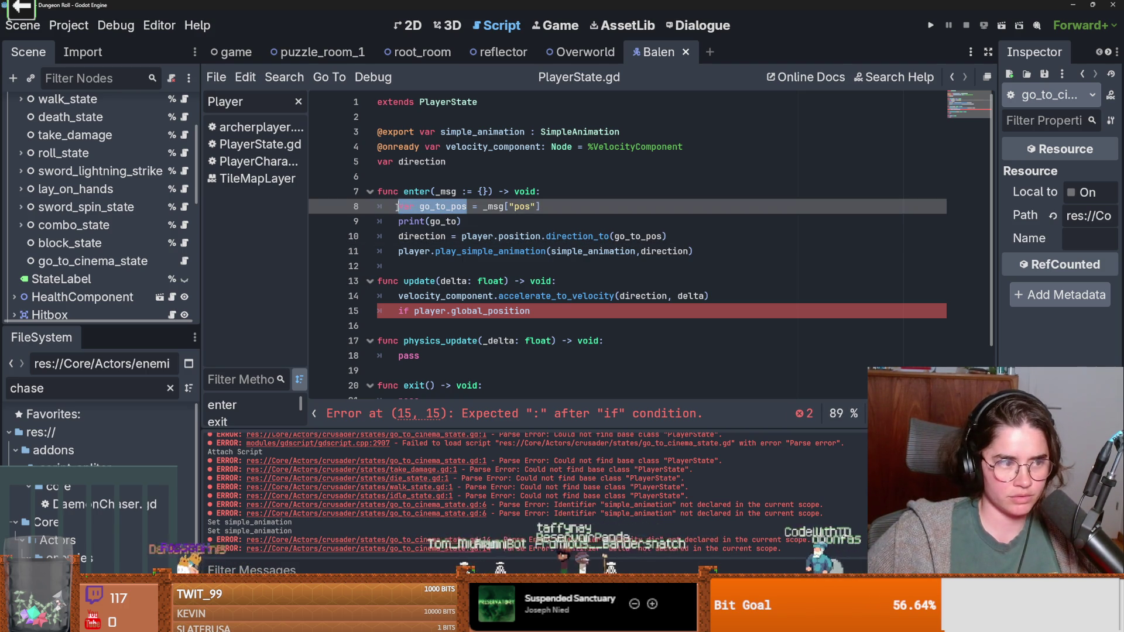
key(ctrl+c)
click(397, 177)
key(ctrl+v)
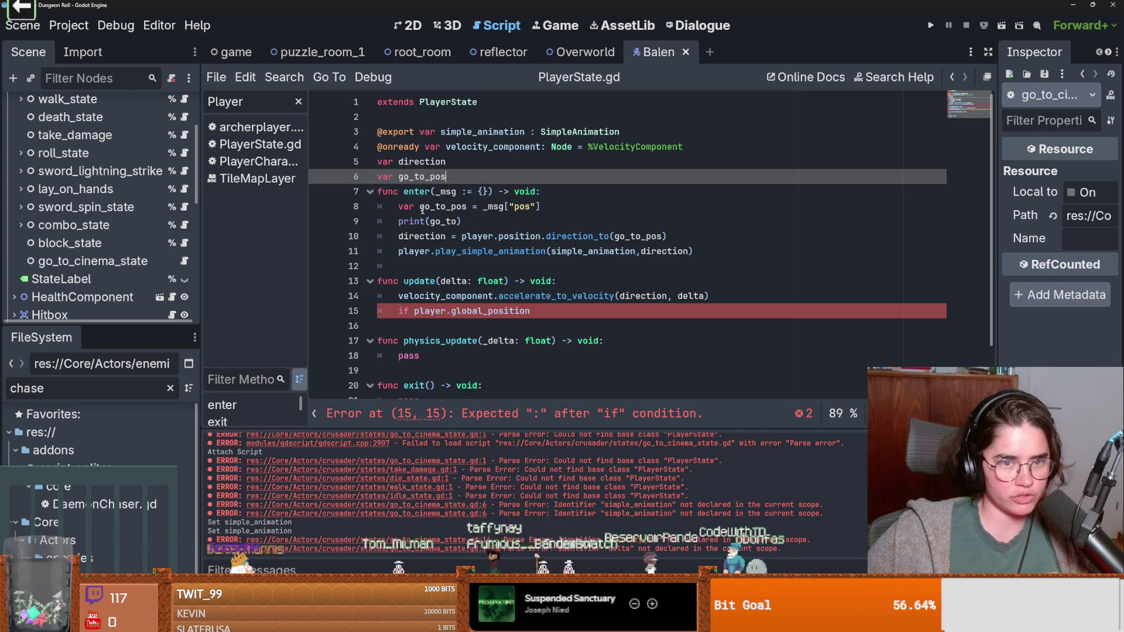
click(419, 207)
key(BackSpace)
key(BackSpace)
key(BackSpace)
double_click(422, 176)
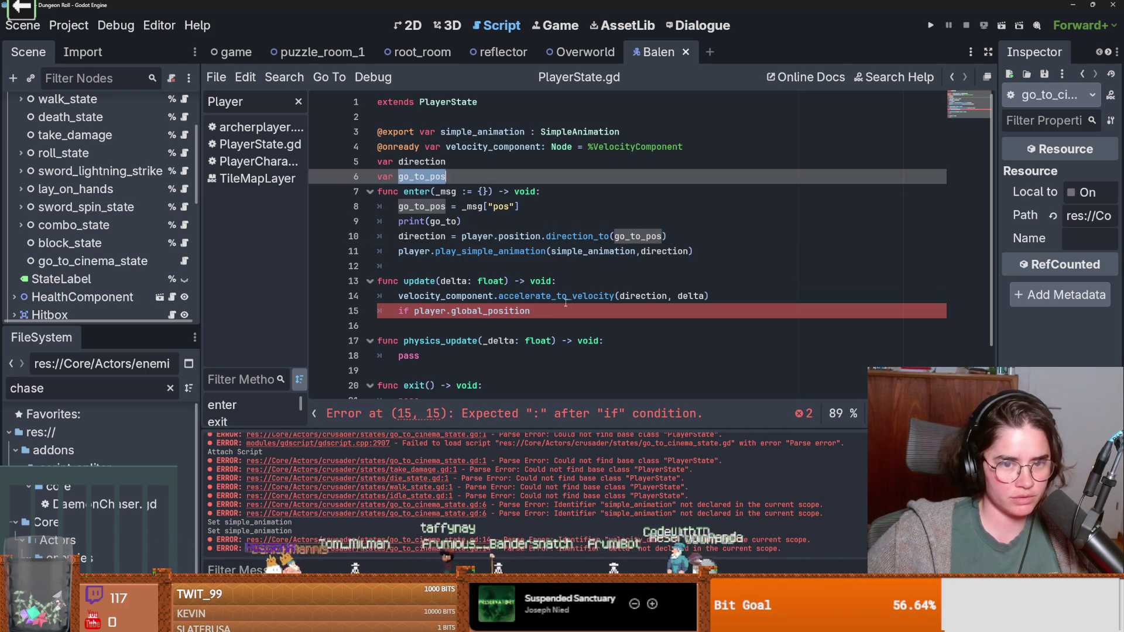
click(563, 320)
Step: Complete the check as player.global_position.distance_to(go_to_pos) < 5 and save
click(552, 305)
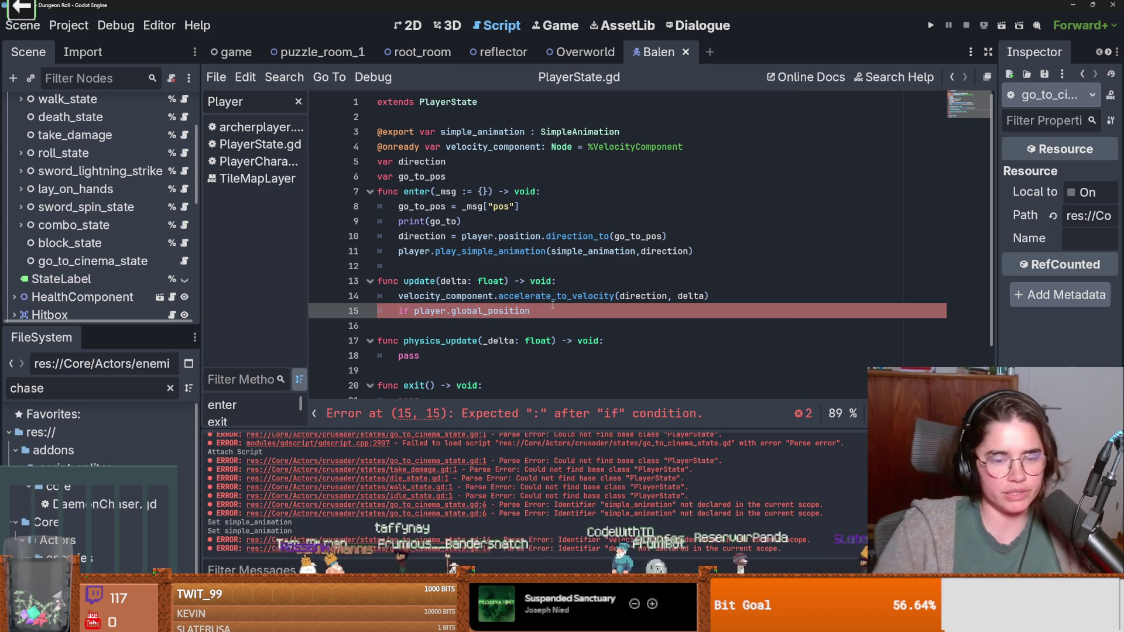
text(.)
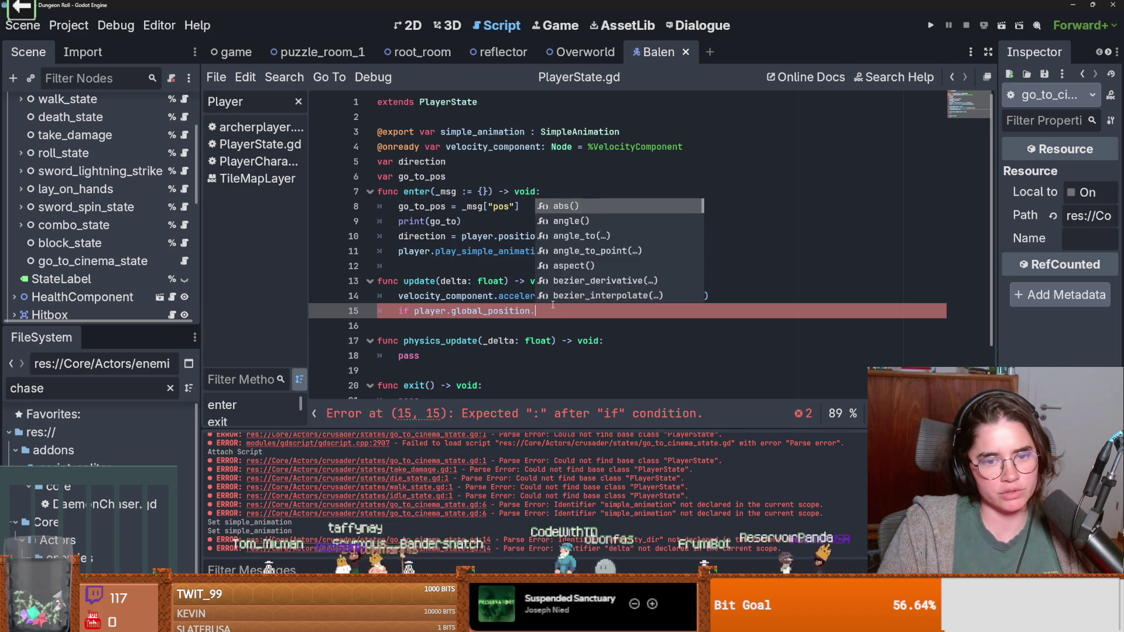
text(dis)
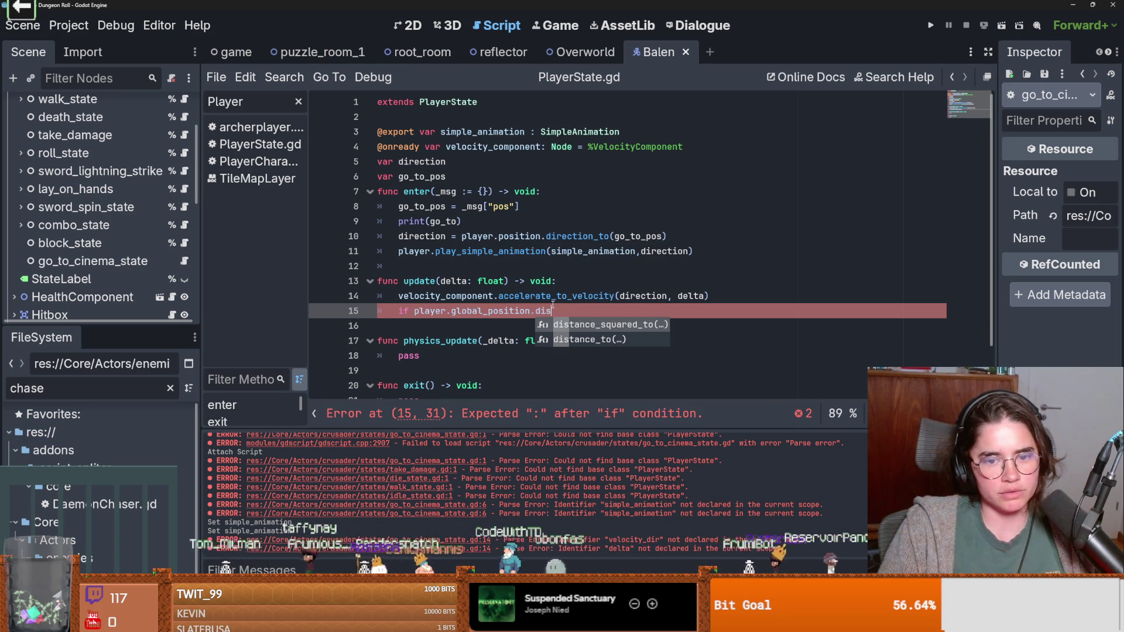
key(Down)
key(Return)
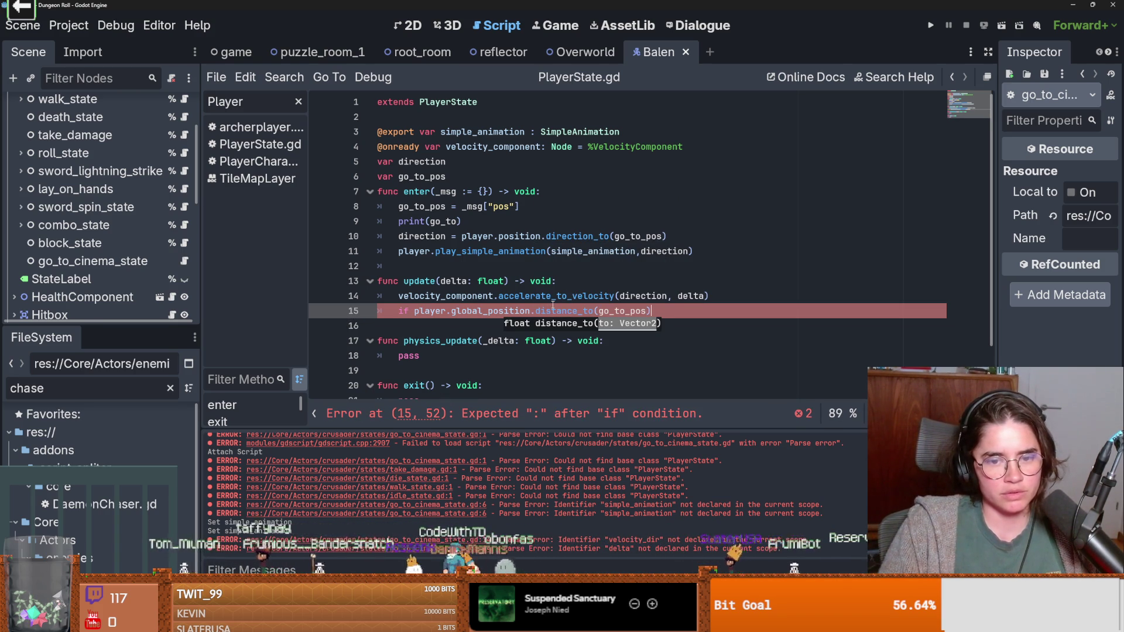
text( < 5:)
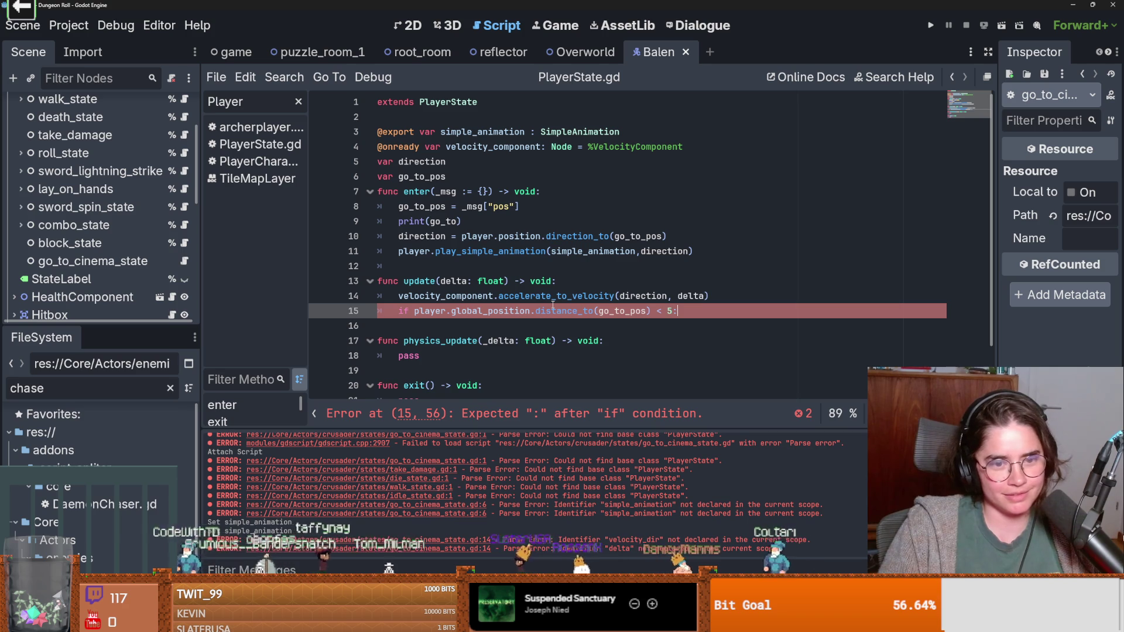
key(Return)
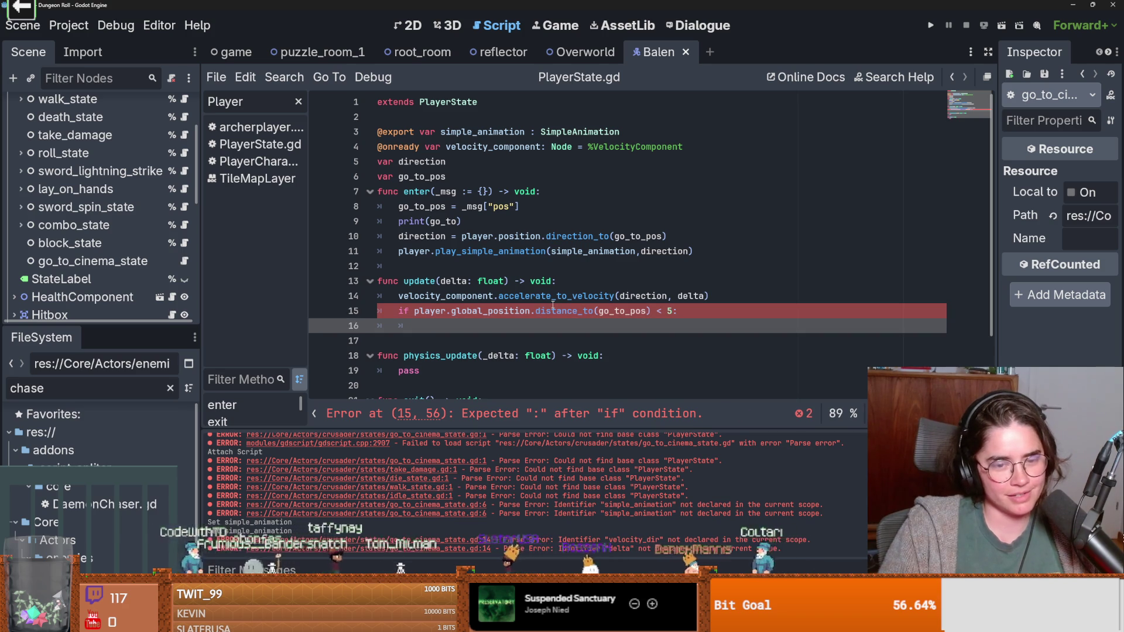
text(pass)
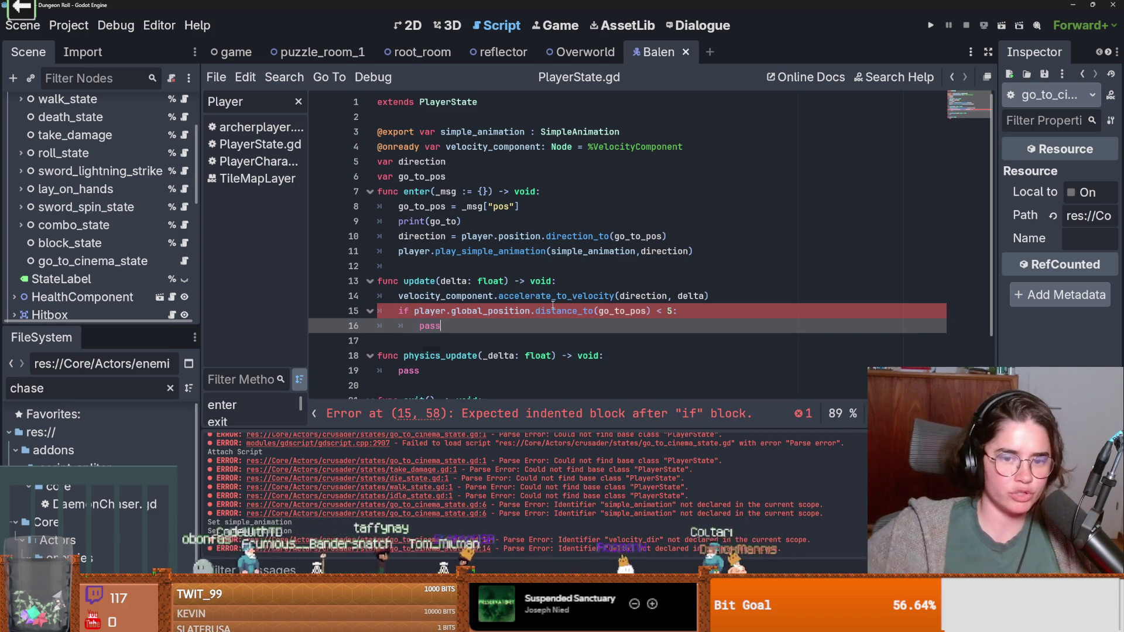
key(ctrl+s)
Step: Change the remaining go_to on line 9 to go_to_pos and enlarge the scene tree panel
click(479, 221)
text(_pos)
click(467, 236)
drag(79, 328, 79, 415)
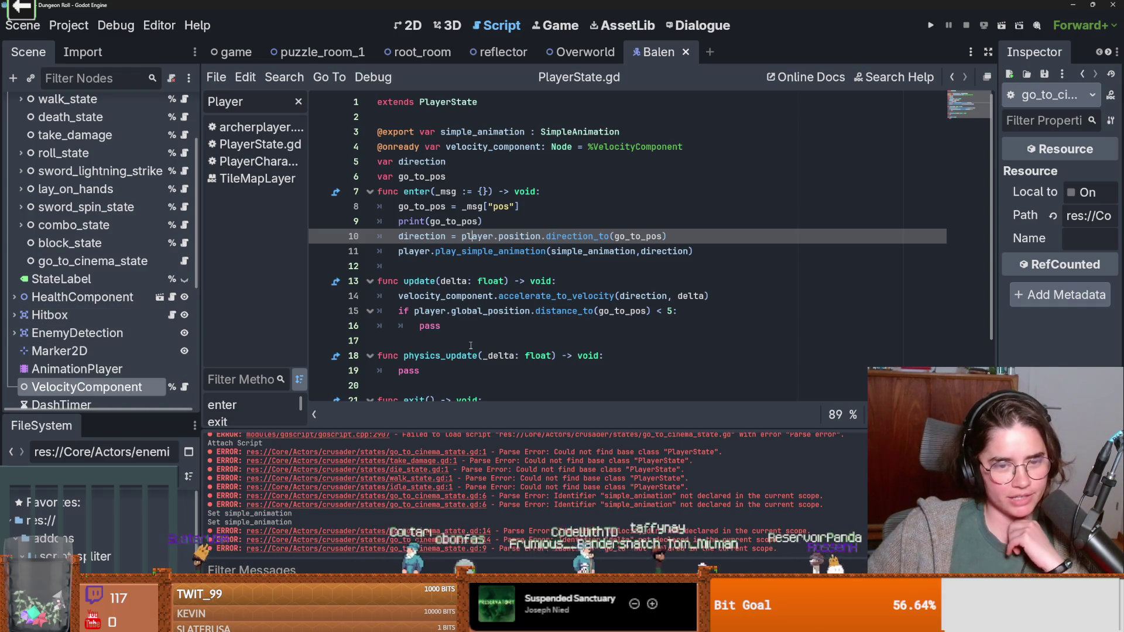
click(452, 335)
double_click(429, 326)
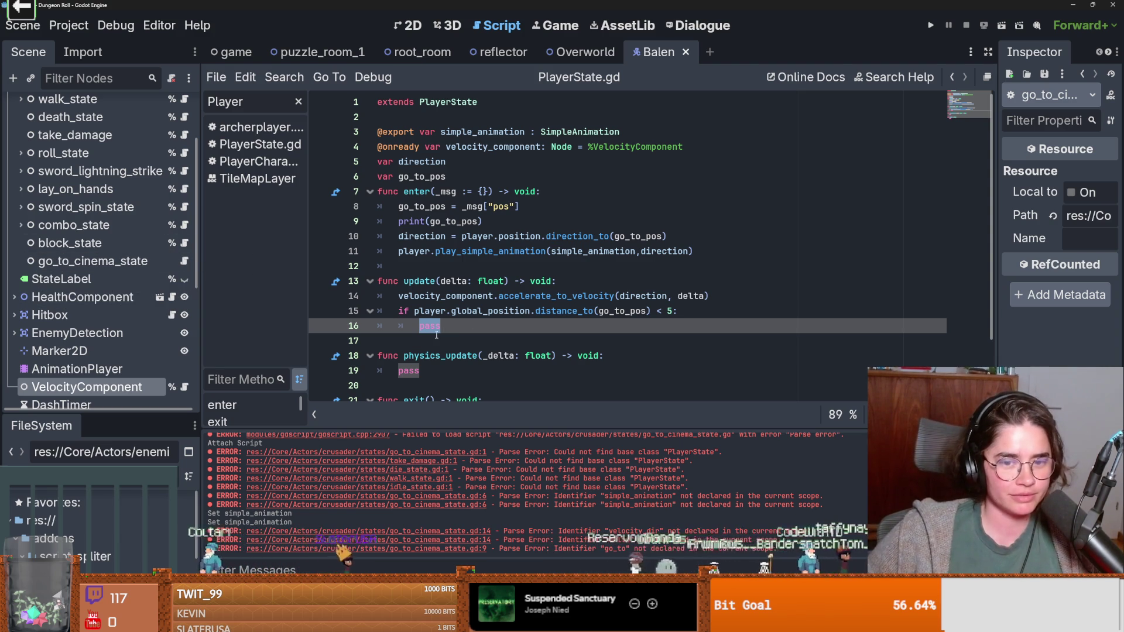
scroll(192, 183, up, 5)
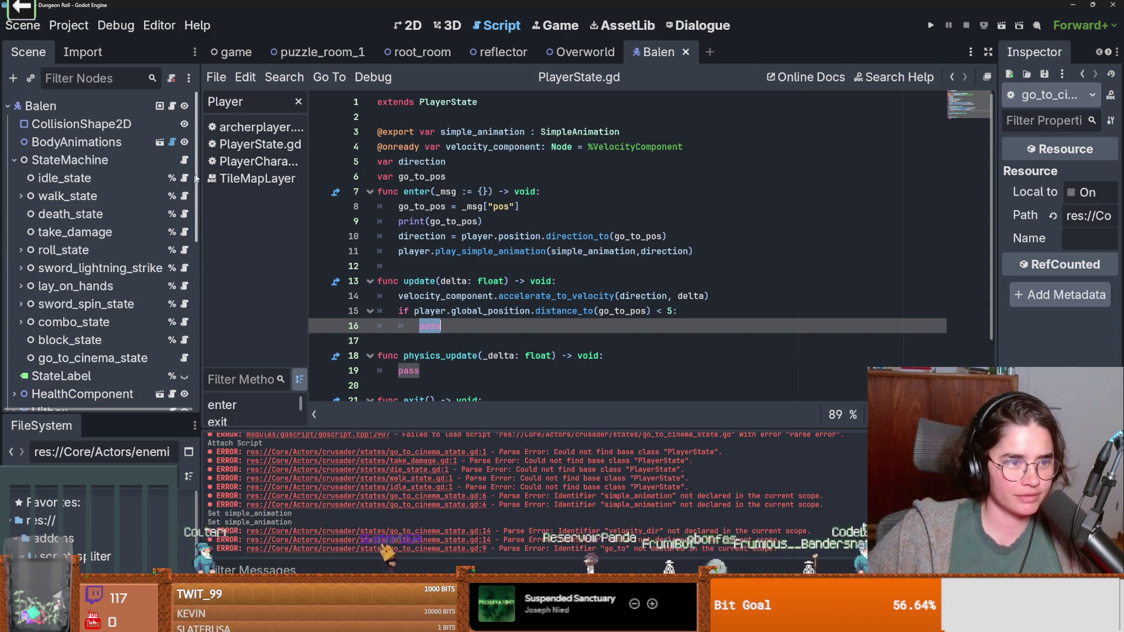
Step: Review the animation and movement code in the idle_state and walk_state scripts
click(191, 181)
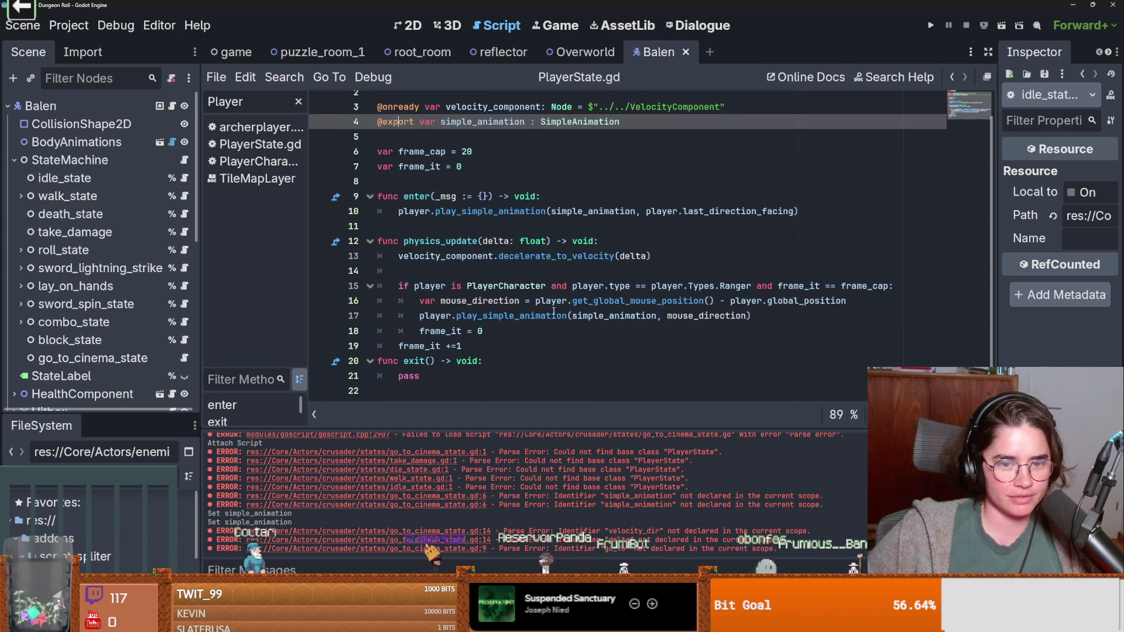
double_click(554, 314)
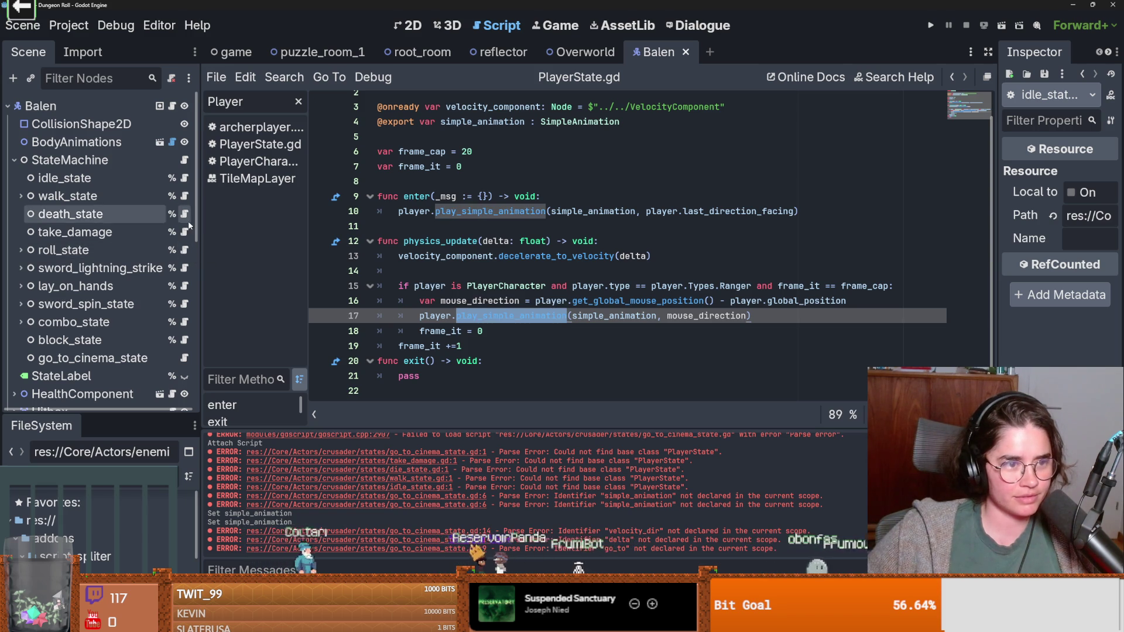
click(185, 195)
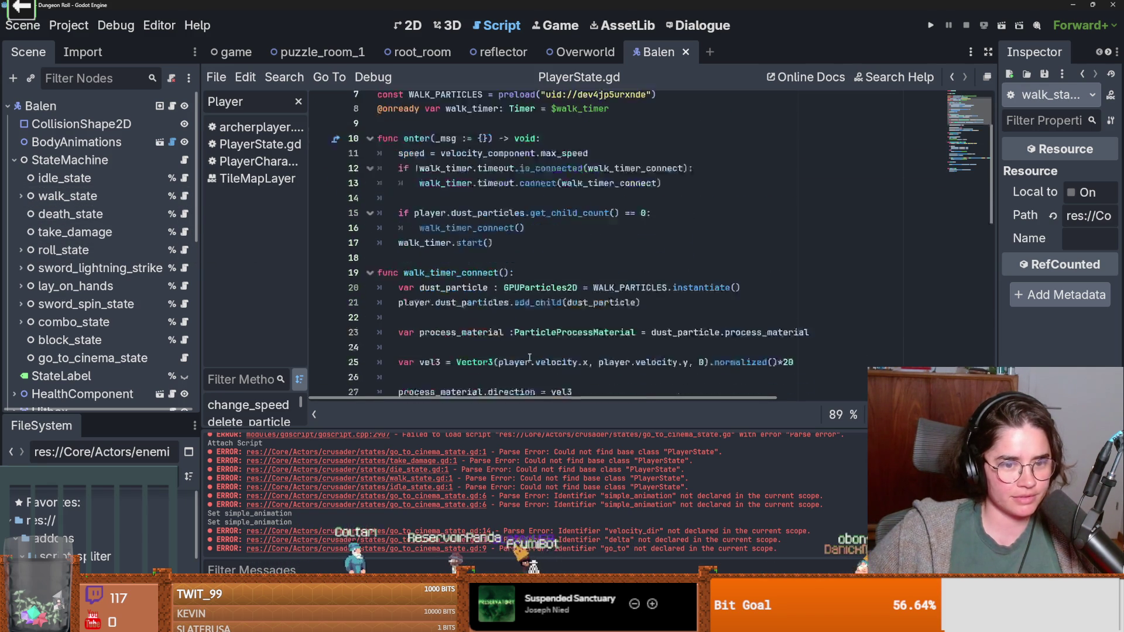
scroll(529, 357, down, 4)
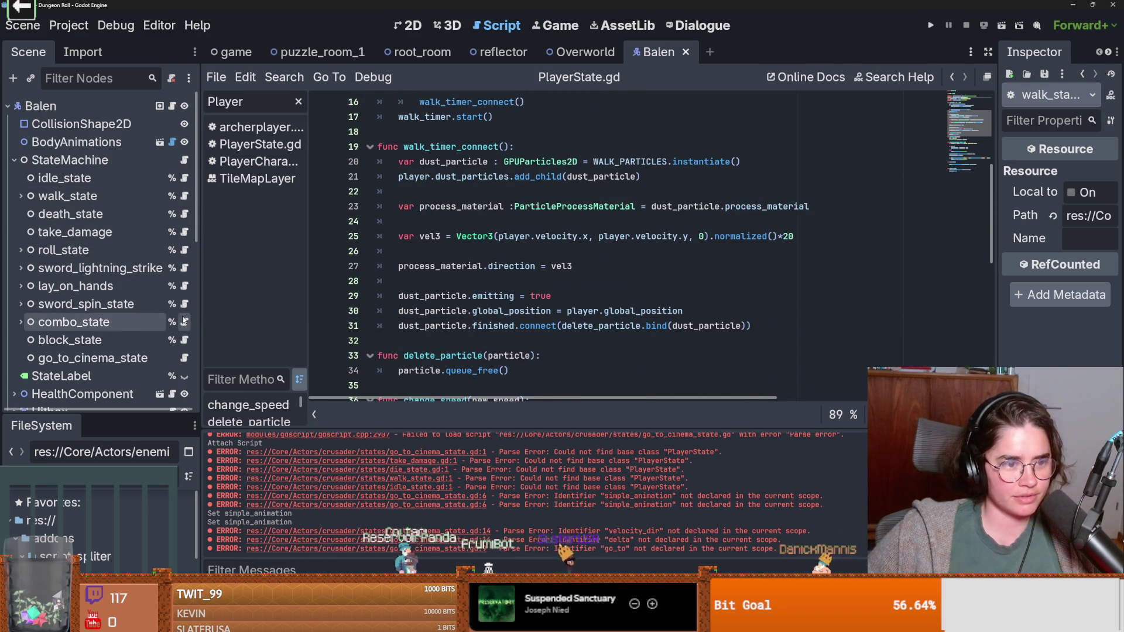
drag(85, 412, 85, 324)
scroll(83, 375, down, 5)
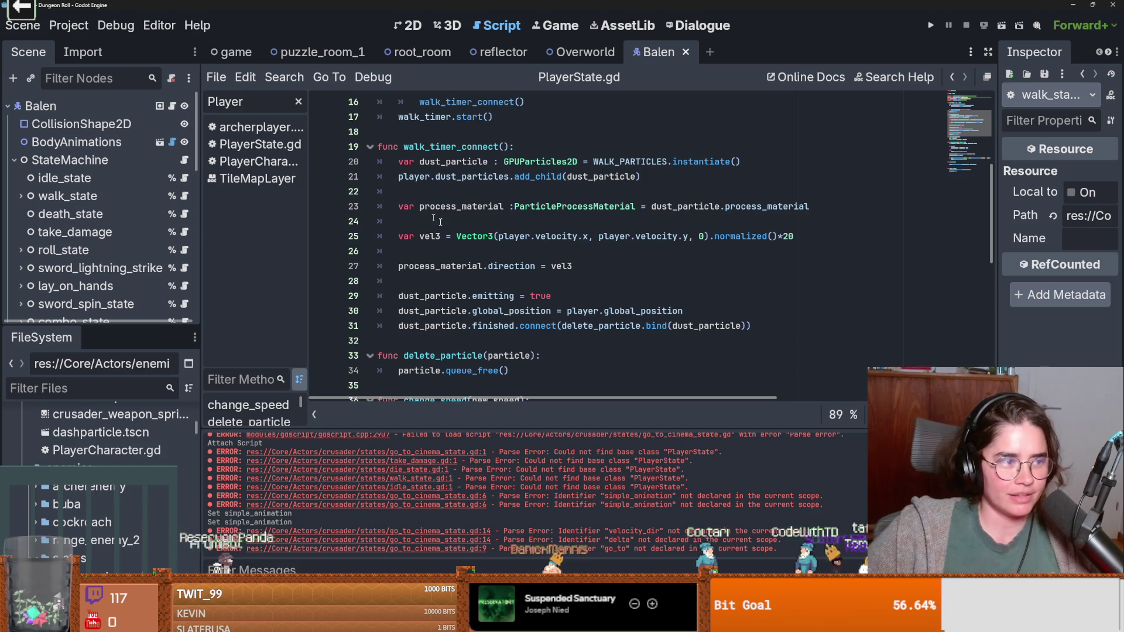
click(579, 290)
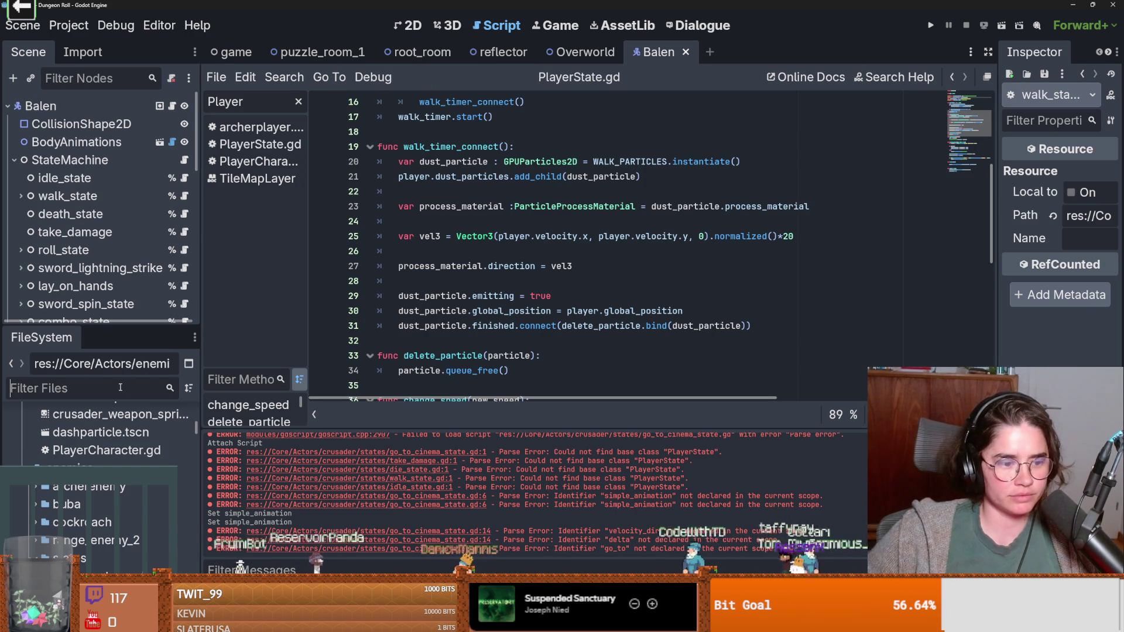
Step: Select chase_state's state_transition(%attack_state) line, then return to go_to_cinema_state
key(alt+Left)
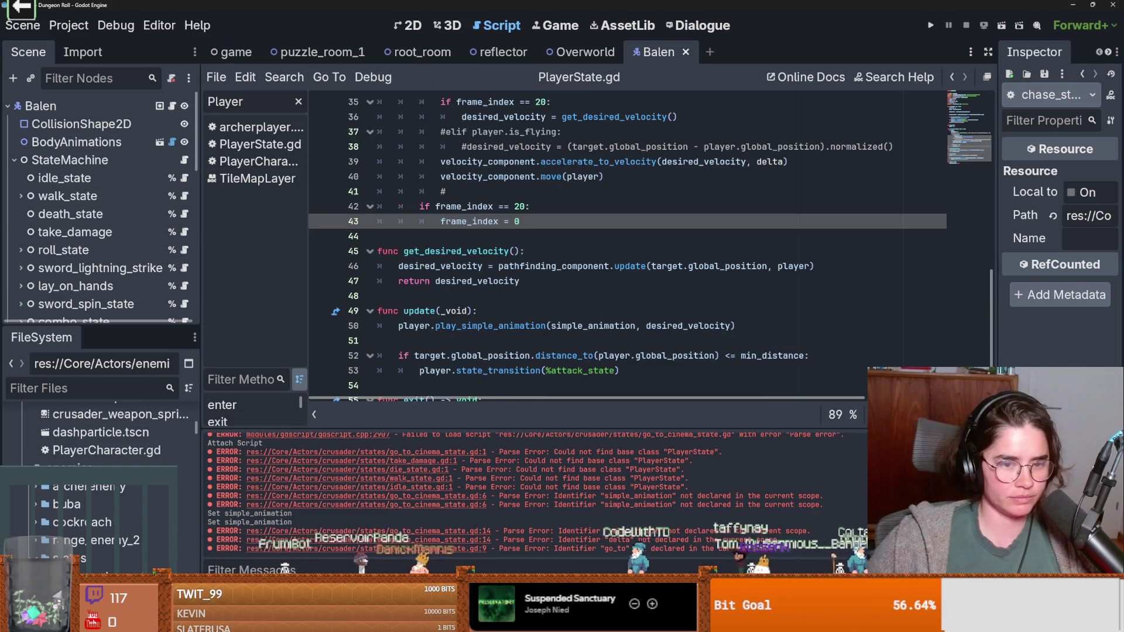
scroll(524, 385, down, 1)
mouse_move(619, 326)
mouse_down()
mouse_move(404, 326)
mouse_move(414, 326)
mouse_up()
key(ctrl+c)
key(ctrl+s)
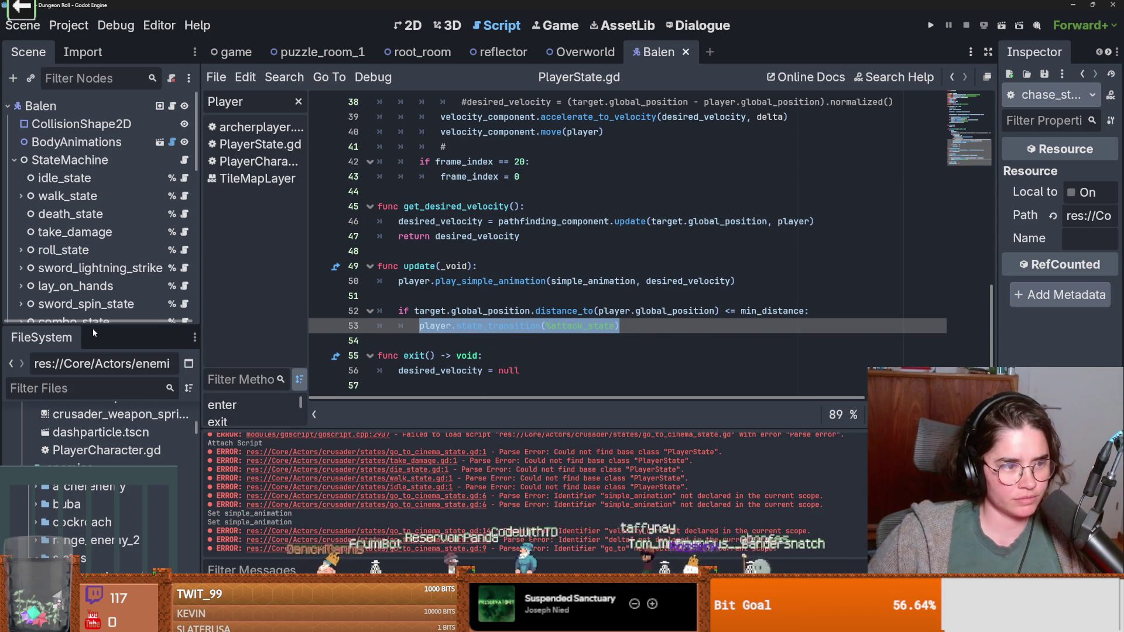
drag(96, 323, 96, 406)
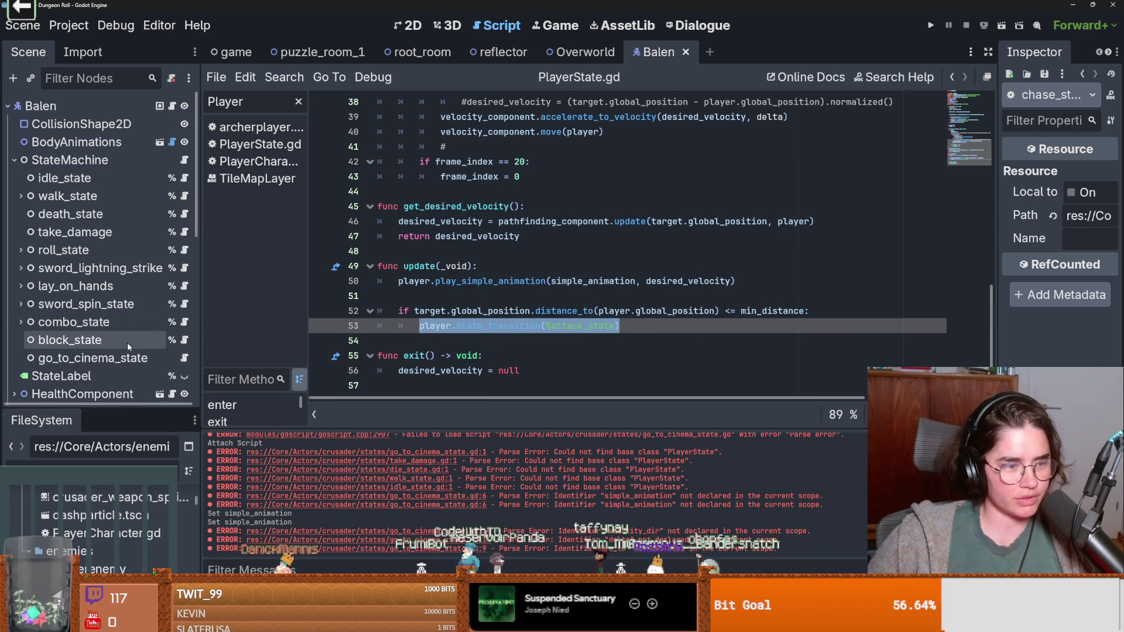
scroll(124, 342, down, 3)
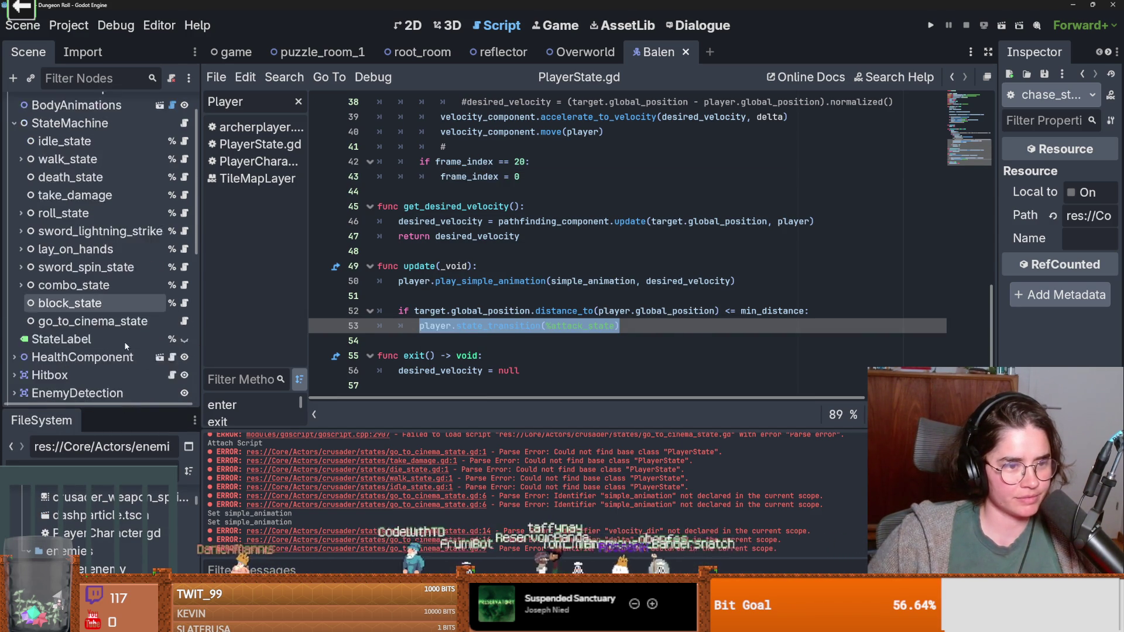
scroll(125, 339, up, 2)
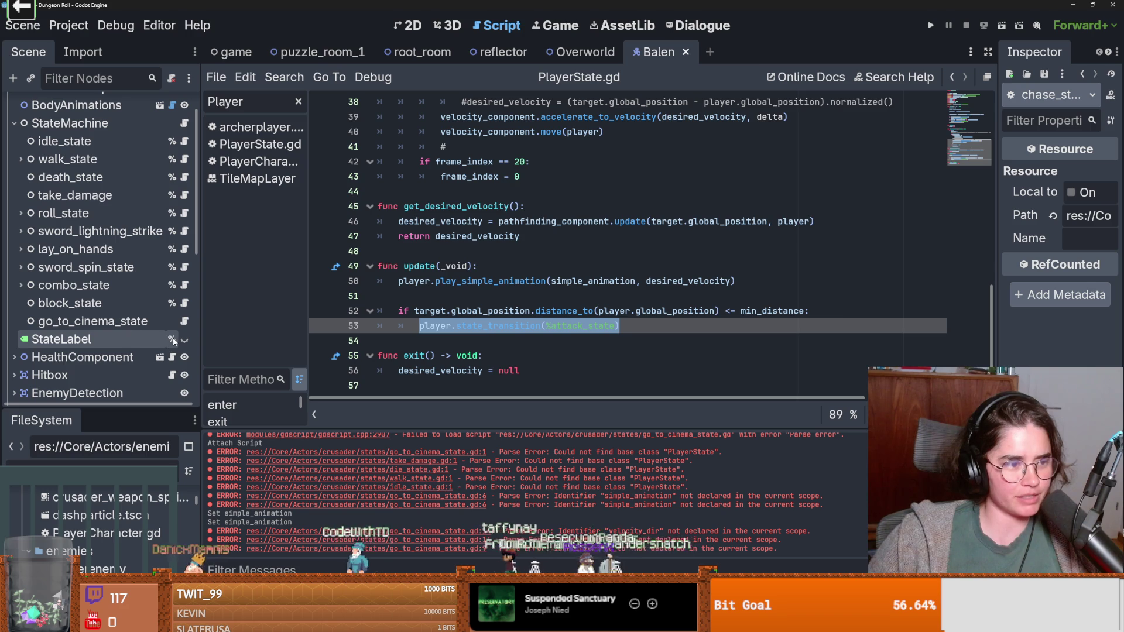
click(185, 321)
Step: Replace pass on line 16 with player.state_transition(%idle_state) and save
click(446, 329)
double_click(423, 325)
key(ctrl+v)
double_click(608, 326)
click(616, 326)
shift+click(549, 326)
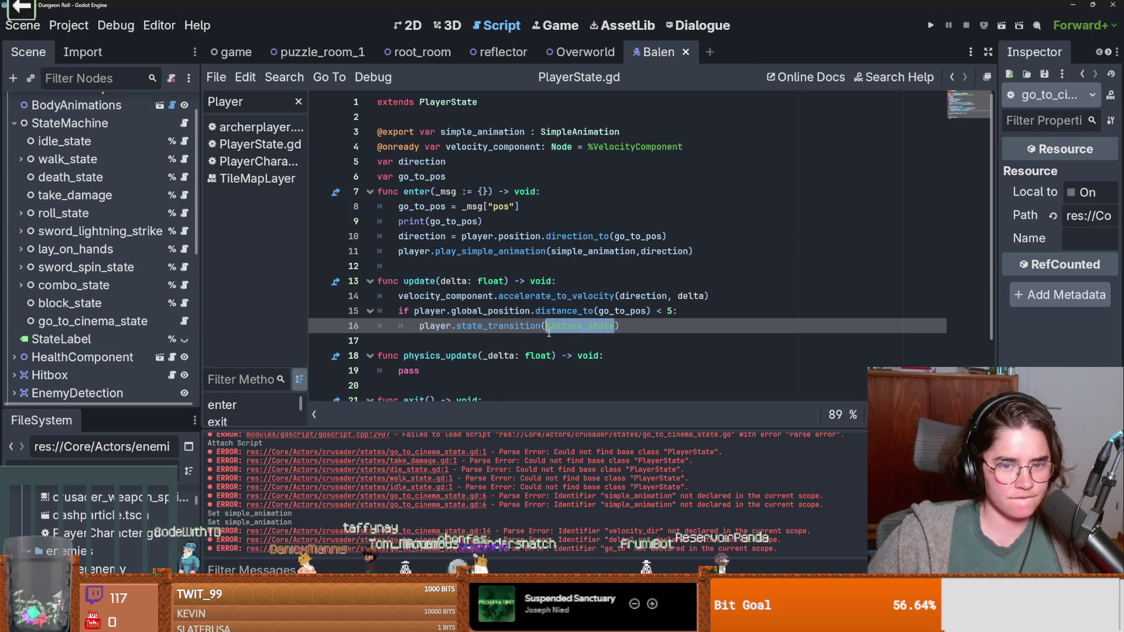
key(BackSpace)
mouse_move(65, 141)
mouse_down()
mouse_move(538, 284)
mouse_move(547, 329)
mouse_up()
key(ctrl+s)
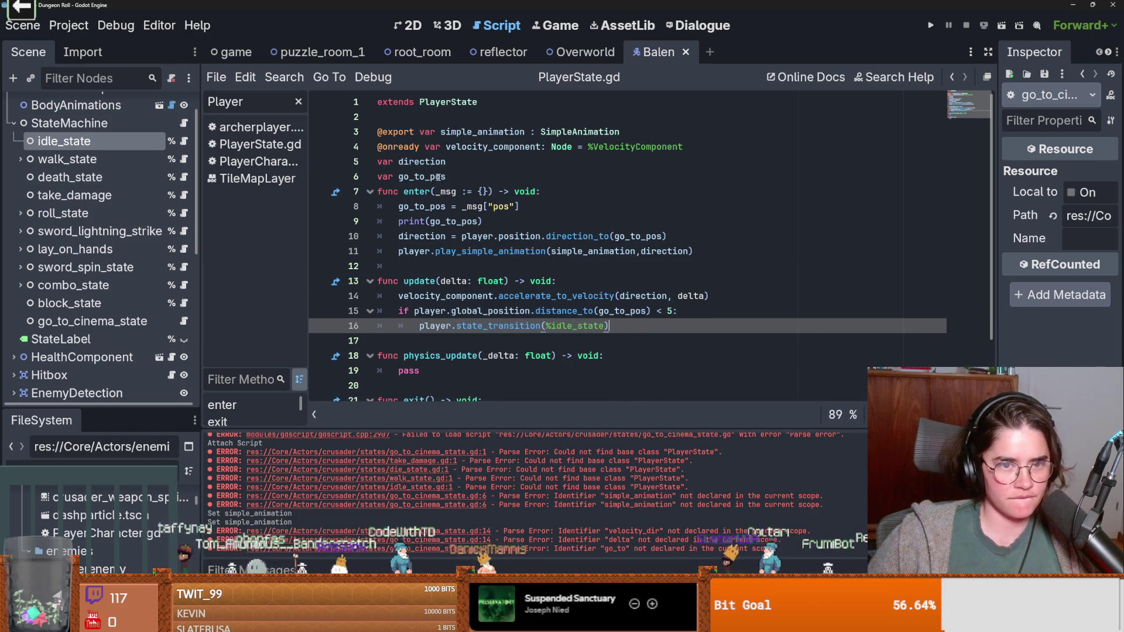
Step: Add blank lines after var go_to_pos and begin a new var declaration
click(456, 182)
key(Return)
key(Return)
key(Up)
key(Return)
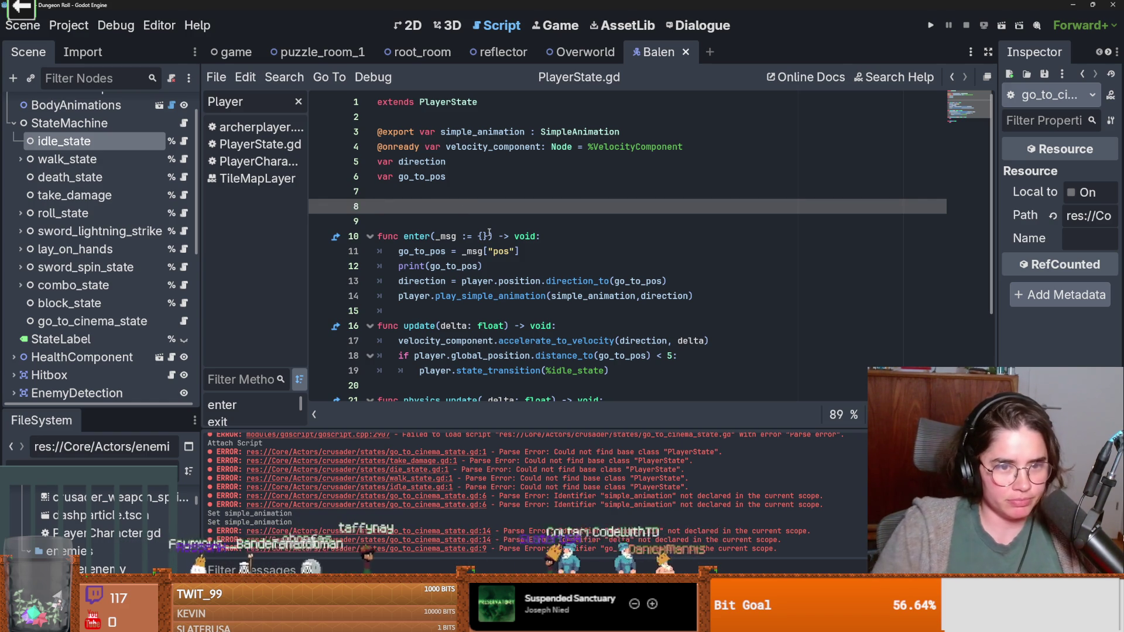
text(var)
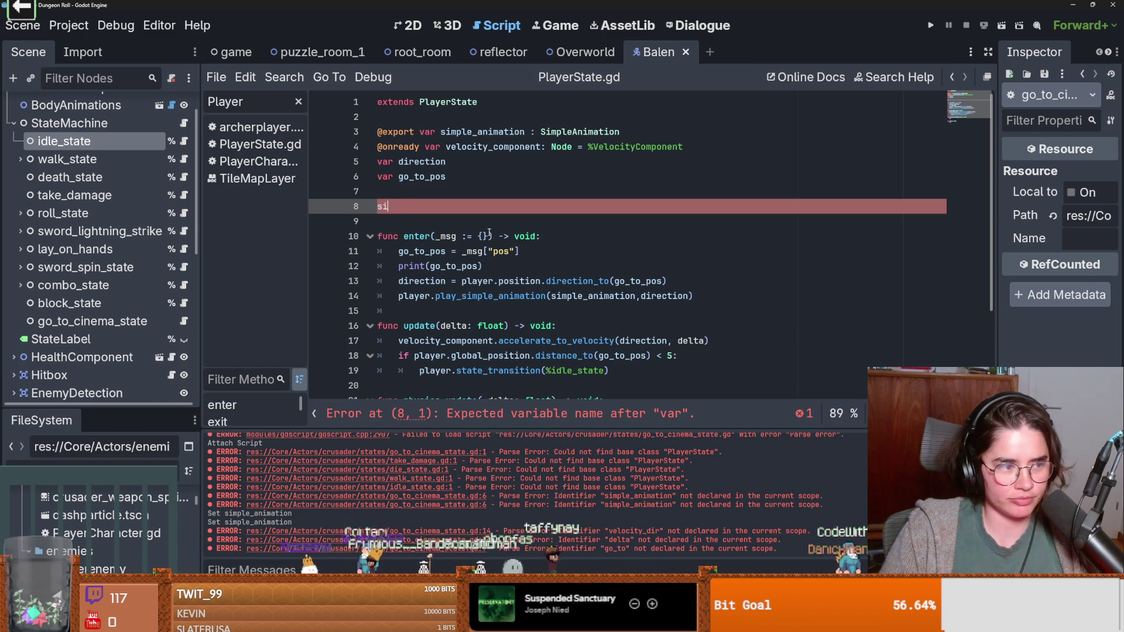
Step: Declare 'signal arrived' and add 'arrived.emit()' below the idle_state transition, then save
text(arrived)
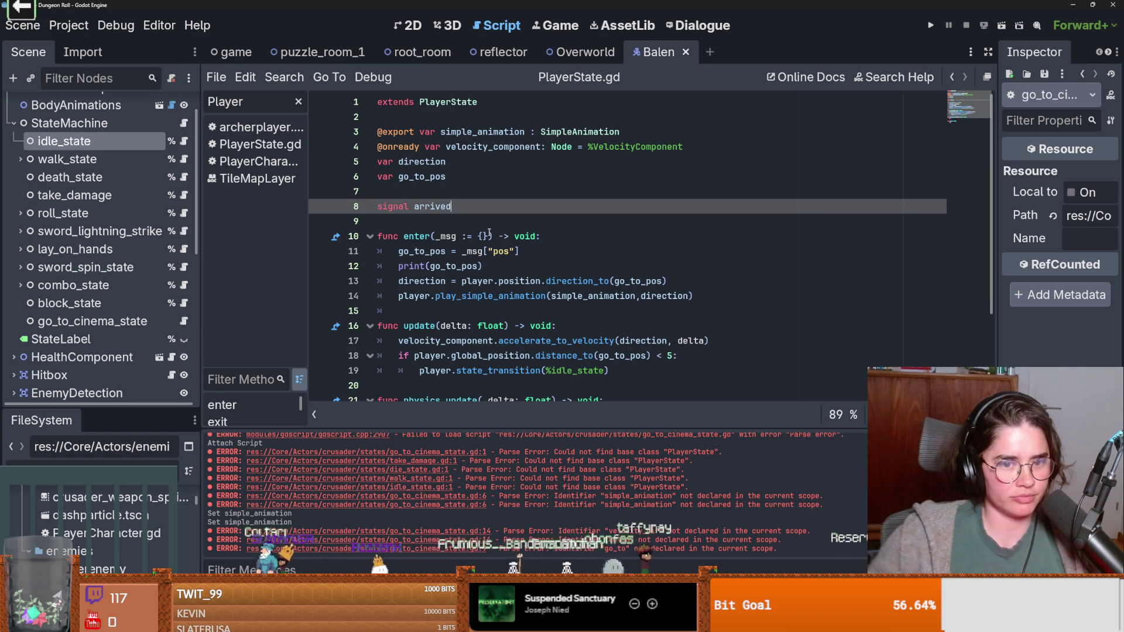
double_click(431, 207)
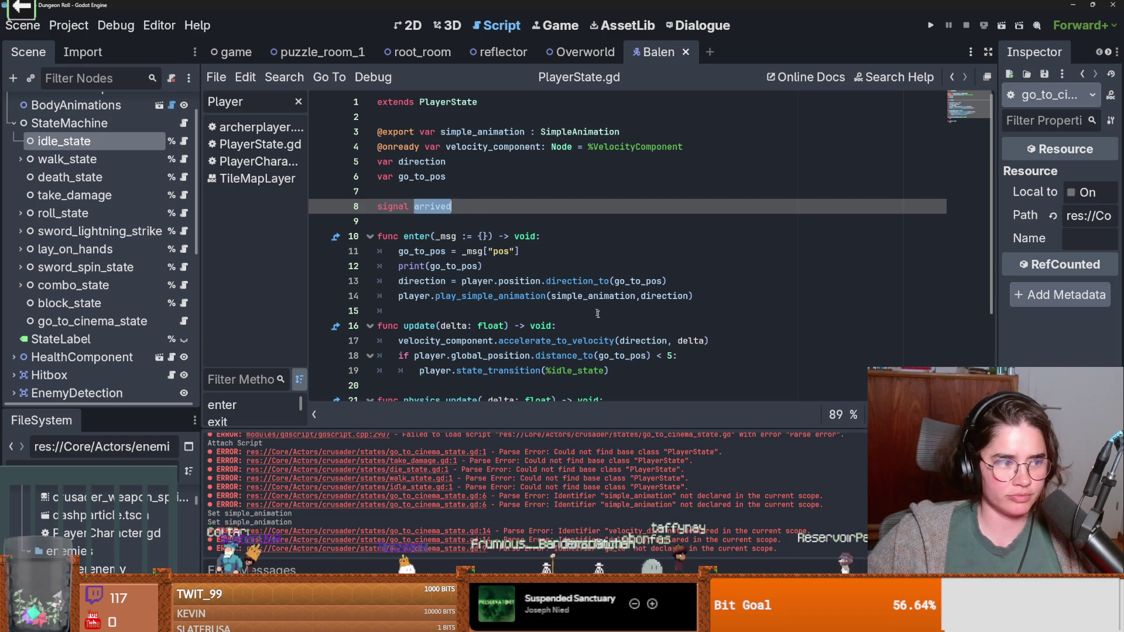
click(625, 371)
scroll(625, 371, down, 3)
key(Return)
text(arrived.)
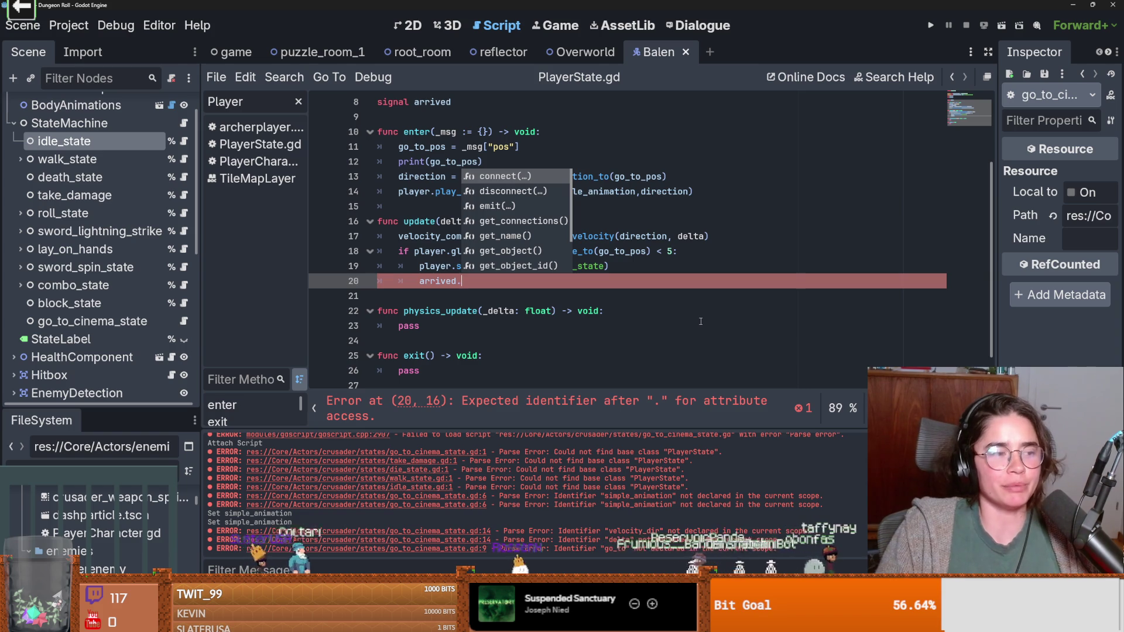
key(Down)
key(Down)
key(Return)
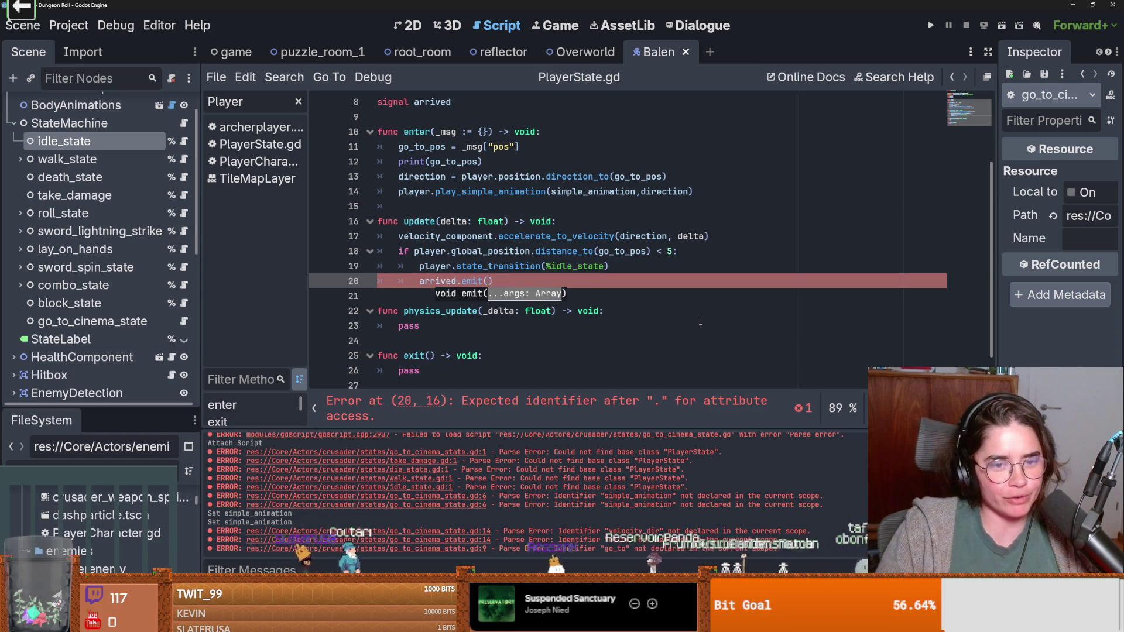
key(ctrl+s)
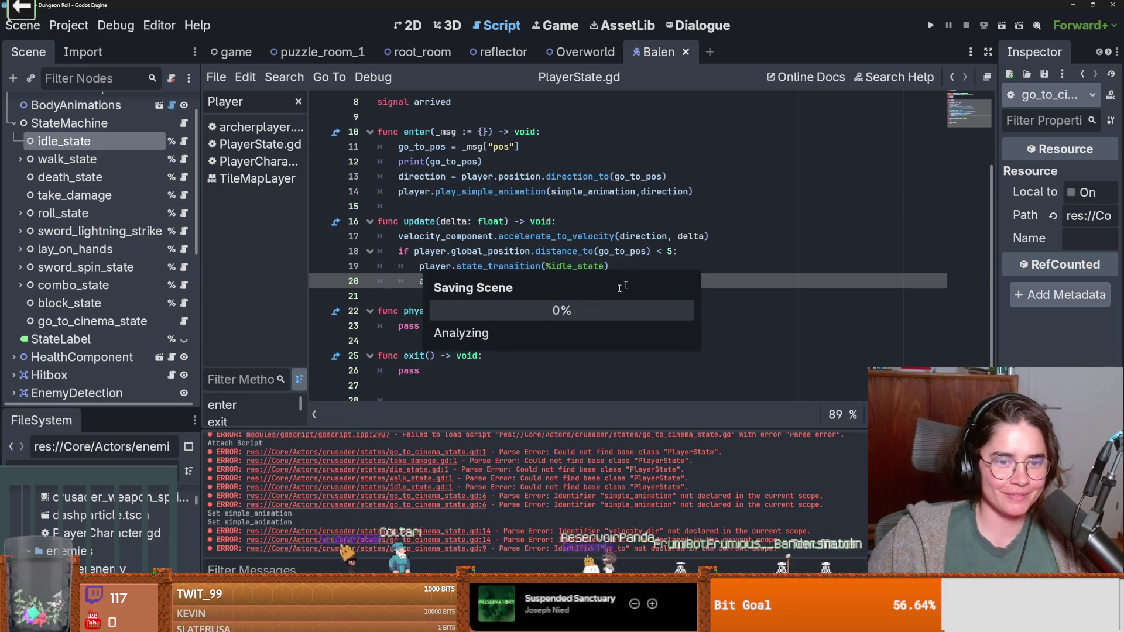
scroll(490, 301, up, 3)
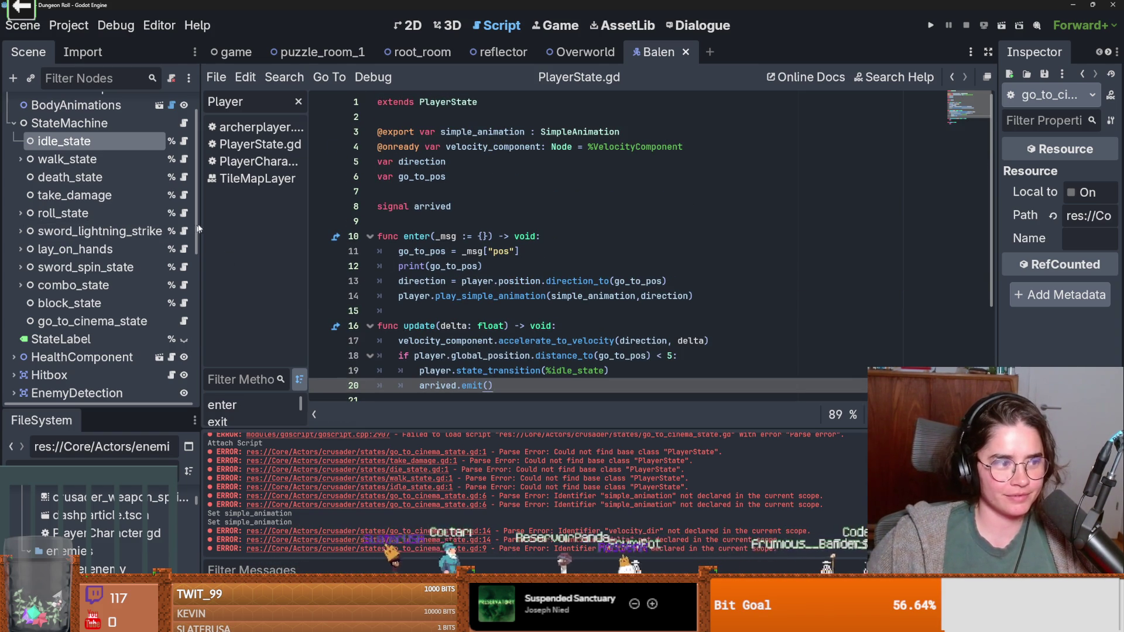
scroll(138, 183, up, 2)
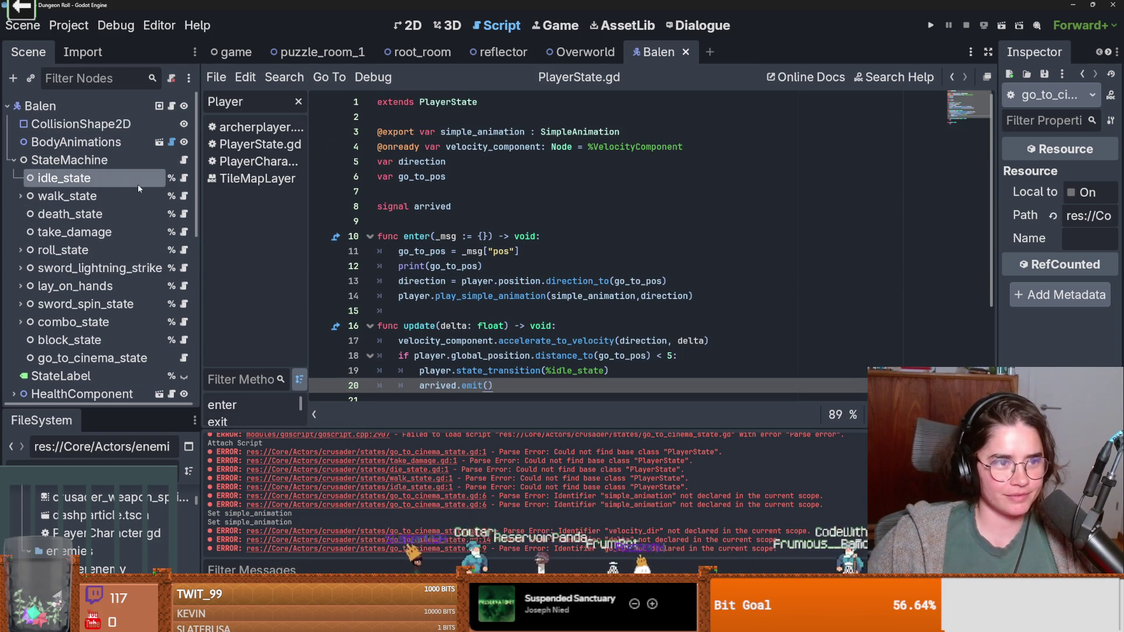
Step: Delete the empty line in Balen's _ready function and save
click(171, 106)
click(525, 192)
key(Up)
key(Up)
key(Up)
key(BackSpace)
key(ctrl+s)
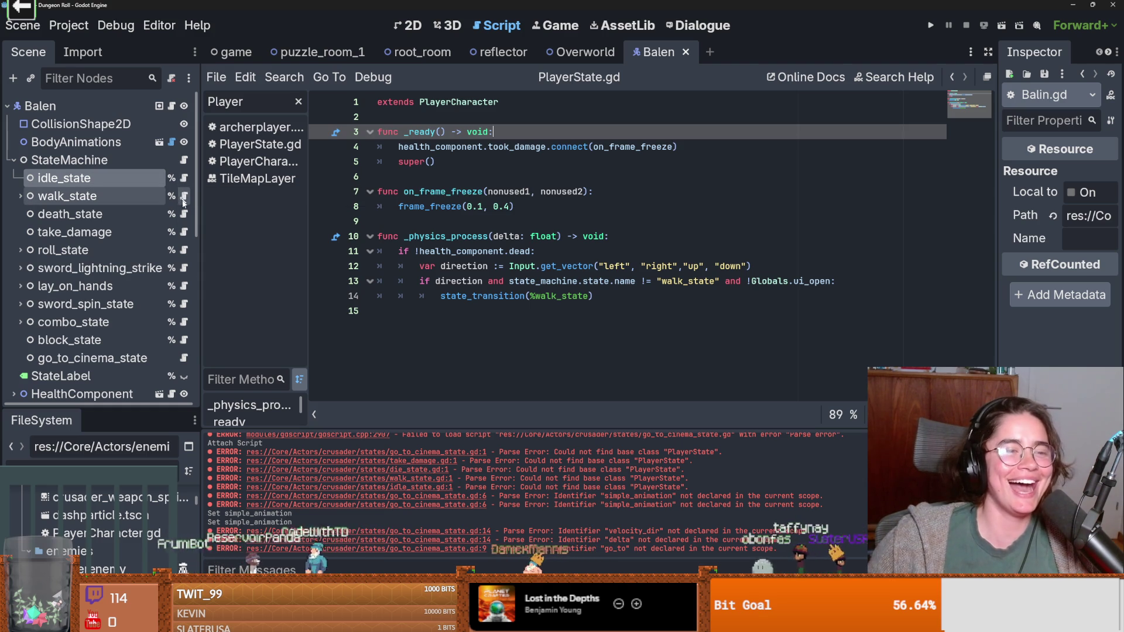
Step: Reopen the go_to_cinema_state script, review its code and save it again
click(184, 357)
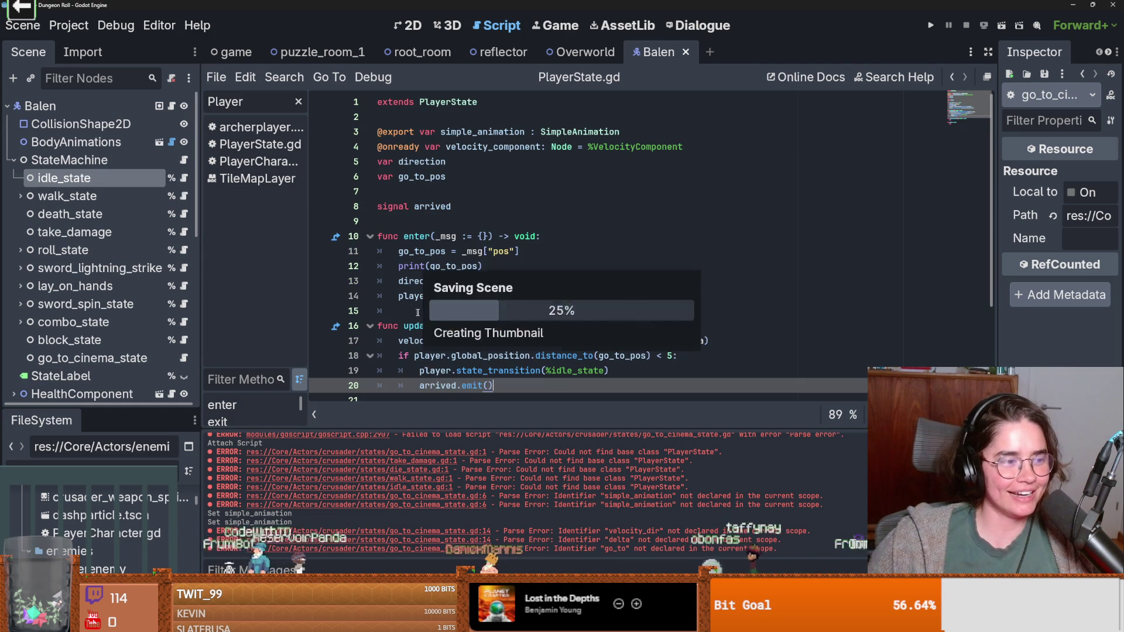
scroll(465, 285, down, 1)
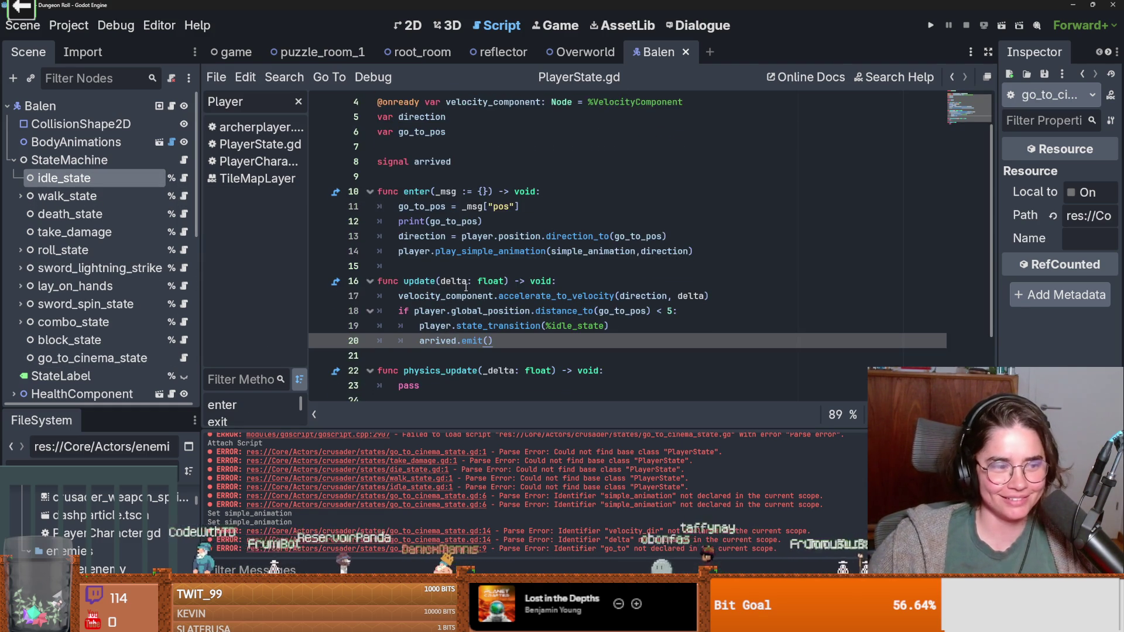
scroll(466, 286, down, 1)
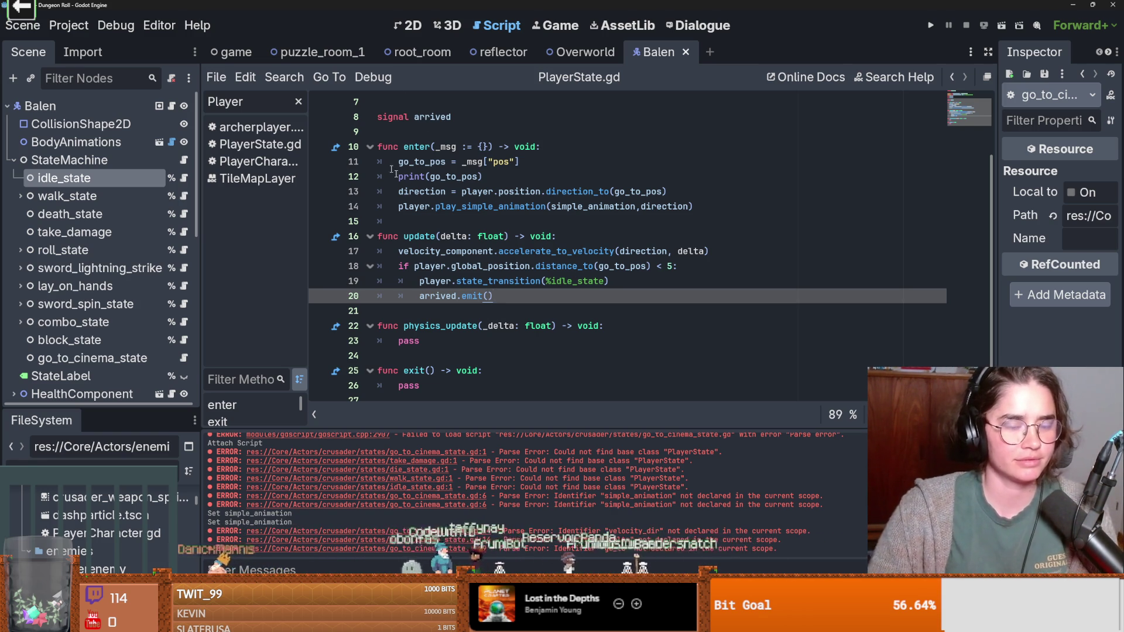
click(410, 221)
key(ctrl+s)
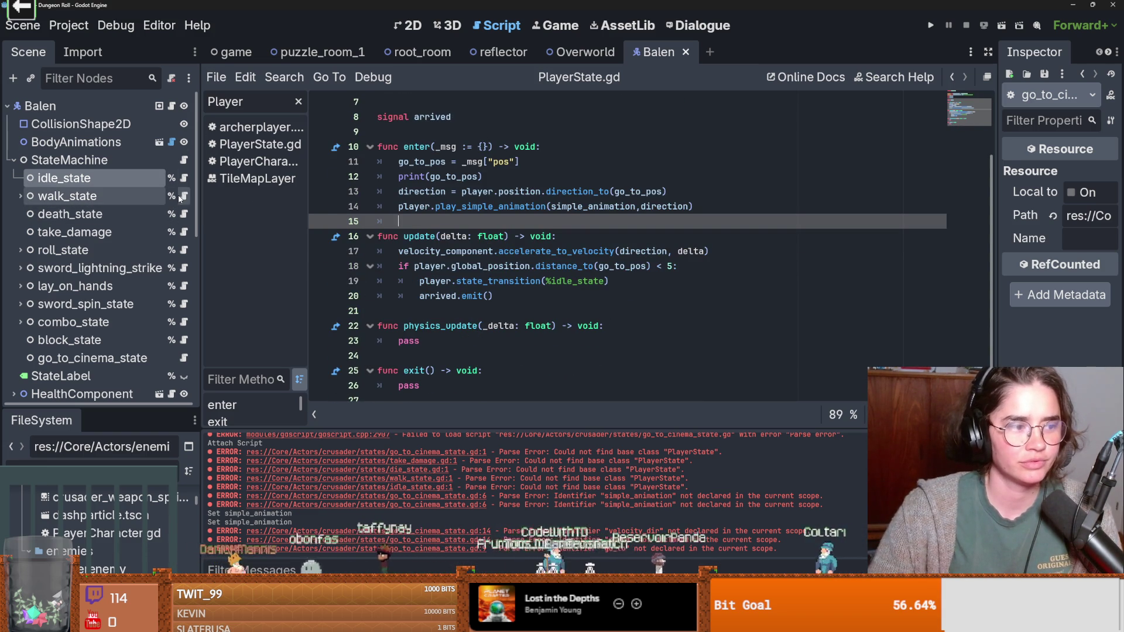
scroll(151, 274, down, 2)
scroll(144, 295, down, 3)
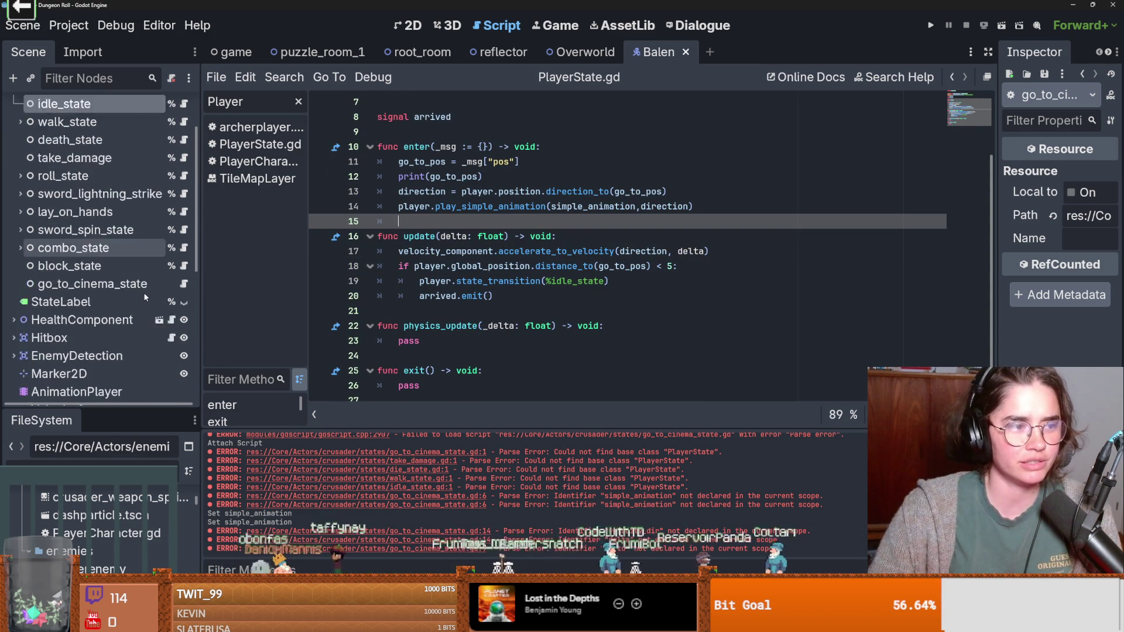
scroll(145, 296, up, 1)
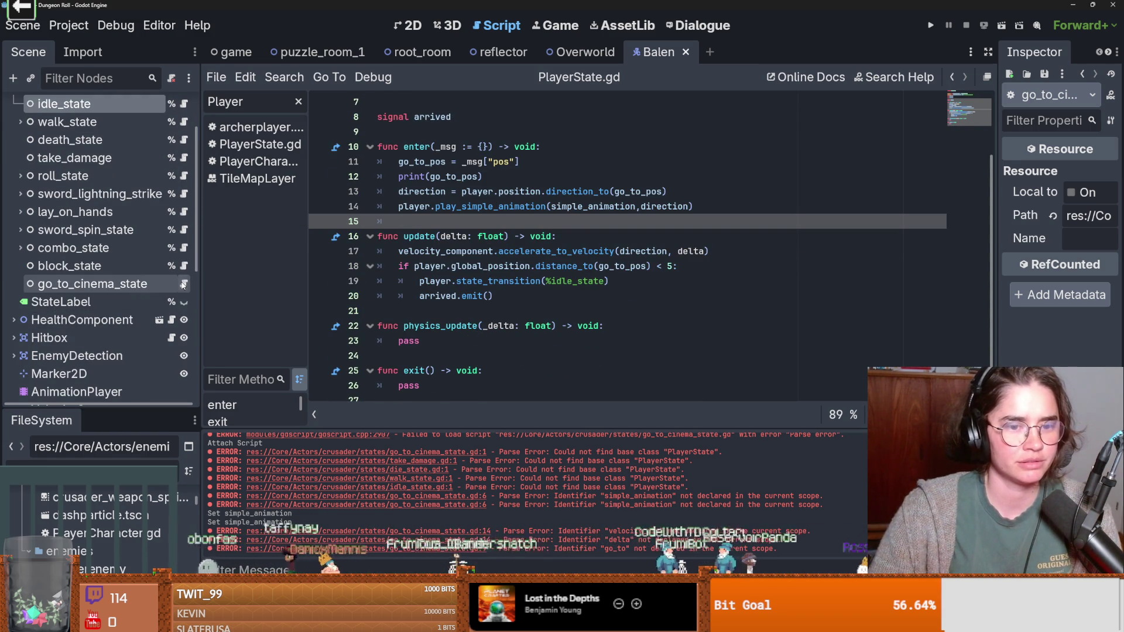
Step: Save, clear the old errors from the Output log, and select line 13's walk_state check
scroll(146, 234, up, 2)
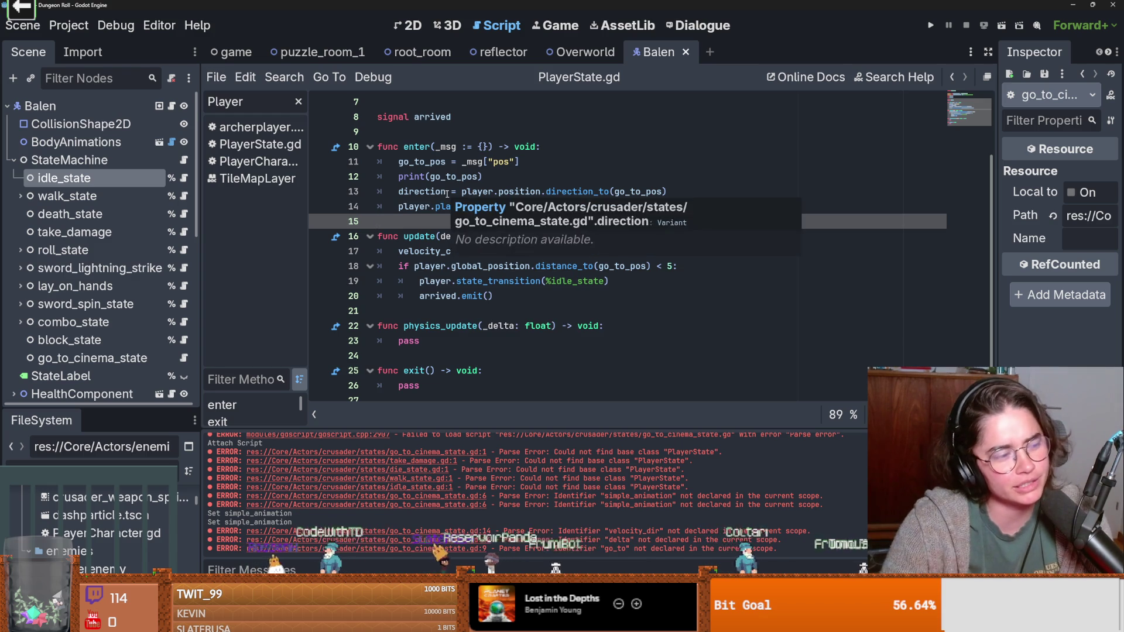
scroll(563, 227, up, 2)
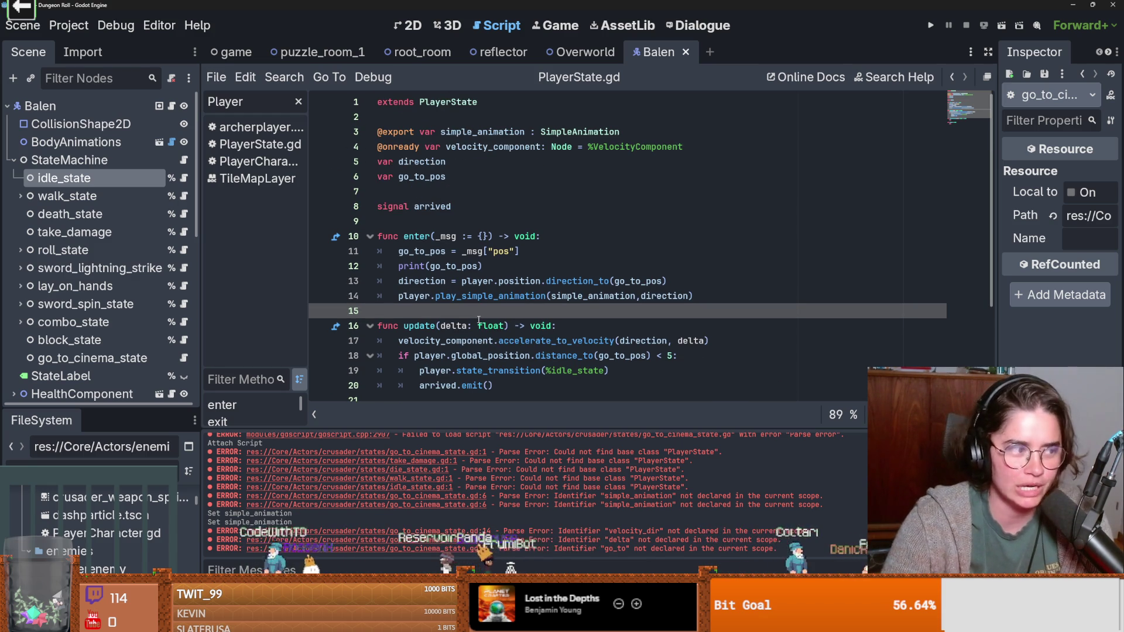
scroll(461, 219, down, 3)
key(ctrl+s)
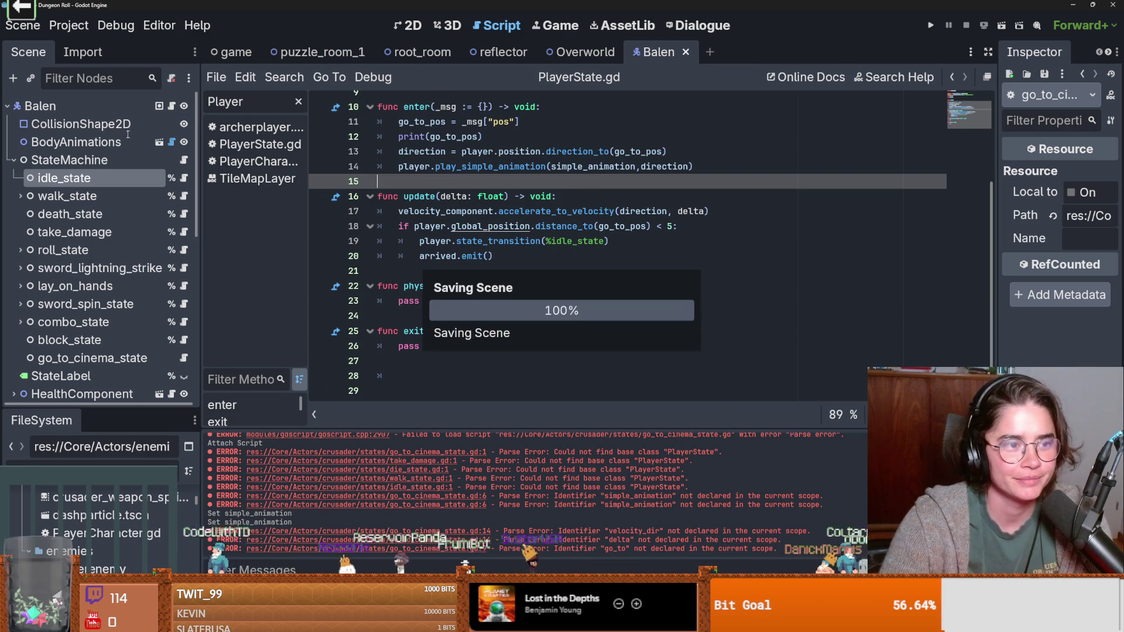
key(ctrl+s)
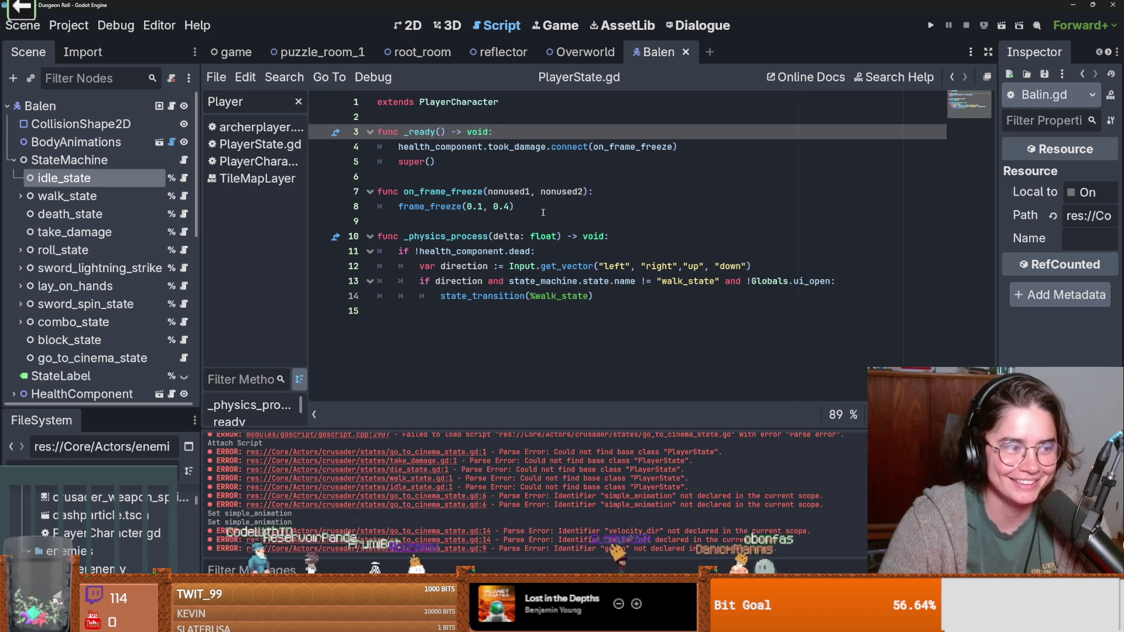
click(458, 178)
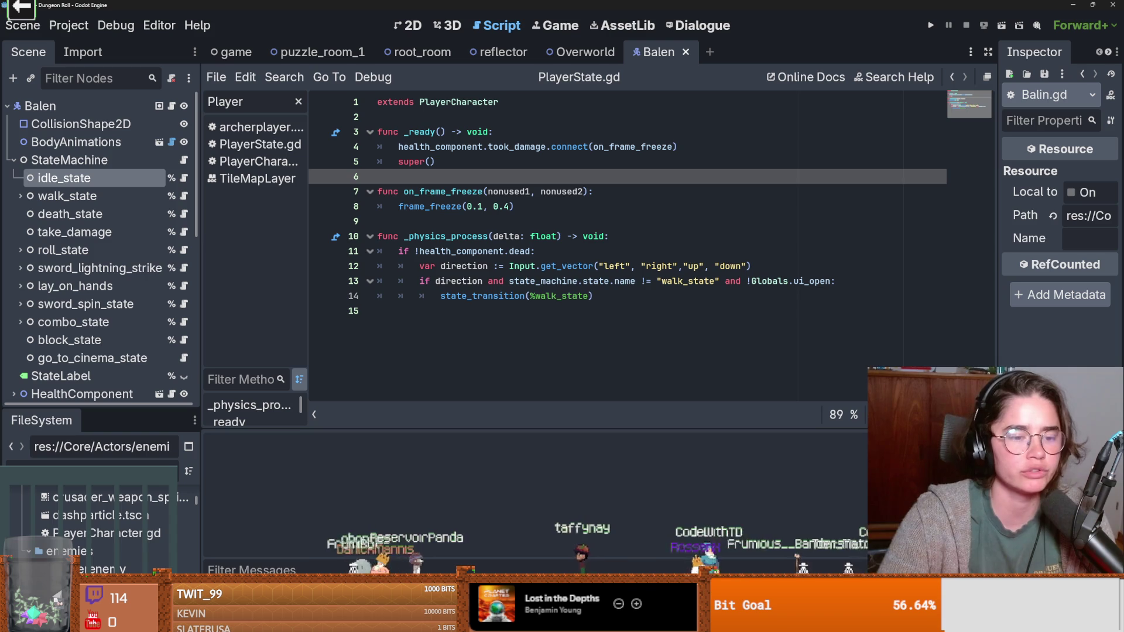
key(ctrl+s)
click(582, 257)
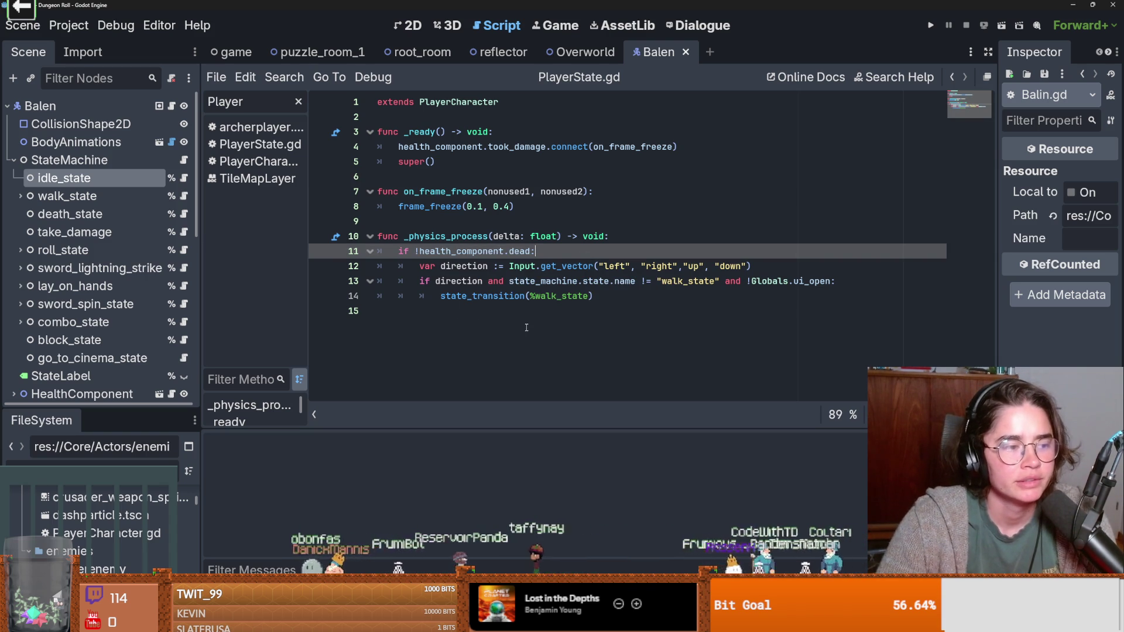
triple_click(506, 279)
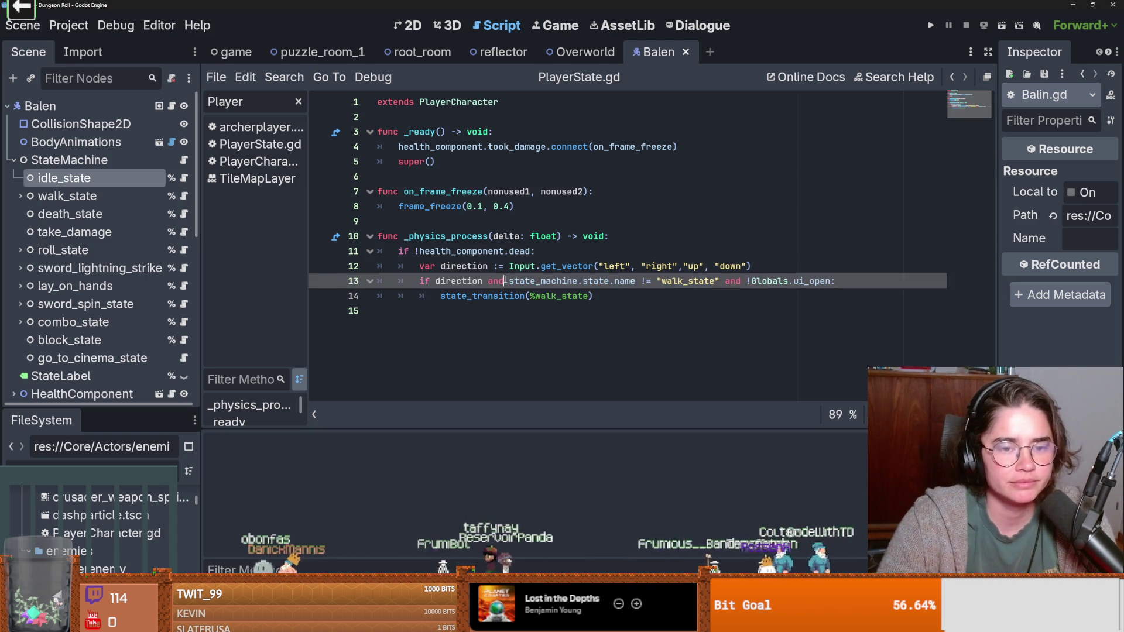
double_click(515, 280)
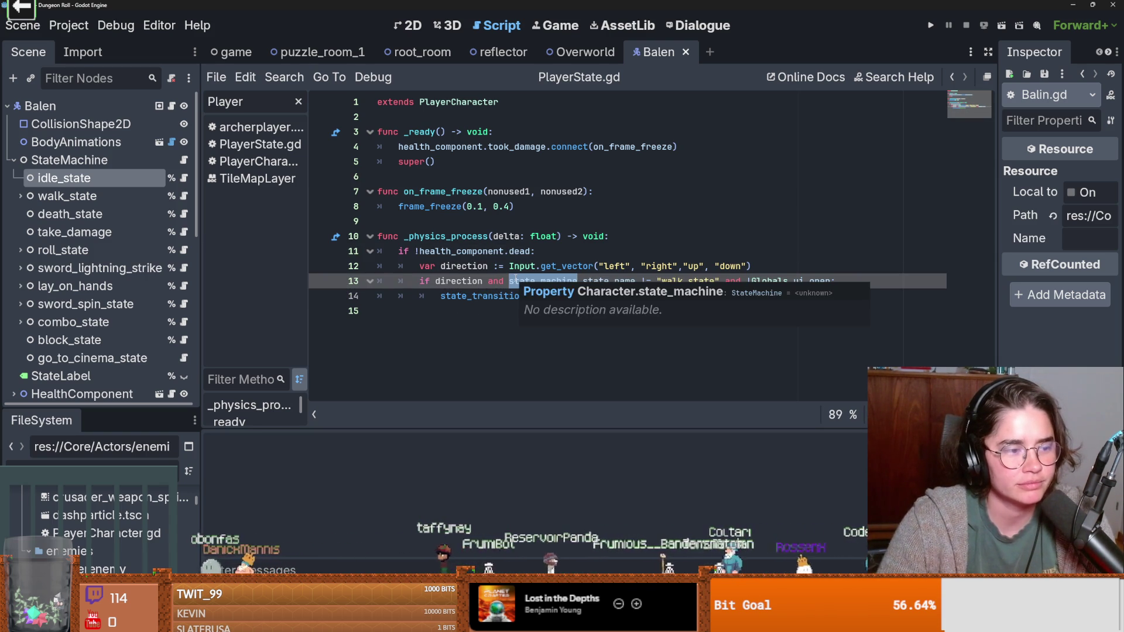
click(531, 238)
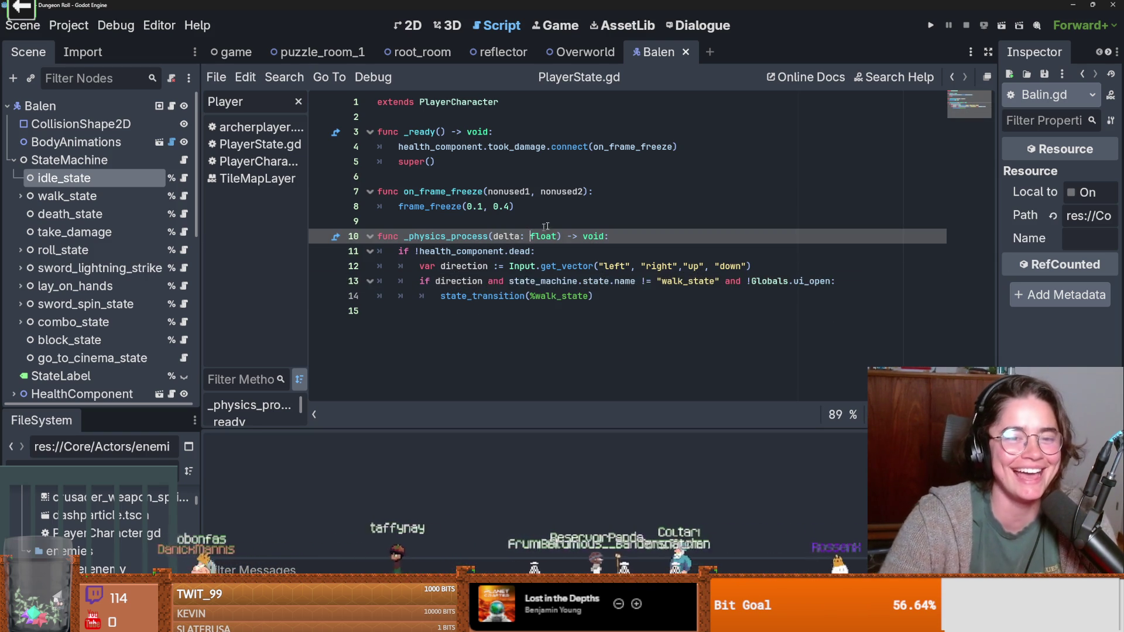
key(Up)
key(Up)
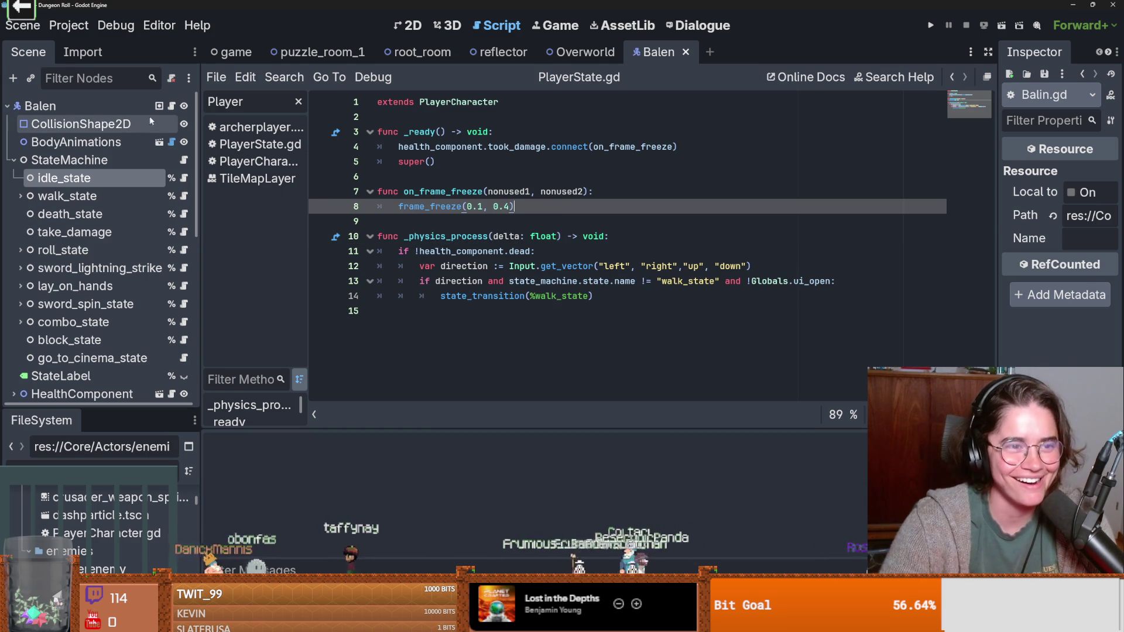
click(479, 236)
click(563, 216)
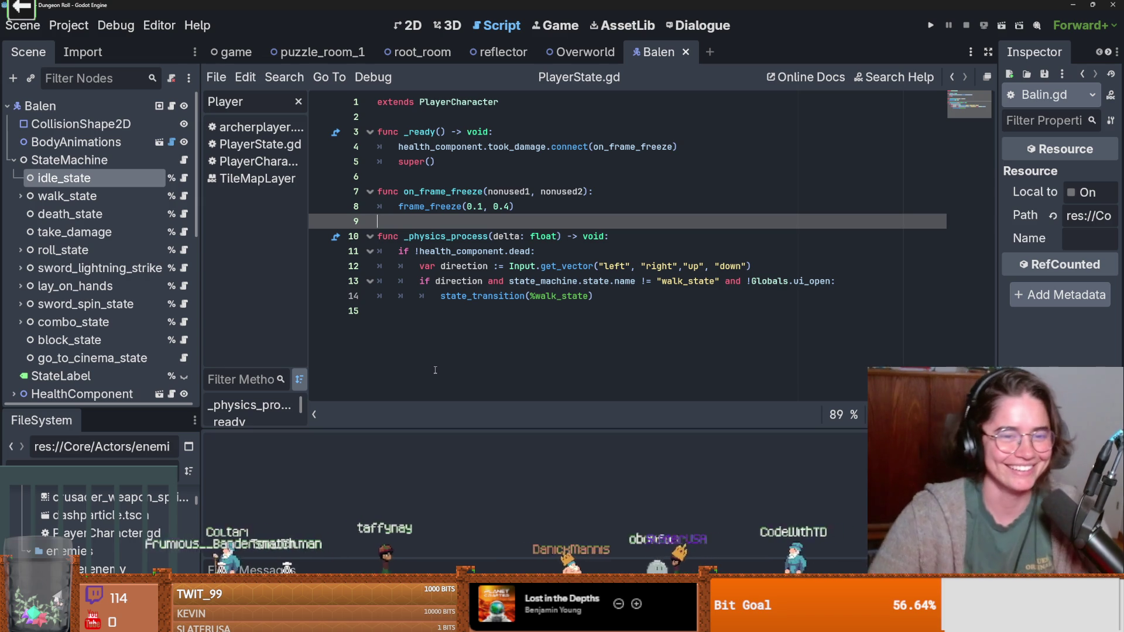
click(472, 236)
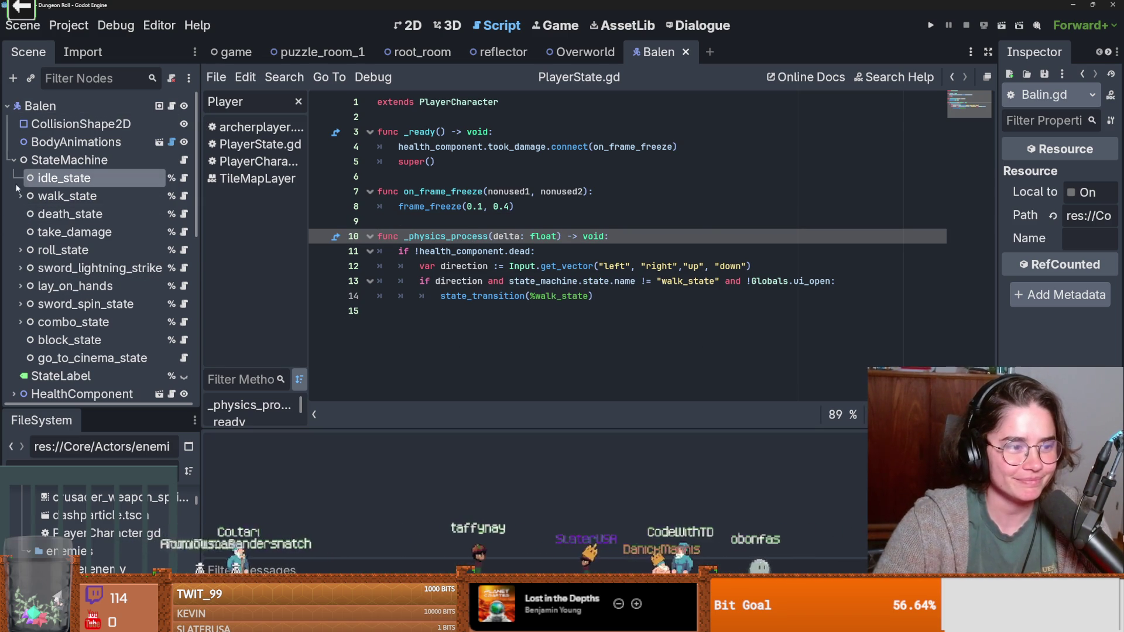
click(13, 160)
key(ctrl+s)
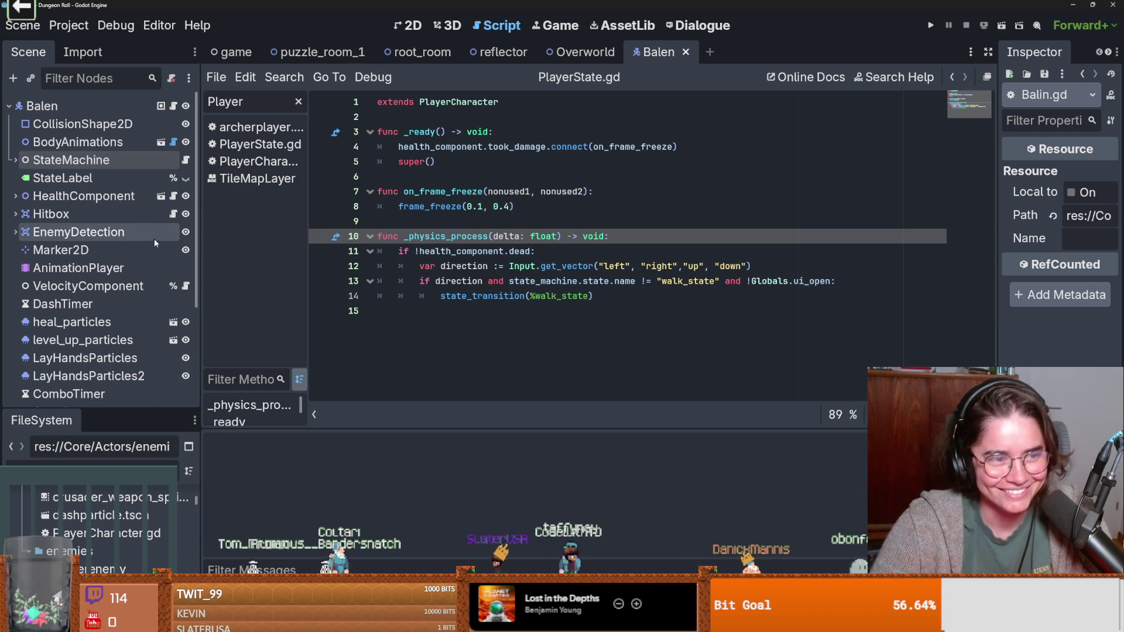
scroll(153, 241, down, 4)
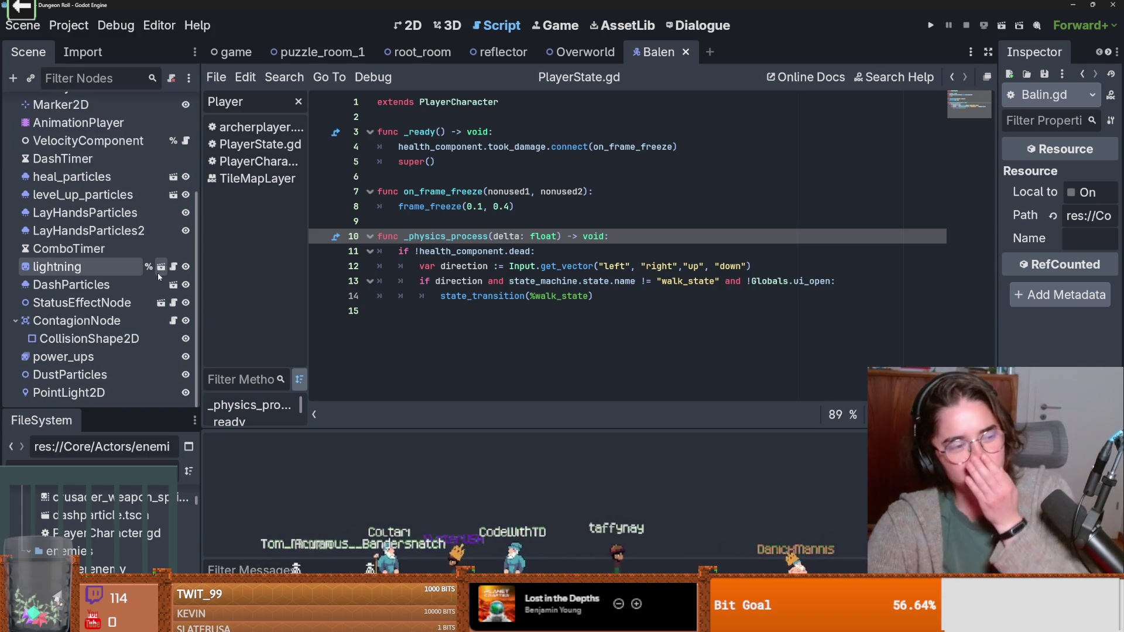
scroll(175, 139, up, 4)
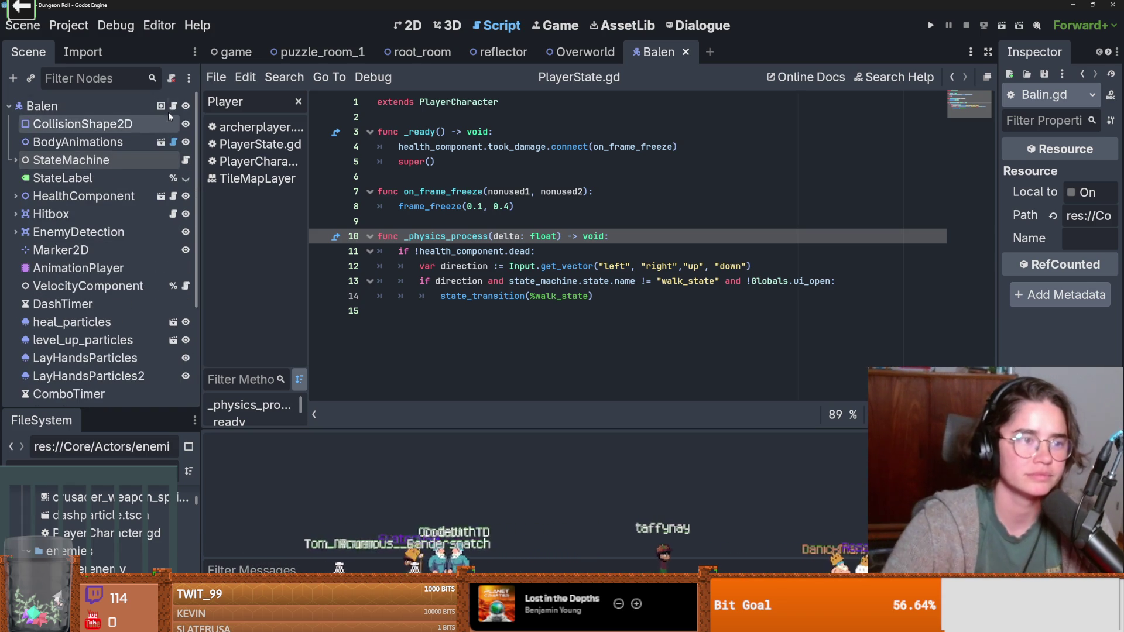
click(459, 206)
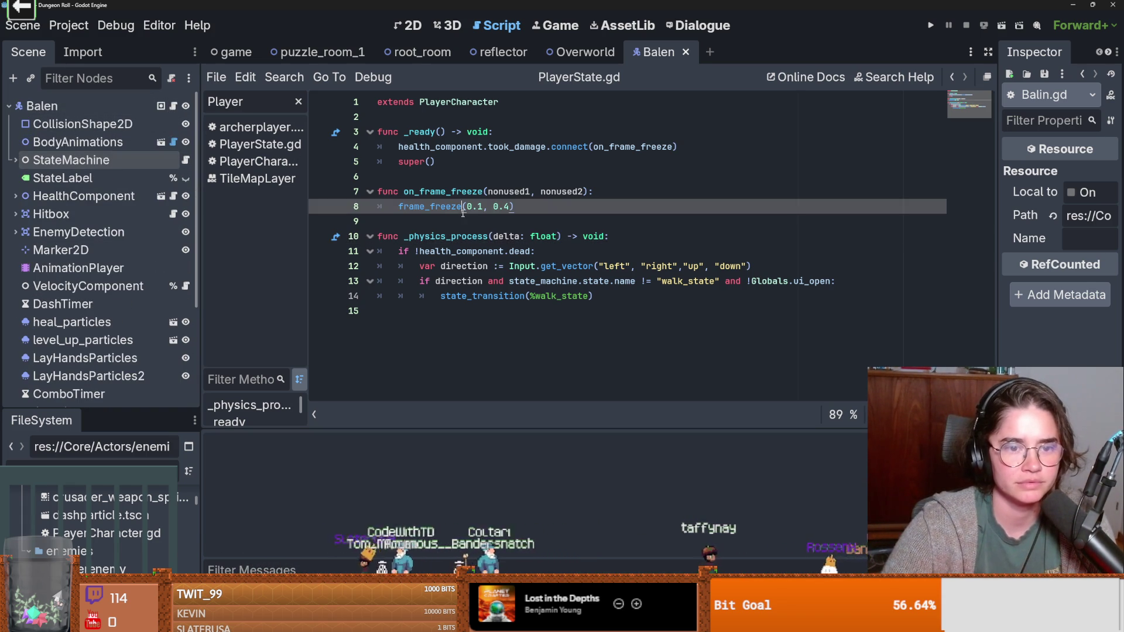
double_click(472, 237)
click(531, 252)
Step: Add 'or cinematic_freeze' to line 11 and declare 'var cinematic_freeze' in PlayerCharacter.gd, then save
text(or )
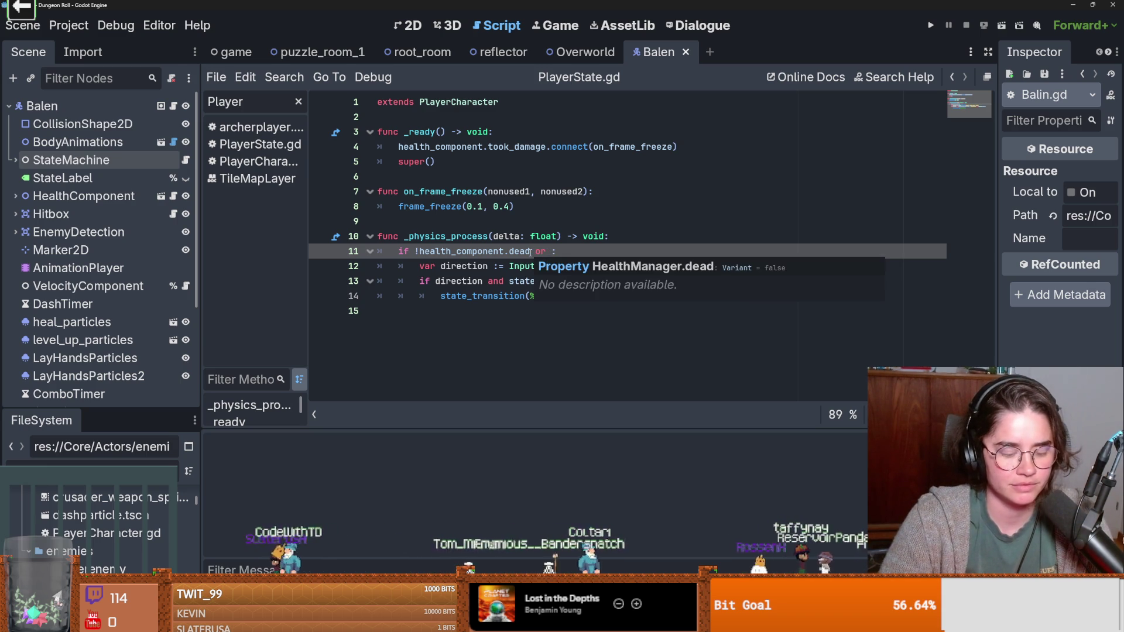
text(cinematic_free)
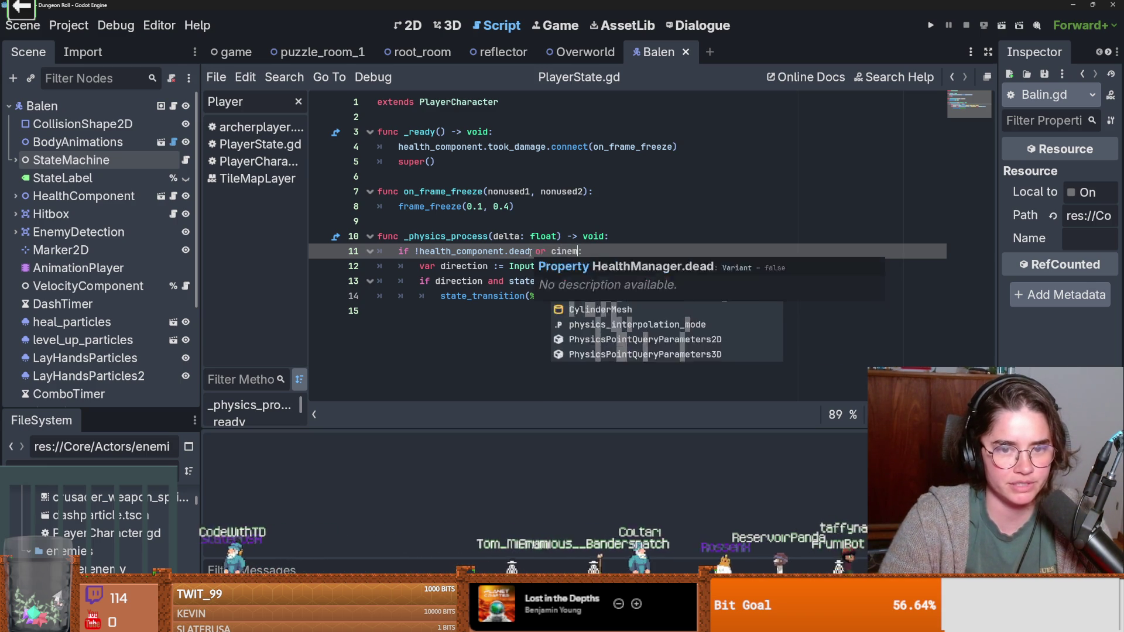
text(ze)
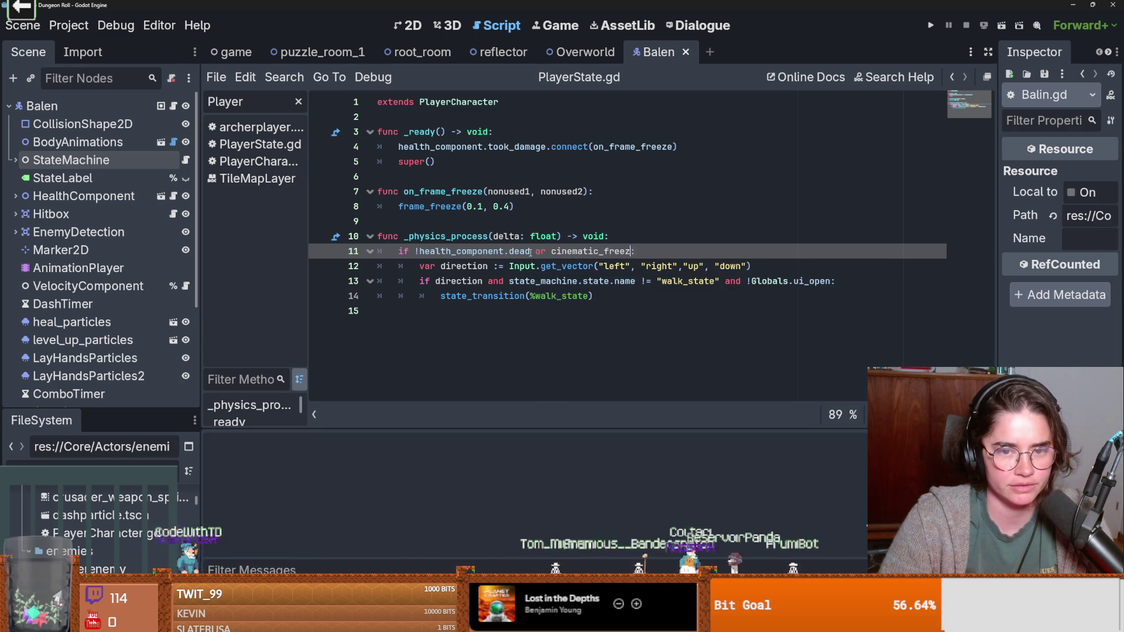
double_click(559, 250)
key(ctrl+c)
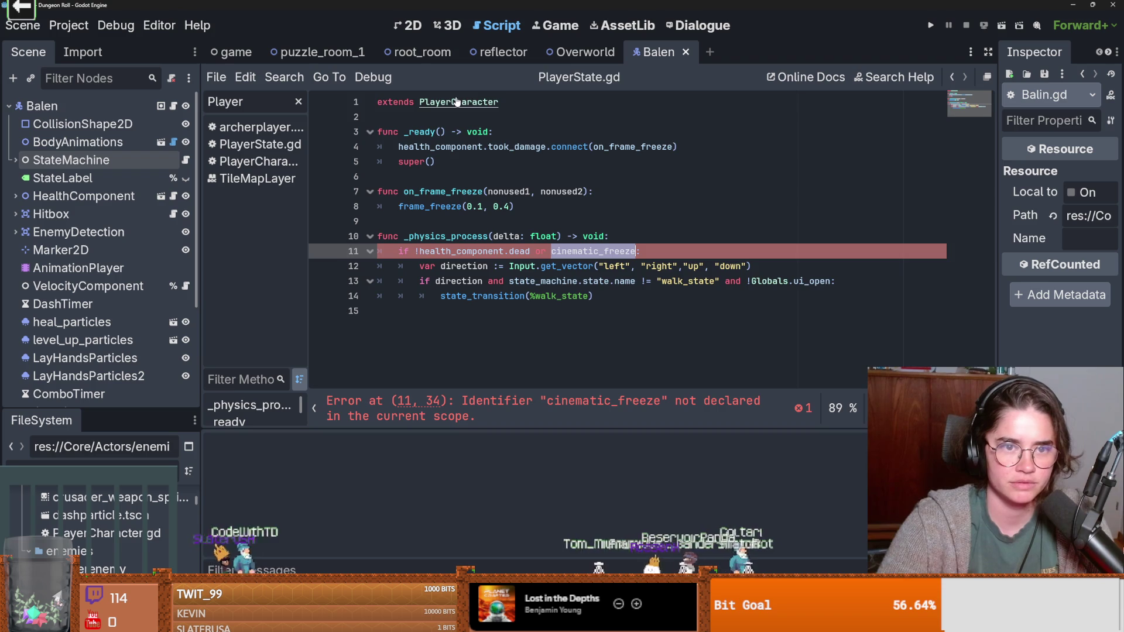
ctrl+click(454, 101)
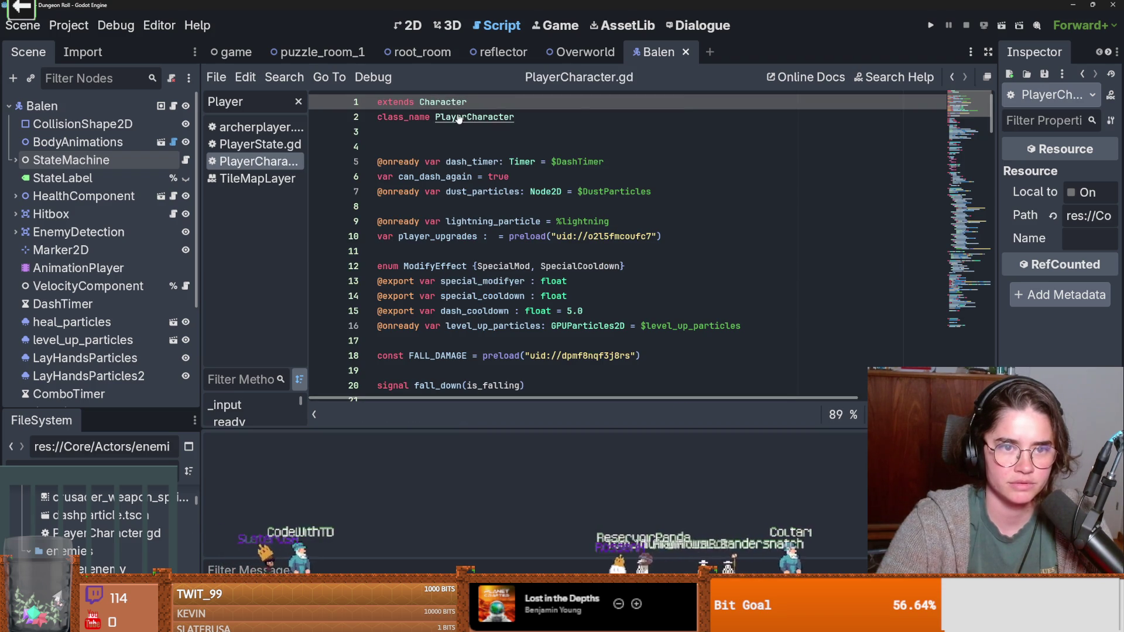
click(440, 146)
click(535, 341)
text(var)
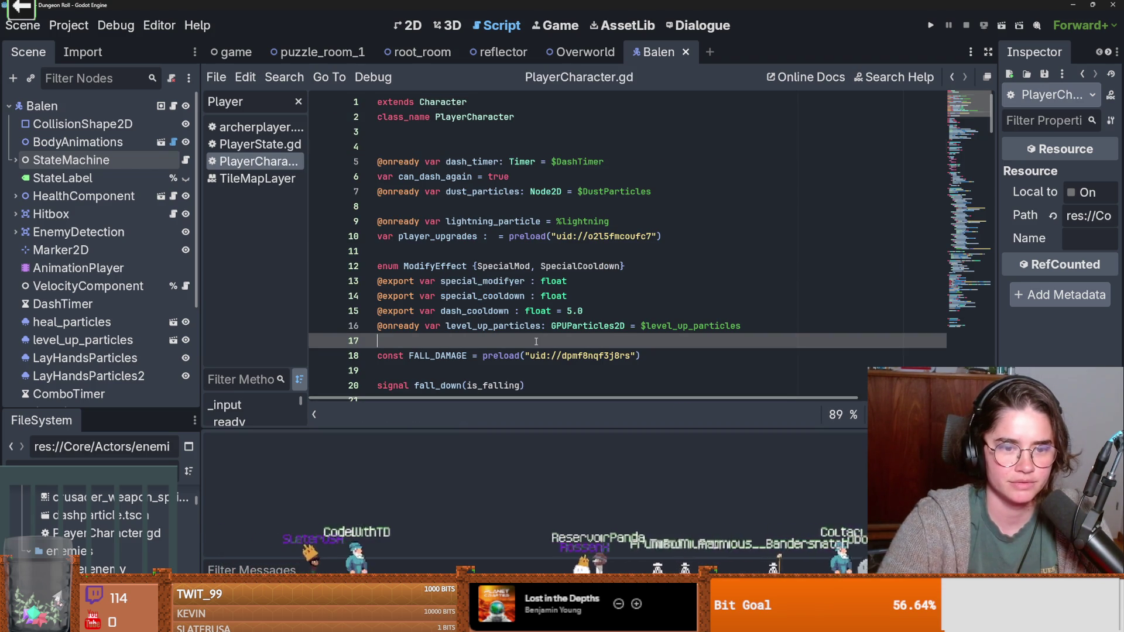
key(ctrl+v)
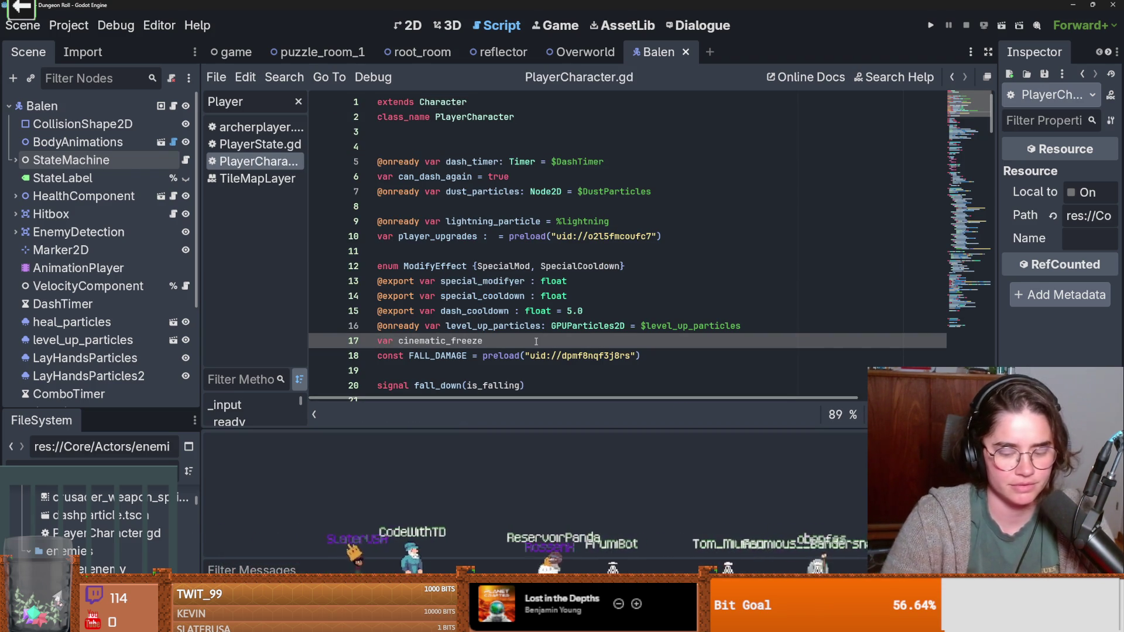
key(ctrl+s)
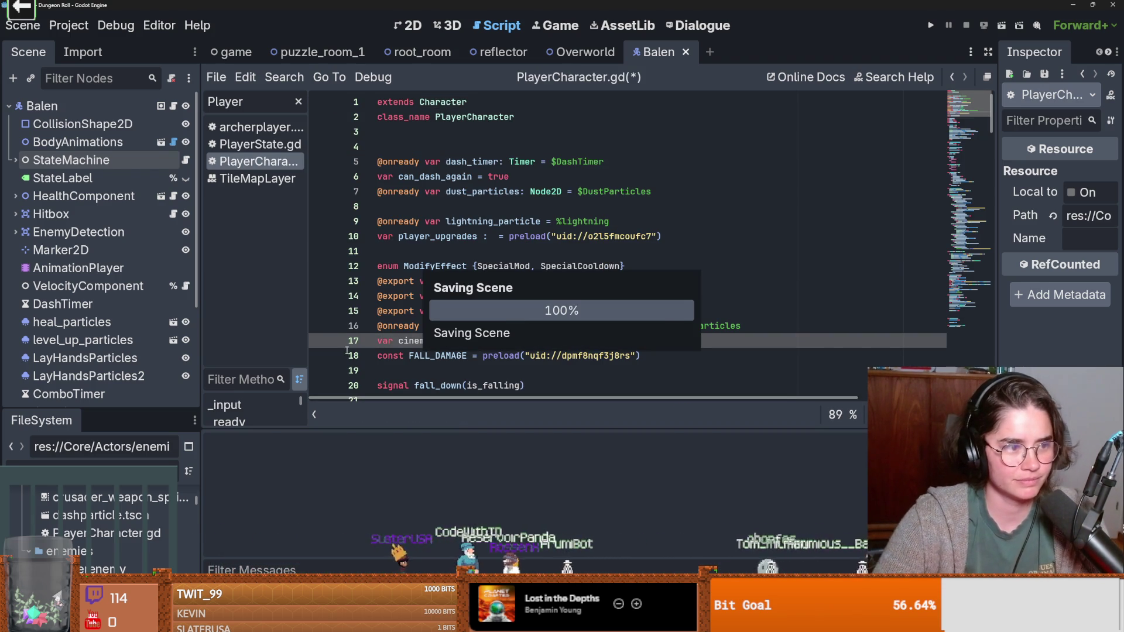
Step: Negate the condition to '!cinematic_freeze' in Balen's script, save, and expand the browser's Mercator AI overview
click(173, 105)
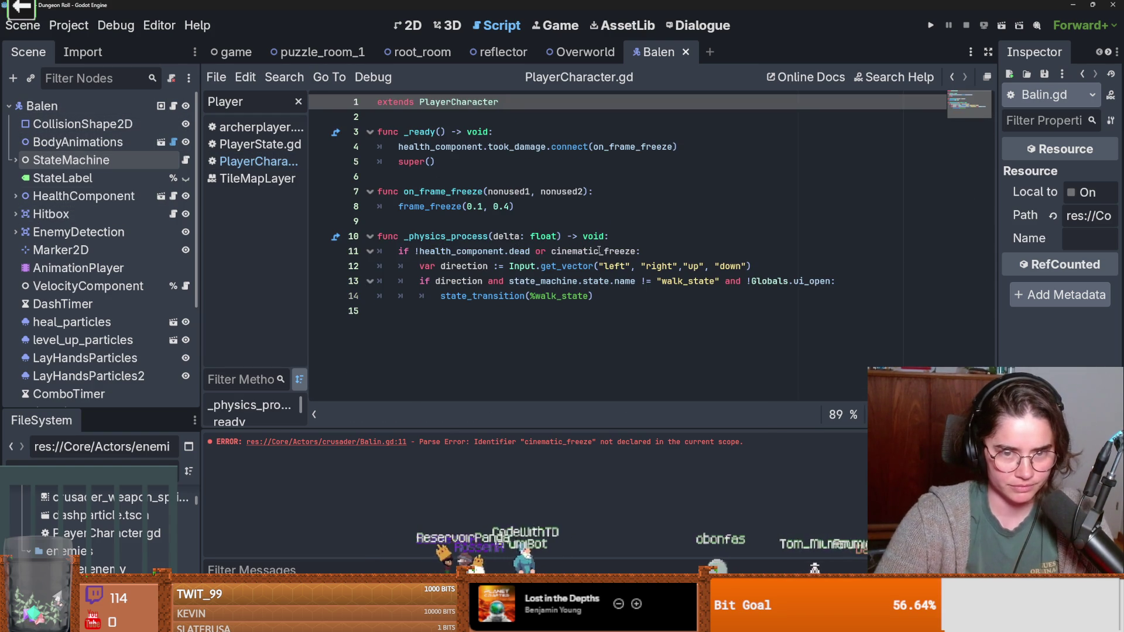
click(553, 251)
text(!)
key(ctrl+s)
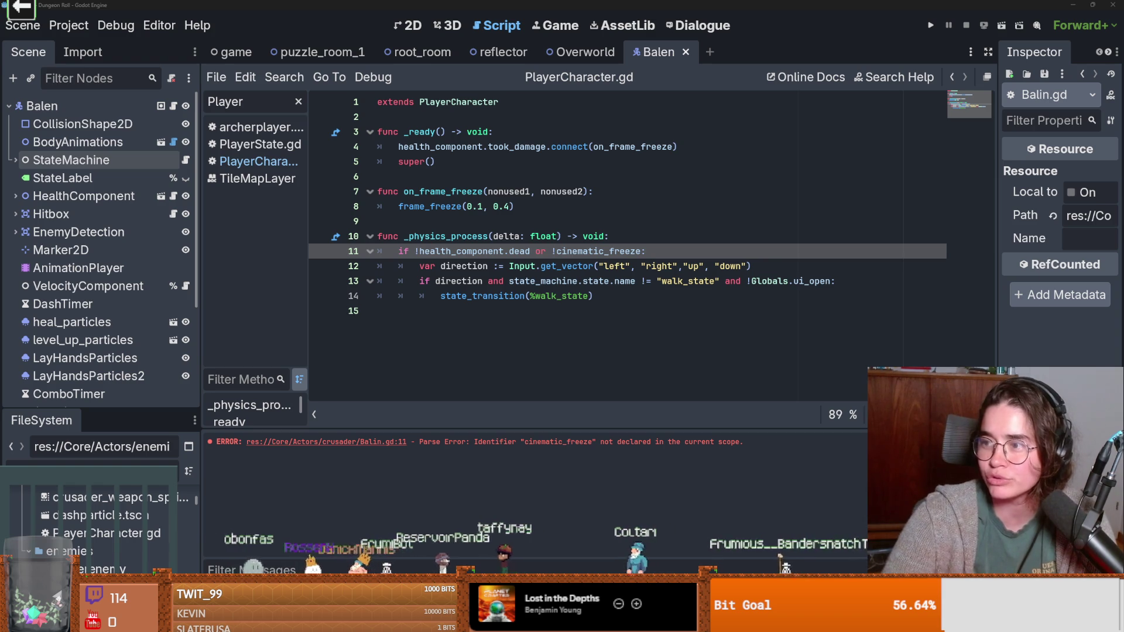
key(alt+Tab)
click(338, 412)
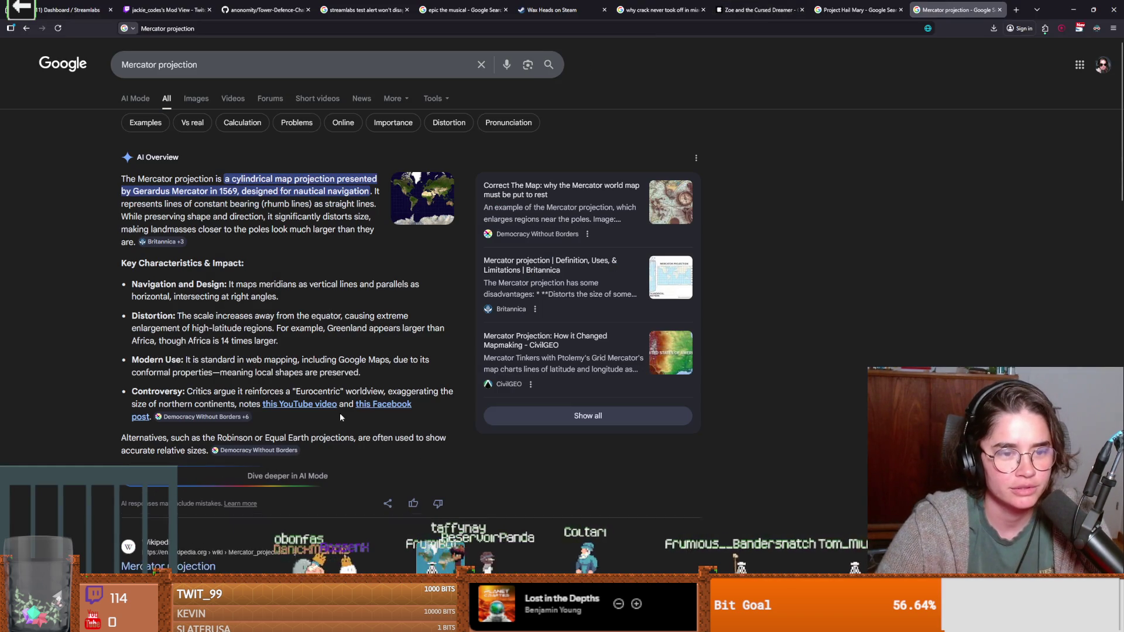
Step: Browse the Mercator projection image results, then return to Godot and save Balen's script
click(196, 99)
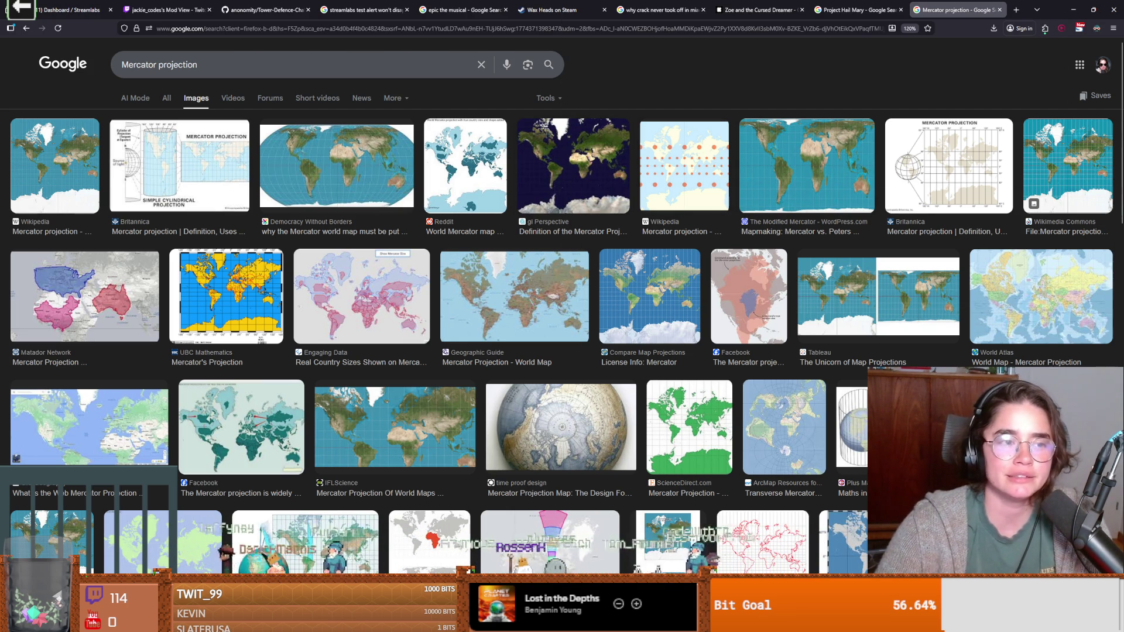
key(alt+Tab)
click(539, 280)
key(ctrl+s)
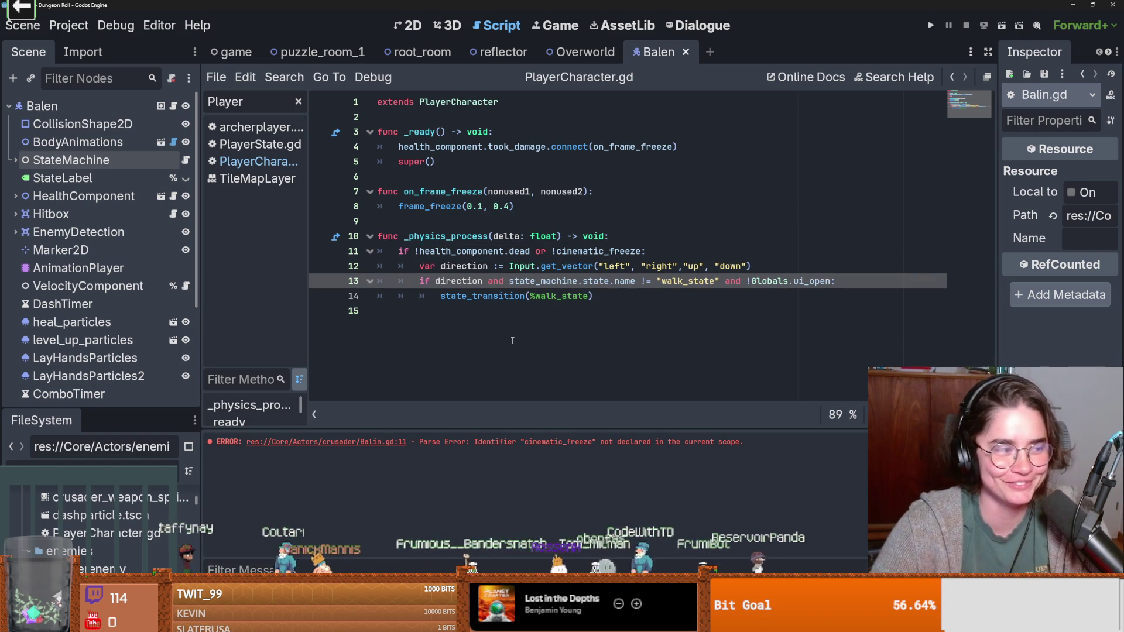
click(498, 321)
key(ctrl+s)
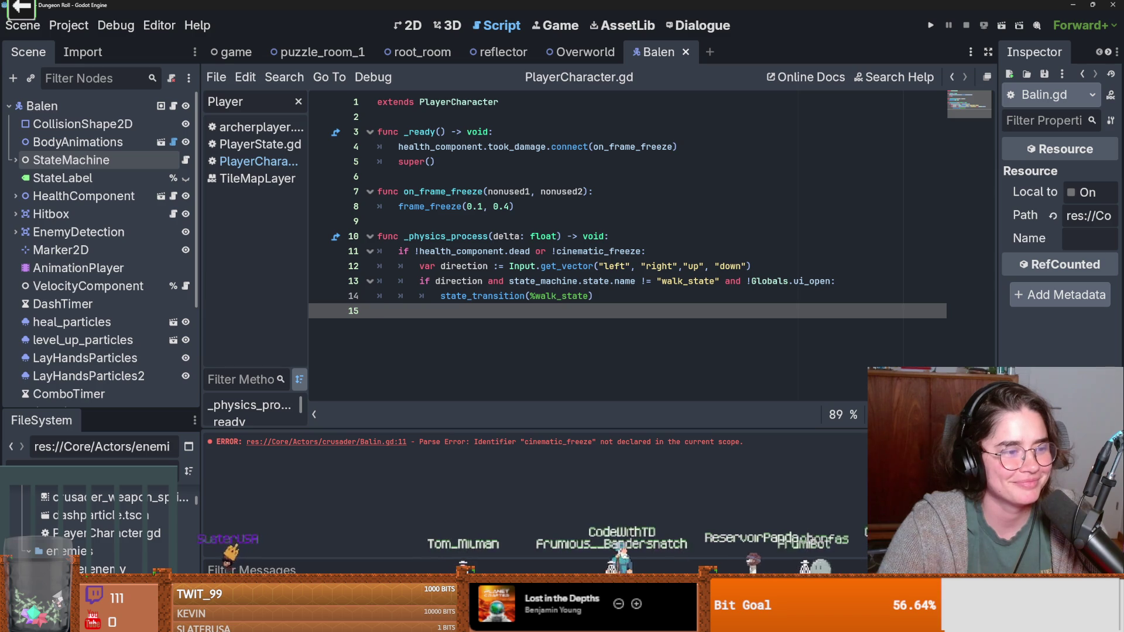
key(ctrl+s)
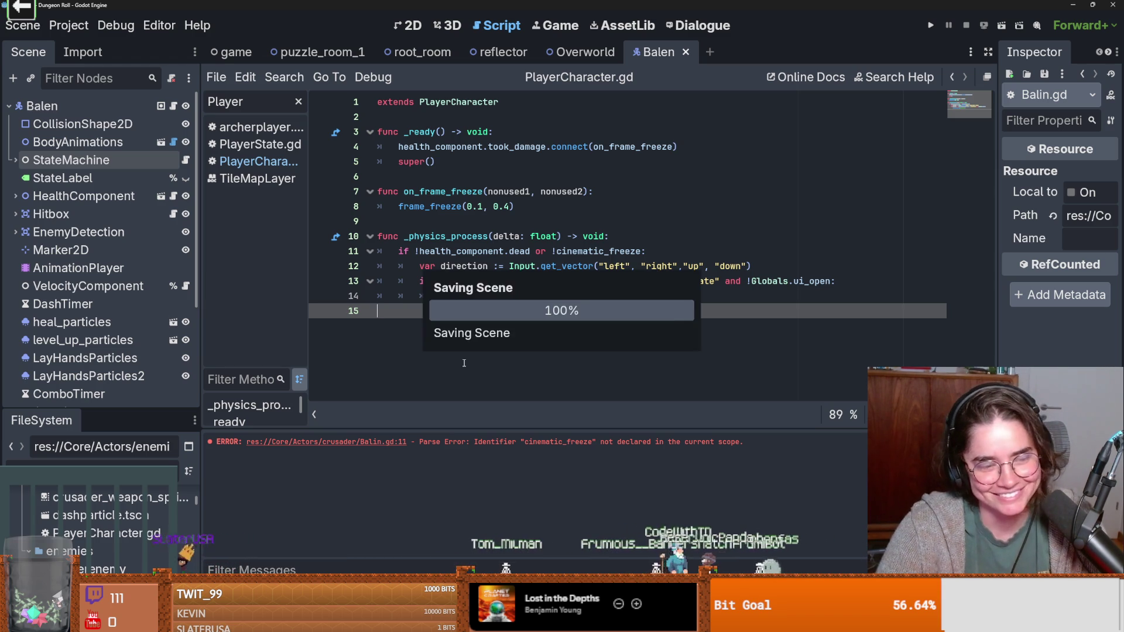
key(ctrl+s)
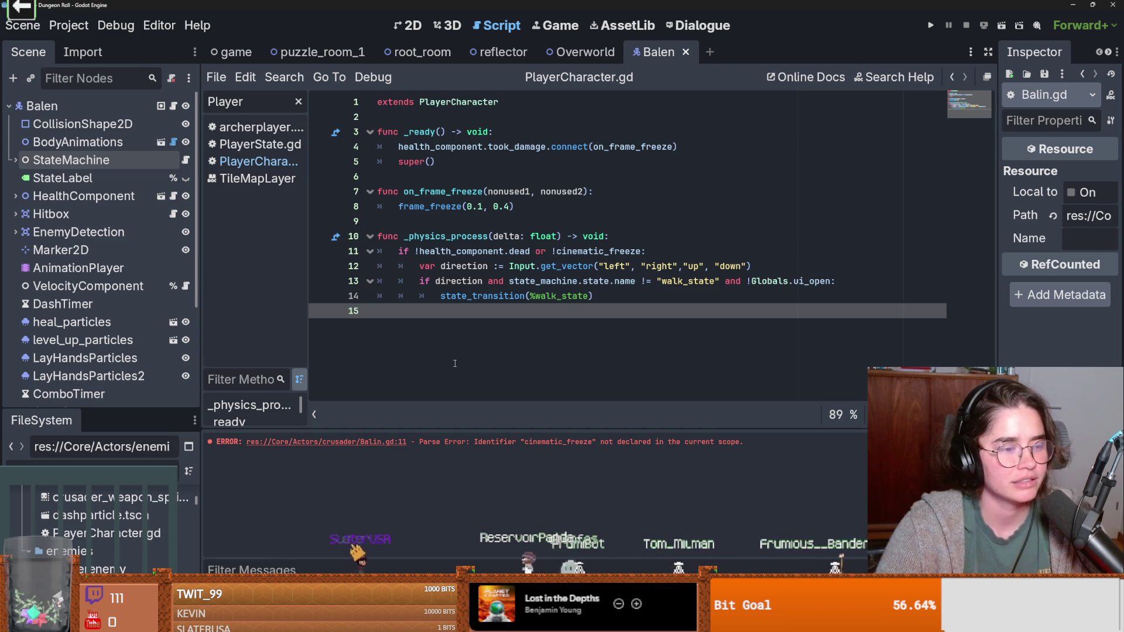
key(ctrl+s)
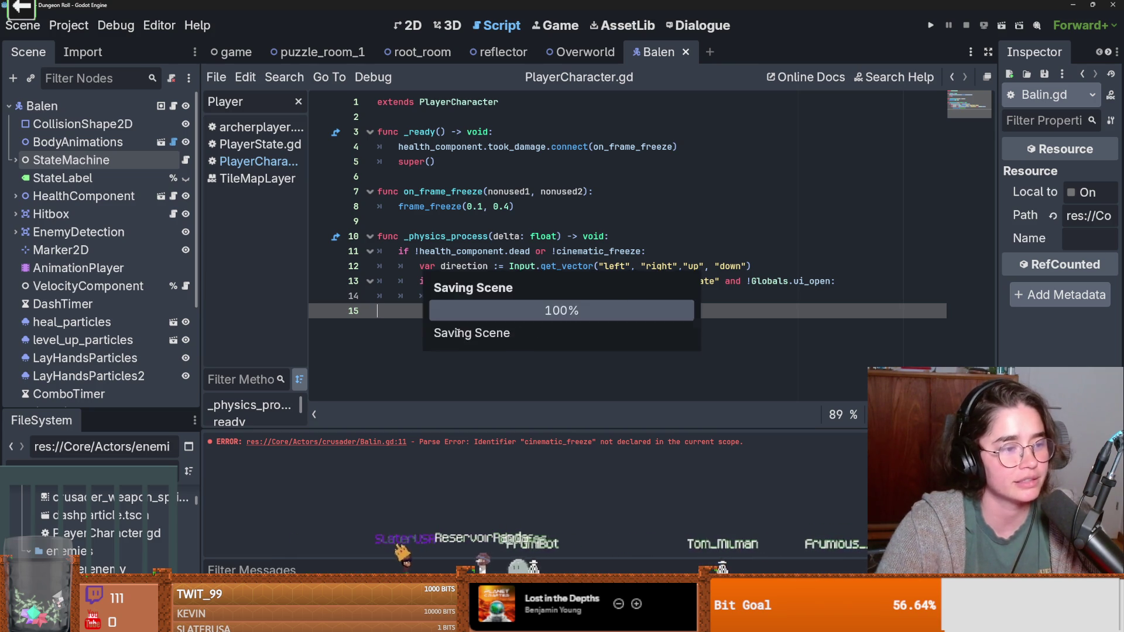
key(Left)
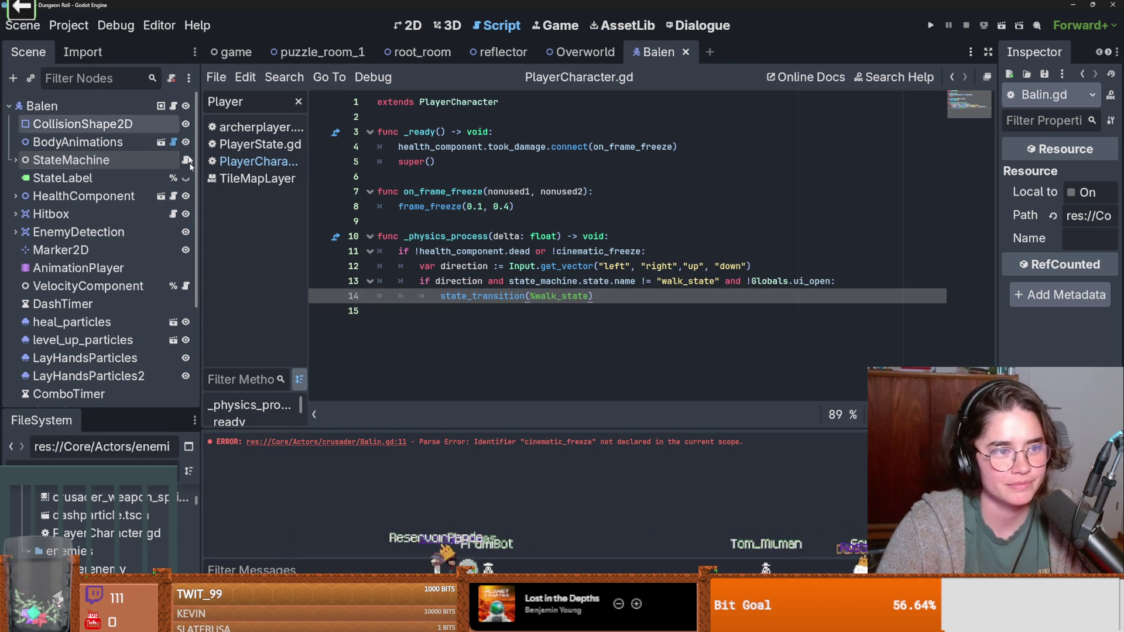
scroll(129, 322, down, 5)
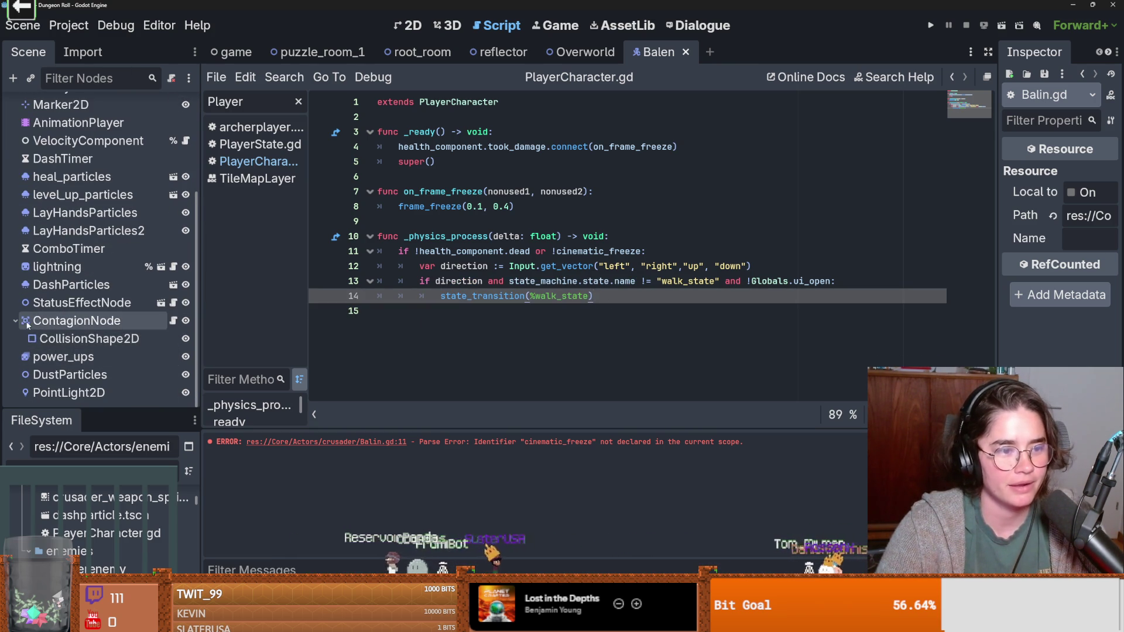
key(ctrl+s)
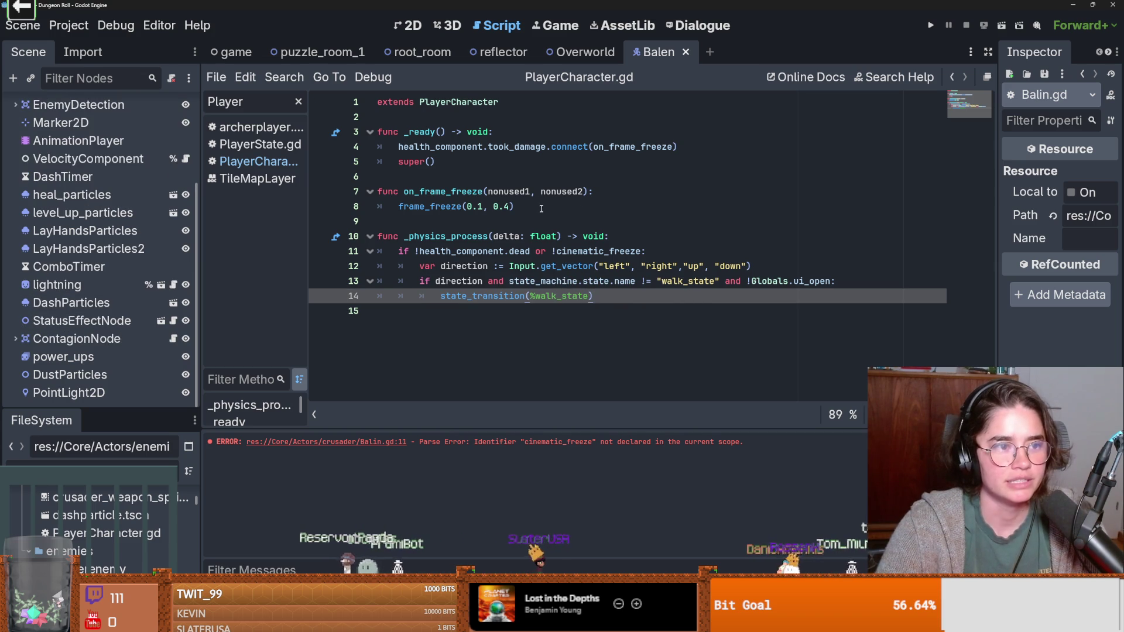
scroll(117, 176, up, 5)
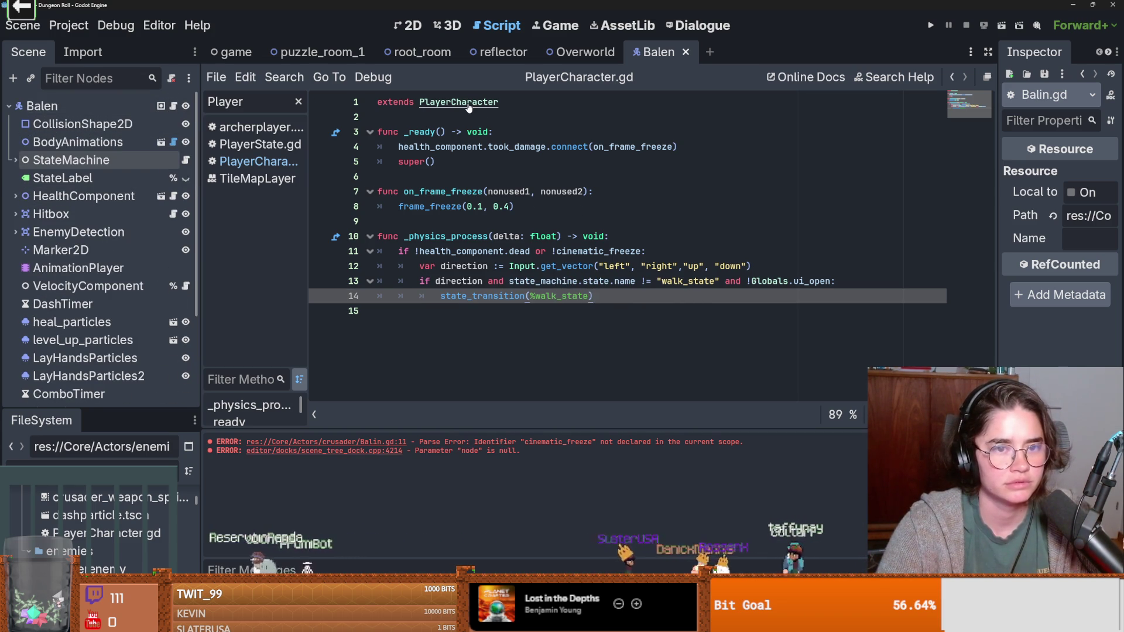
Step: Open PlayerCharacter.gd and add blank lines after _ready for a new function
click(258, 161)
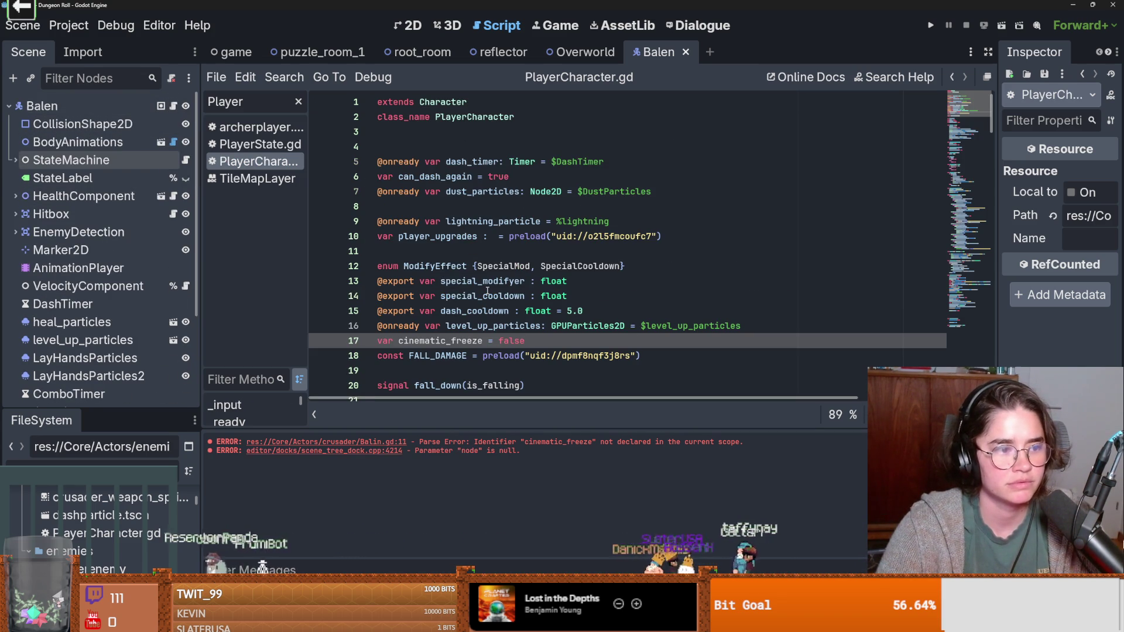
scroll(487, 291, down, 10)
scroll(445, 264, up, 5)
click(424, 250)
scroll(425, 251, down, 9)
scroll(409, 261, up, 5)
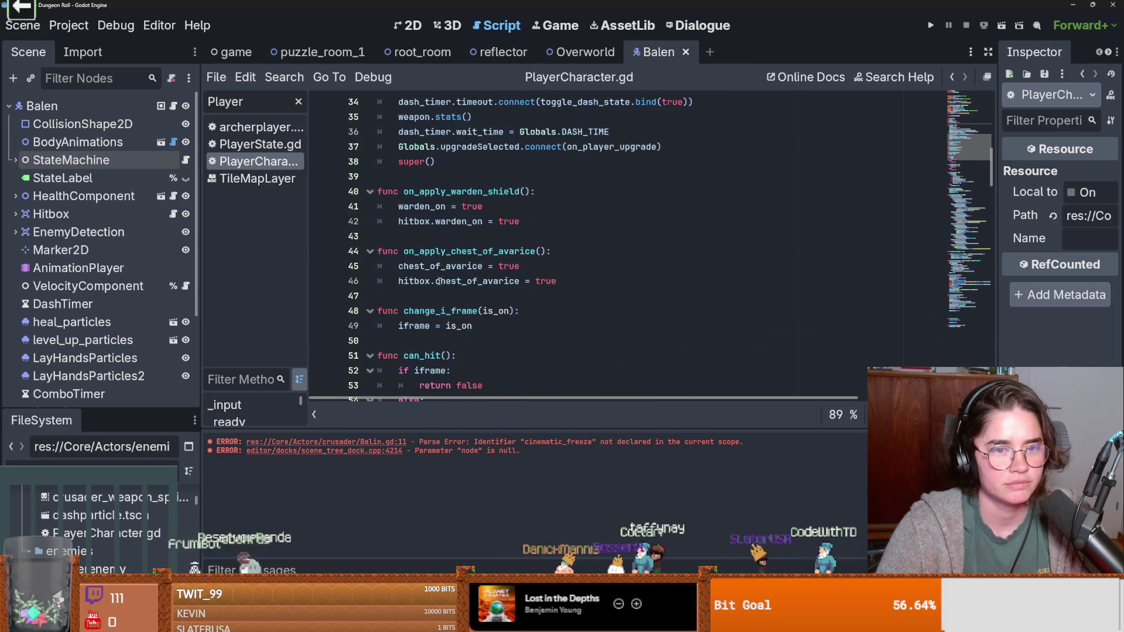
click(408, 261)
key(Return)
key(Return)
key(Up)
Step: Write 'func start_cinema():' with the body 'cinematic_freeze = true', and save
text(func )
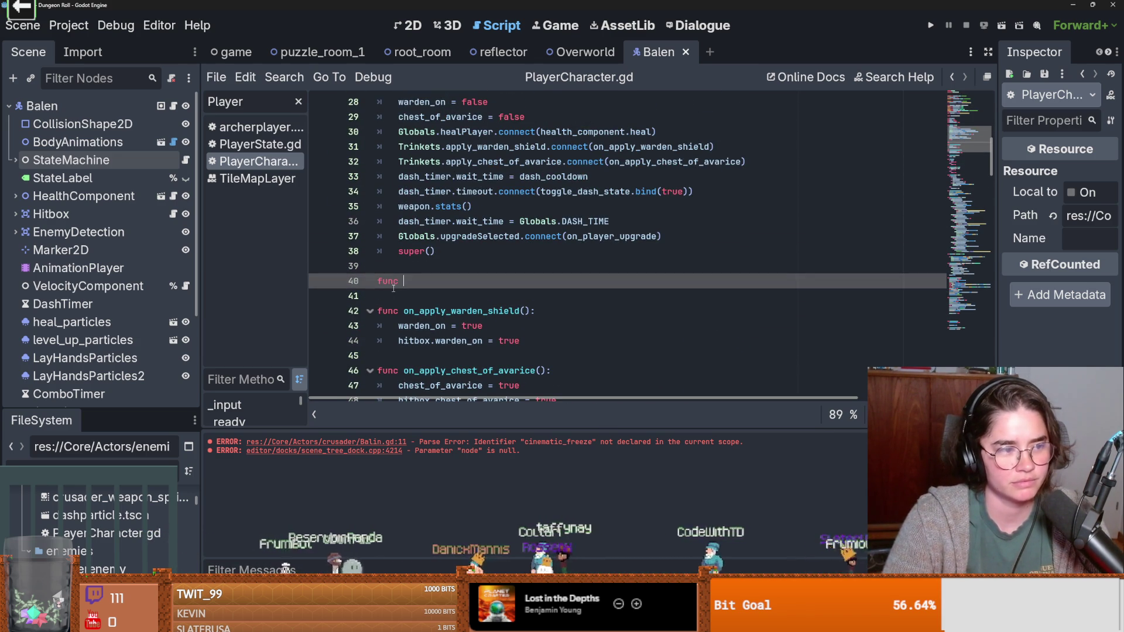
text(c)
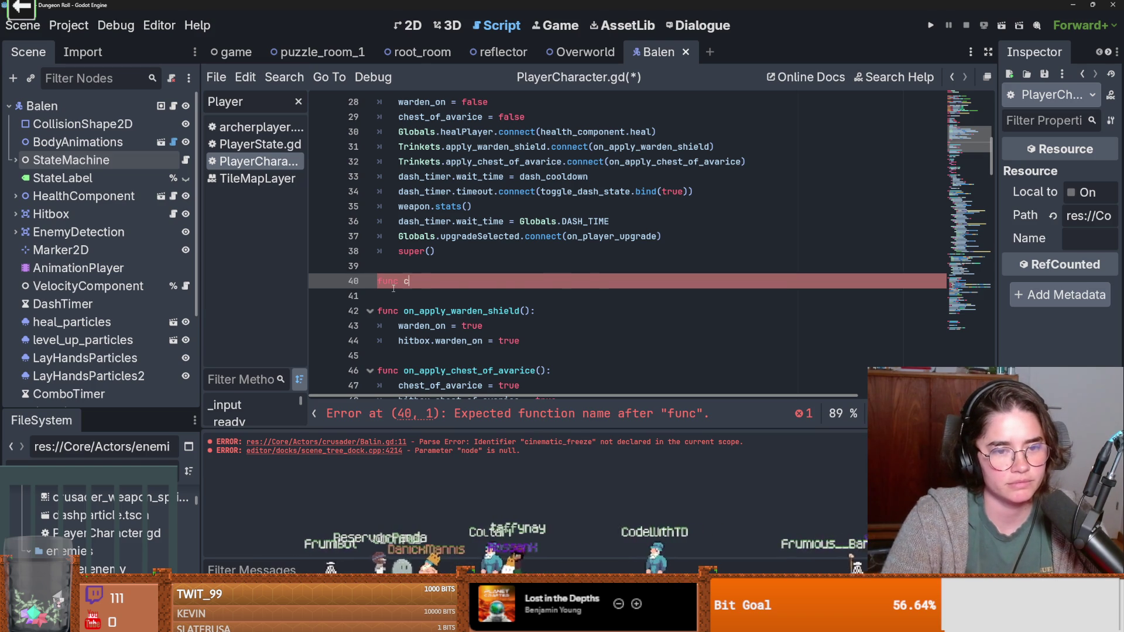
key(BackSpace)
key(BackSpace)
key(BackSpace)
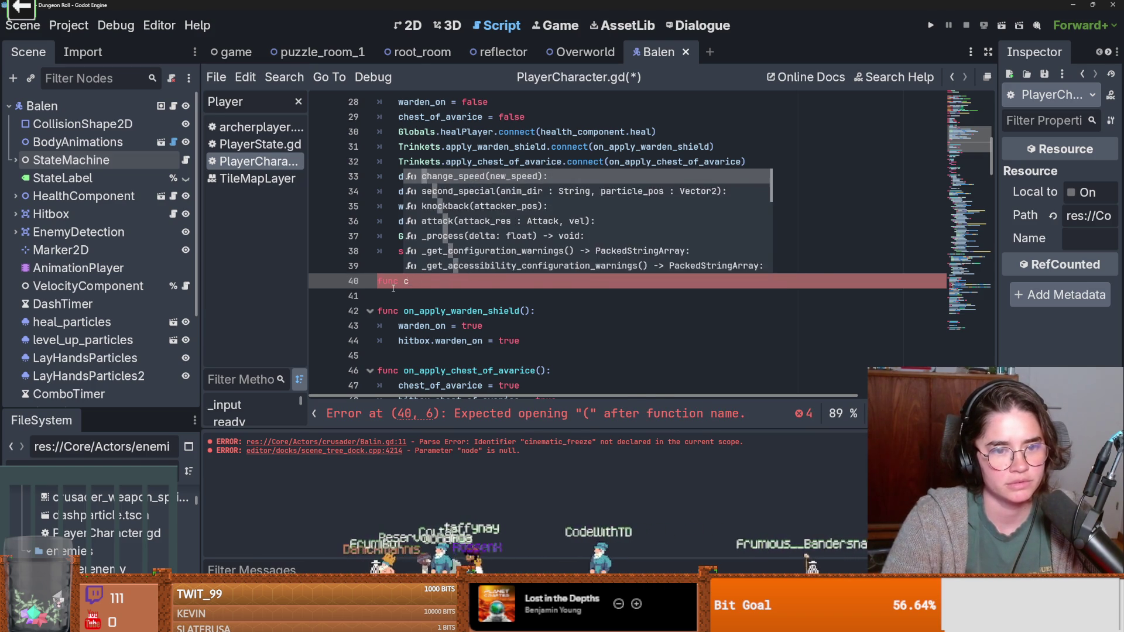
text(start_cin)
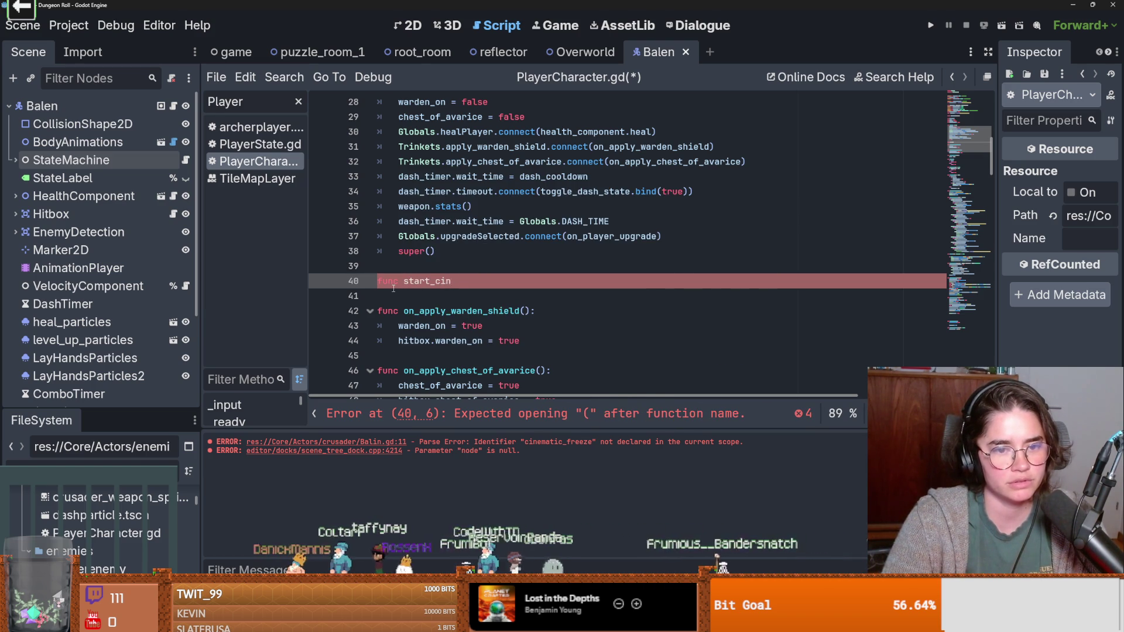
text(ema():)
key(Return)
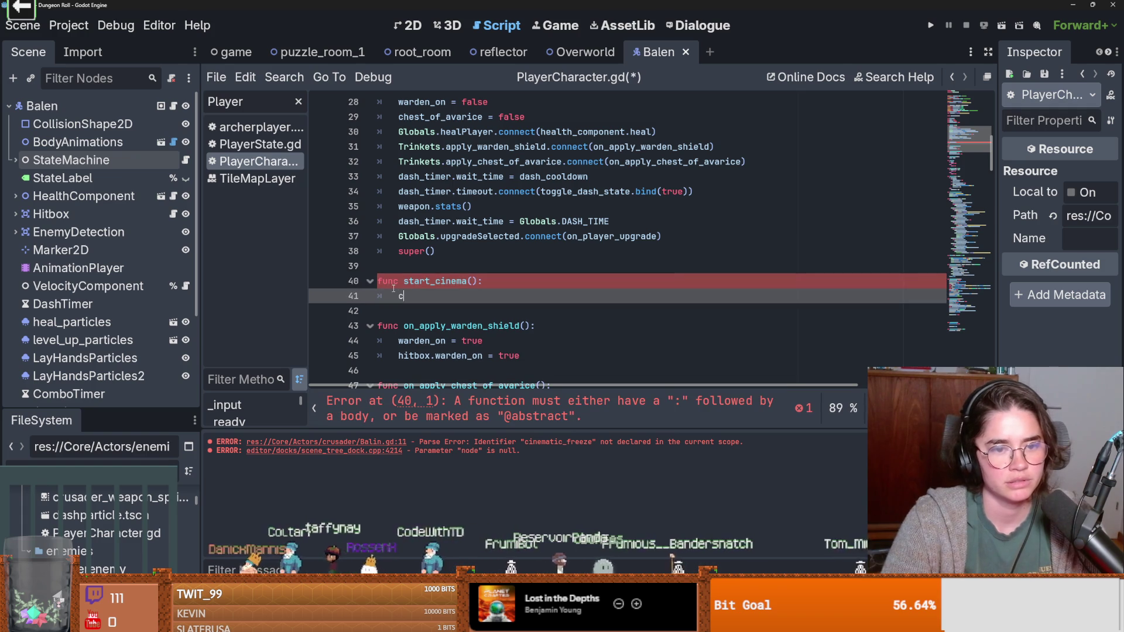
text(ci)
text(= true)
key(ctrl+s)
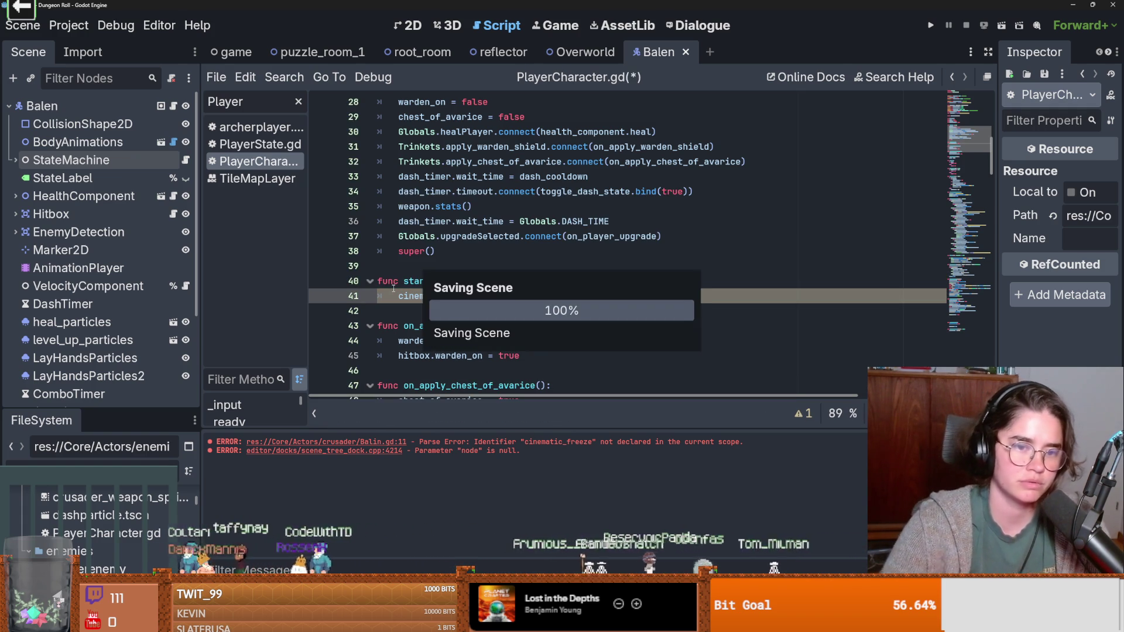
Step: Switch to the Overworld scene, save, and place the caret in its script
scroll(529, 318, up, 6)
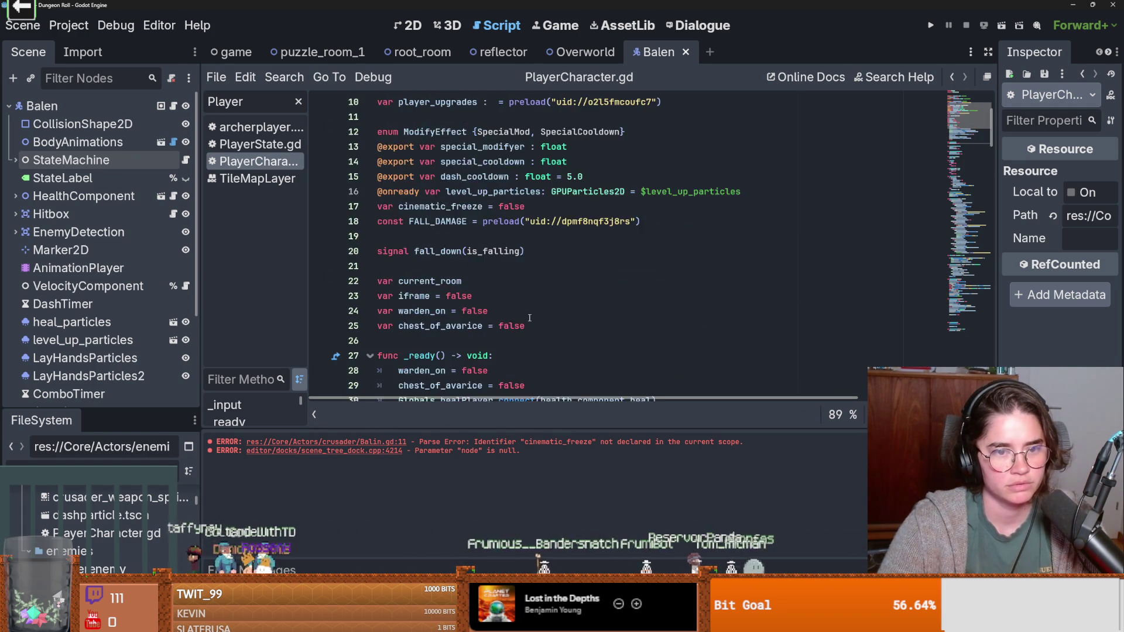
scroll(528, 307, down, 4)
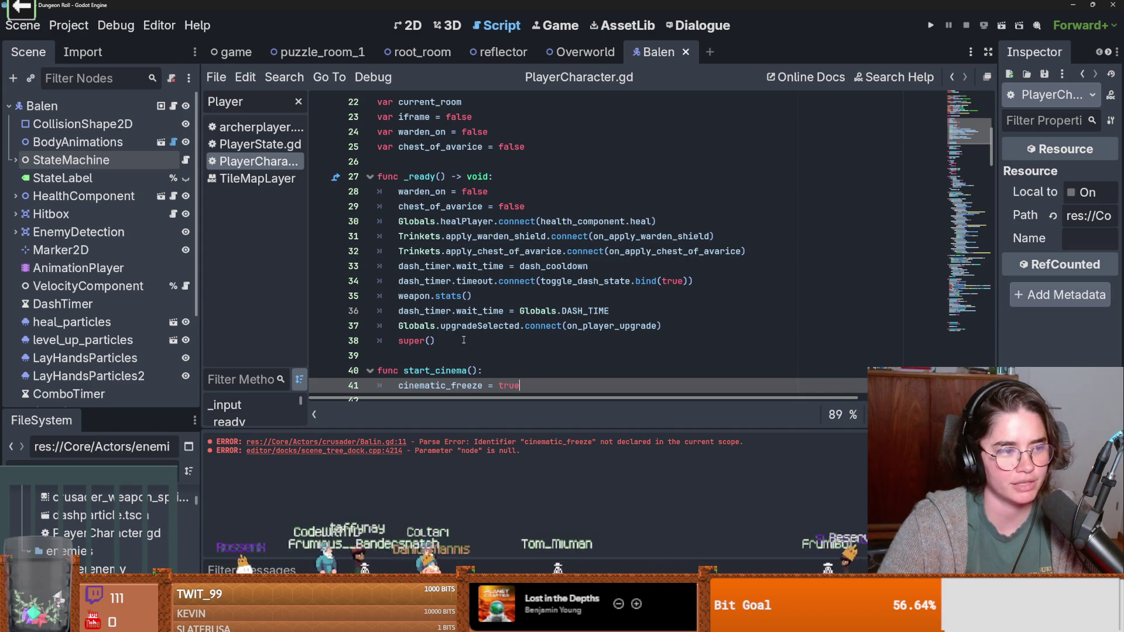
scroll(504, 285, down, 3)
click(504, 296)
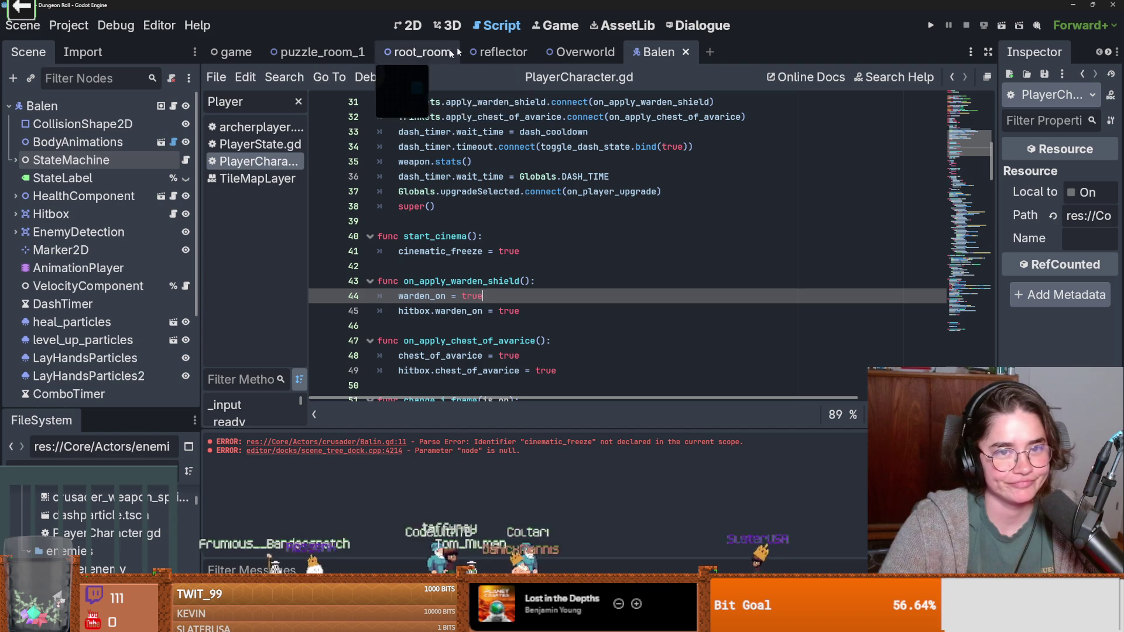
click(583, 53)
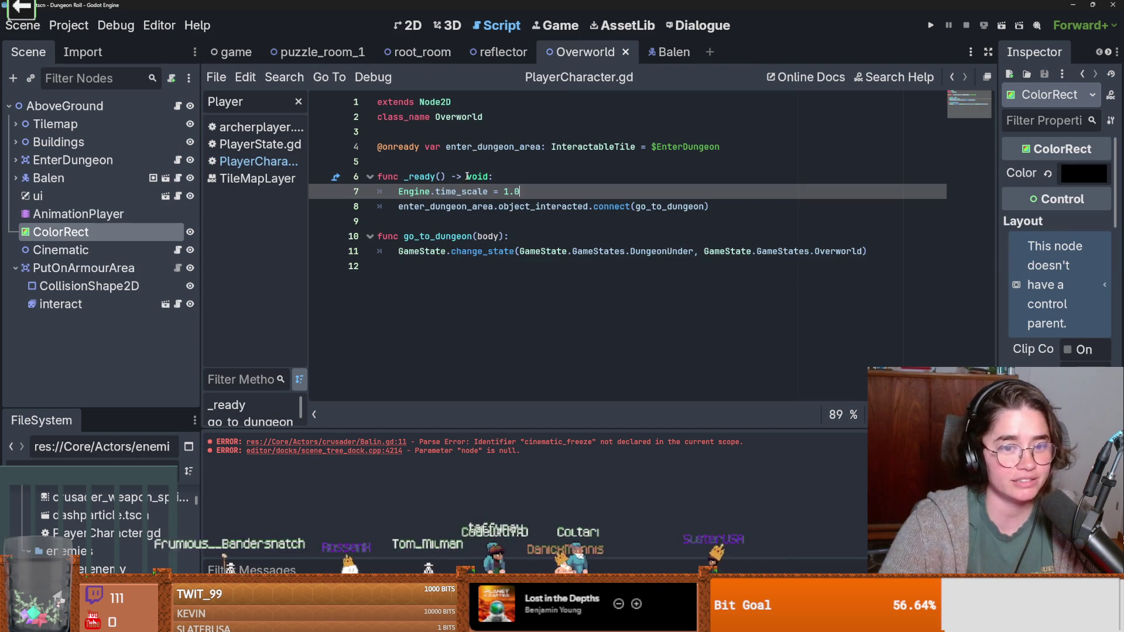
key(ctrl+s)
click(542, 217)
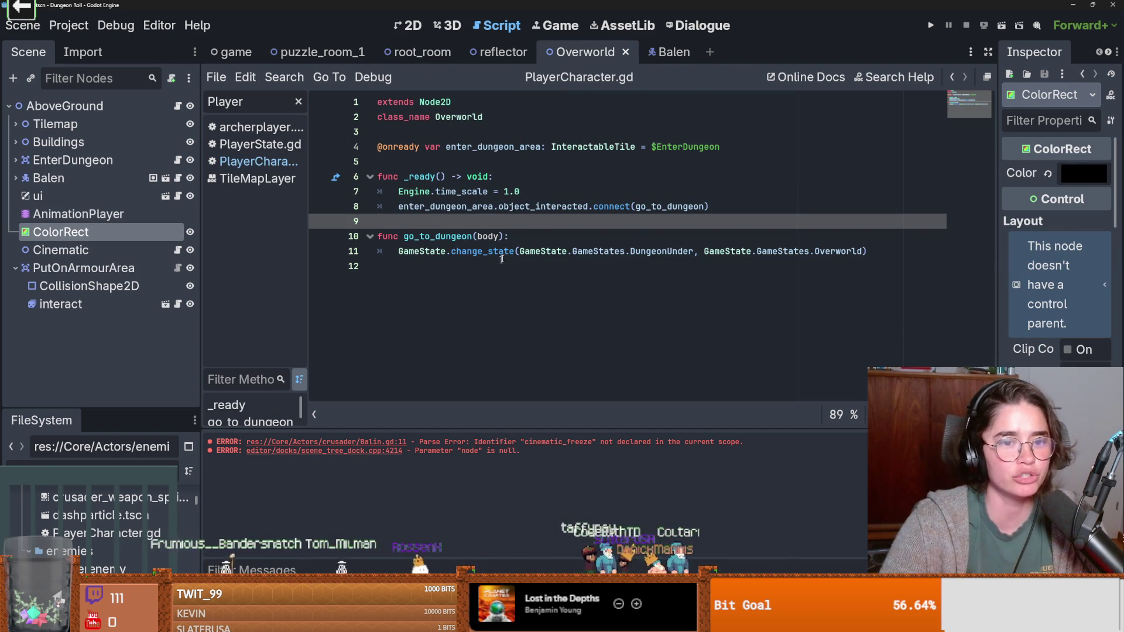
Step: Insert a blank line in go_to_dungeon, then open the Cinematic node's script and save
click(526, 237)
key(Return)
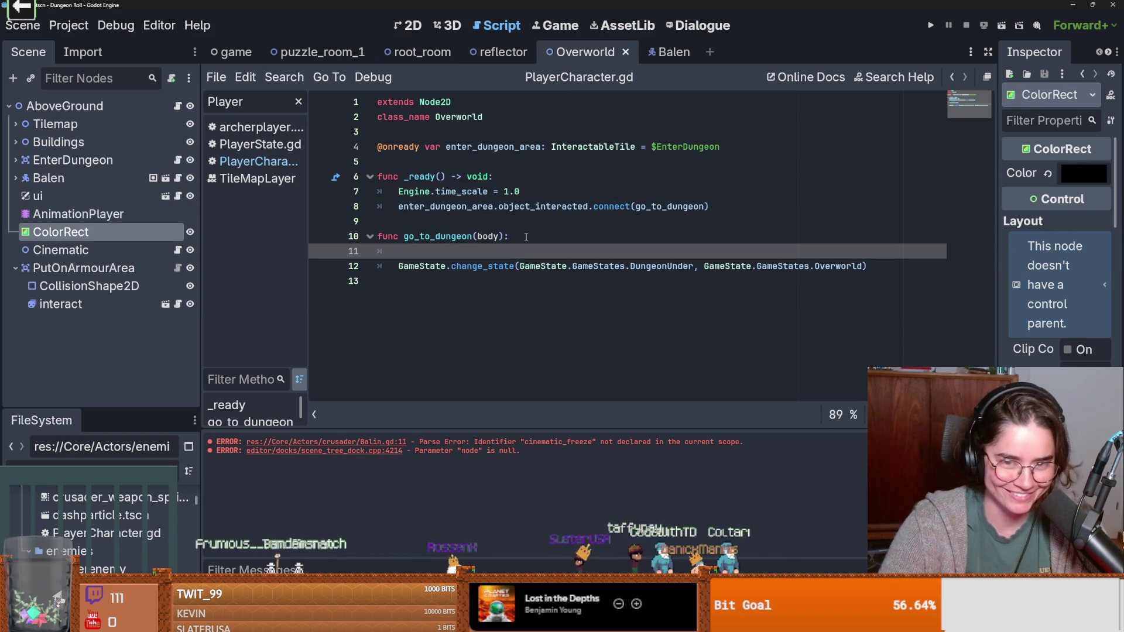
click(178, 250)
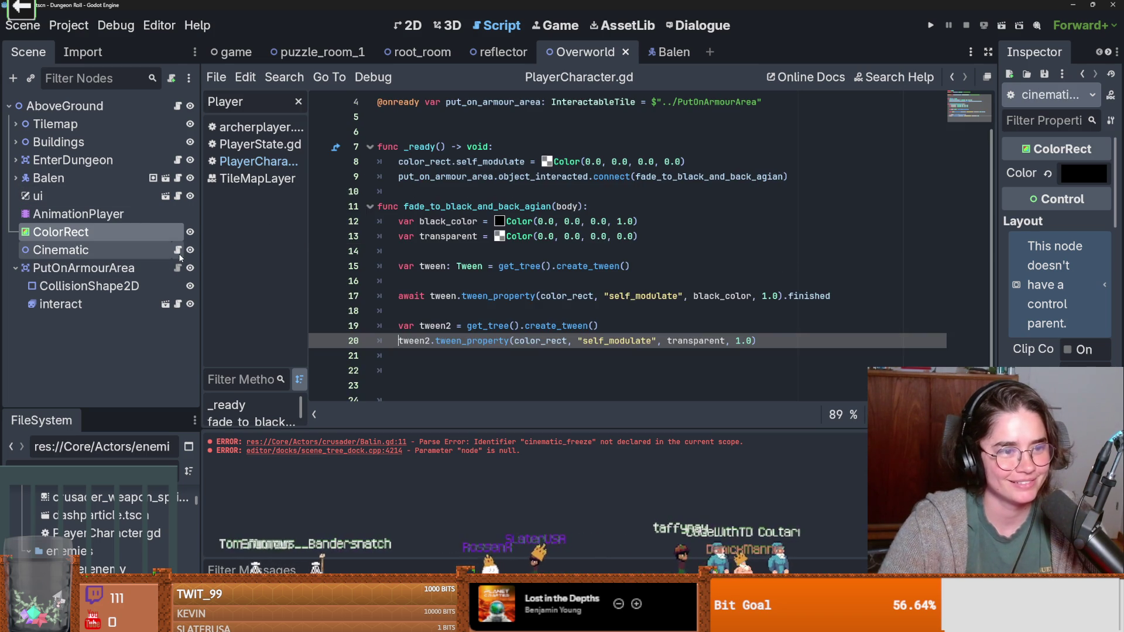
key(ctrl+s)
Step: Review the fade_to_black_and_back_agian function in the Cinematic script, save, and open the Balen scene
click(494, 255)
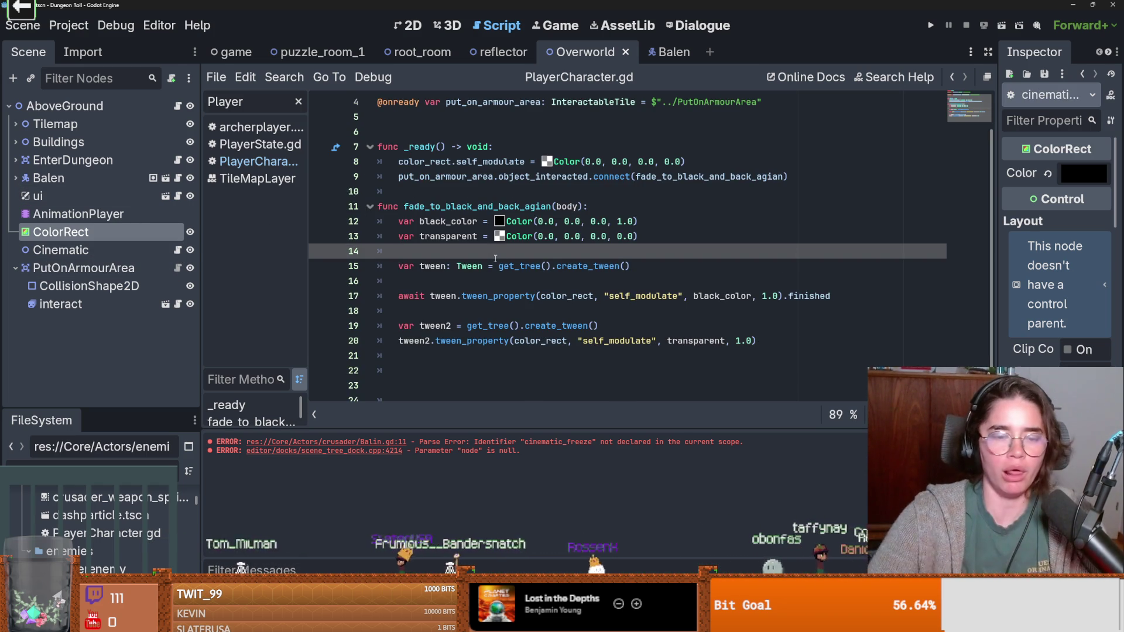
scroll(495, 199, down, 1)
click(541, 300)
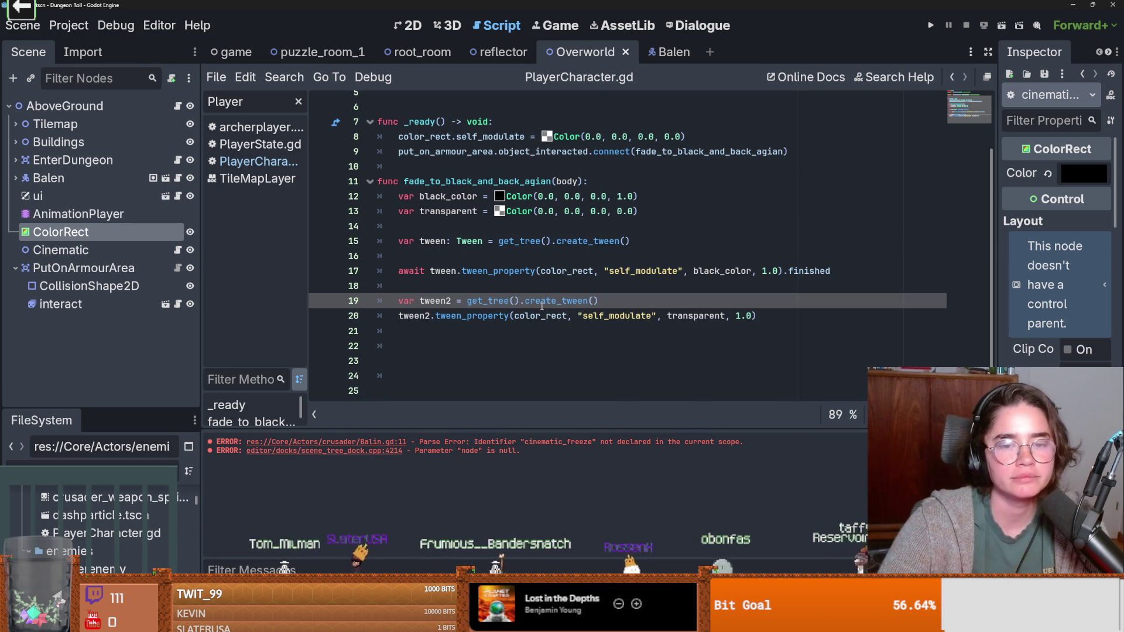
double_click(446, 184)
key(ctrl+s)
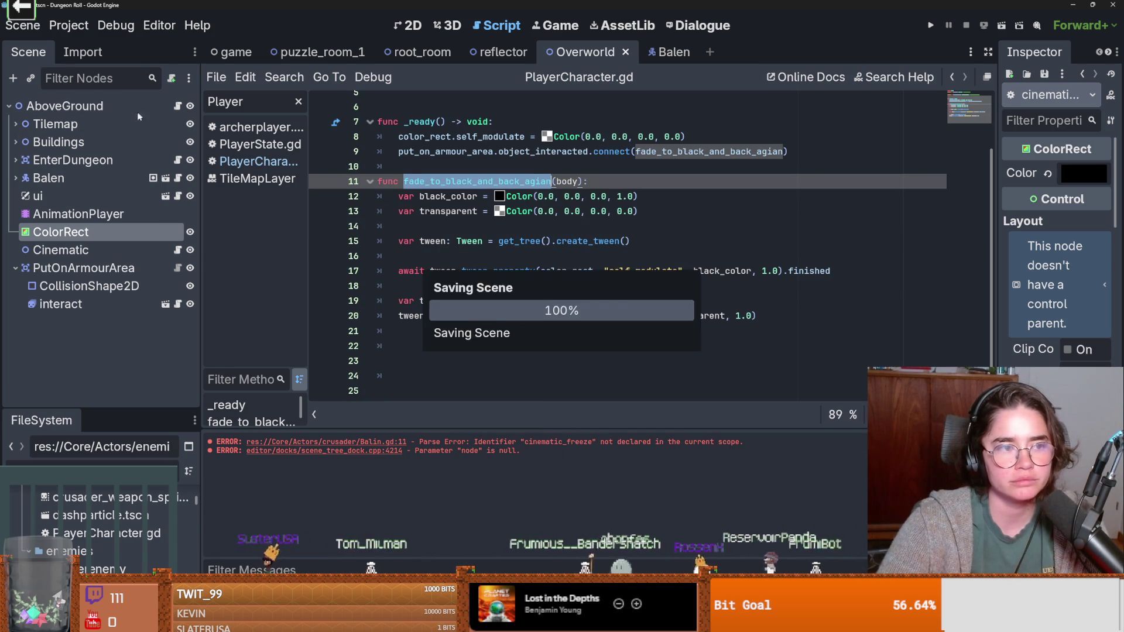
click(153, 178)
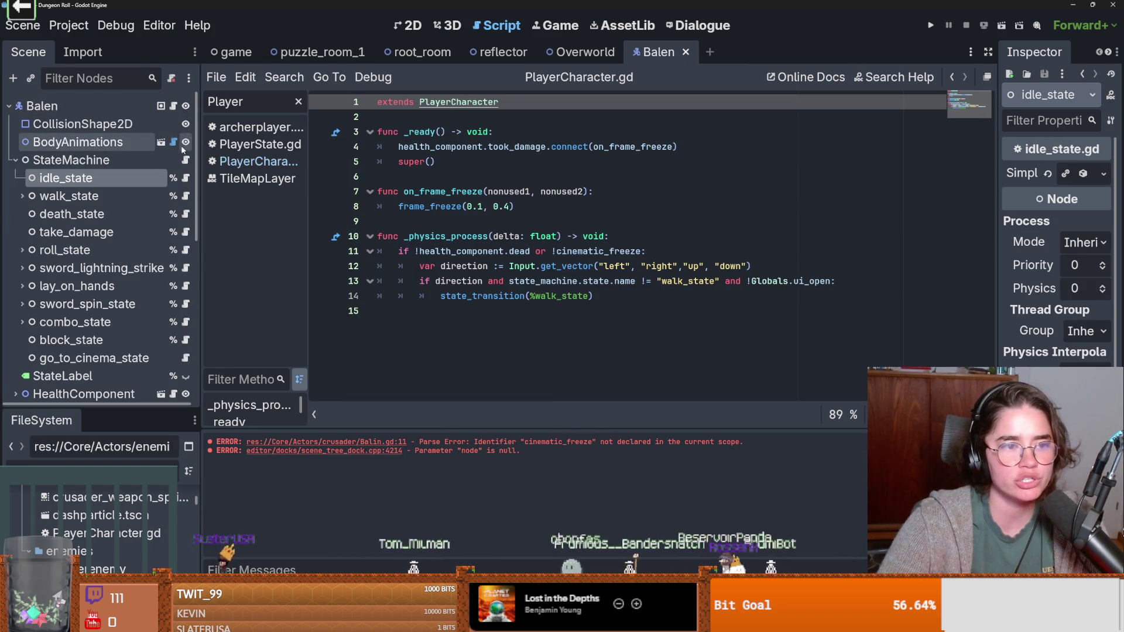
Step: Widen the Inspector, inspect Balen's BodyAnimations node, and collapse the StateMachine's child states
click(174, 142)
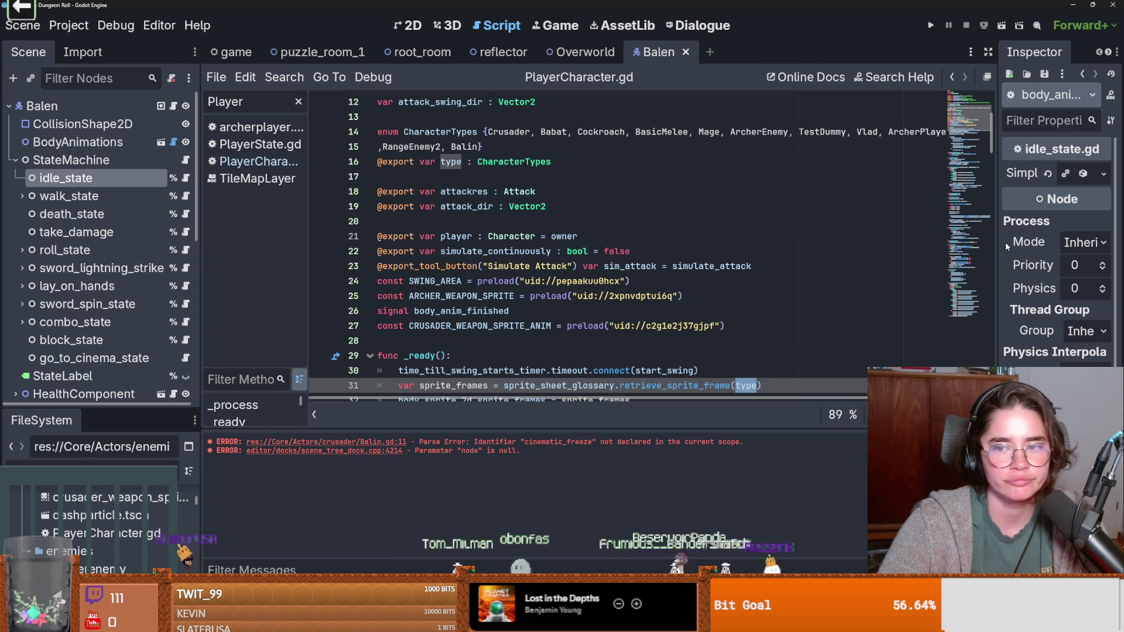
drag(1000, 242, 776, 243)
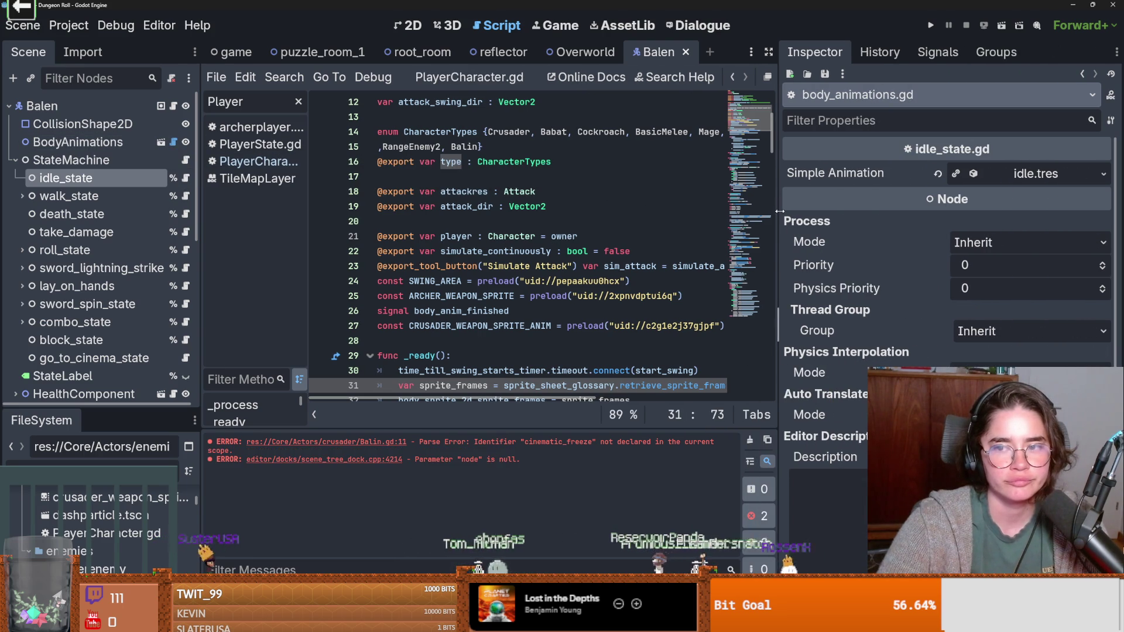
click(72, 142)
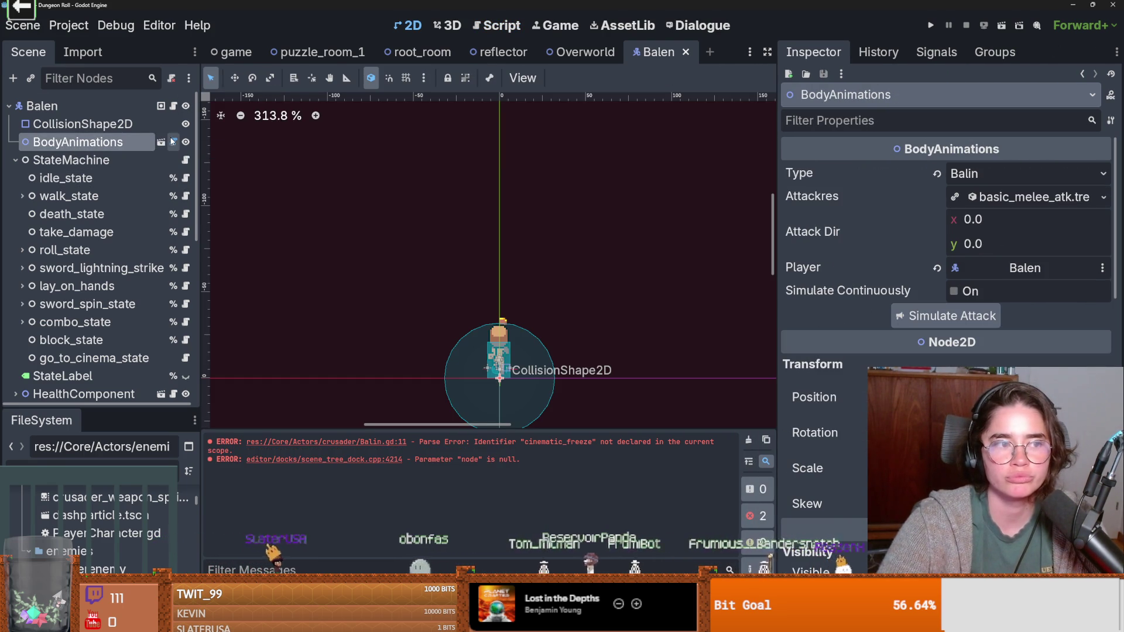
click(15, 160)
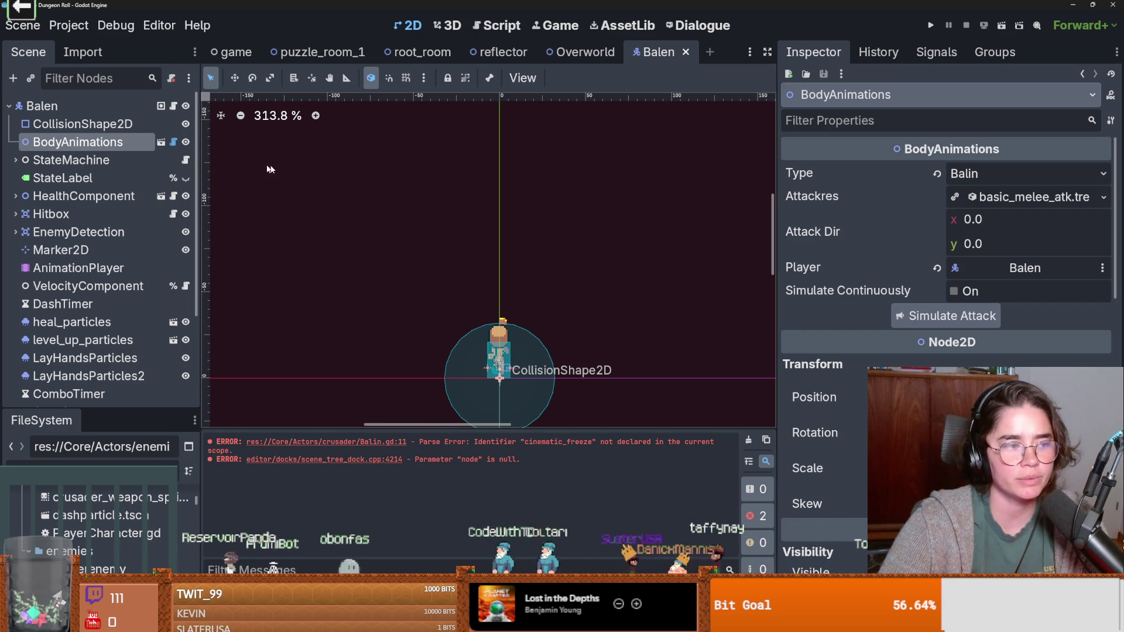
scroll(469, 276, up, 4)
scroll(469, 276, down, 3)
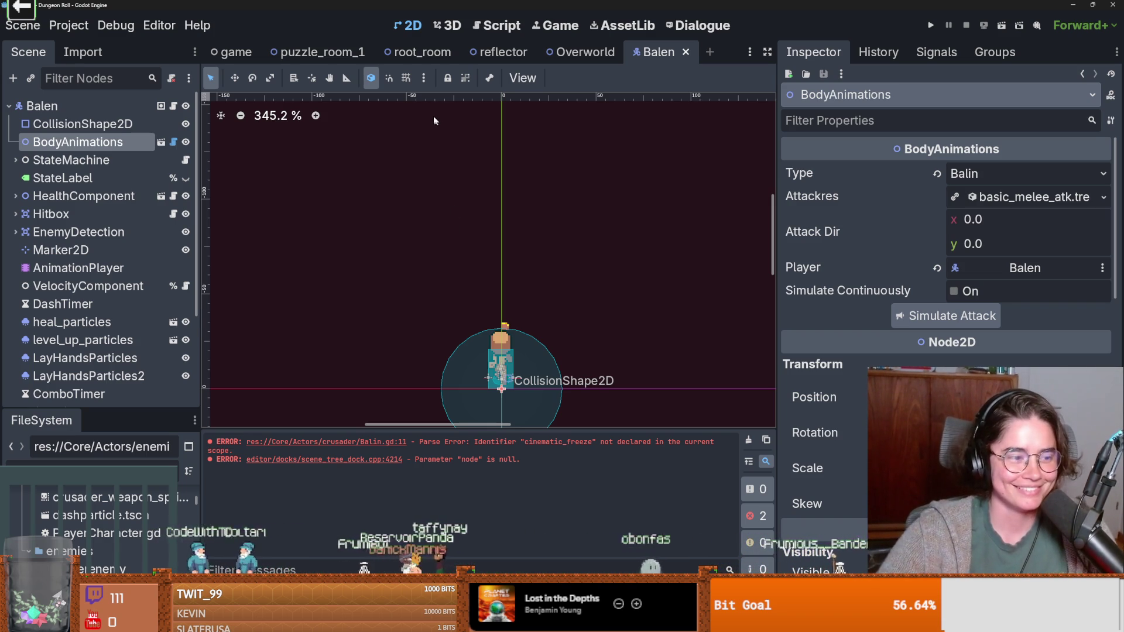
Step: Move the Overworld's ColorRect to (-108, -845) on the canvas, then return to the Balen scene
click(582, 52)
key(ctrl+s)
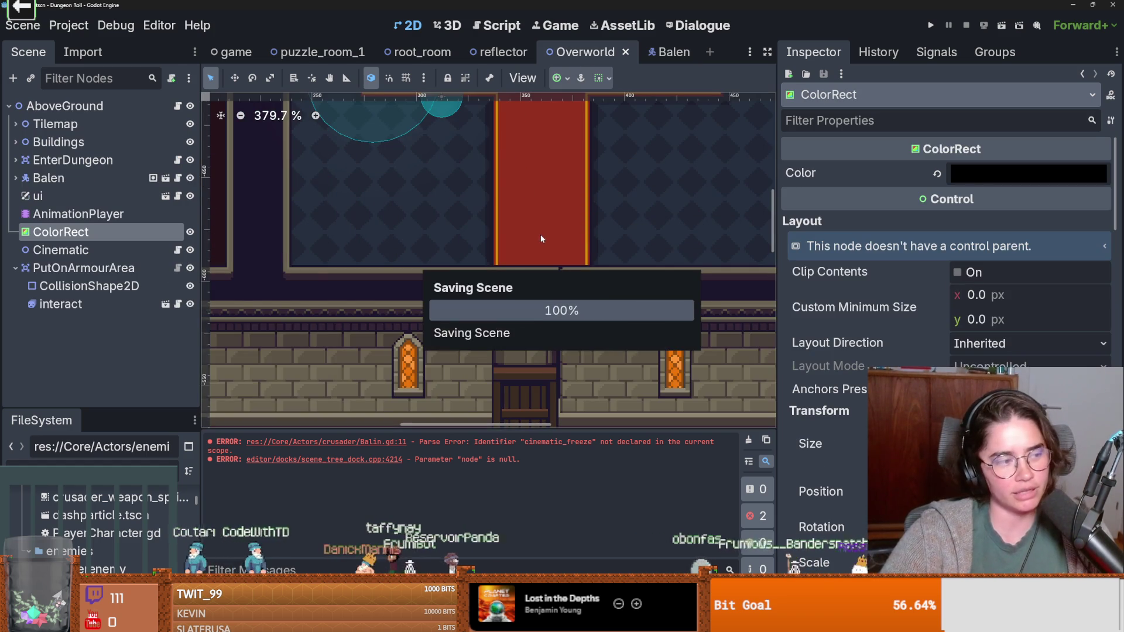
scroll(587, 227, down, 3)
scroll(419, 252, up, 4)
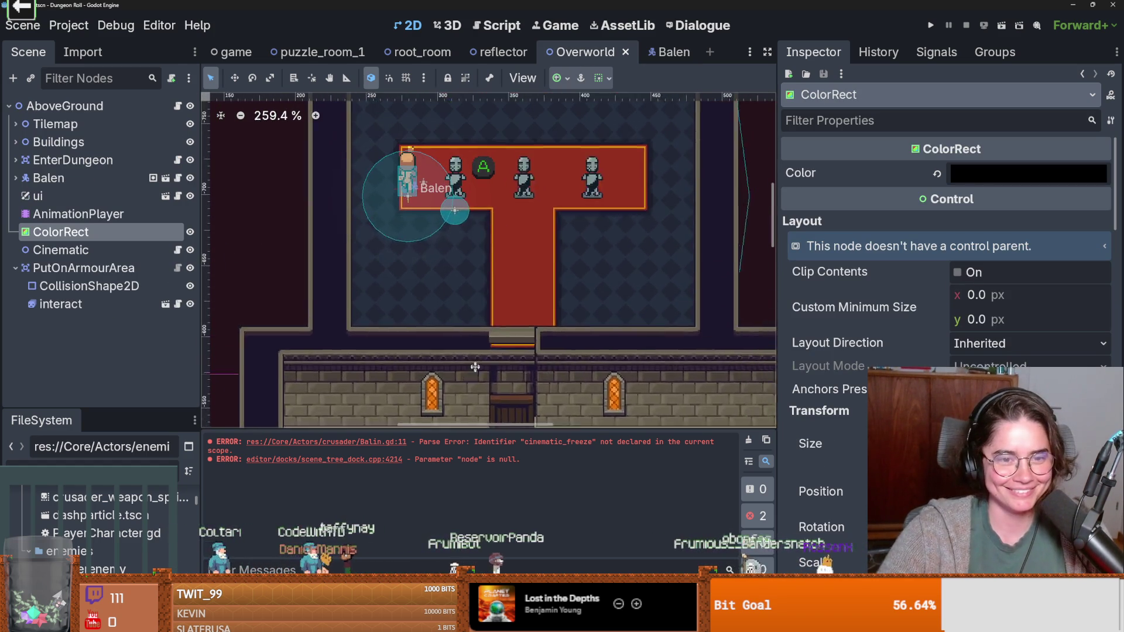
drag(419, 251, 392, 245)
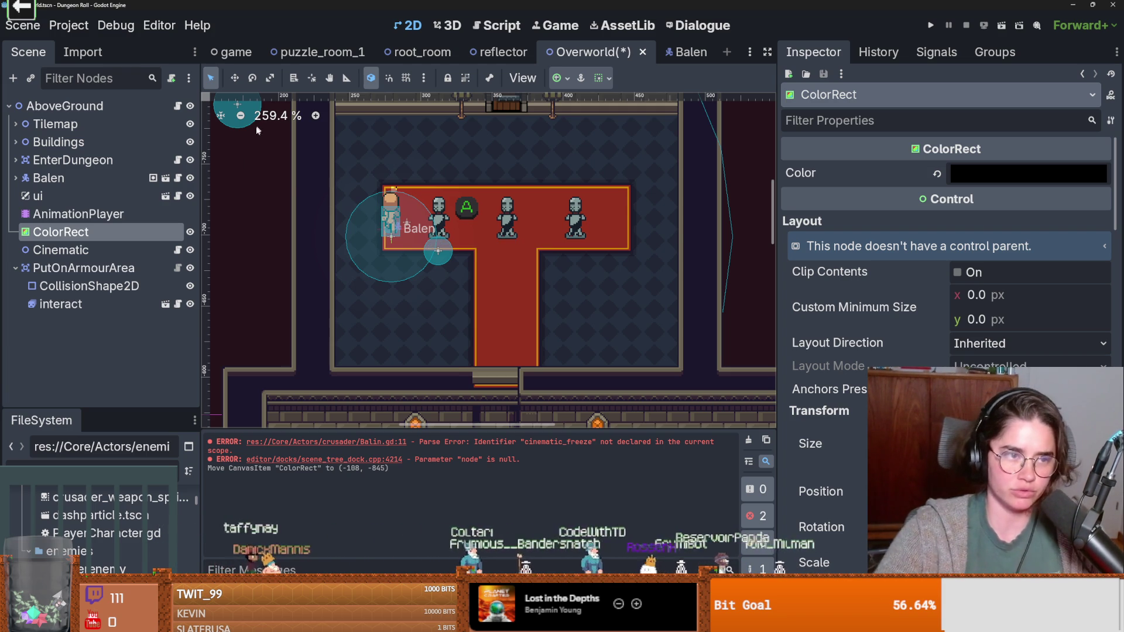
click(679, 53)
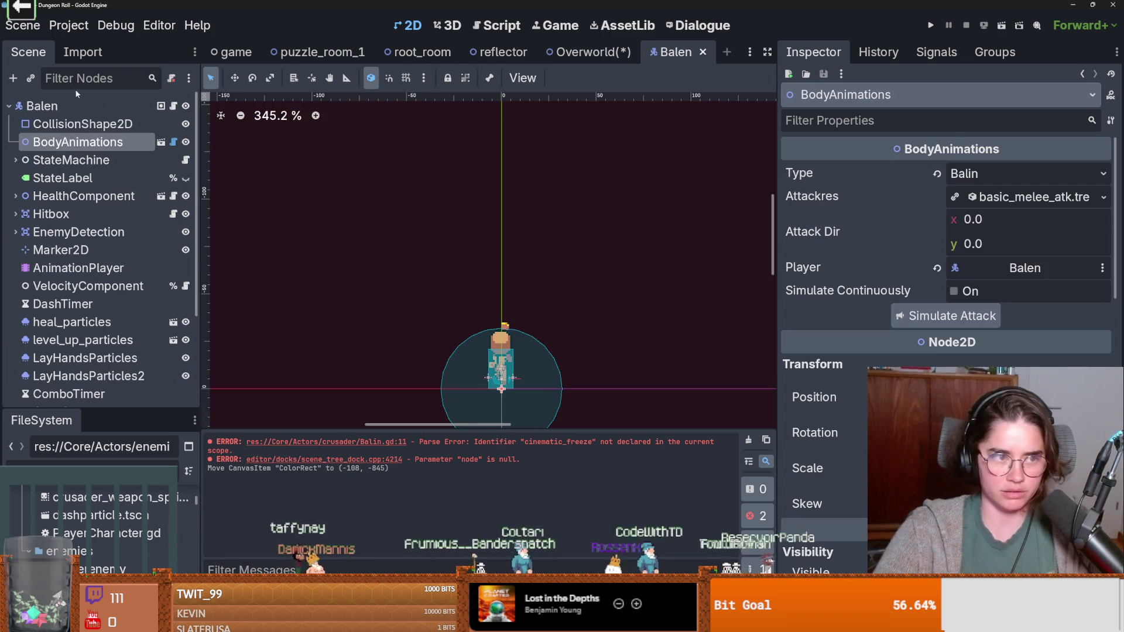
Step: Add a Node2D child to Balen and move it to the top of Balen's children
right_click(76, 104)
click(137, 141)
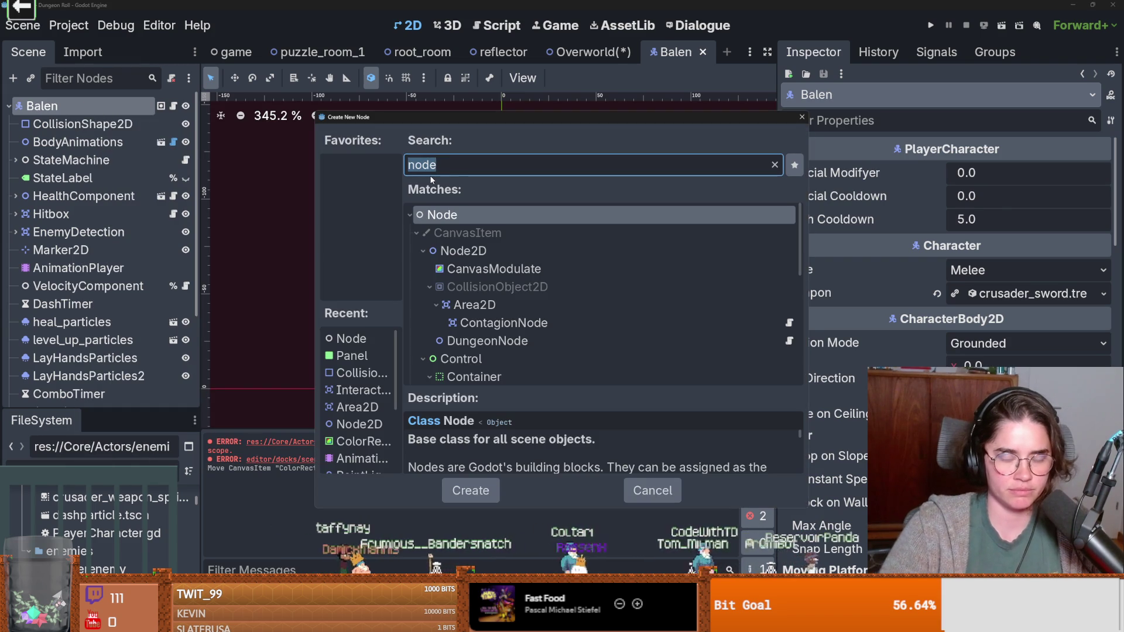
key(Escape)
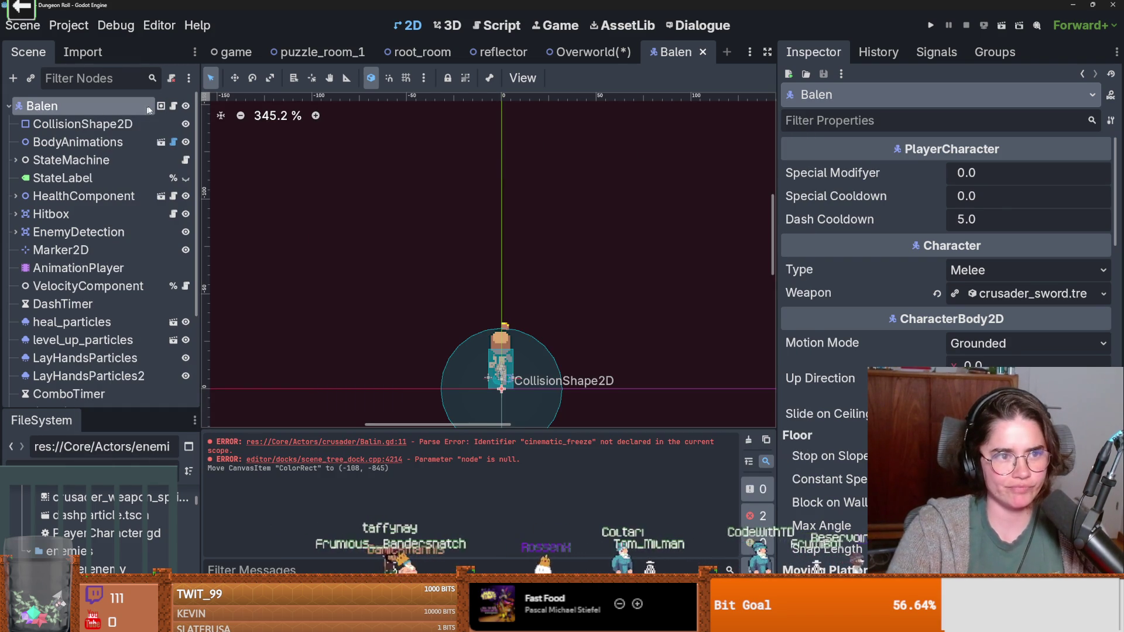
click(174, 107)
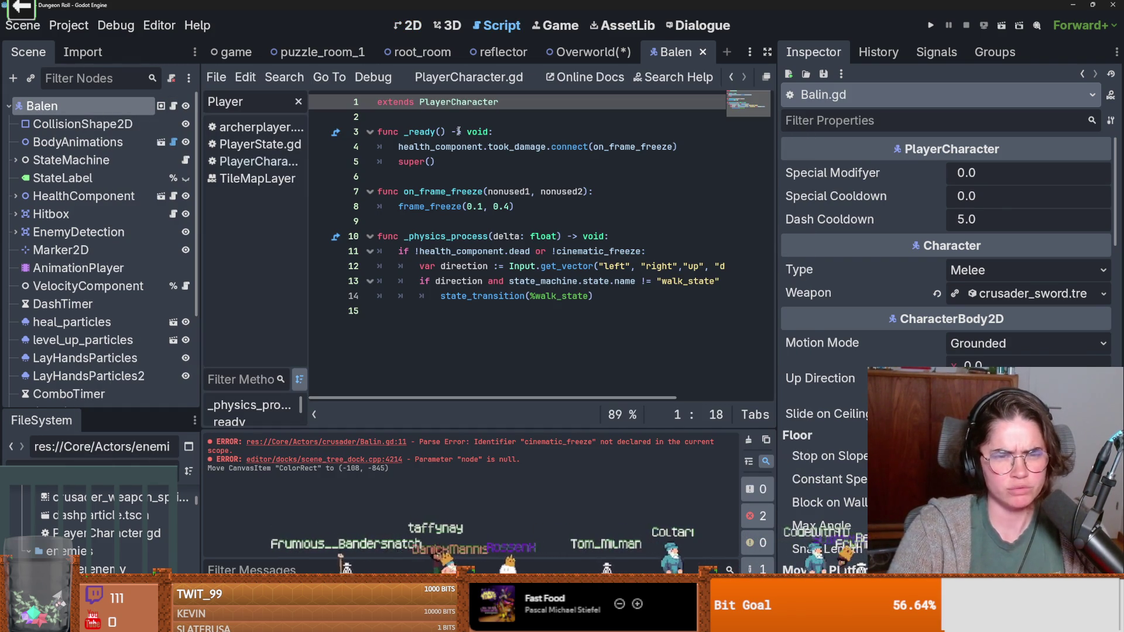
right_click(109, 111)
click(129, 145)
text(node)
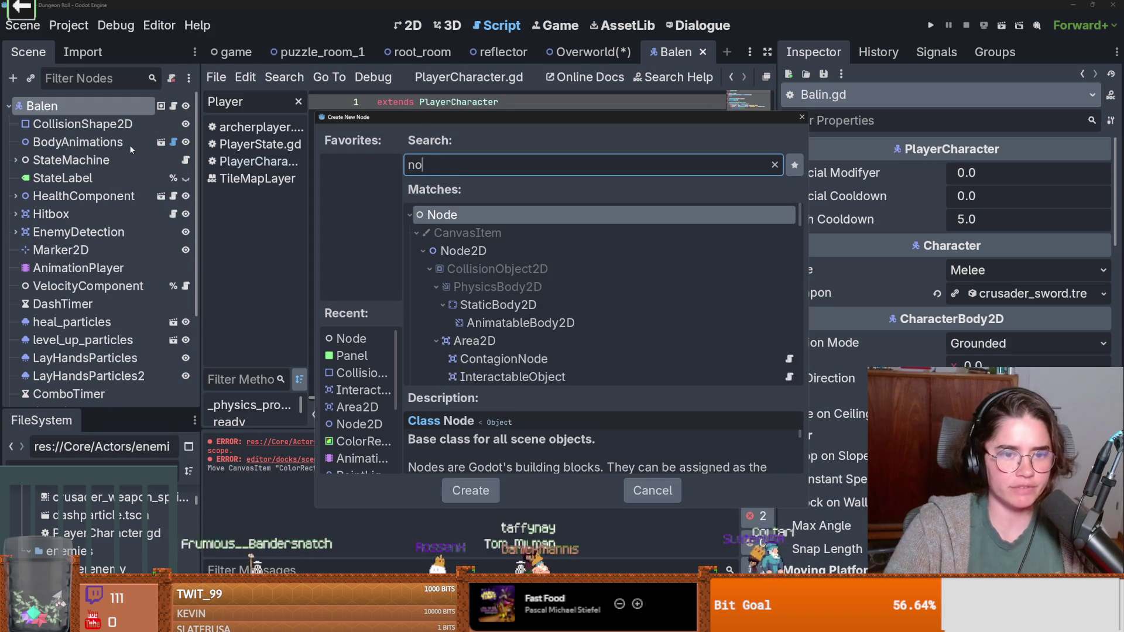
key(Return)
mouse_move(71, 399)
mouse_down()
mouse_move(139, 163)
mouse_move(85, 121)
mouse_up()
Step: Rename the Node2D to Cinematic and attach a new cinematic.gd script
double_click(85, 123)
text(Ccin)
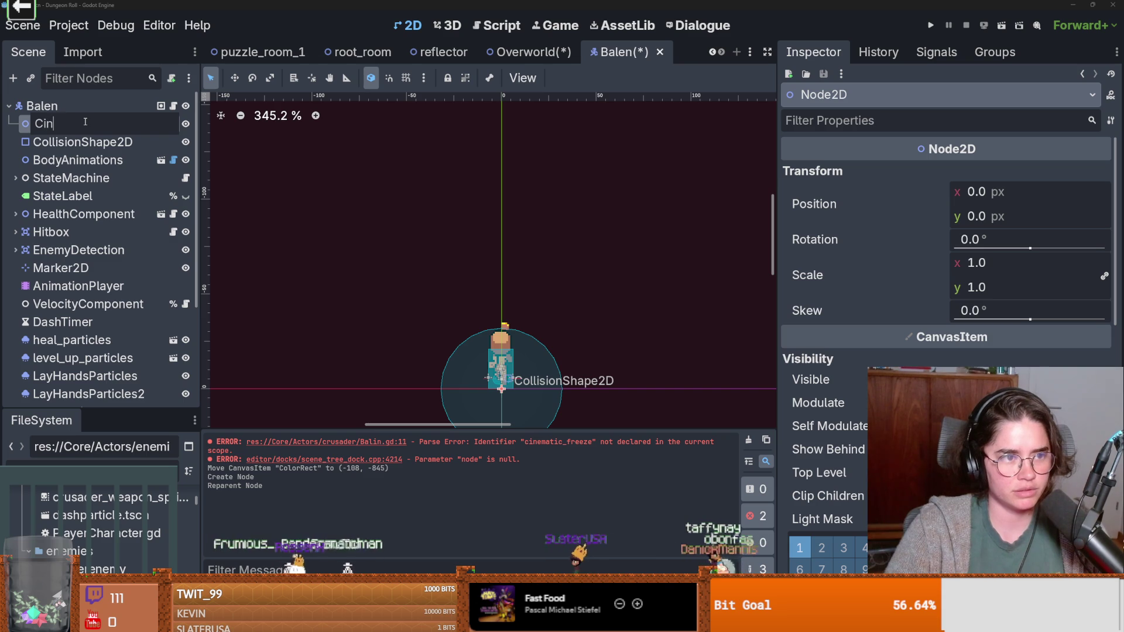
text(atic)
key(Return)
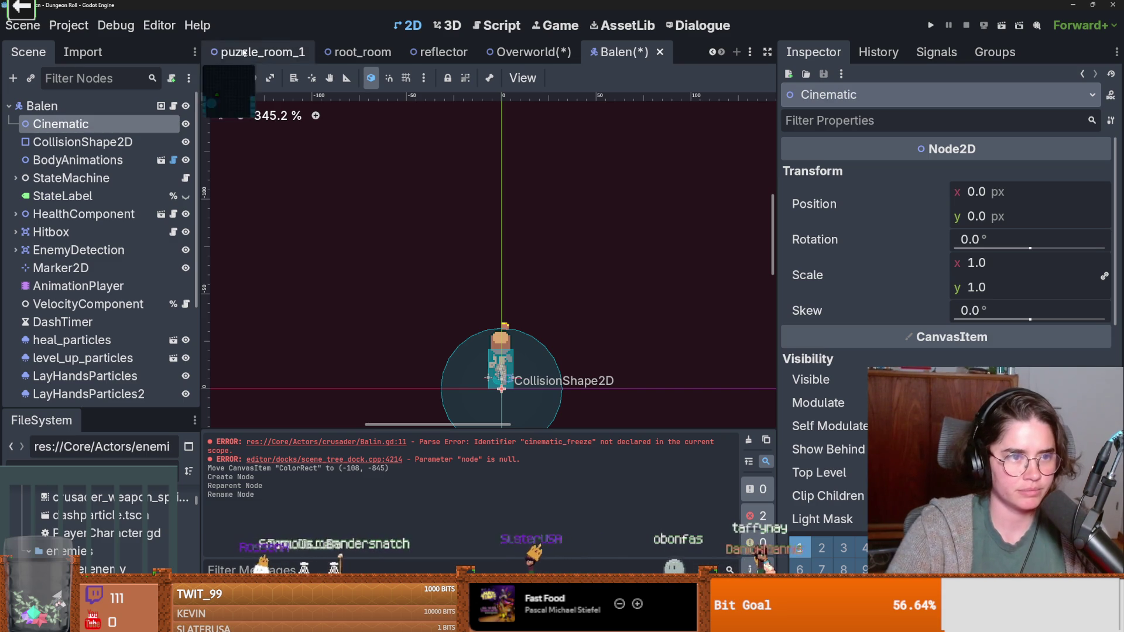
click(172, 78)
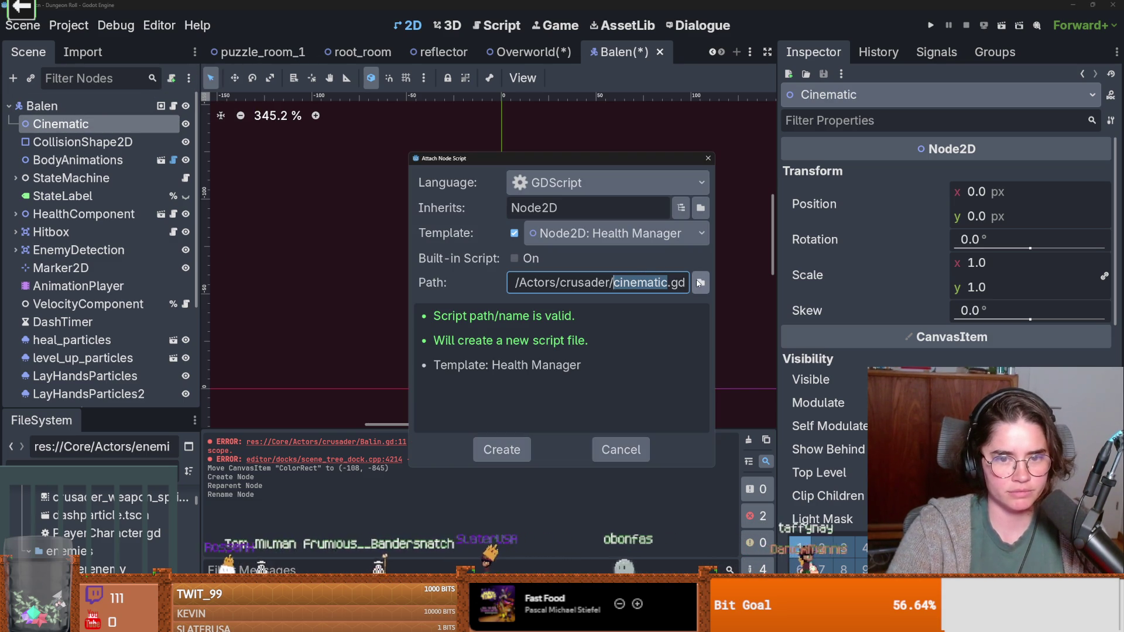
click(503, 448)
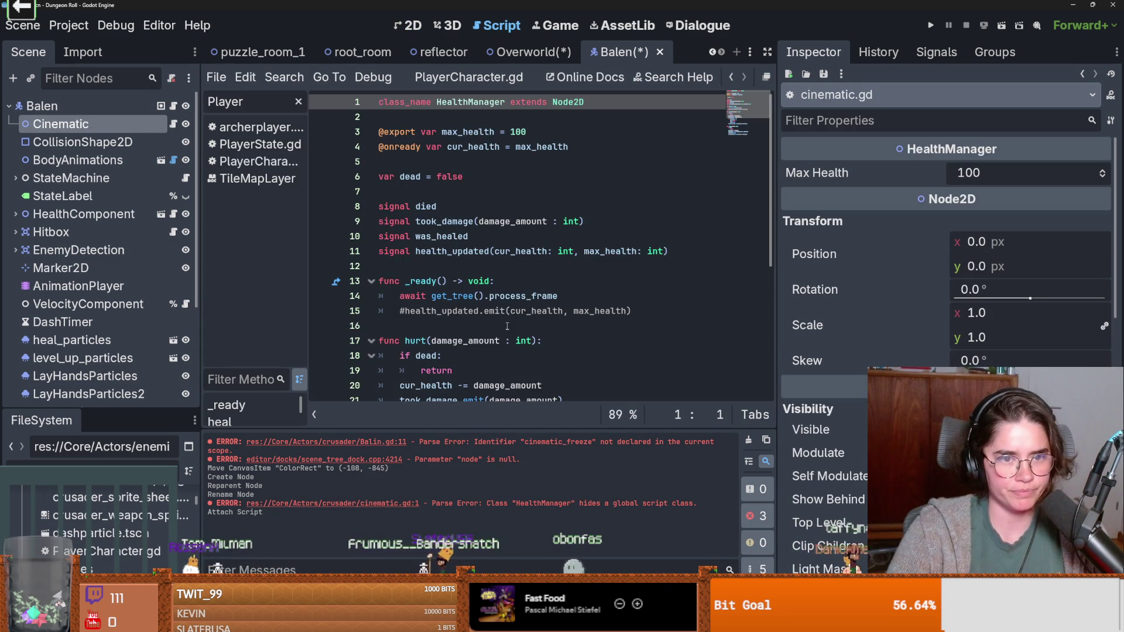
Step: Replace all template code in cinematic.gd with the single line 'extends Node2D'
scroll(507, 326, down, 3)
key(ctrl+a)
text(ends Node2D)
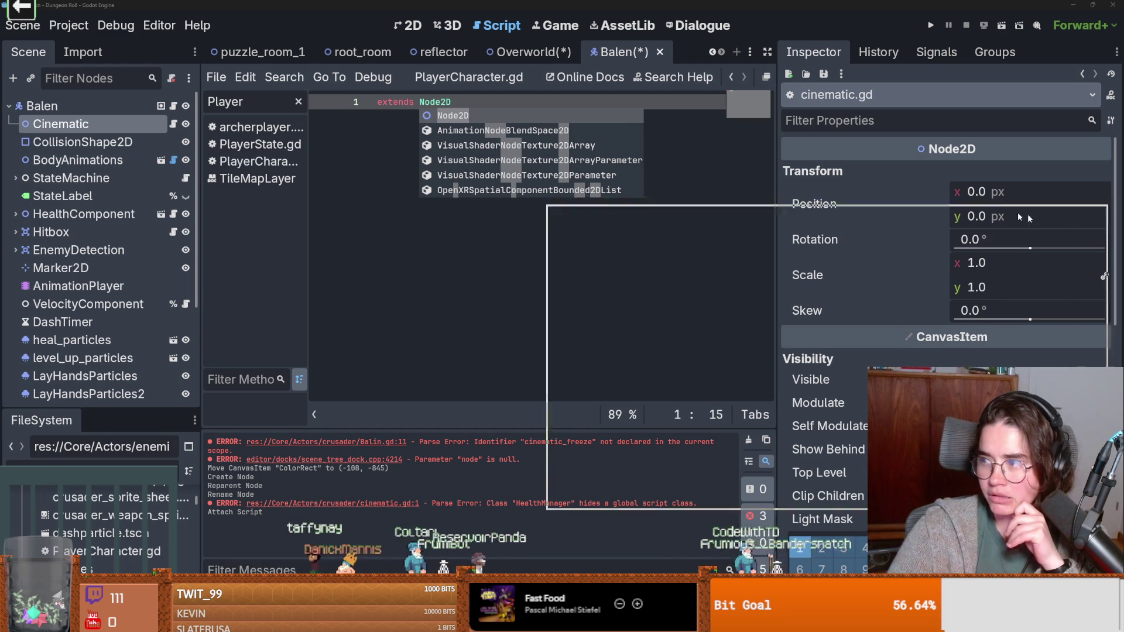
key(alt+Tab)
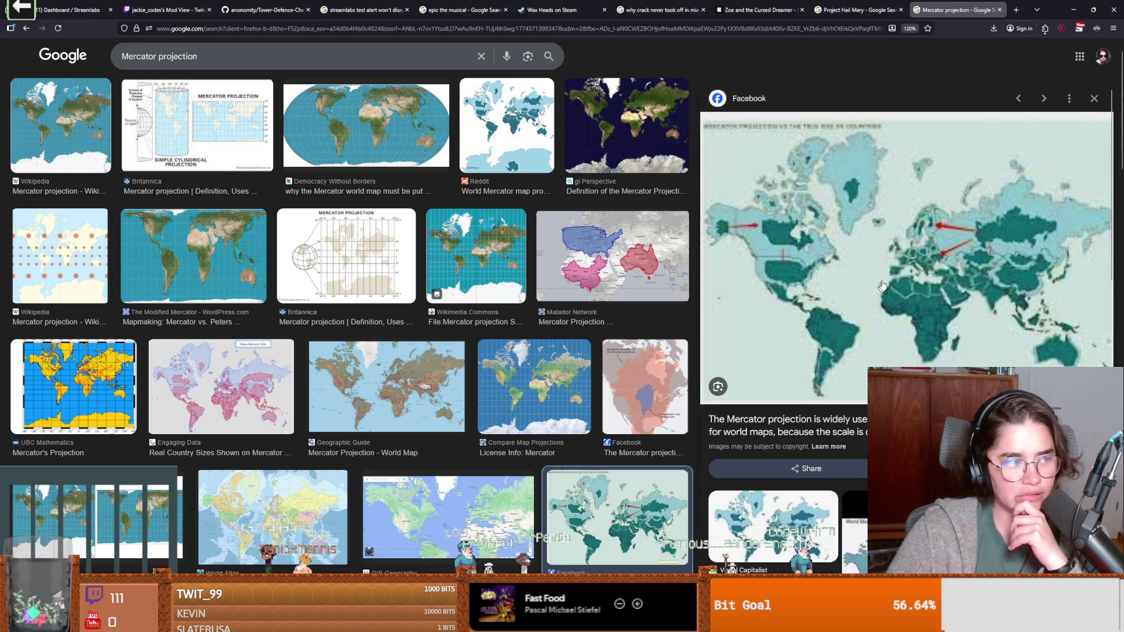
Step: Snip the enlarged Mercator comparison map from Google Images and return to Godot
key(super+shift+s)
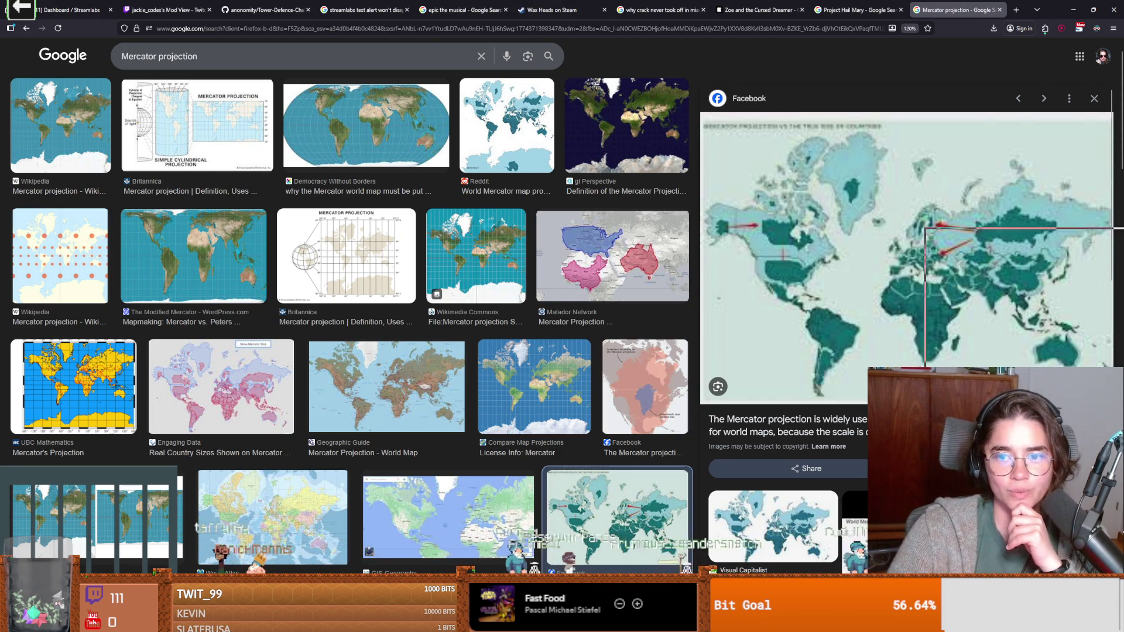
mouse_move(323, 51)
mouse_down()
mouse_move(819, 293)
mouse_move(884, 354)
mouse_up()
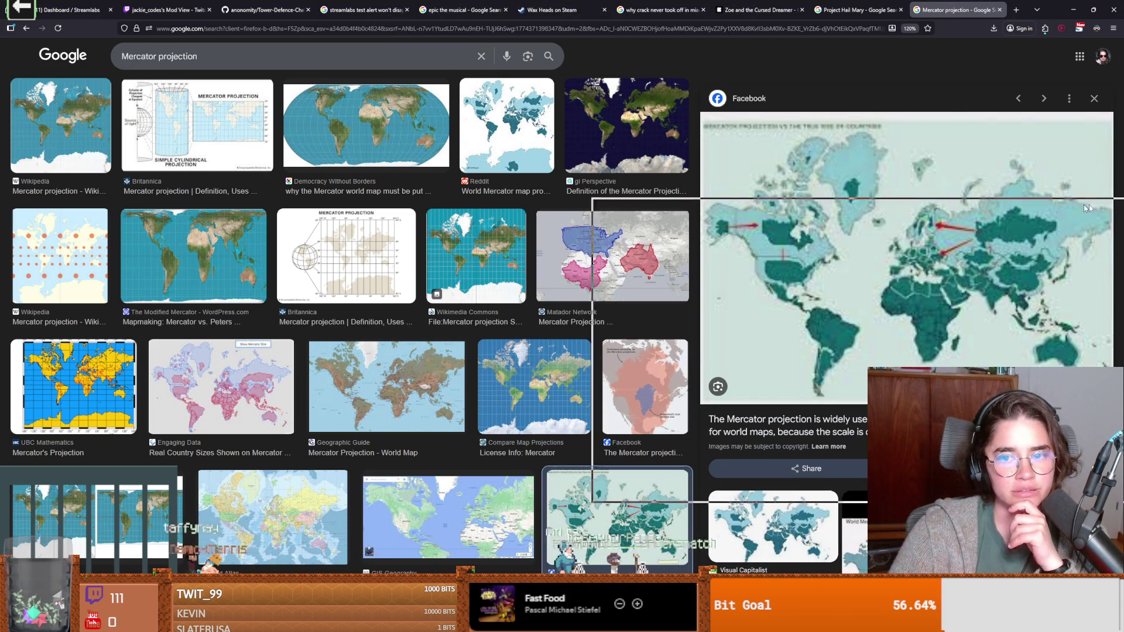
key(alt+Tab)
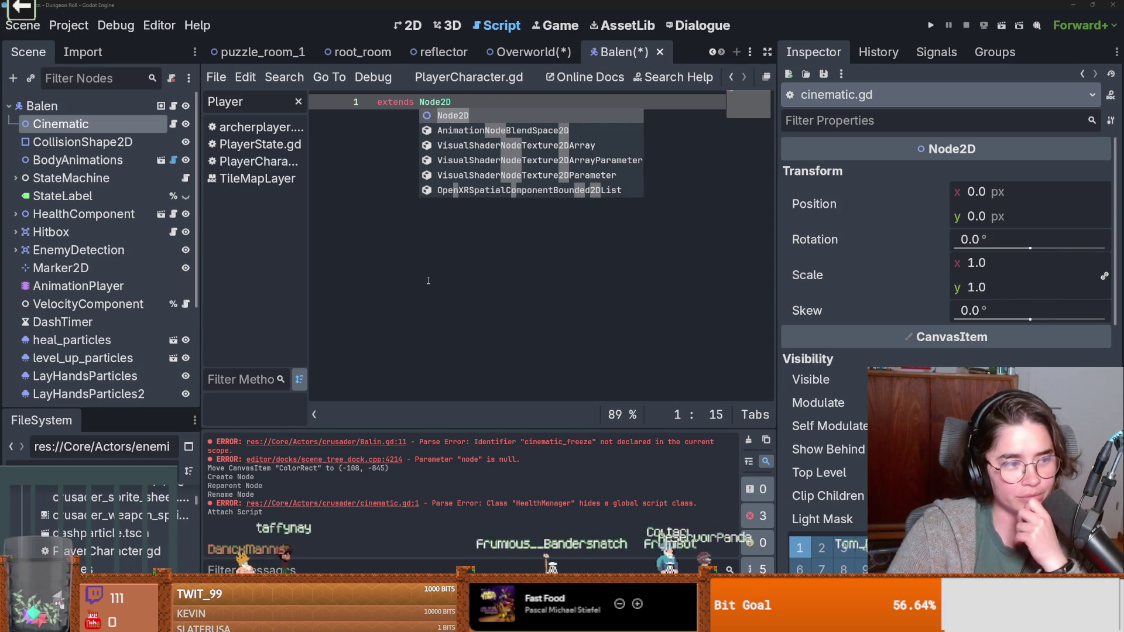
Step: Add an empty switch_crusader_uniform() function with a pass body to cinematic.gd and save
key(Return)
key(Return)
key(Return)
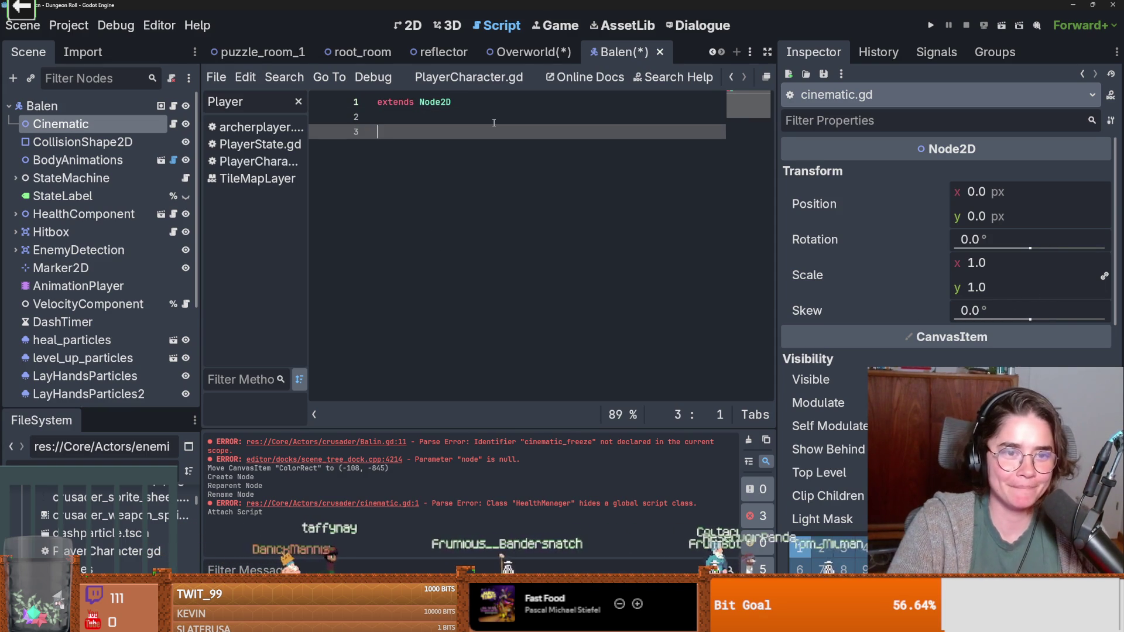
text(func switch_to)
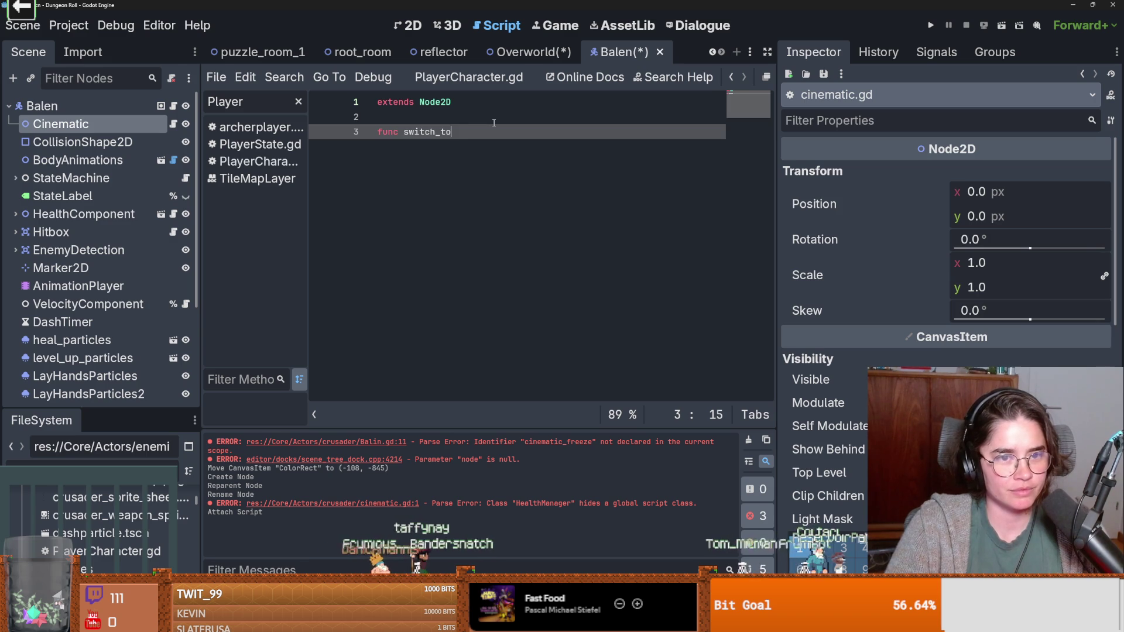
key(BackSpace)
key(BackSpace)
text(crusader_uniform(;)
key(Return)
text(pa)
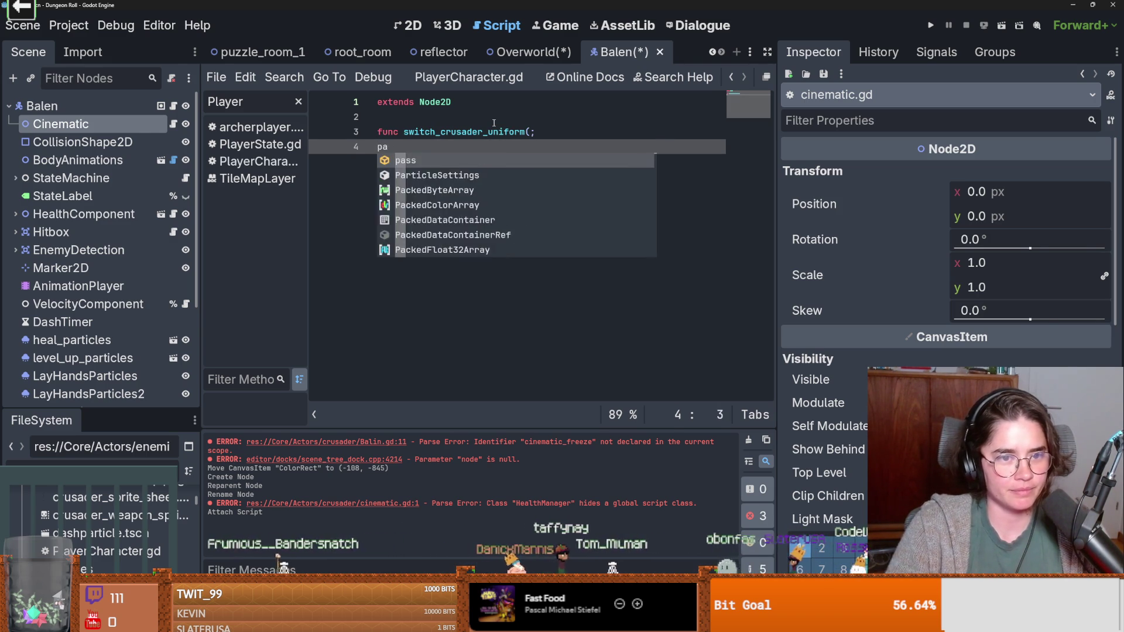
key(BackSpace)
key(BackSpace)
key(BackSpace)
text():)
key(Return)
text(pass)
key(ctrl+s)
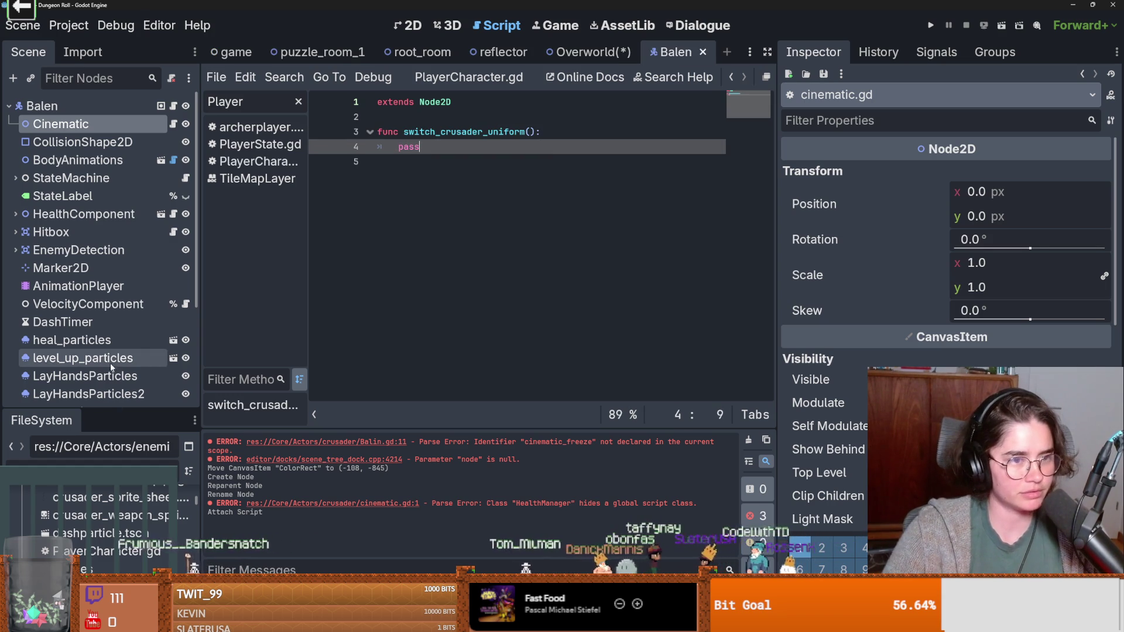
Step: Drop the BodyAnimations node into the script as an onready body_animations reference
key(ctrl+s)
mouse_move(78, 160)
mouse_down()
mouse_move(419, 146)
mouse_move(419, 123)
mouse_up()
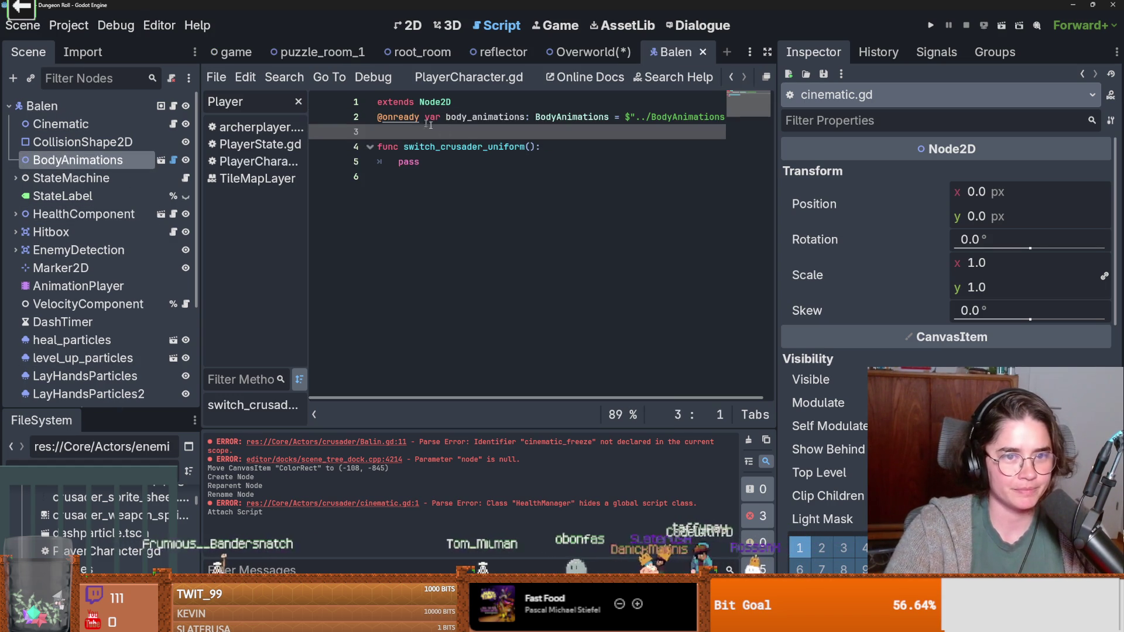
key(alt+Up)
double_click(485, 132)
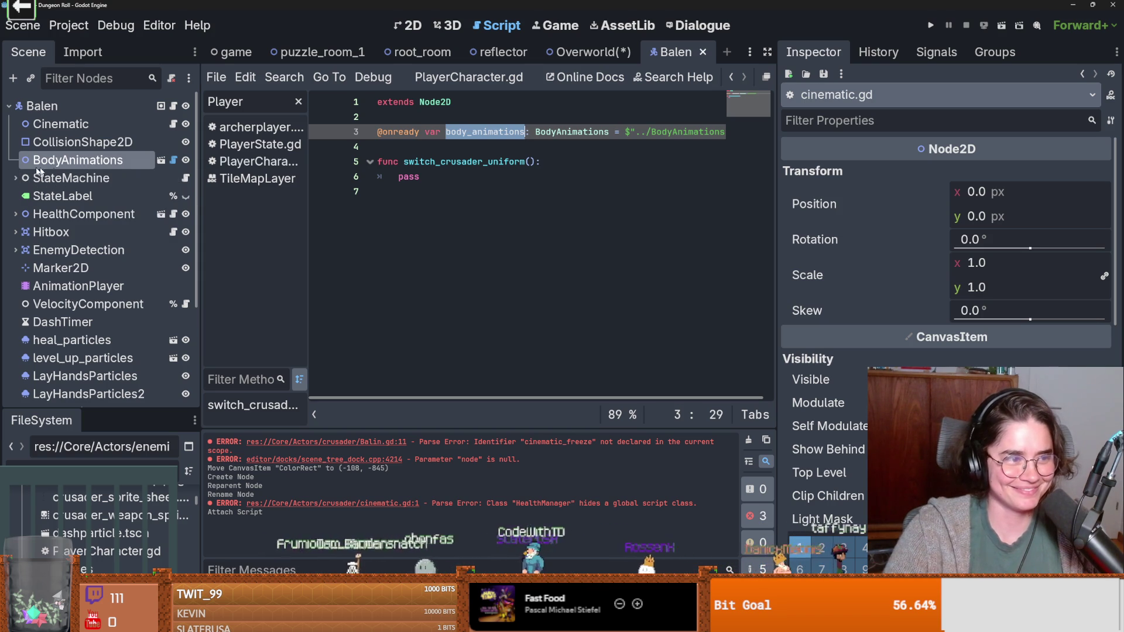
Step: Inspect the type property in the BodyAnimations script
click(97, 162)
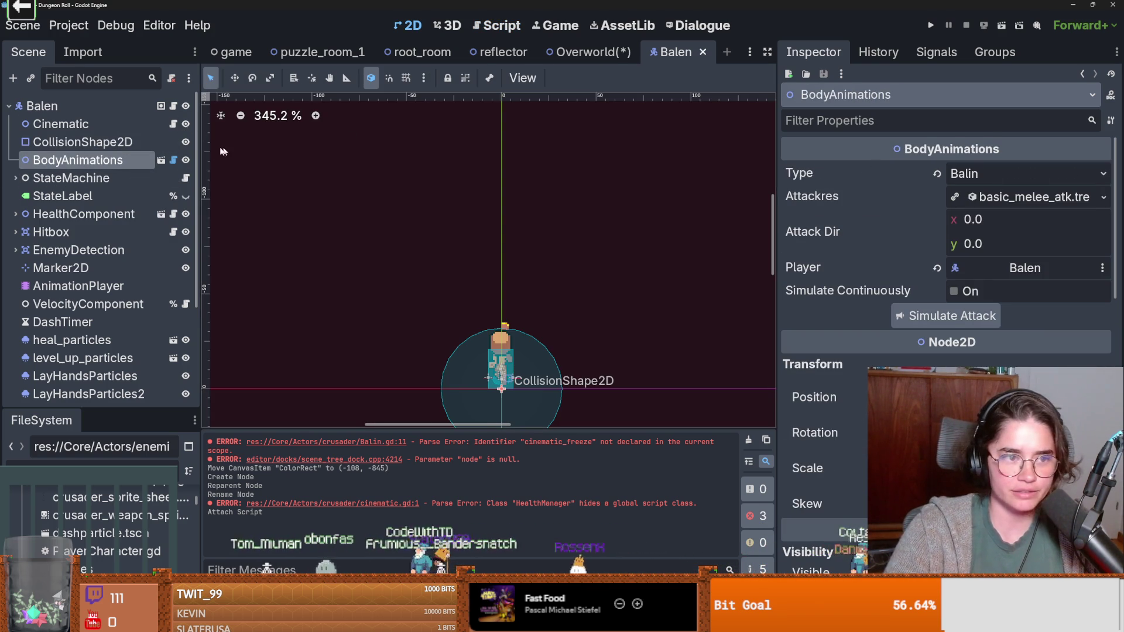
click(173, 160)
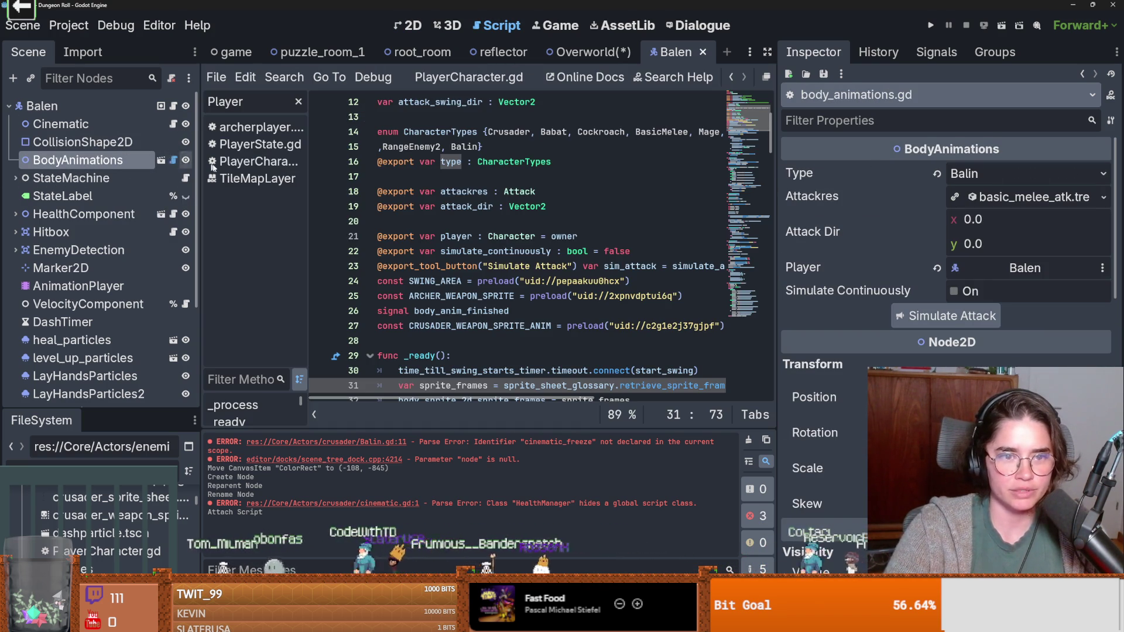
double_click(450, 161)
scroll(153, 269, down, 4)
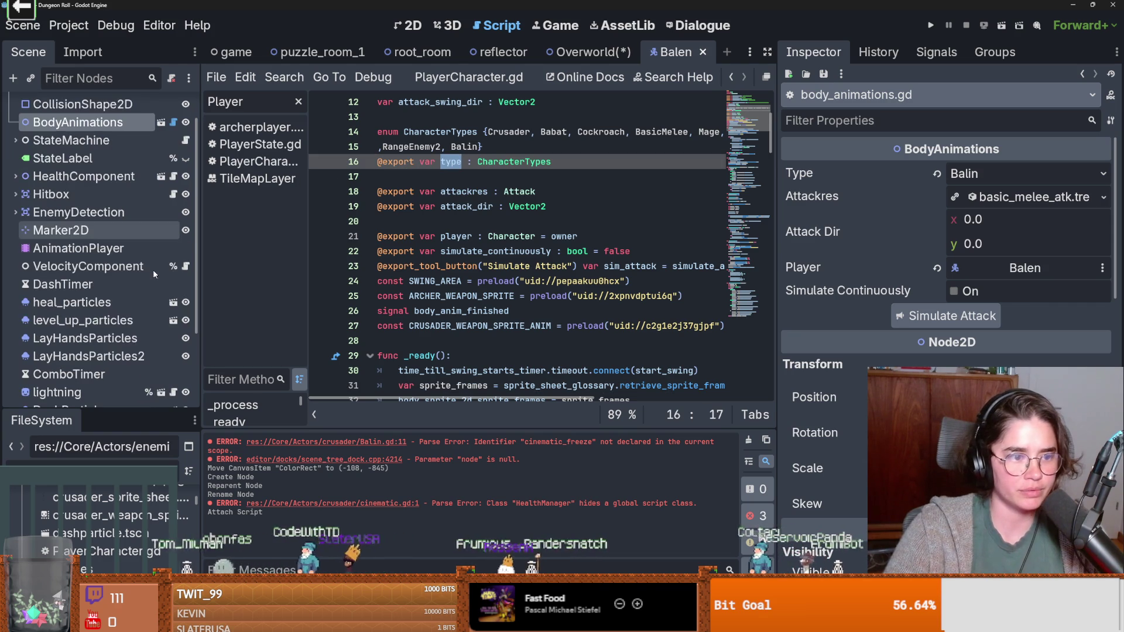
scroll(188, 307, up, 5)
scroll(185, 309, down, 4)
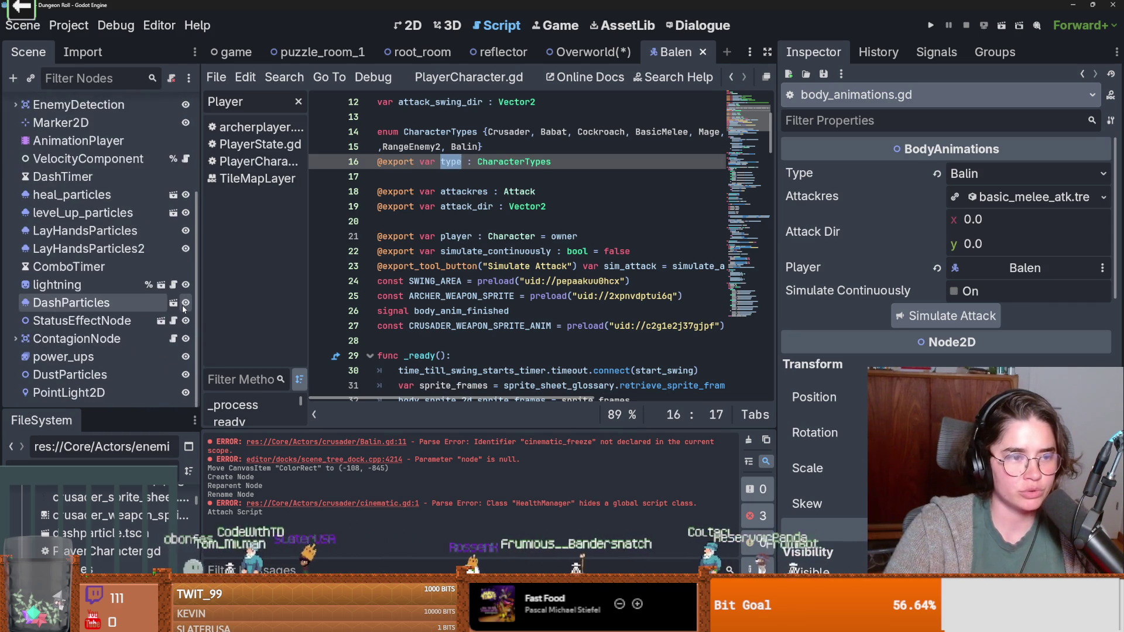
scroll(183, 308, down, 2)
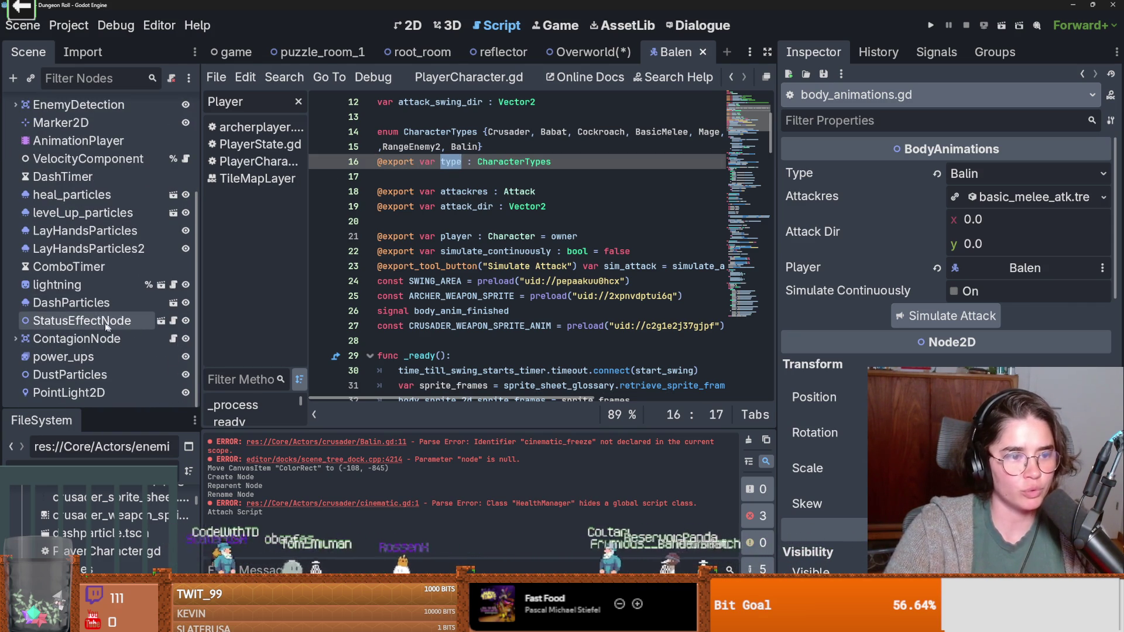
scroll(111, 324, up, 4)
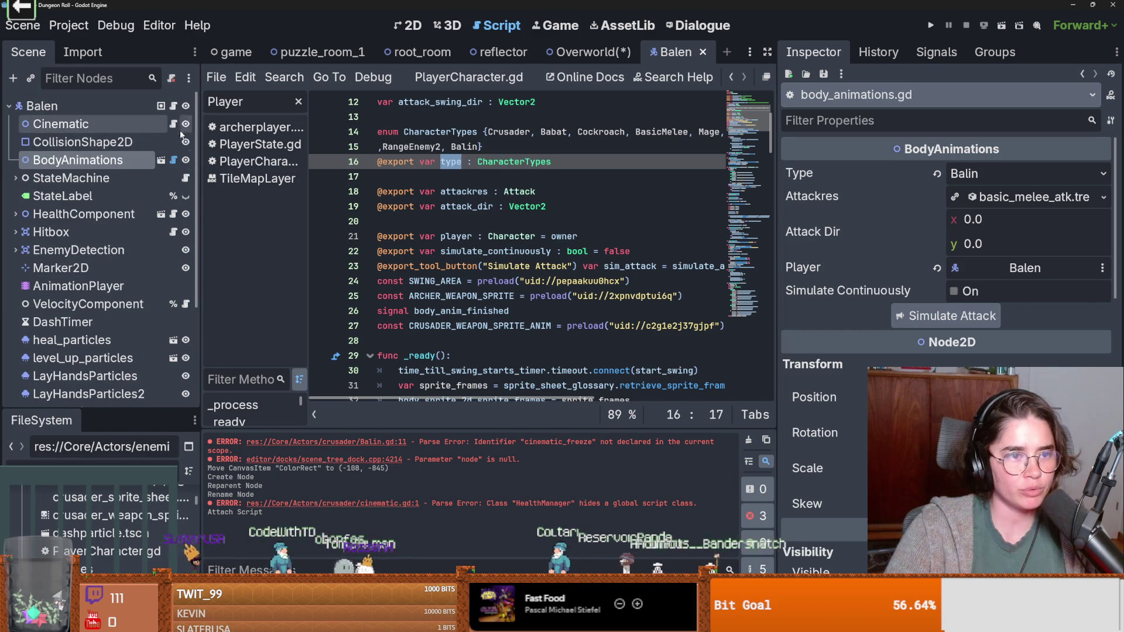
Step: Replace pass with body_animations.type = body_animations.CharacterTypes.Crusader
click(172, 123)
double_click(408, 176)
text(body)
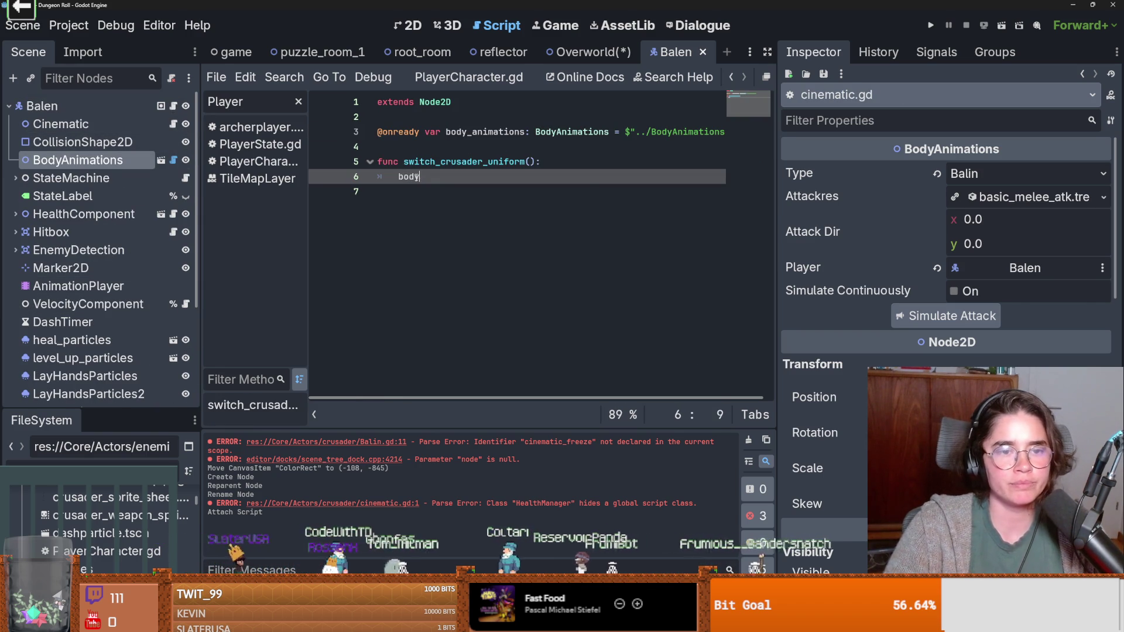
key(Return)
text(.type)
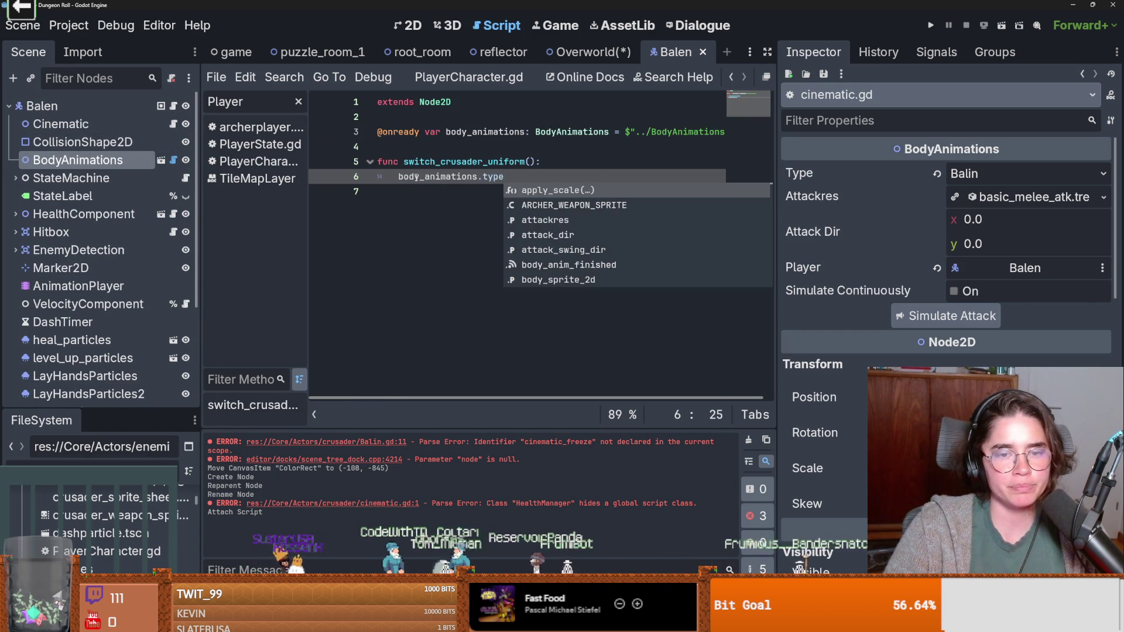
text( =)
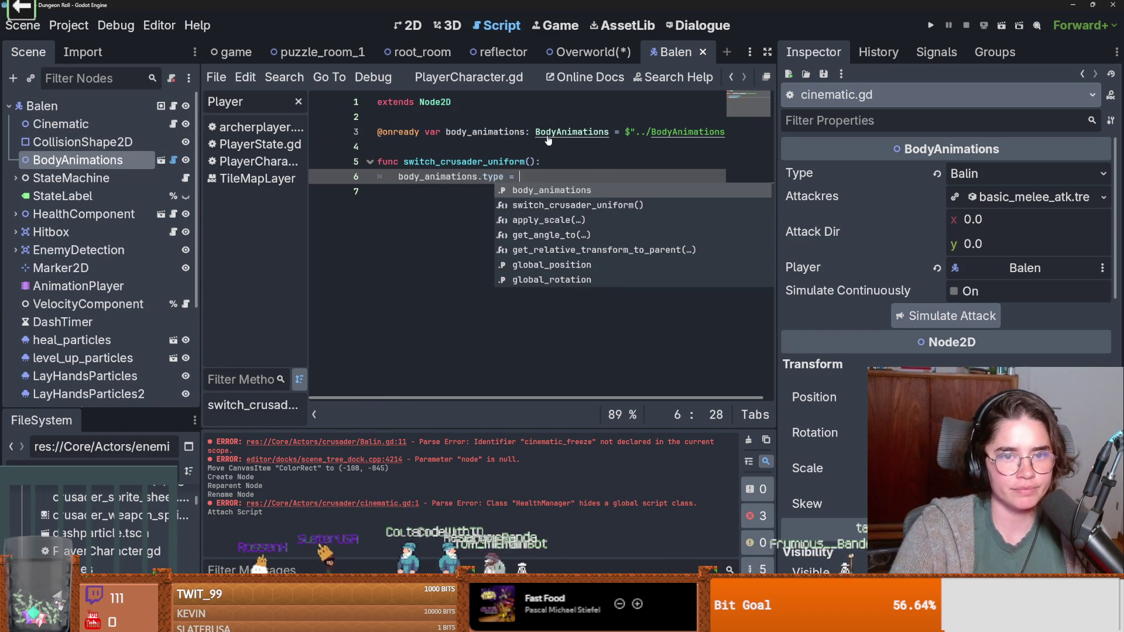
key(Escape)
ctrl+click(493, 176)
drag(551, 162, 477, 162)
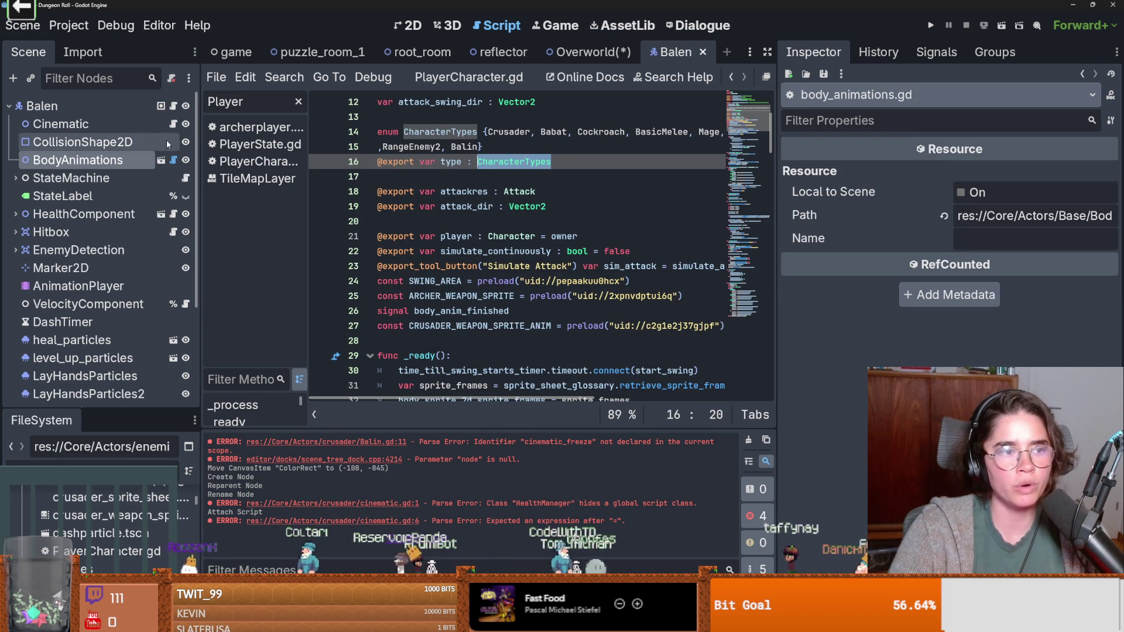
click(174, 123)
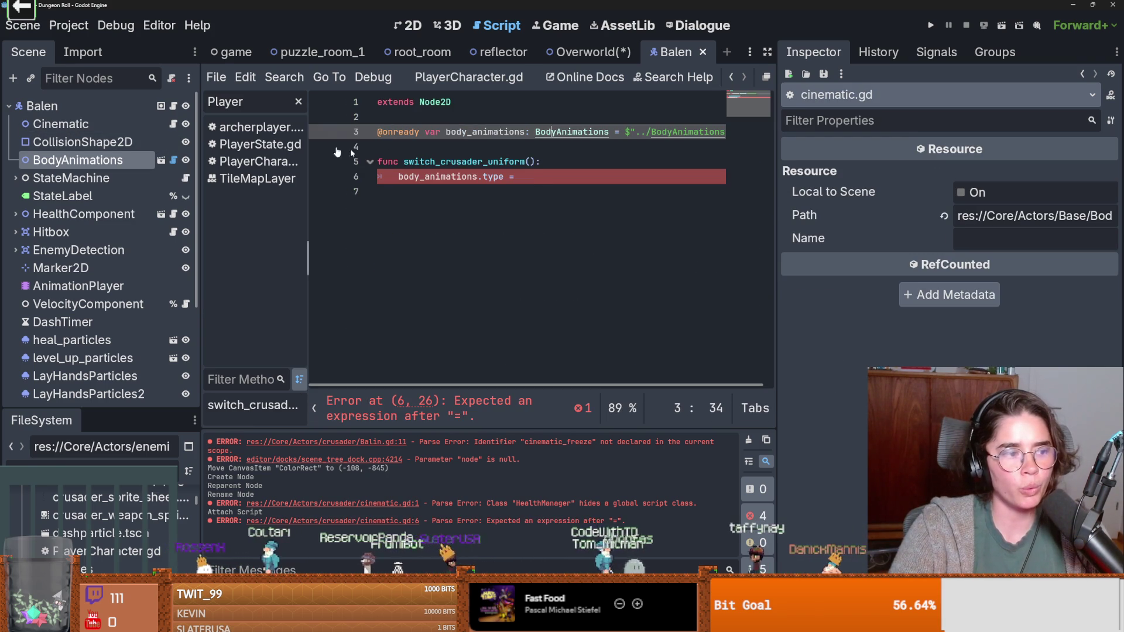
click(533, 176)
text(body_animations.CharacterTypes.)
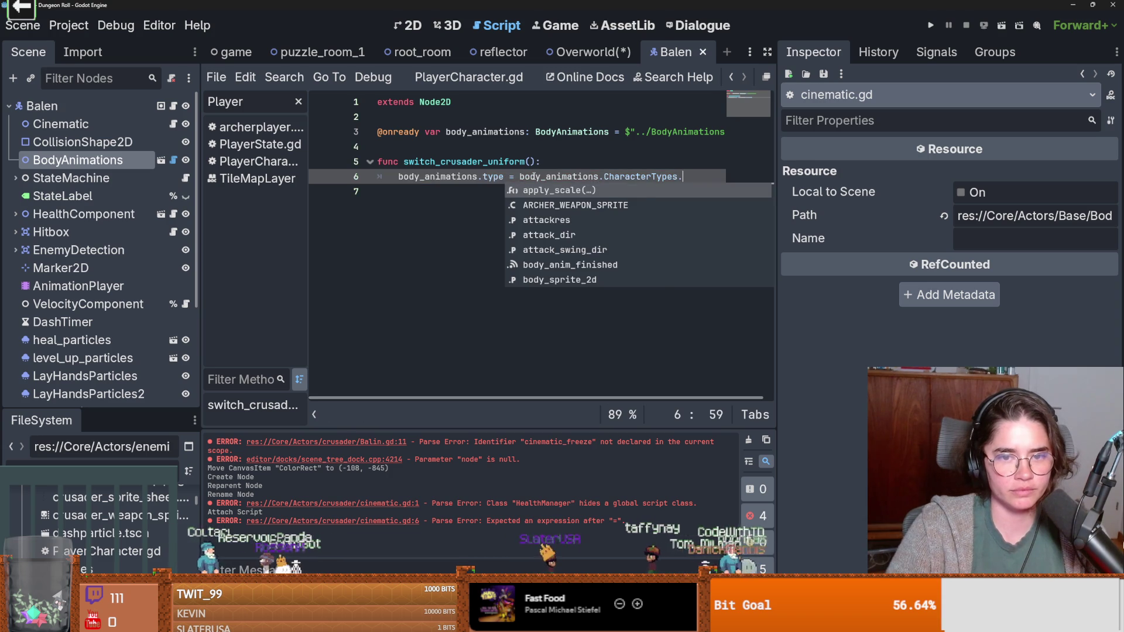
text(C)
key(Return)
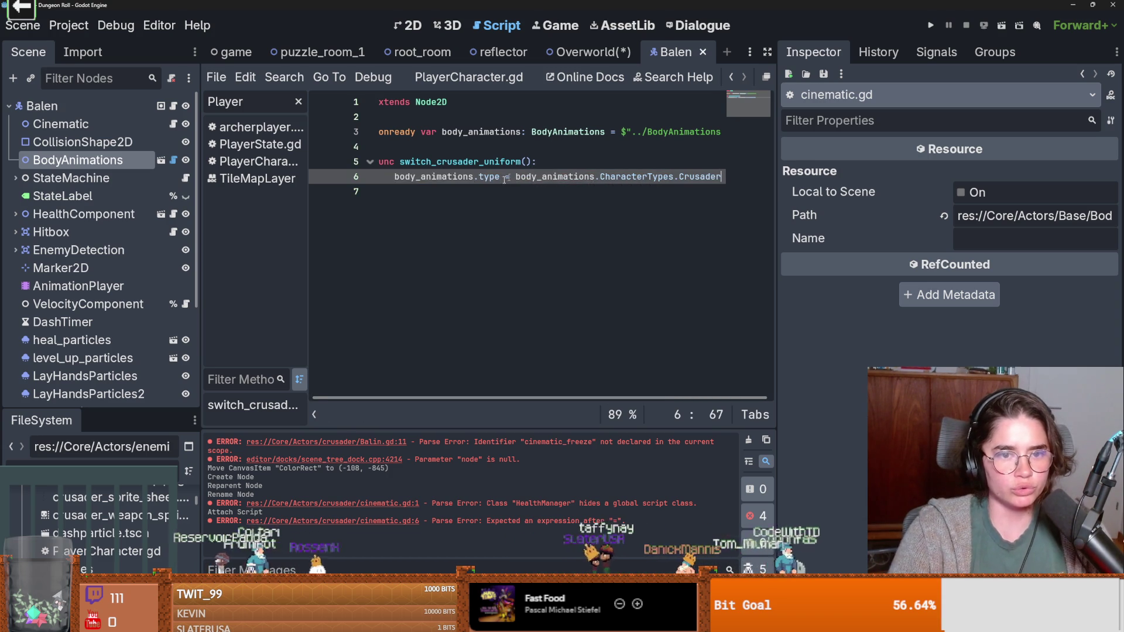
key(Return)
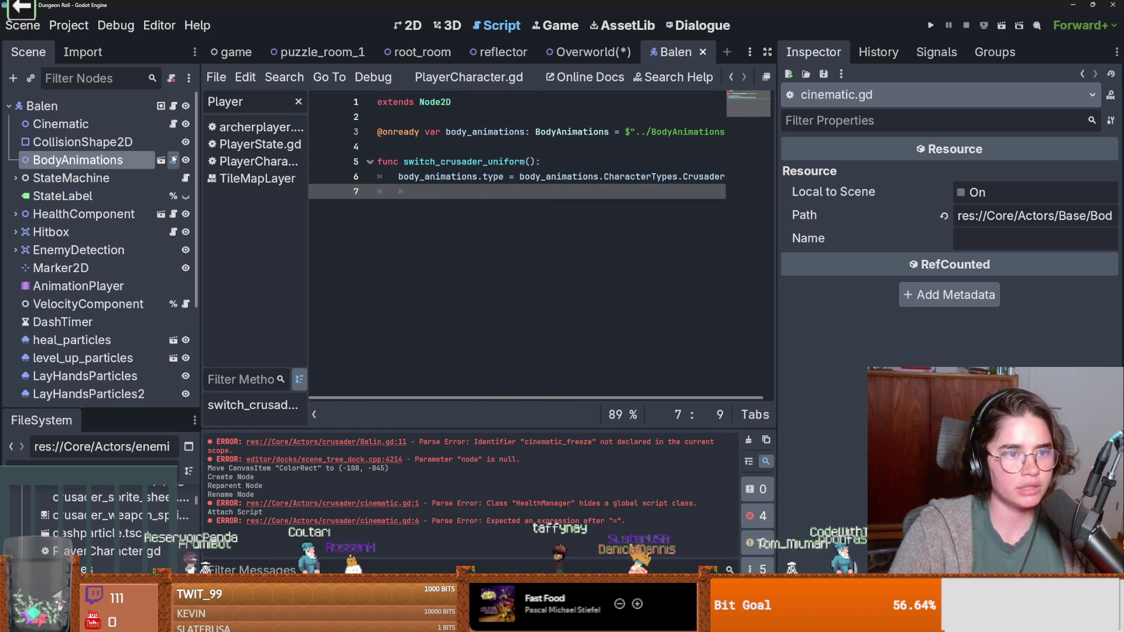
Step: Find simple_animation_execute in body_animations.gd, then go back to cinematic.gd
click(173, 159)
scroll(480, 302, down, 10)
scroll(480, 302, down, 2)
scroll(481, 302, down, 1)
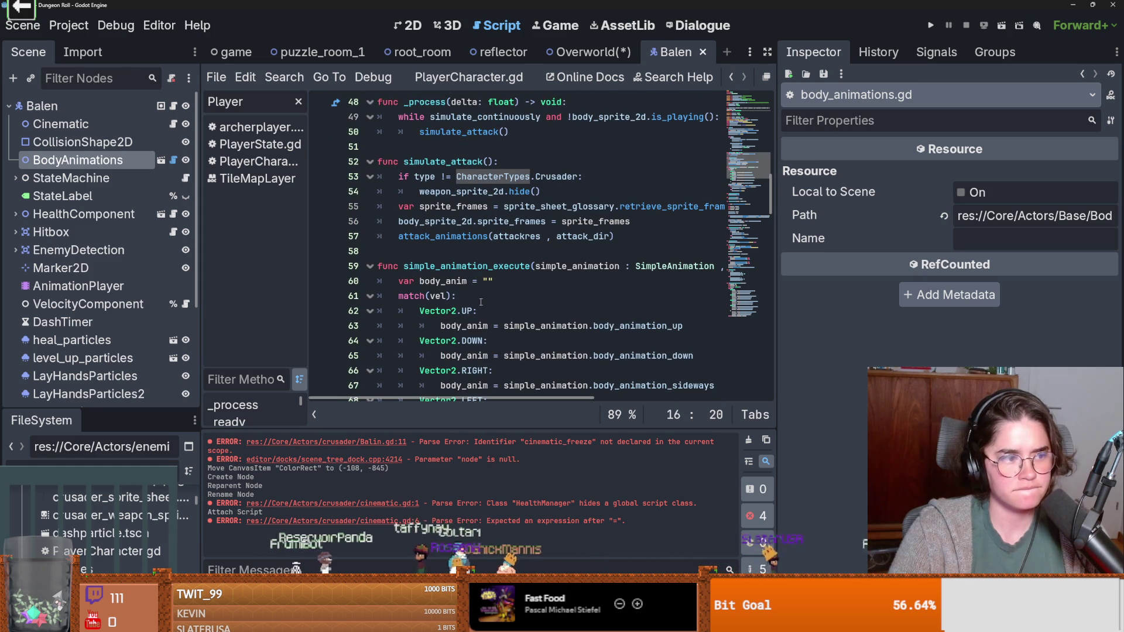
scroll(480, 302, down, 1)
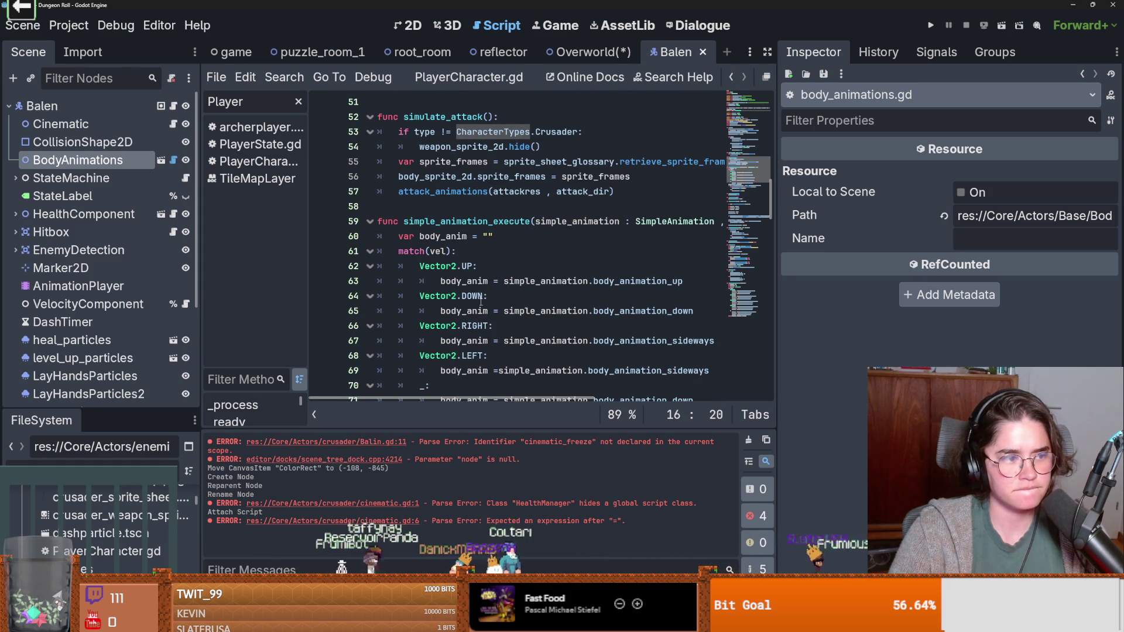
scroll(480, 302, down, 3)
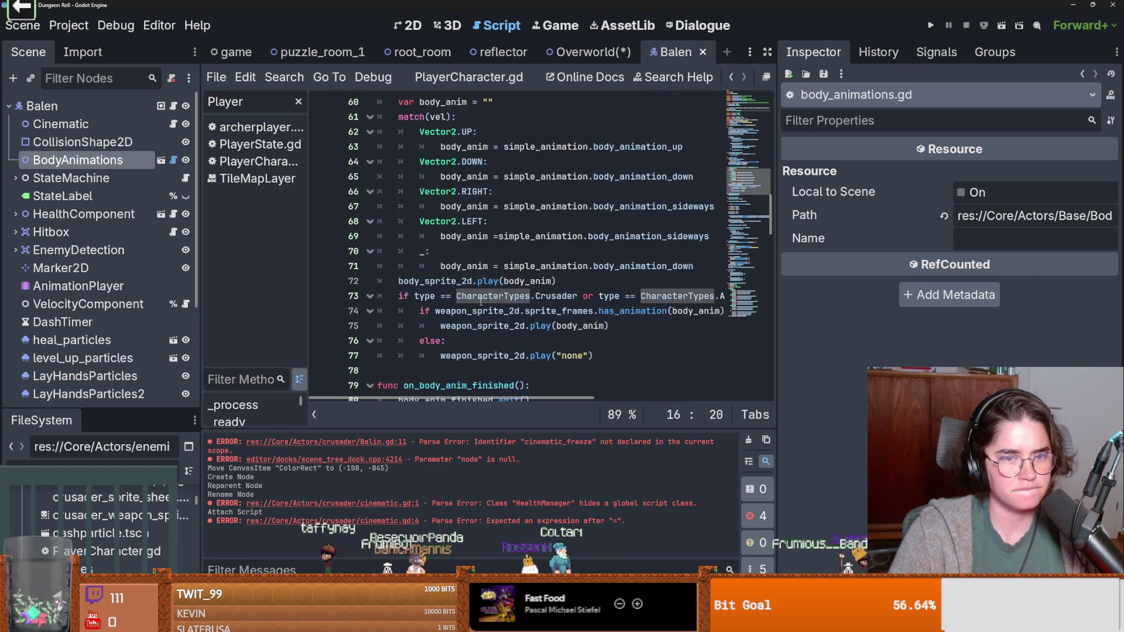
scroll(481, 302, up, 2)
double_click(494, 176)
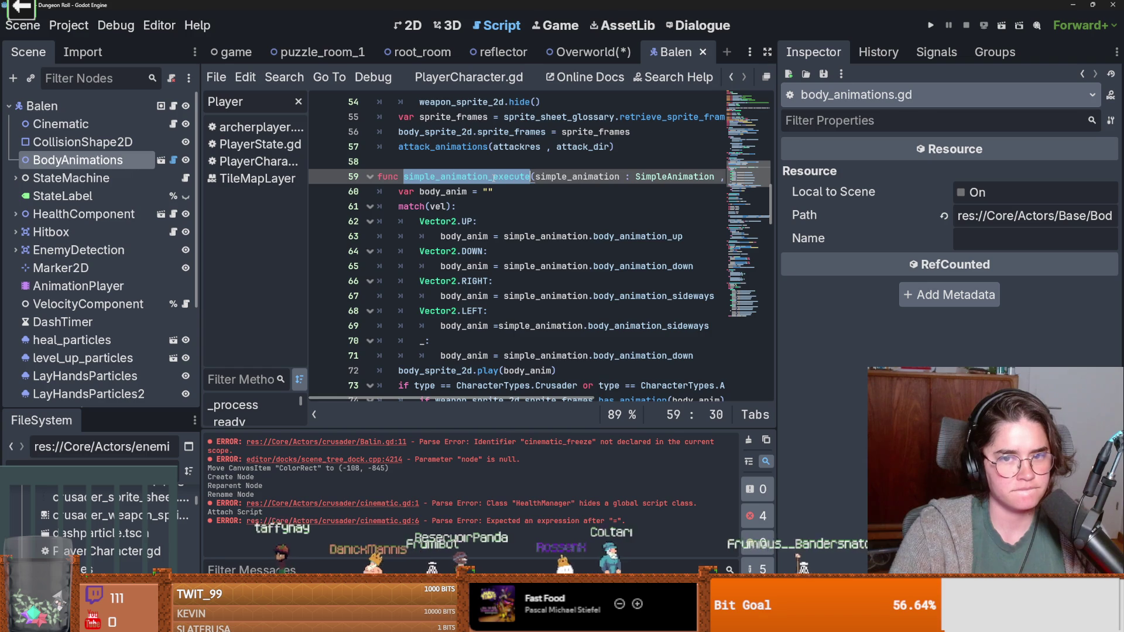
scroll(522, 219, right, 3)
scroll(522, 218, left, 3)
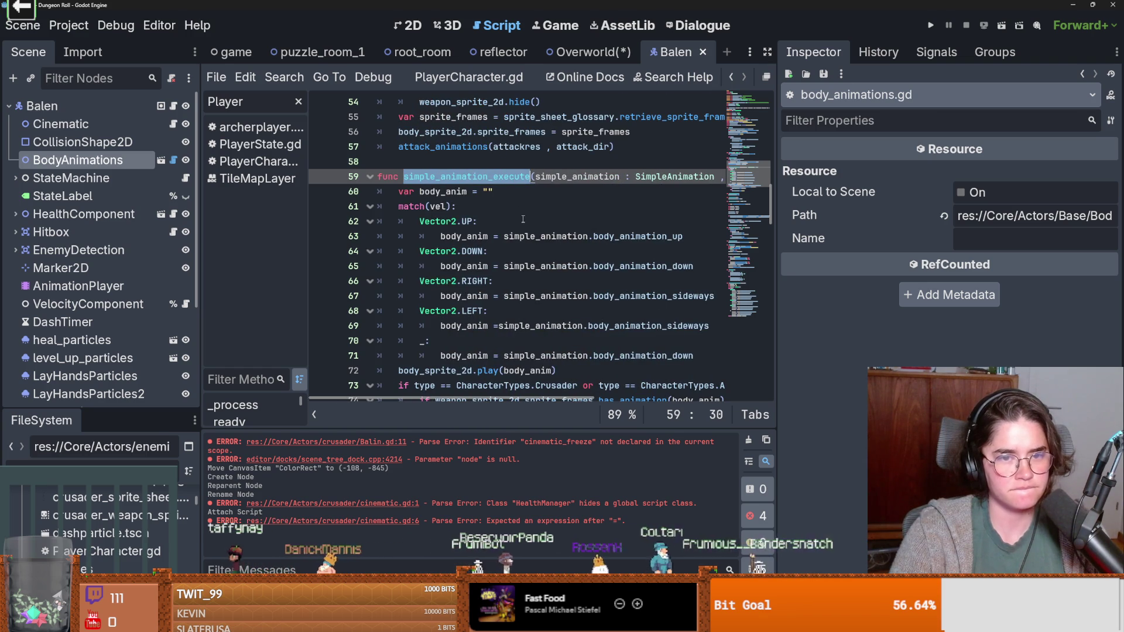
click(173, 123)
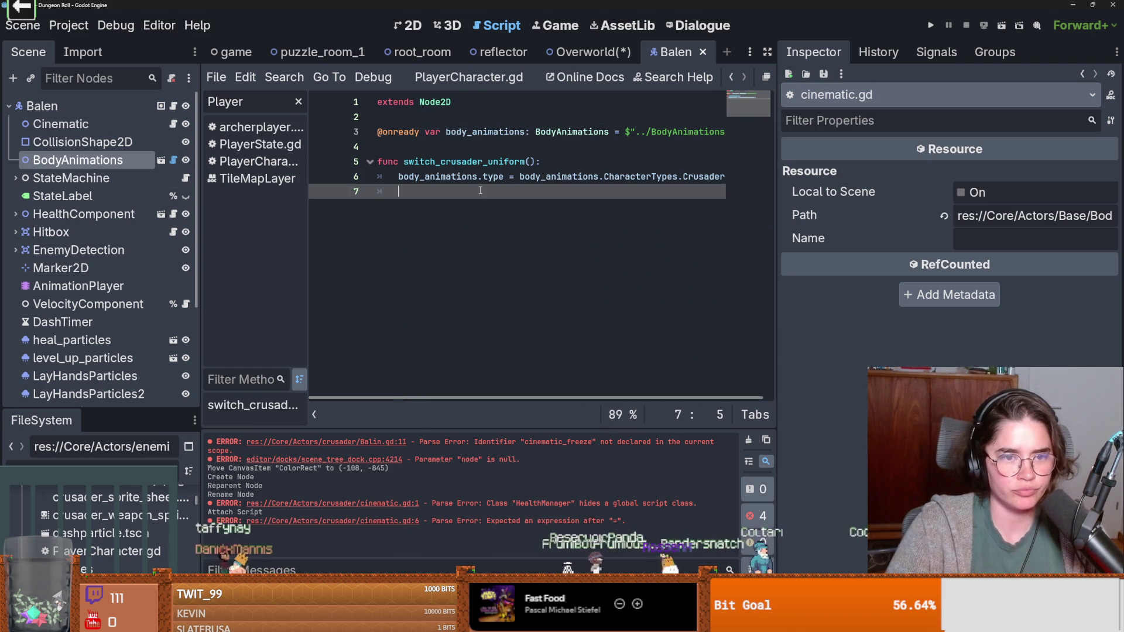
Step: Add a body_animations.simple_animation_execute() call and preload idle.tres as the constant IDLE
text(body_animations.simple_animation_execute)
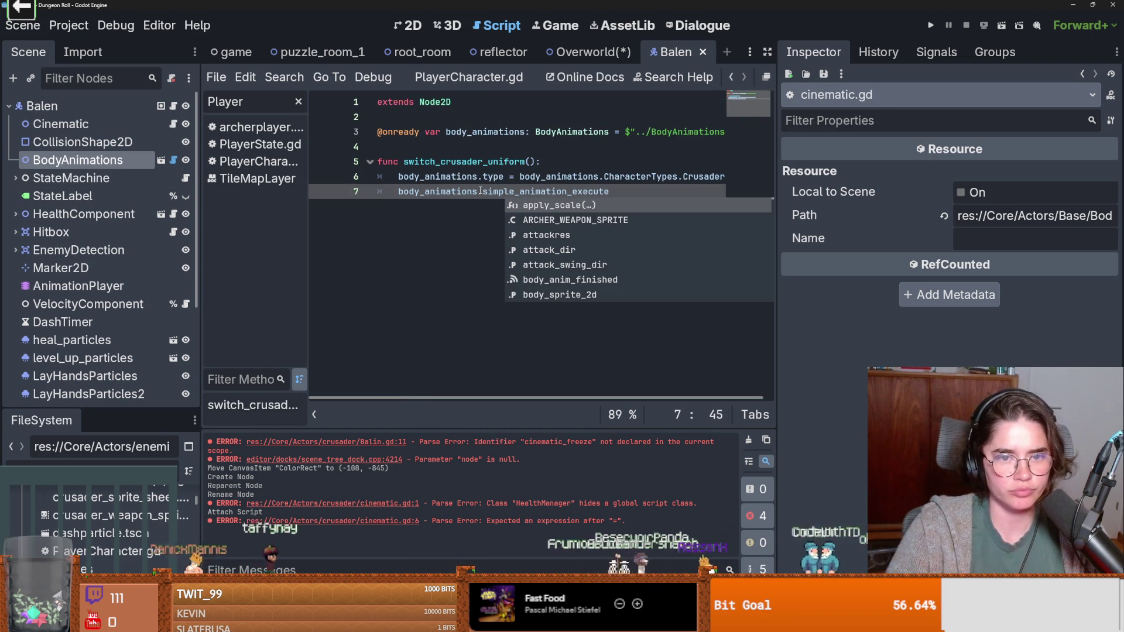
text((id)
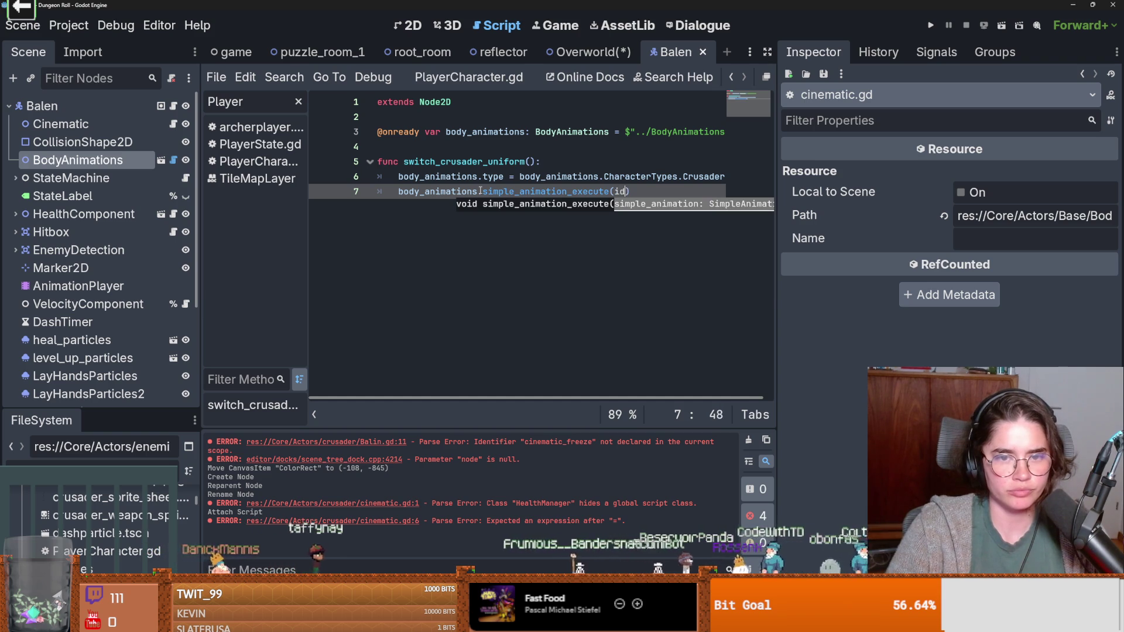
key(BackSpace)
key(BackSpace)
drag(97, 405, 97, 328)
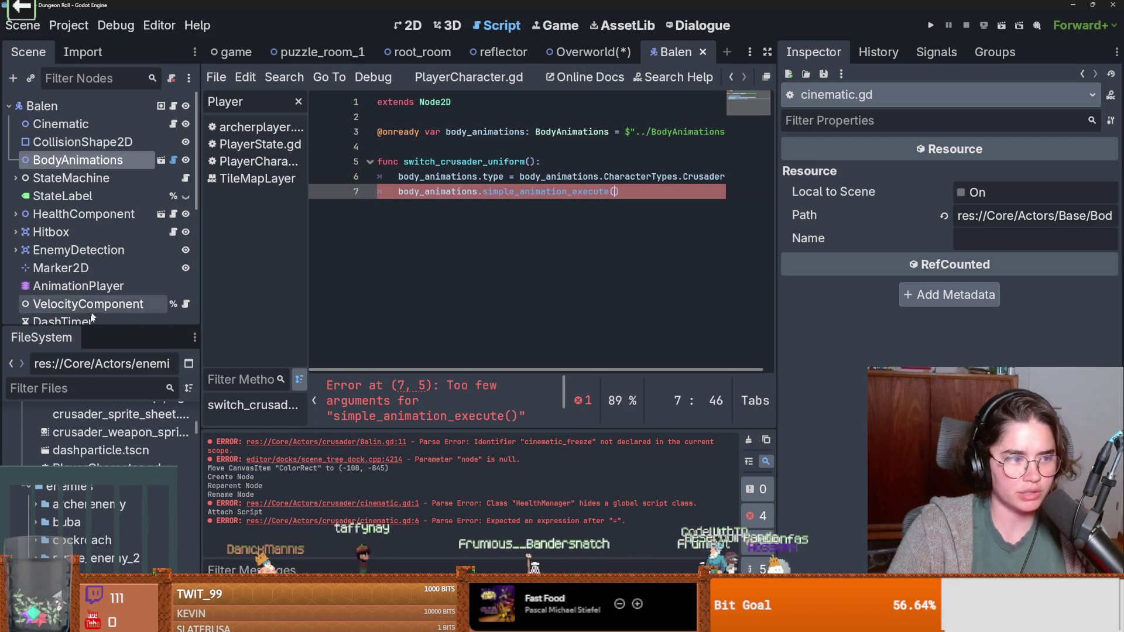
click(66, 387)
text(idle)
scroll(188, 474, down, 5)
scroll(117, 497, up, 10)
drag(79, 520, 421, 153)
Step: Pass IDLE, Vector2.DOWN as the call's arguments and save
double_click(419, 147)
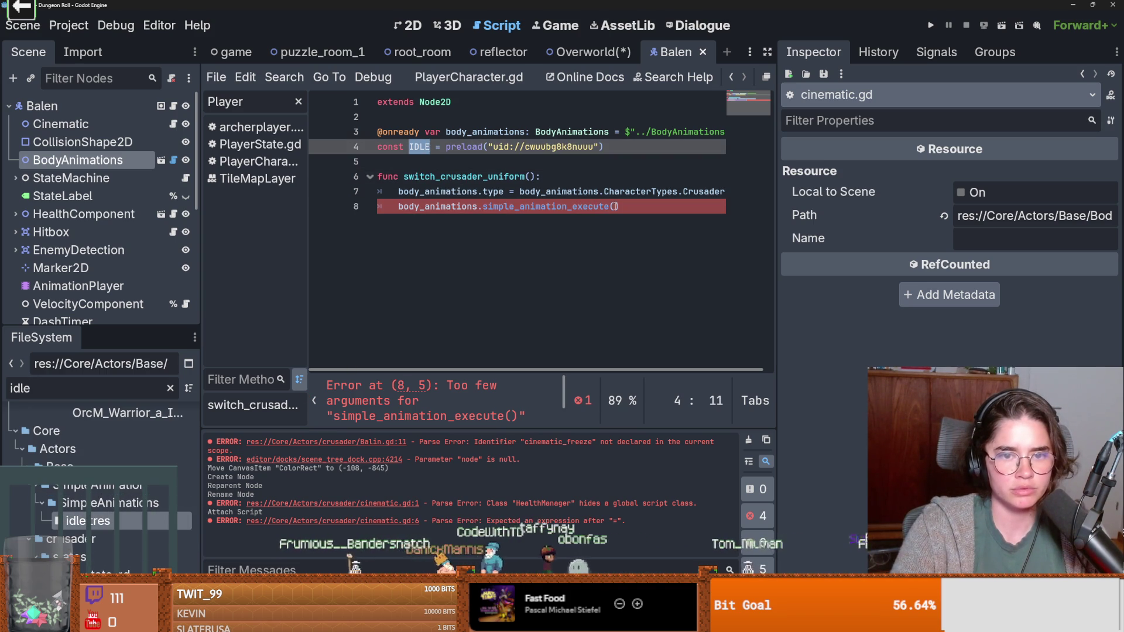
key(ctrl+c)
click(614, 206)
key(ctrl+v)
text(Vec)
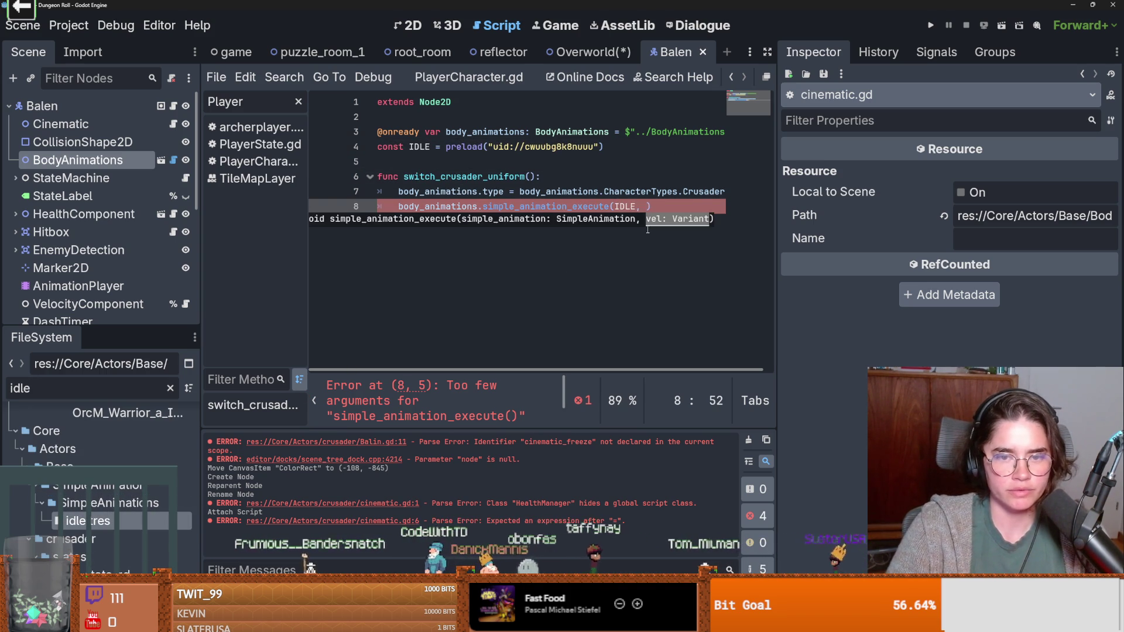
key(Return)
text(.DOWN)
key(ctrl+s)
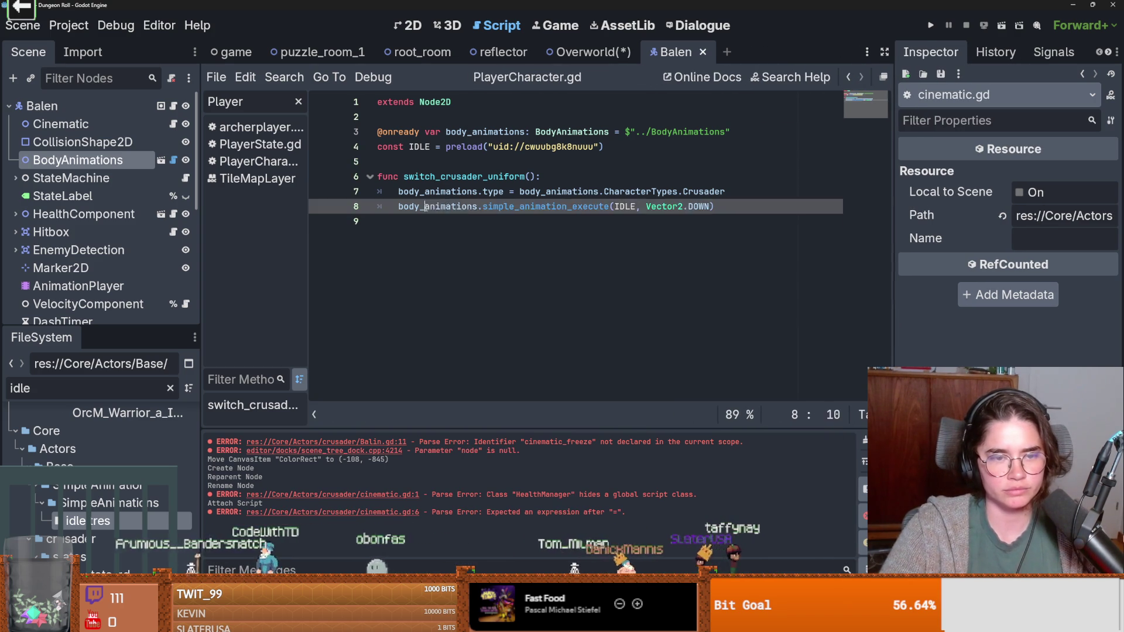
Step: Tidy the new lines of switch_crusader_uniform and save the scene
click(410, 190)
click(534, 204)
drag(695, 209, 398, 191)
click(504, 206)
key(ctrl+s)
mouse_move(532, 176)
mouse_down()
mouse_move(404, 177)
mouse_move(418, 176)
mouse_up()
key(ctrl+s)
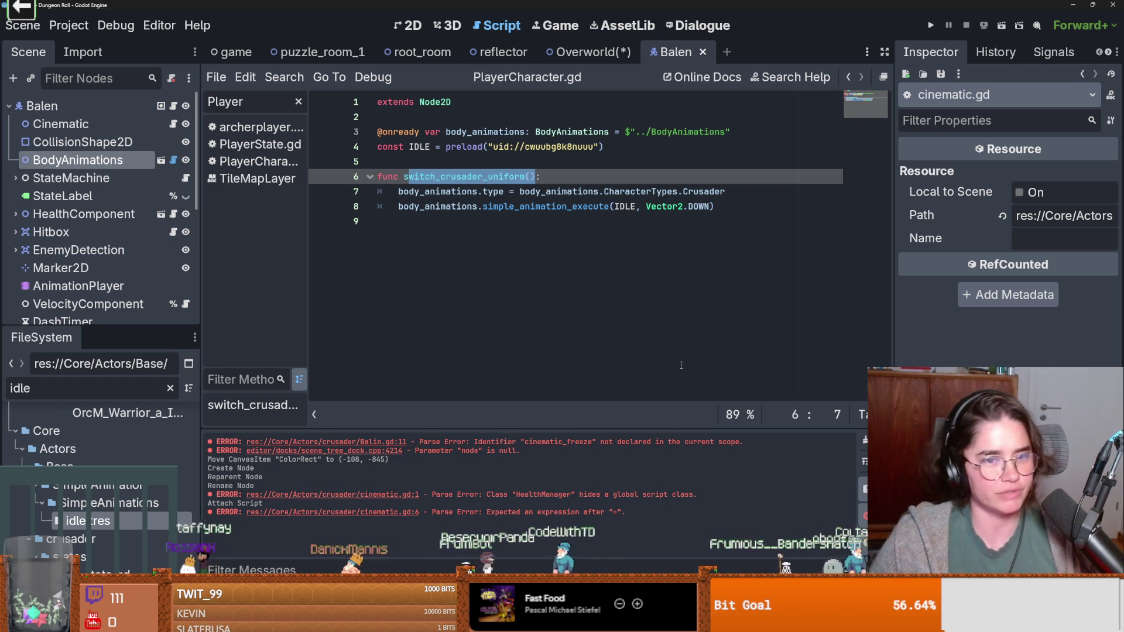
click(584, 220)
key(ctrl+s)
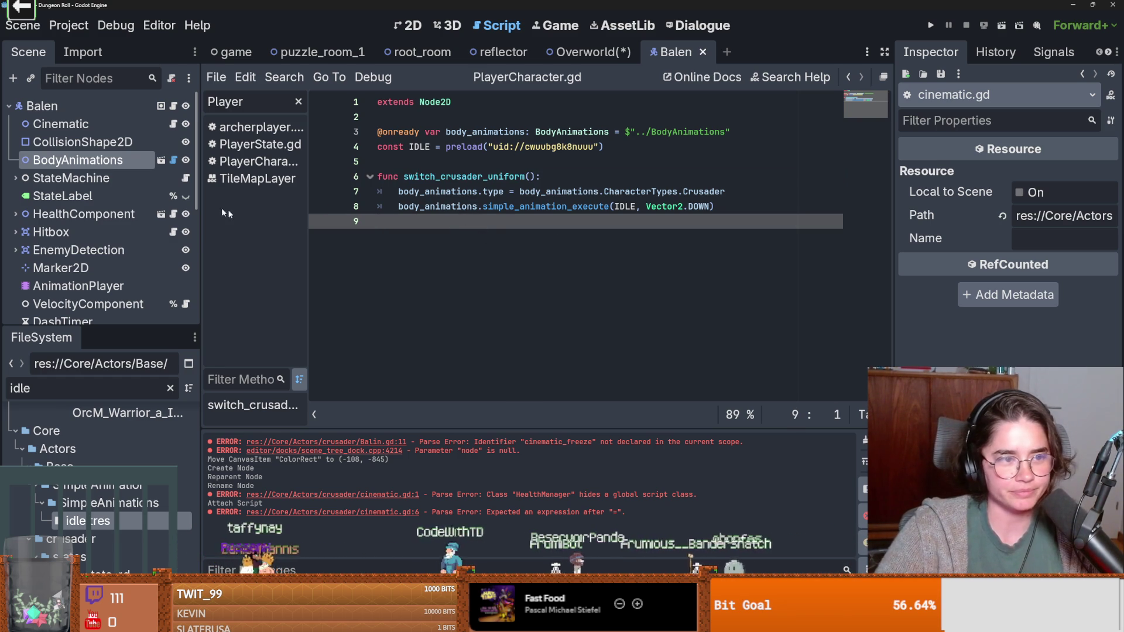
click(173, 159)
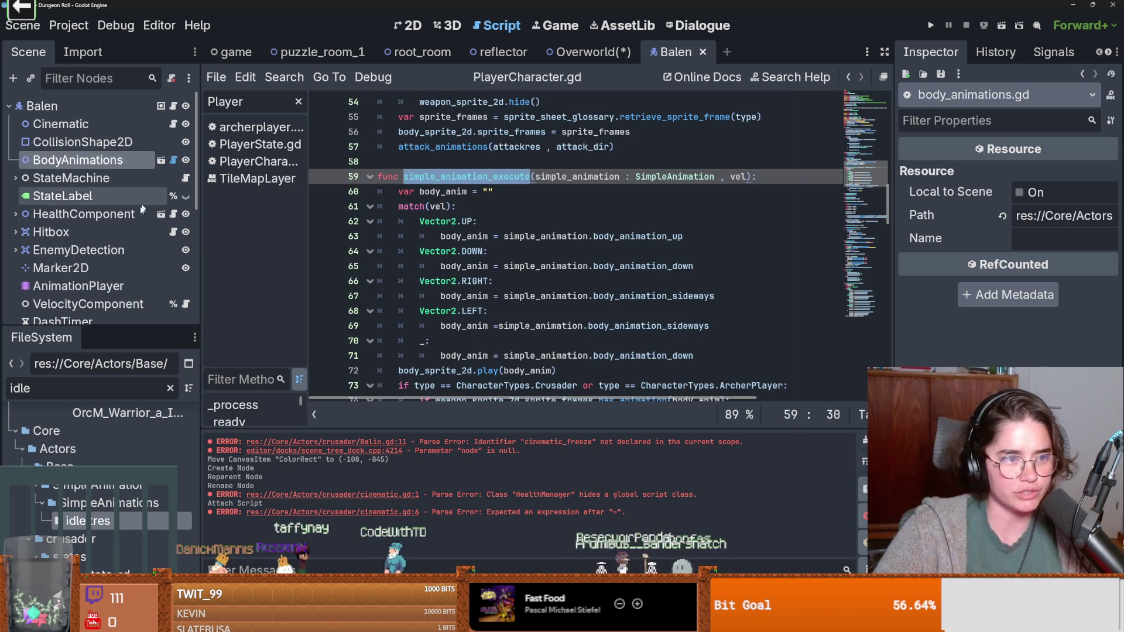
Step: Open Balen's PlayerCharacter base script at line 8, then undo a first Cinematic reference
scroll(186, 236, down, 2)
scroll(186, 236, up, 2)
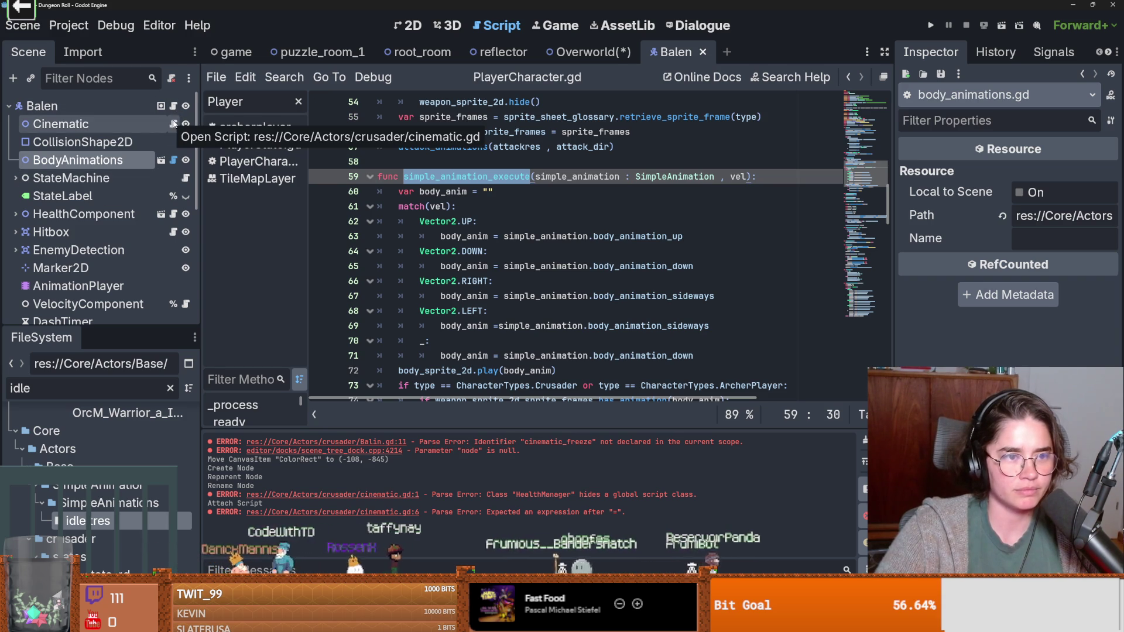
click(174, 123)
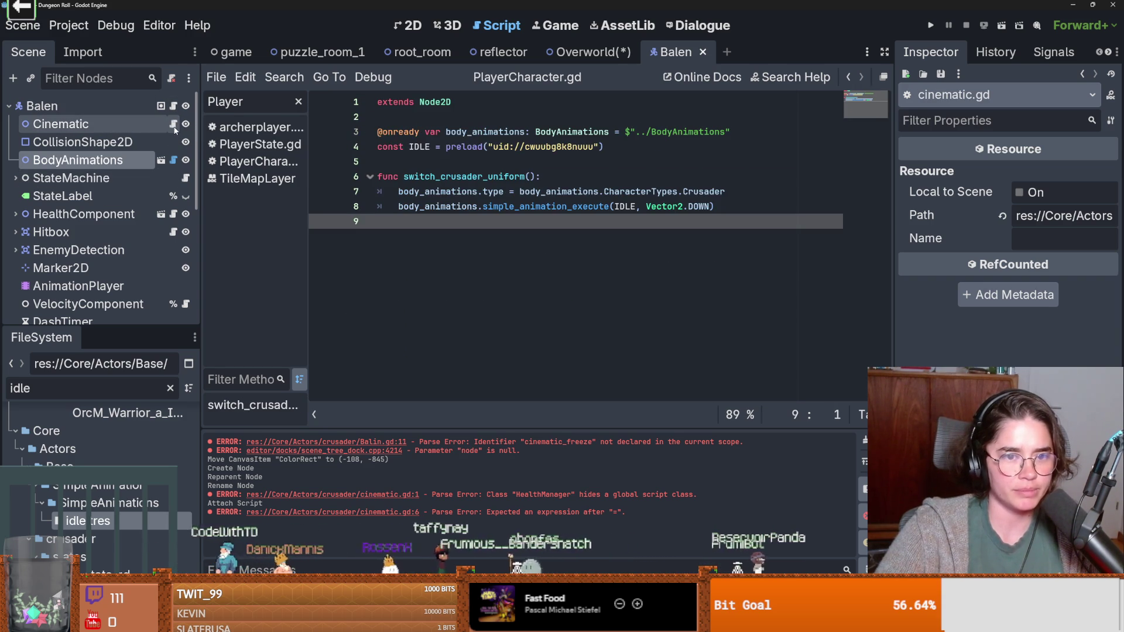
click(173, 106)
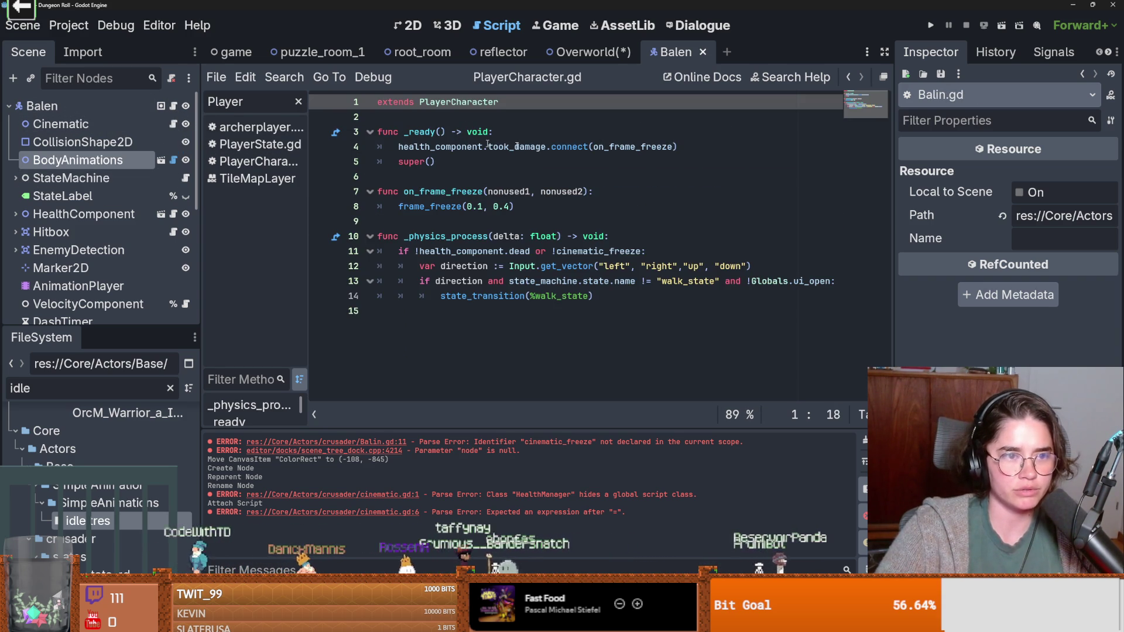
ctrl+click(453, 102)
scroll(459, 162, up, 10)
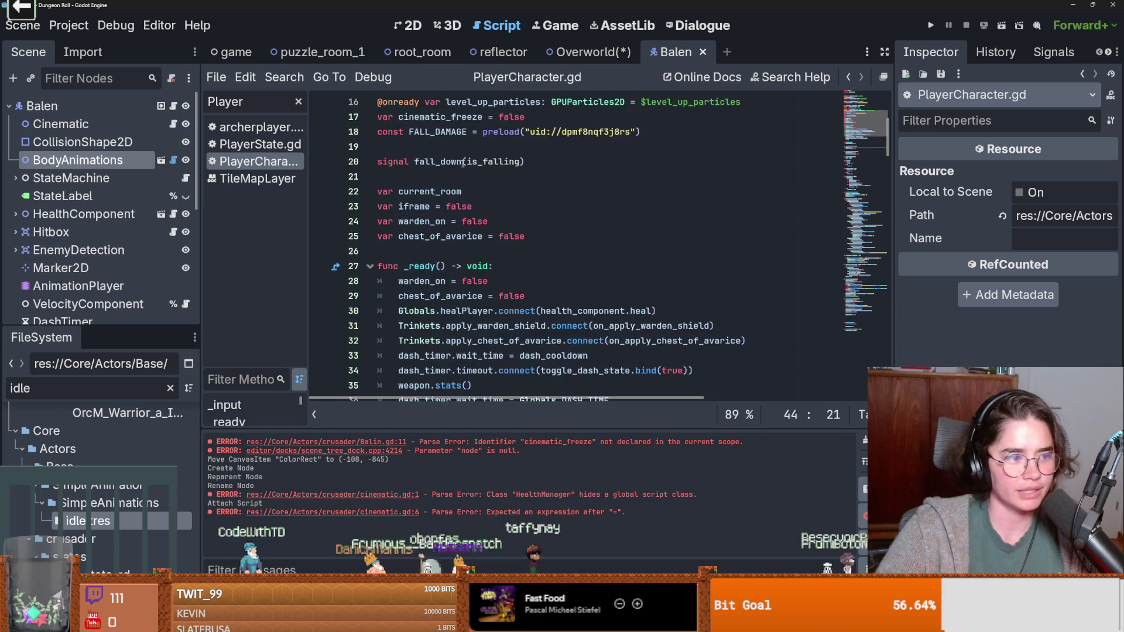
scroll(474, 216, down, 1)
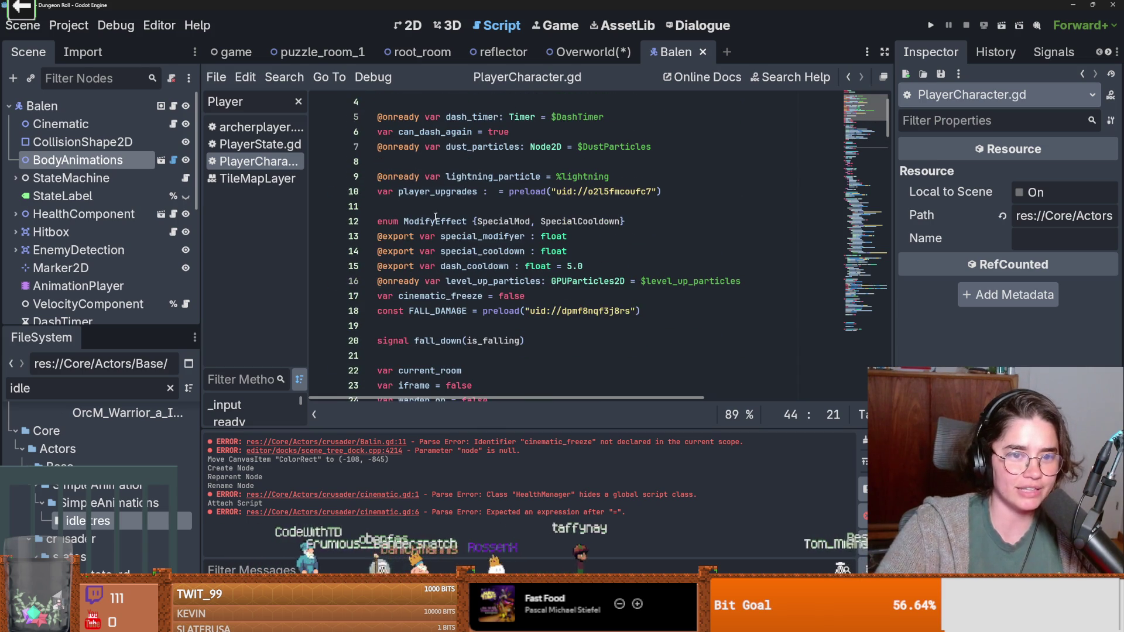
click(429, 159)
drag(61, 123, 386, 156)
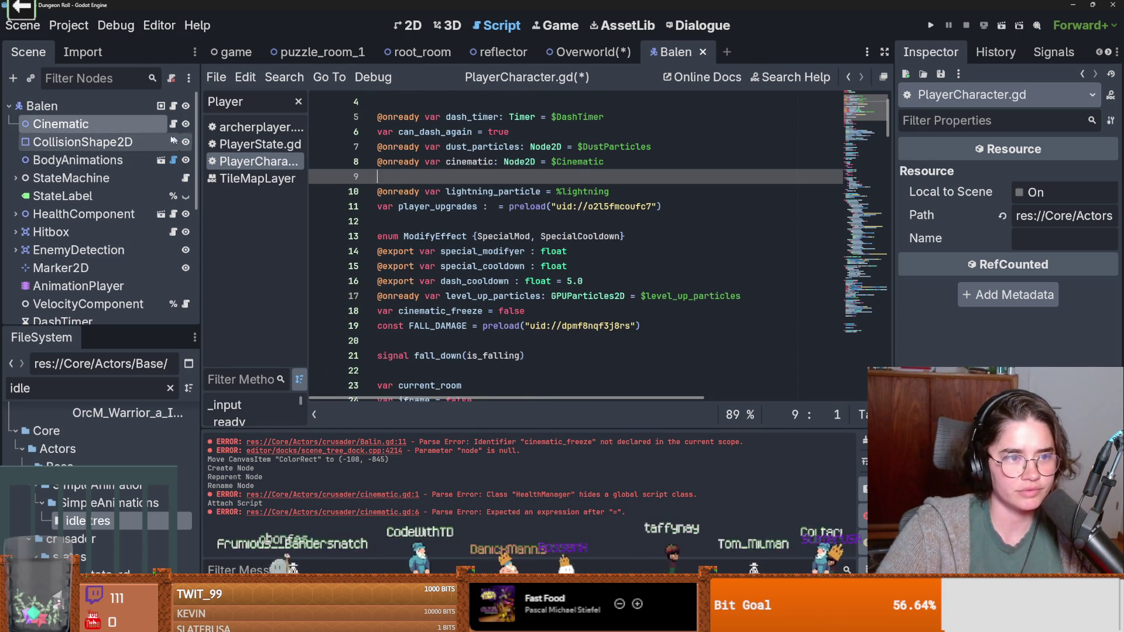
key(ctrl+z)
Step: Rename the Cinematic node to CinematicNode, keeping Balen's sprite visible
double_click(110, 125)
click(110, 125)
text(H)
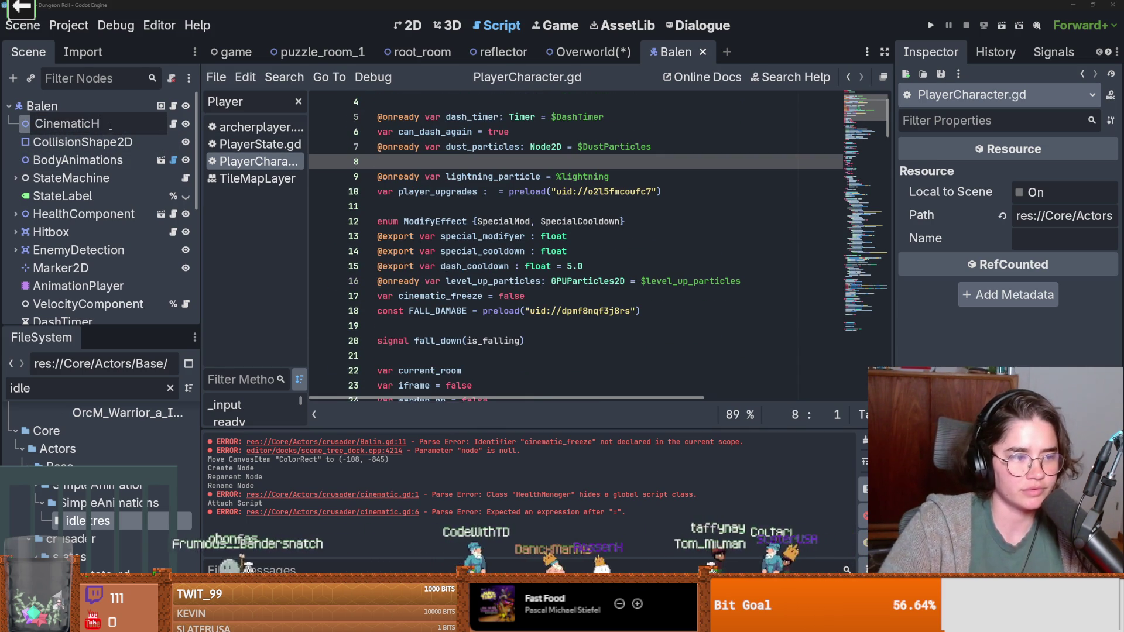
text(de)
key(Return)
key(ctrl+F1)
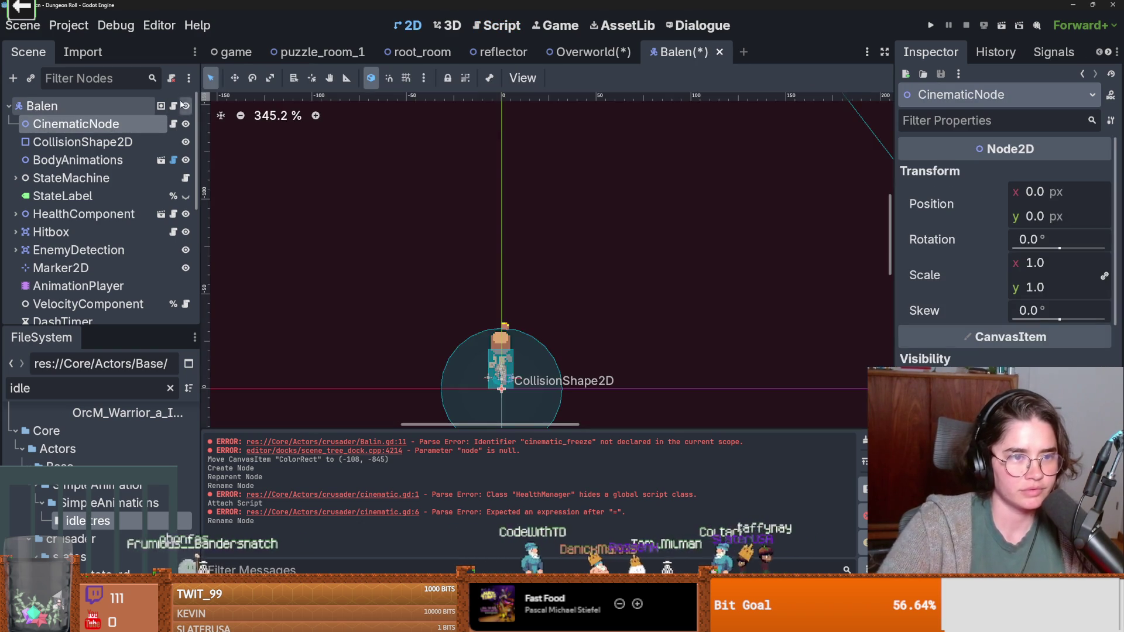
click(183, 106)
double_click(183, 106)
click(182, 107)
key(ctrl+F3)
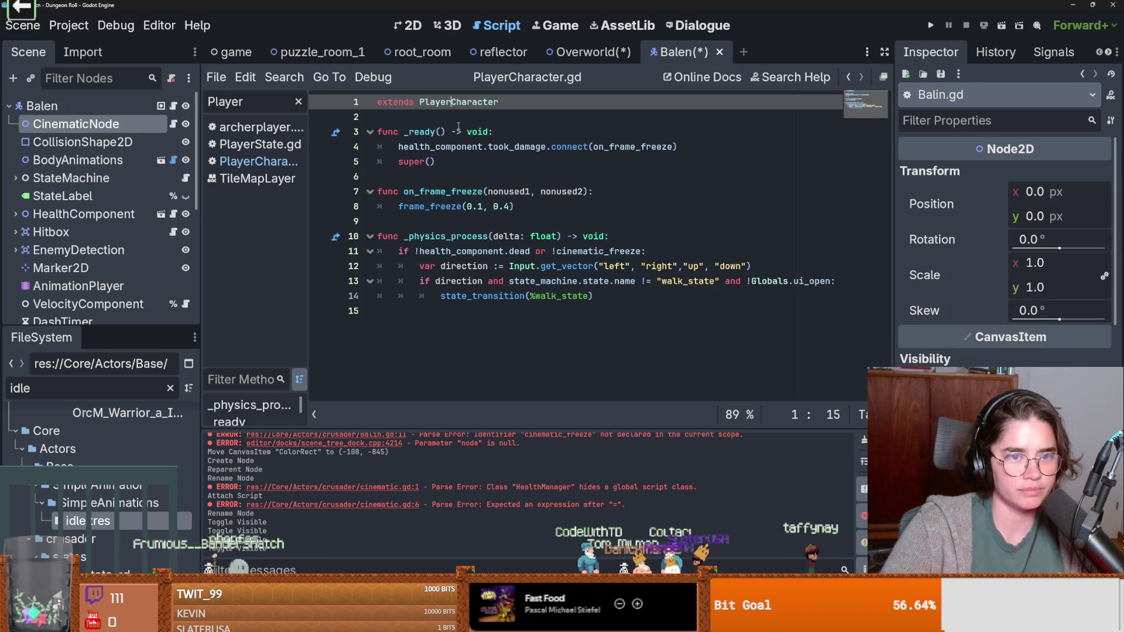
Step: Add an onready cinematic_node reference on line 8, save, then save the Overworld scene
mouse_move(76, 124)
mouse_down()
mouse_move(451, 165)
mouse_move(586, 149)
mouse_up()
key(ctrl+s)
click(586, 51)
key(ctrl+s)
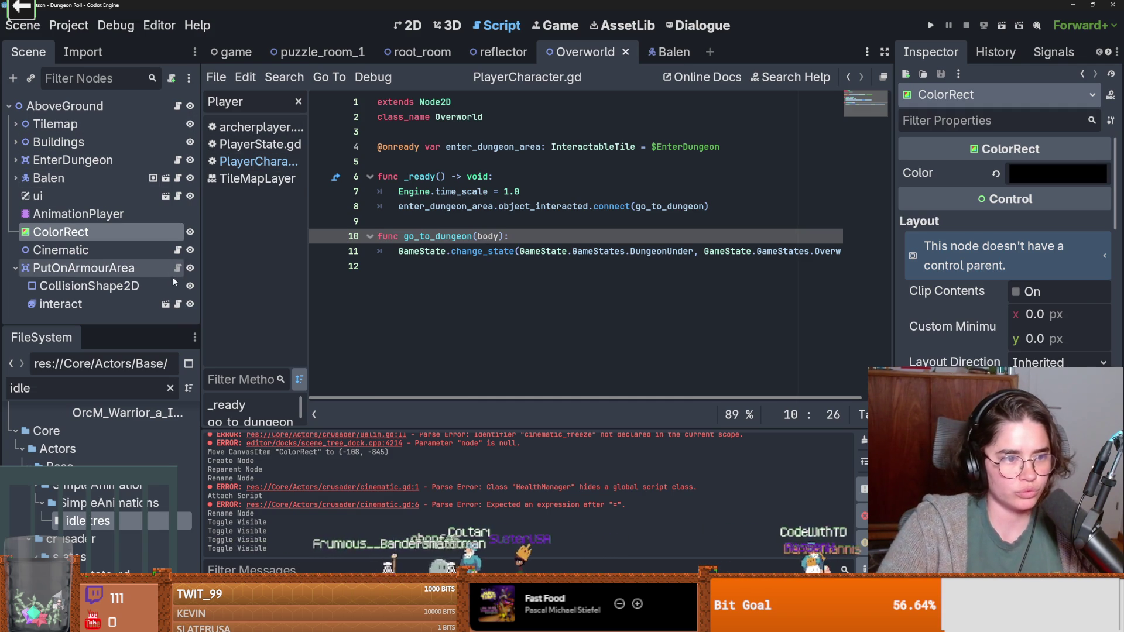
Step: In the Overworld's cinematic.gd, change balen's type from CharacterBody2D to PlayerCharacter
click(178, 250)
scroll(454, 206, up, 2)
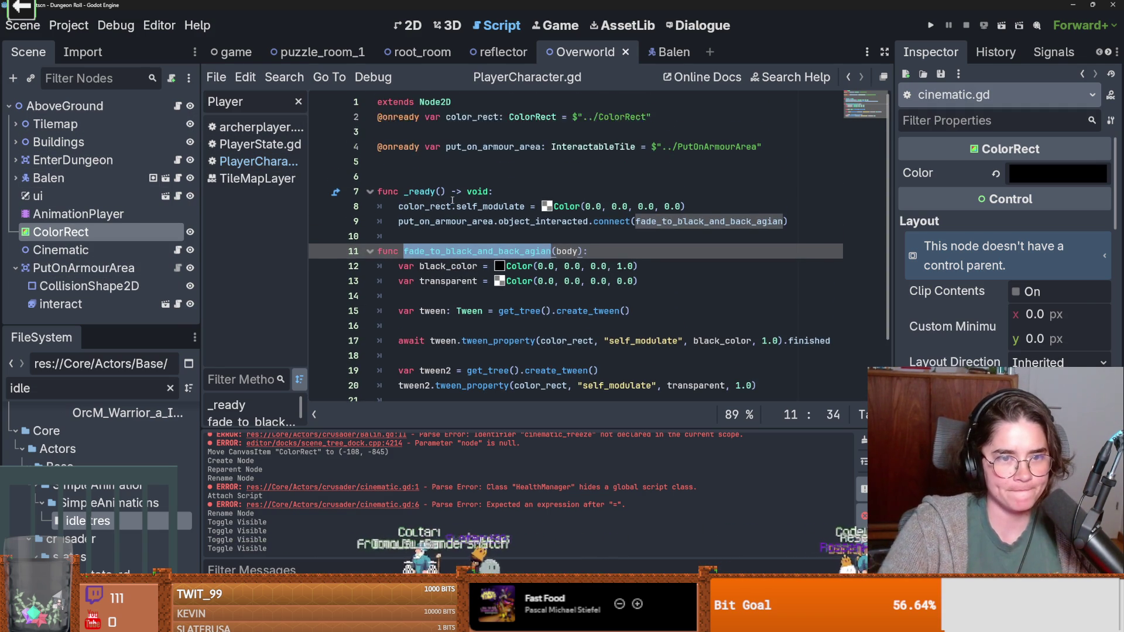
drag(49, 178, 408, 163)
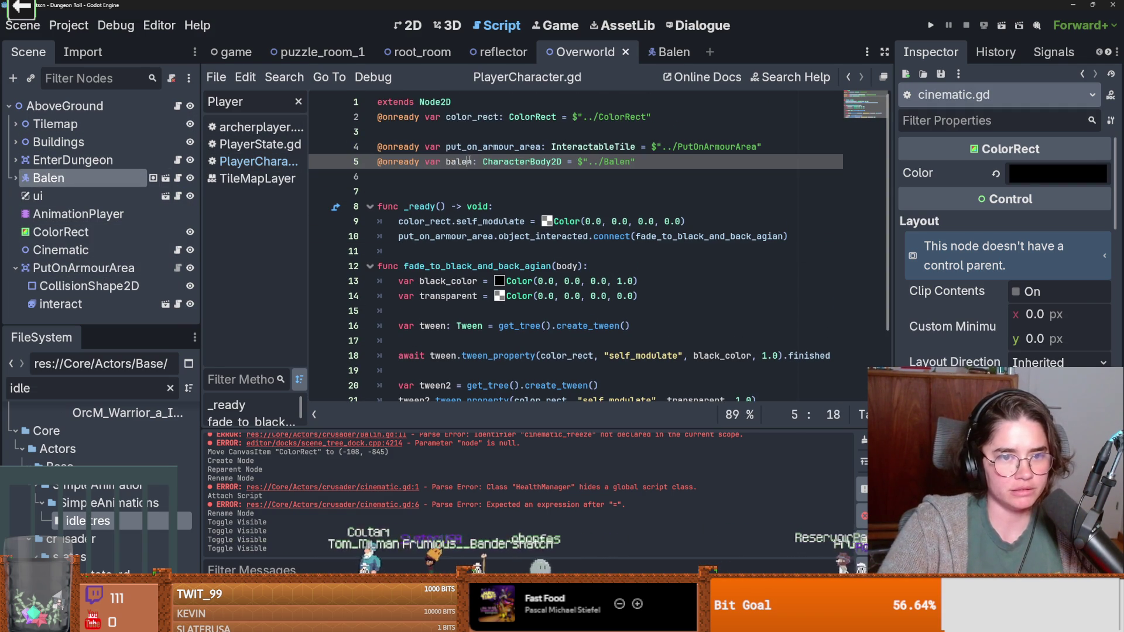
scroll(489, 262, down, 1)
double_click(527, 117)
text(Ch)
key(Return)
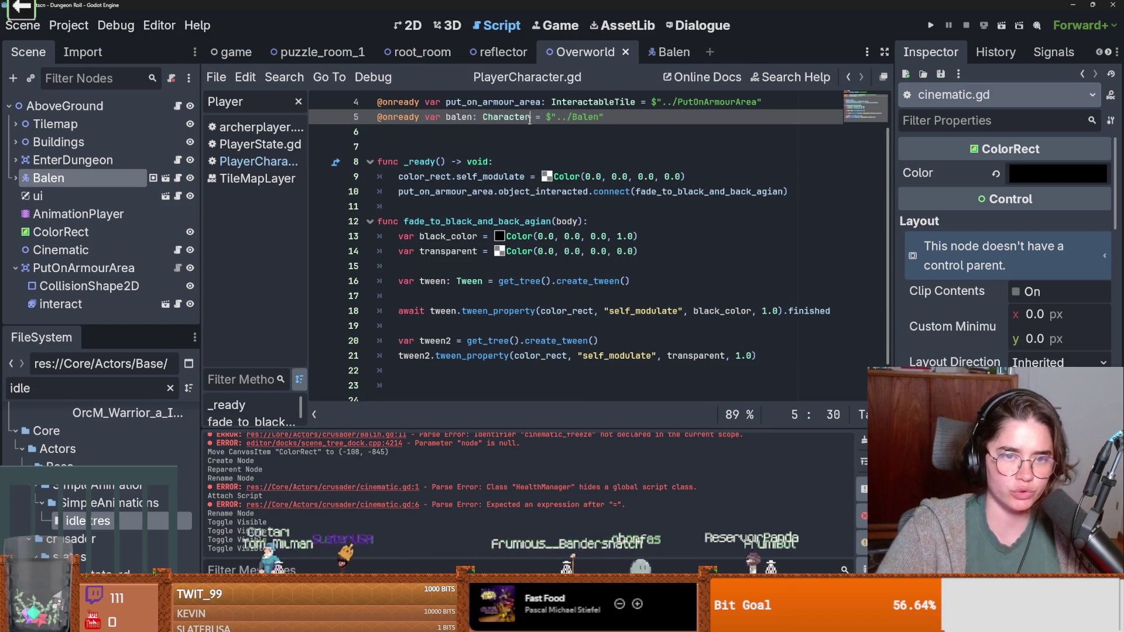
double_click(506, 117)
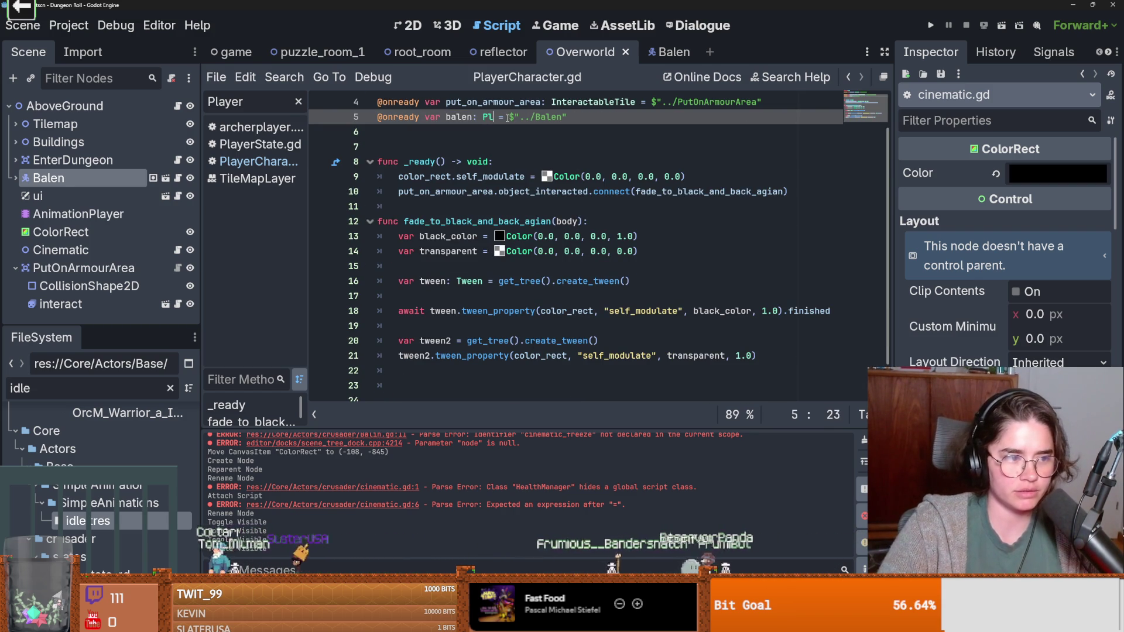
text(Playe)
key(Return)
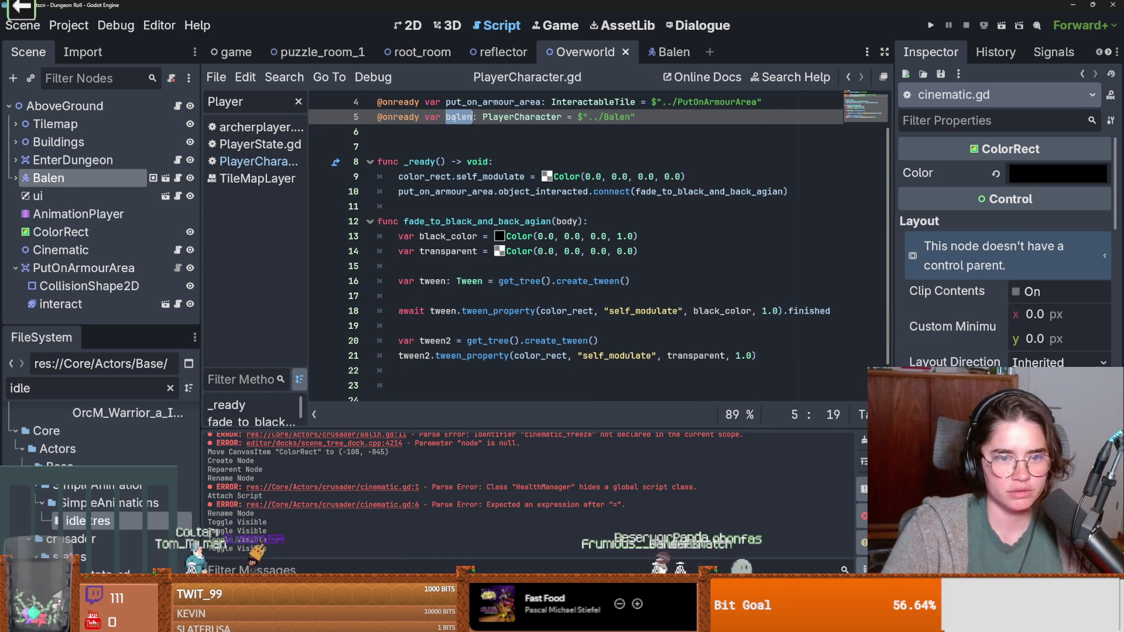
Step: Start a balen.cinematic_node.sw… statement after the fade to black
click(508, 325)
text(balen.)
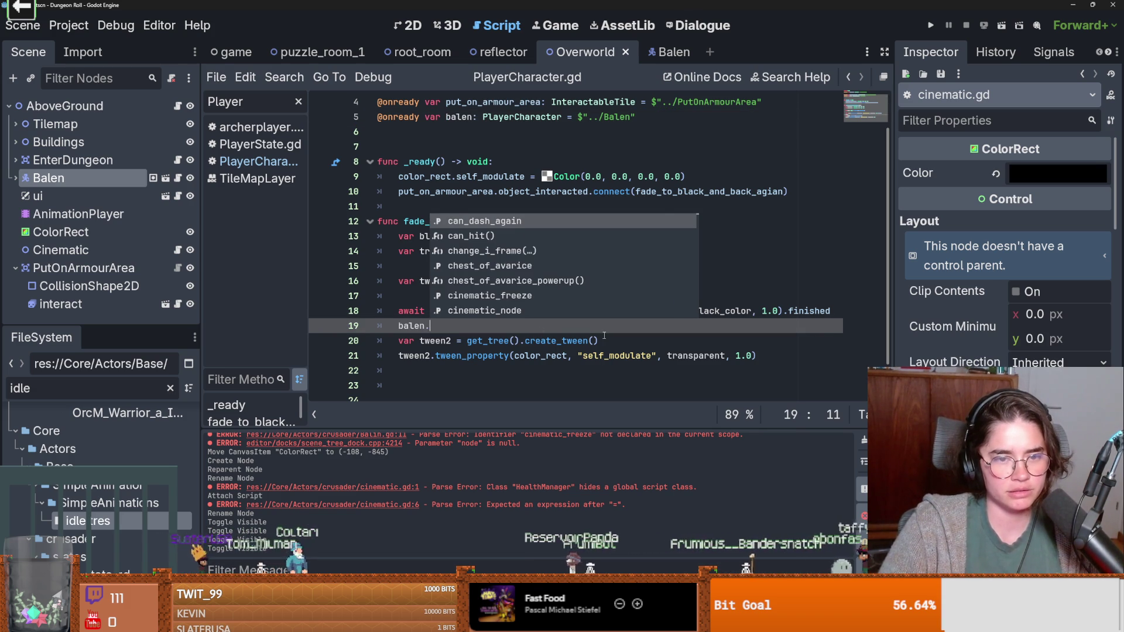
text(ci)
key(Down)
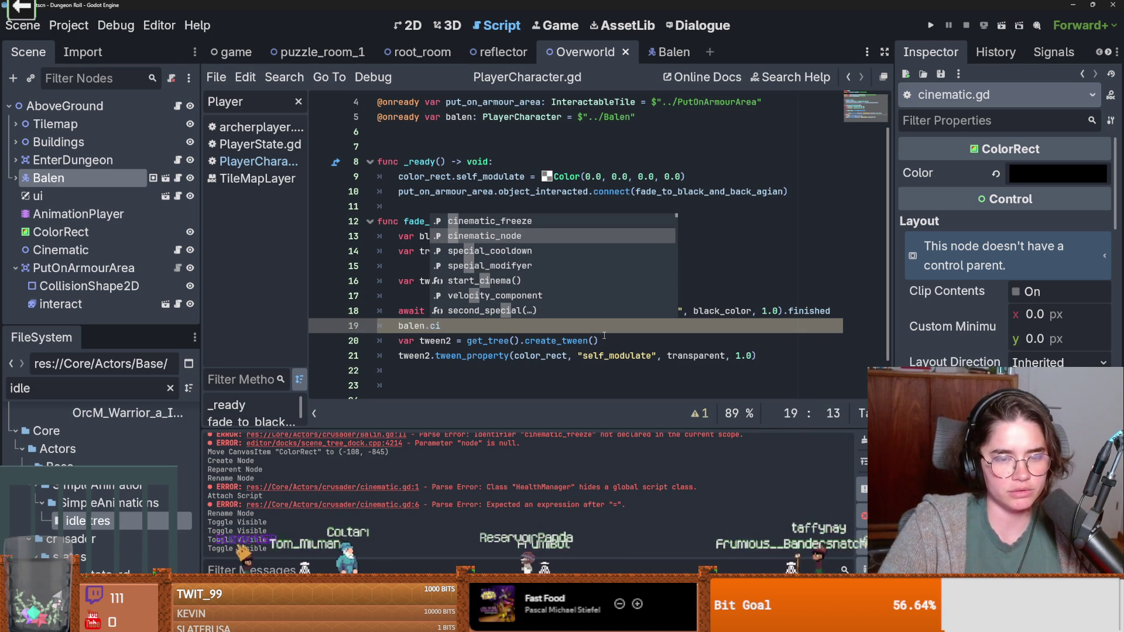
key(Return)
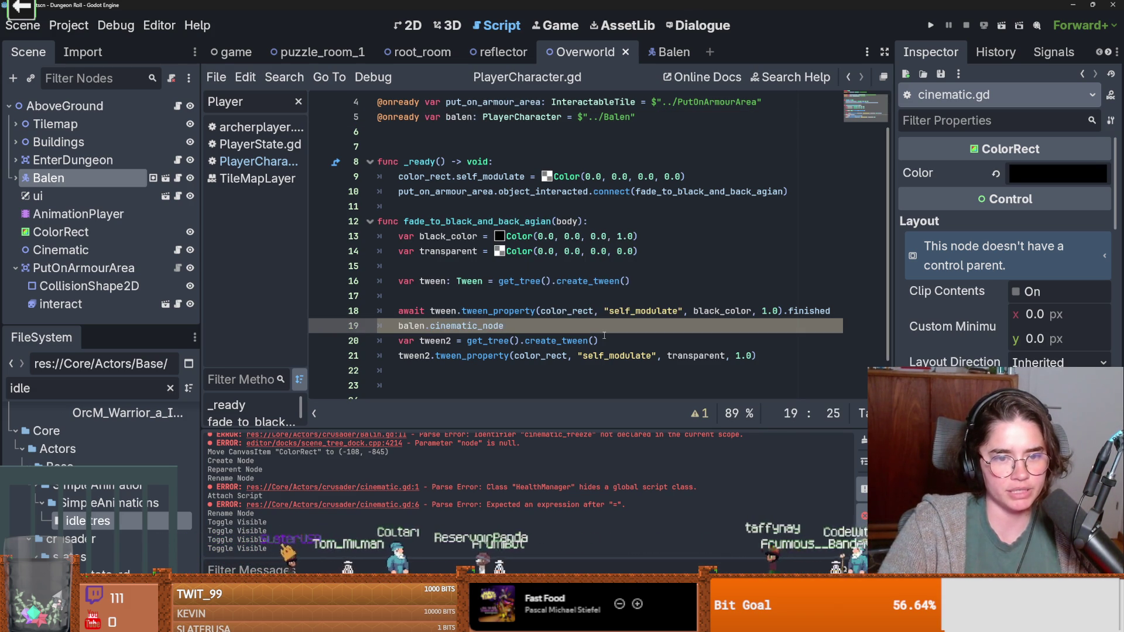
text(.)
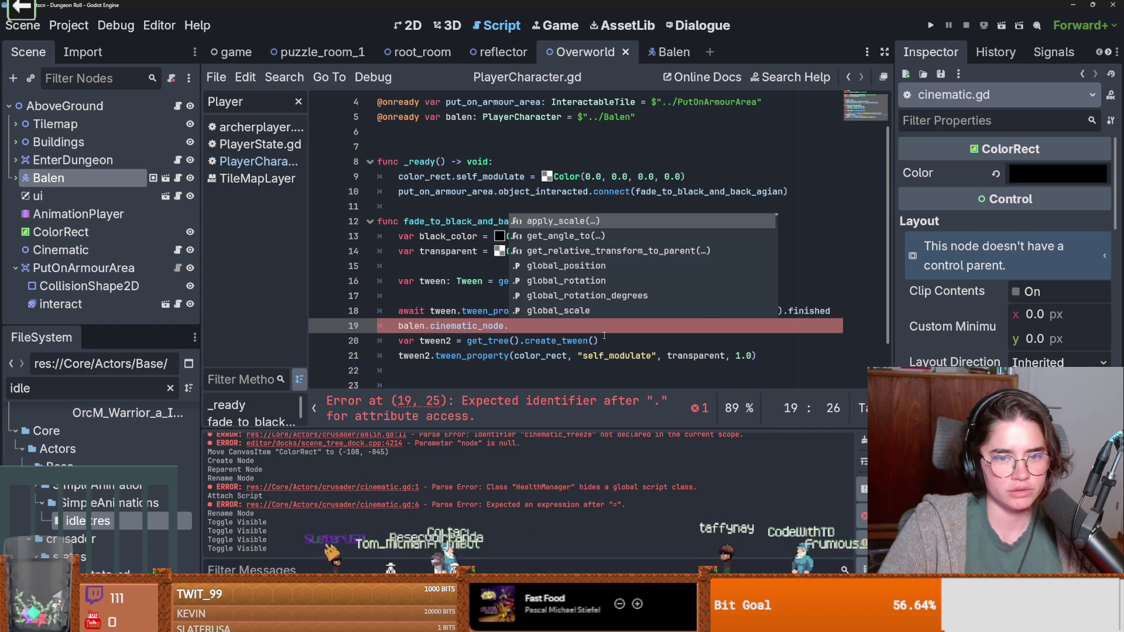
text(sw)
Step: Search PlayerCharacter for cinematic_freeze to find the start_cinema() function
click(174, 179)
click(174, 106)
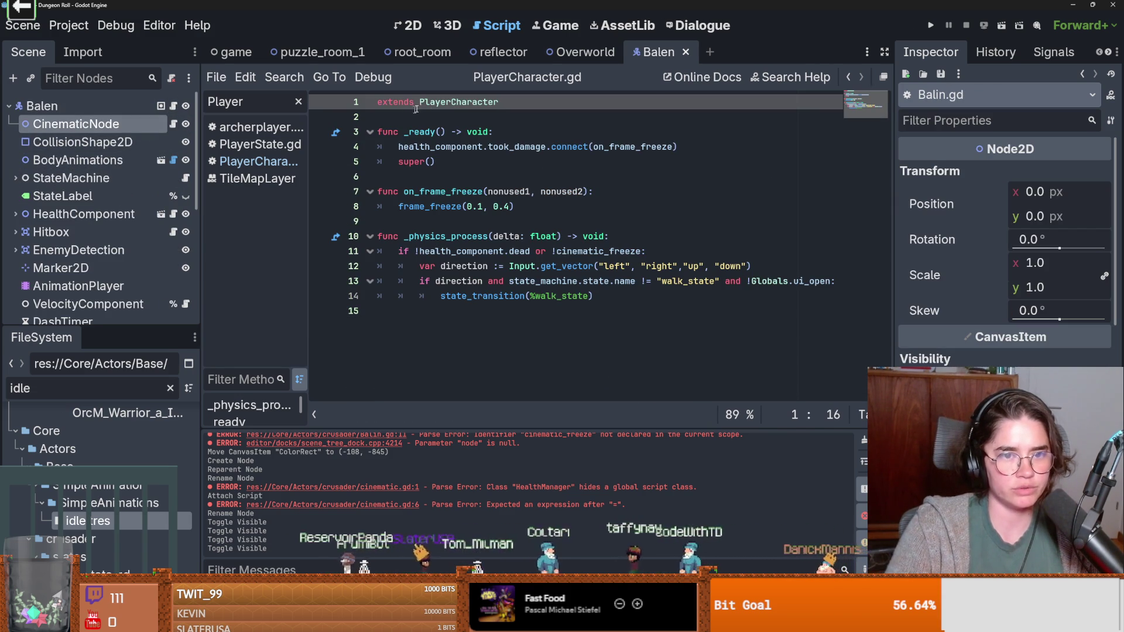
ctrl+click(455, 102)
scroll(465, 215, down, 20)
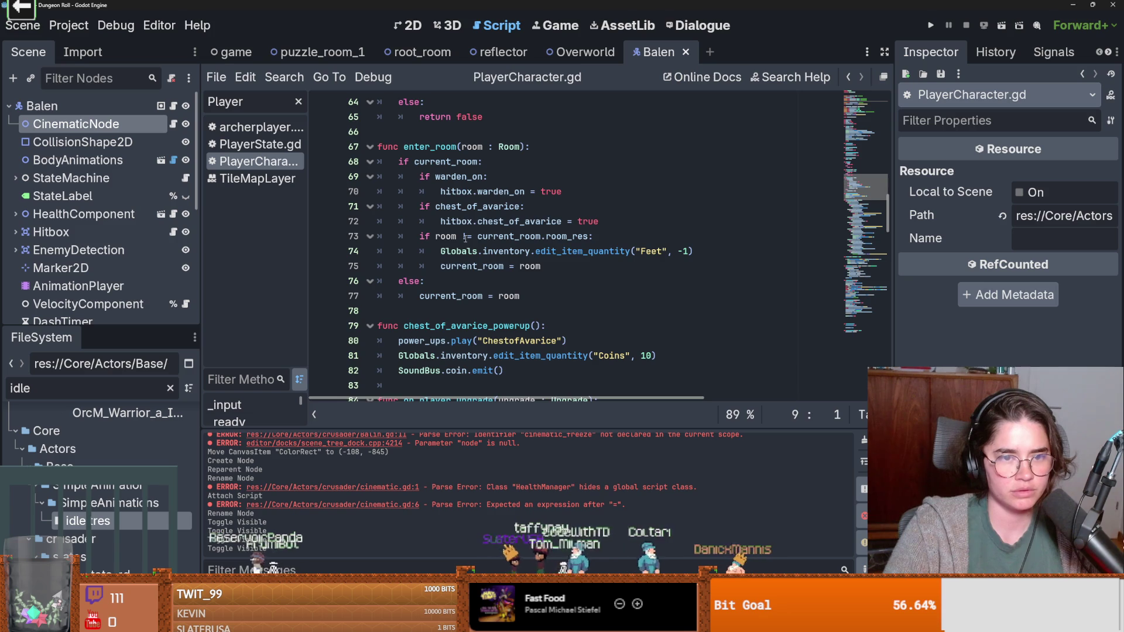
key(ctrl+f)
text(free)
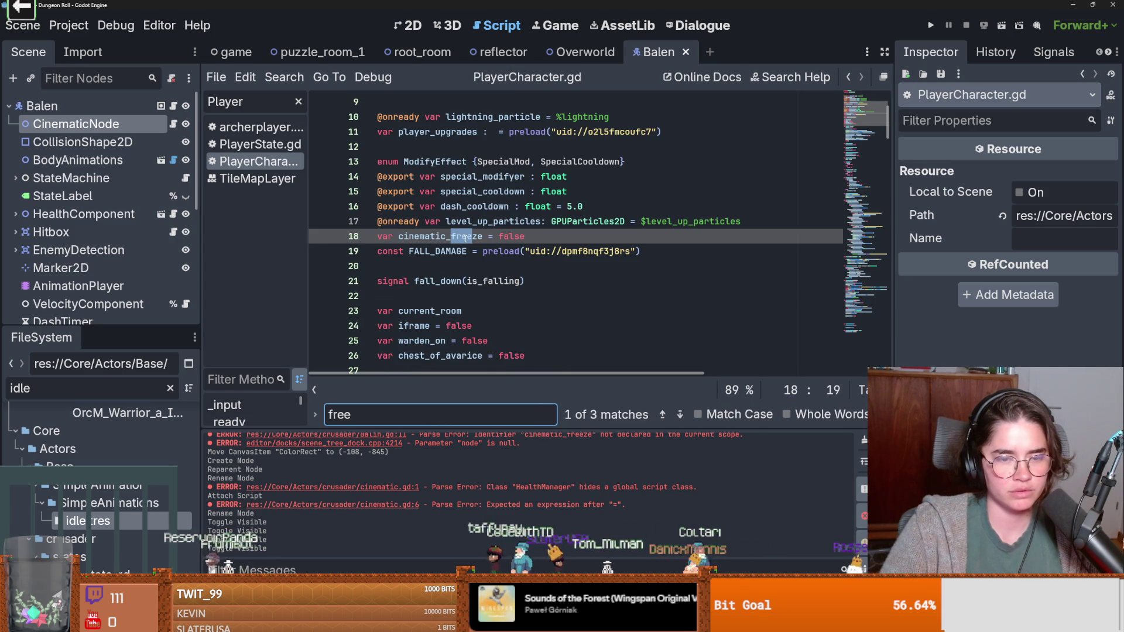
double_click(469, 237)
key(ctrl+f)
drag(481, 222, 403, 222)
Step: Insert balen.start_cinema() above the cinematic_node line in the Overworld script
click(573, 54)
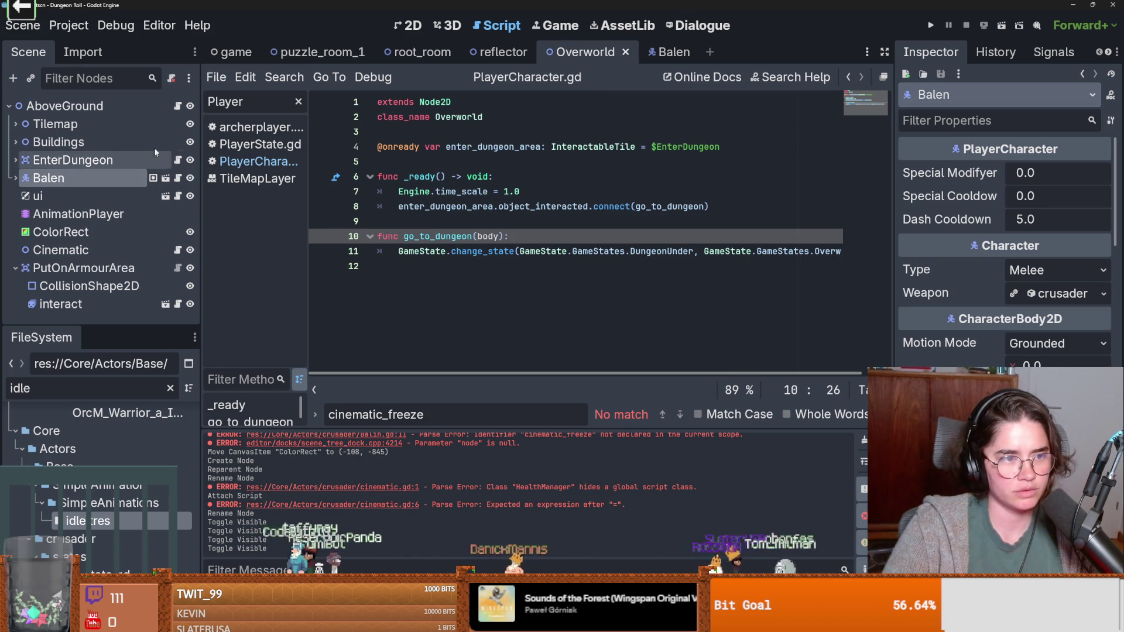
click(177, 250)
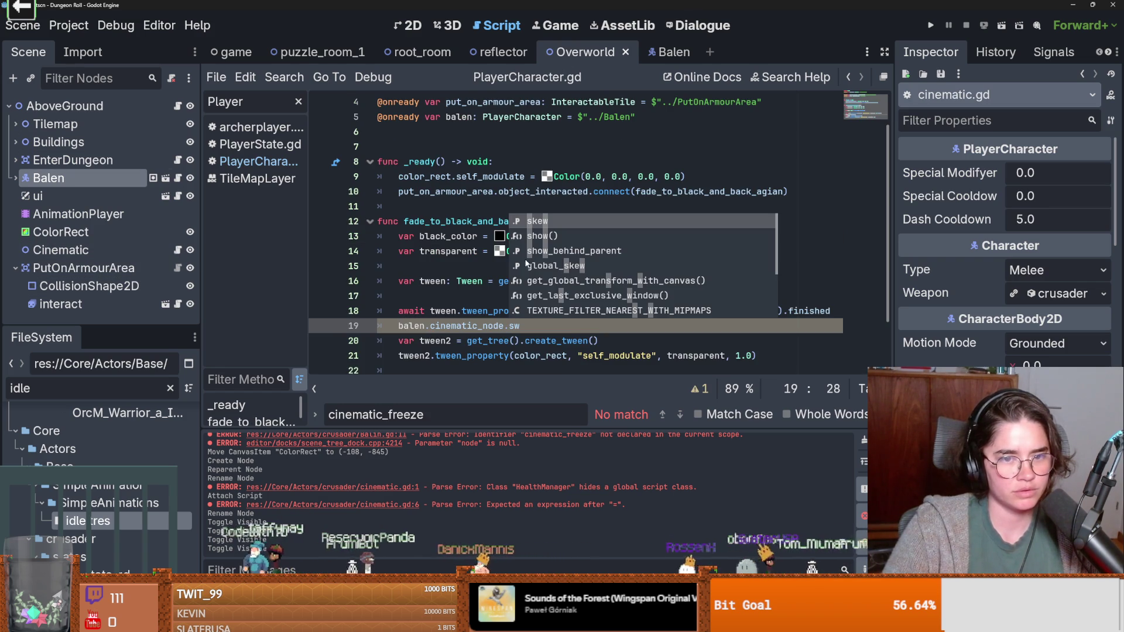
click(533, 327)
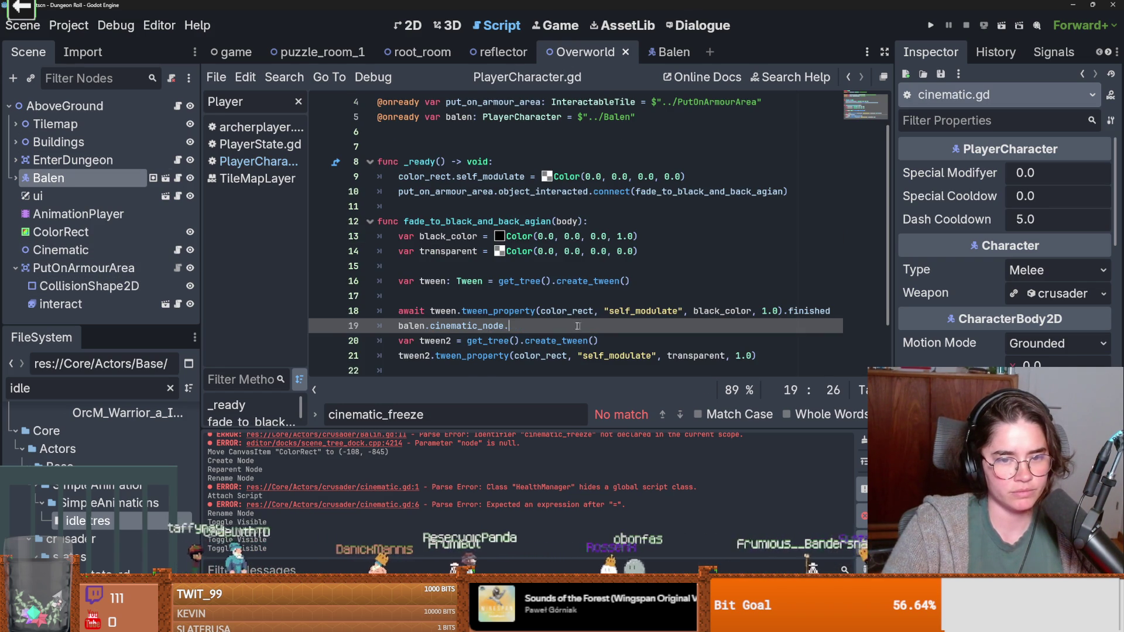
key(Return)
click(395, 326)
key(ctrl+shift+Return)
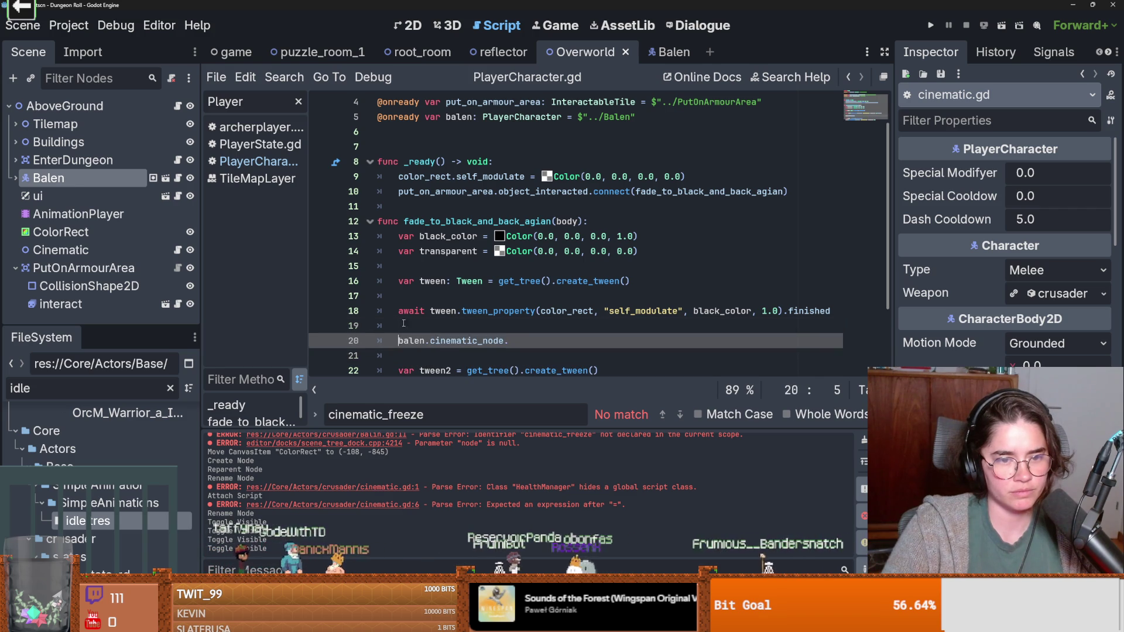
text(balen.start_cinema())
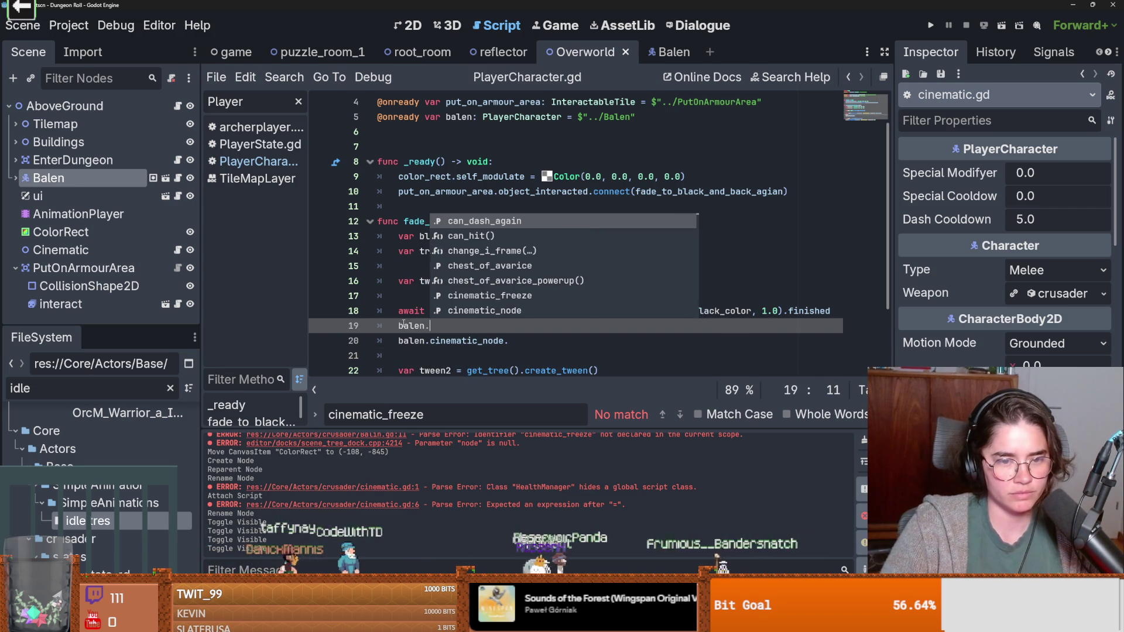
key(Escape)
Step: Check the switch_crusader_uniform name in CinematicNode's script and save the Balen scene
click(153, 178)
click(173, 123)
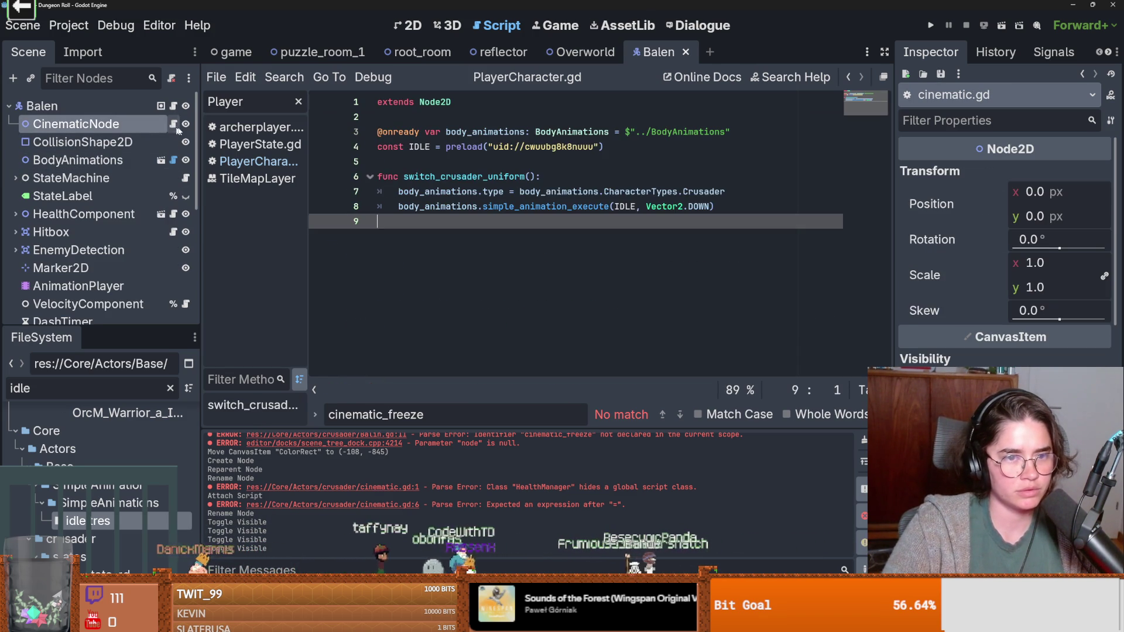
drag(538, 176, 403, 184)
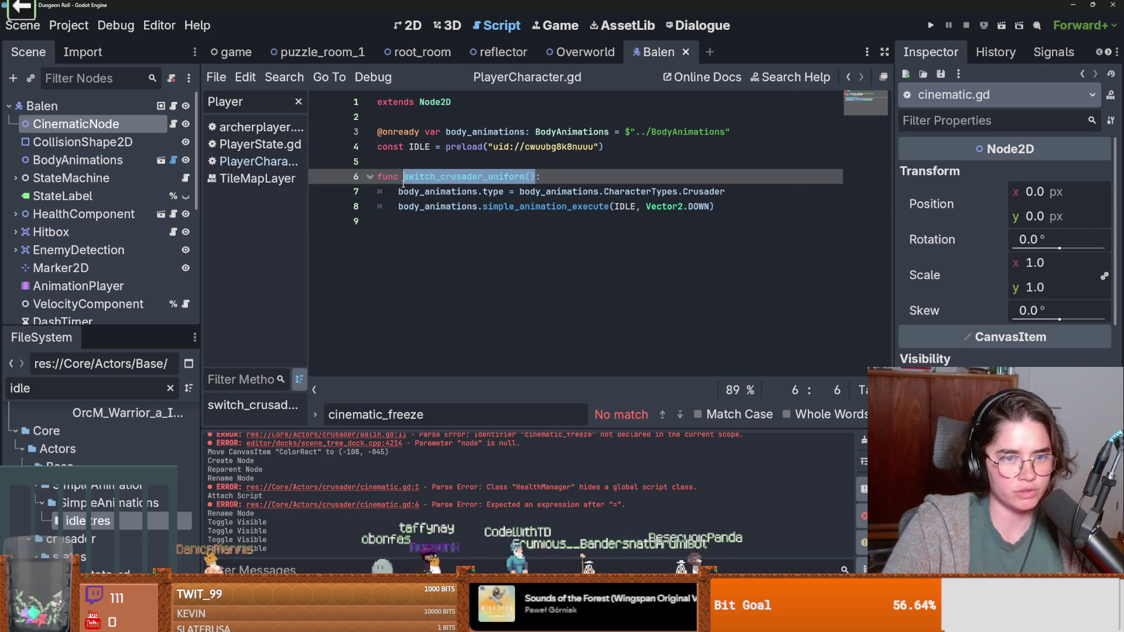
key(ctrl+s)
Step: Return to the Overworld cinematic script and run the game to test it
click(579, 52)
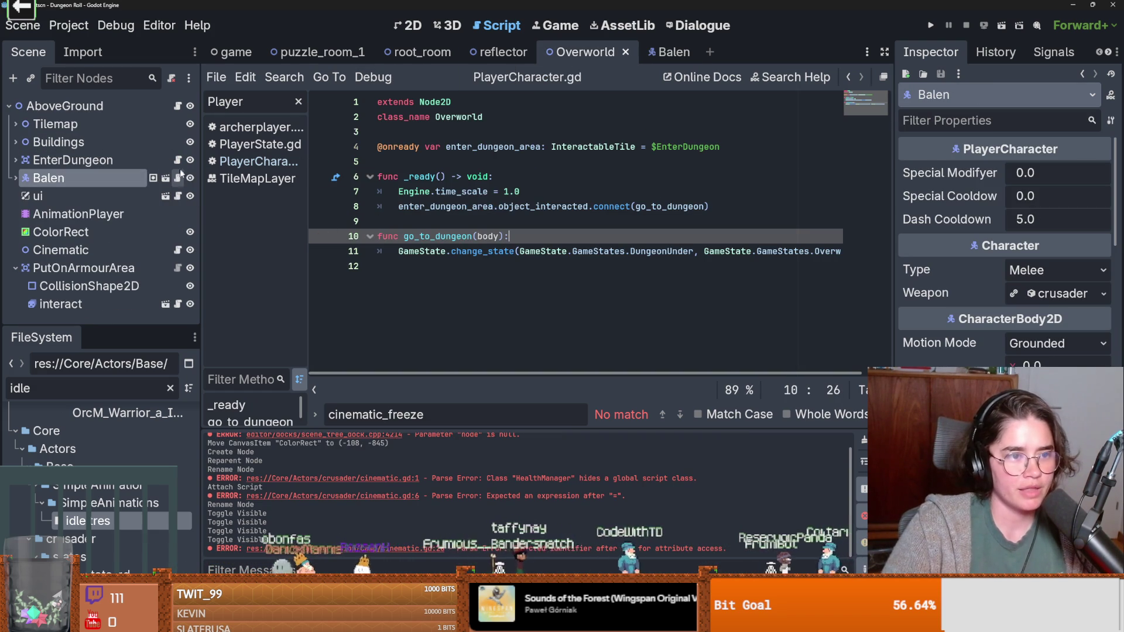
click(178, 250)
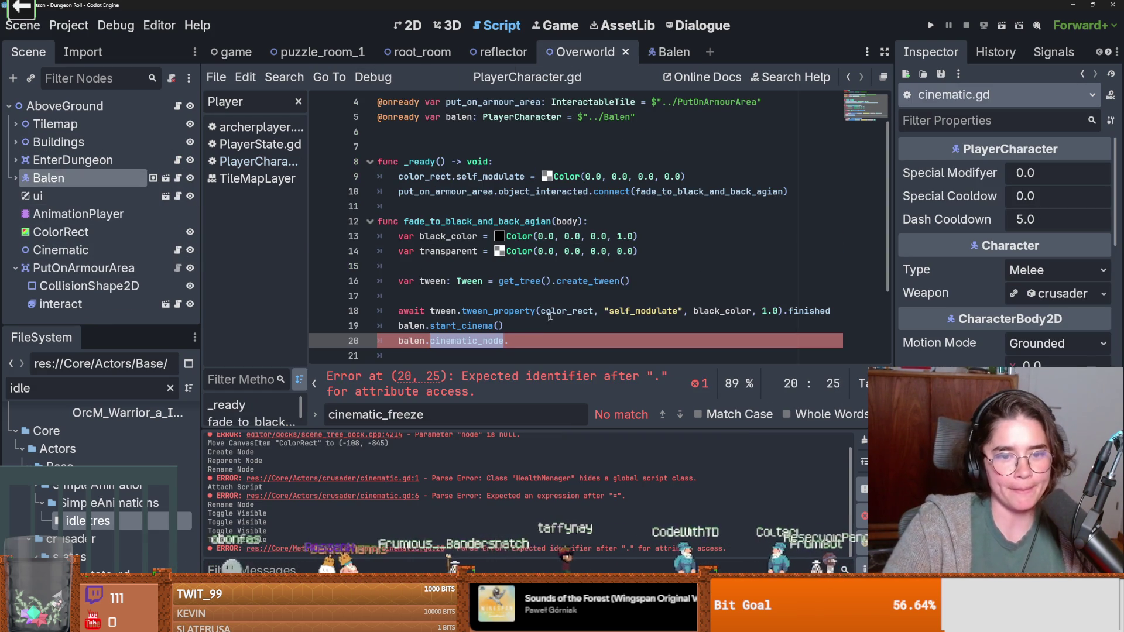
scroll(602, 335, down, 1)
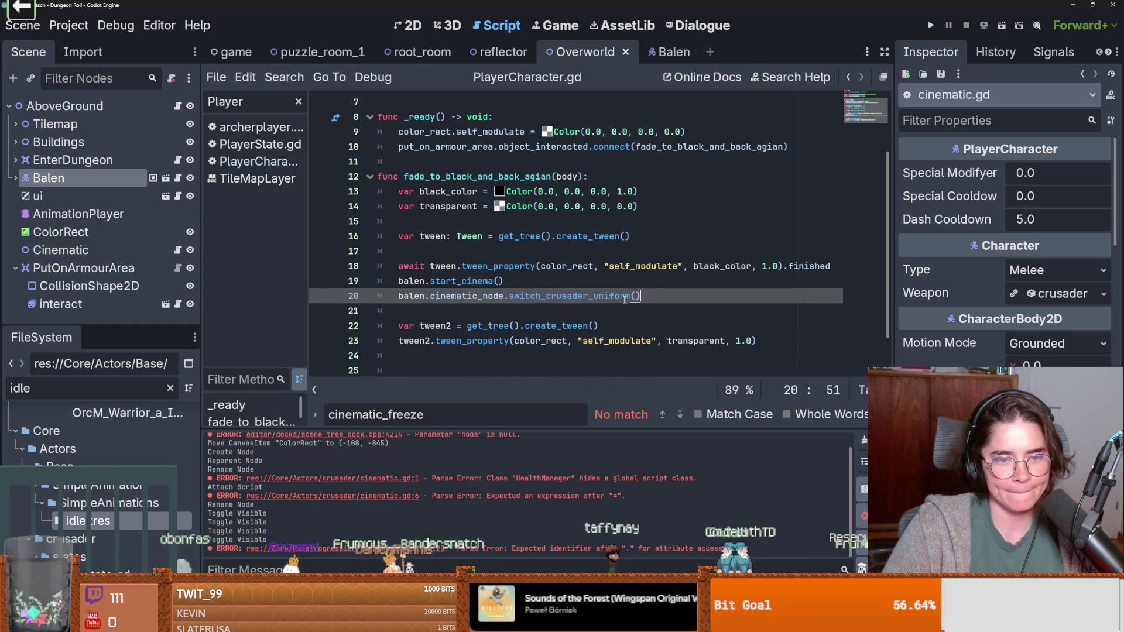
click(549, 315)
click(931, 25)
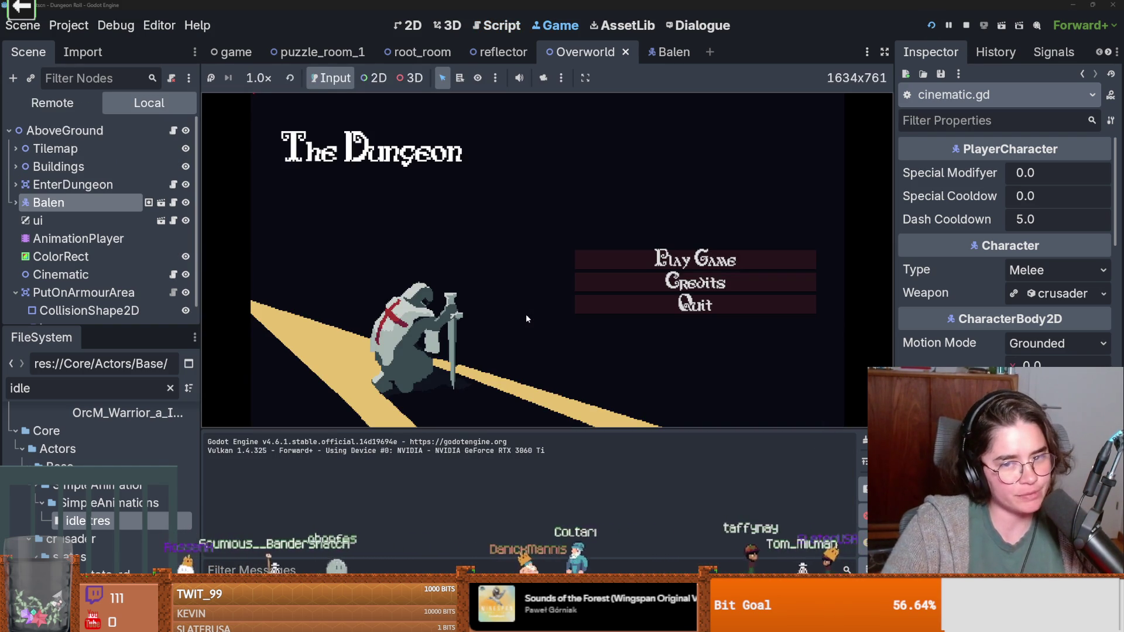
Step: Start a new game as the Crusader and press E at the armour statue twice
click(688, 256)
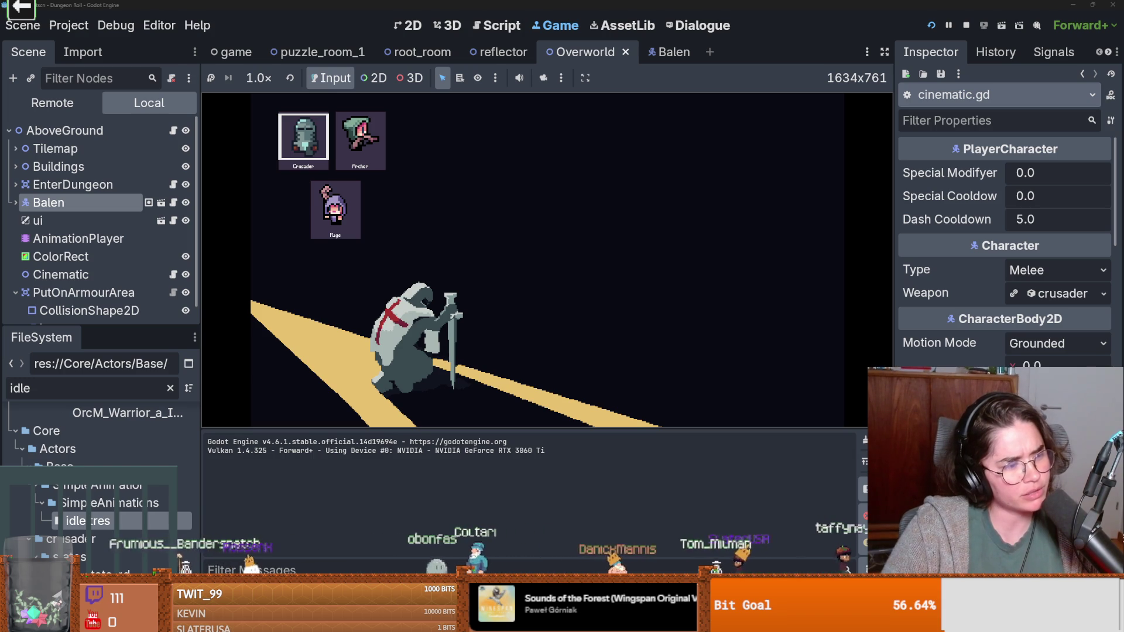
key(Return)
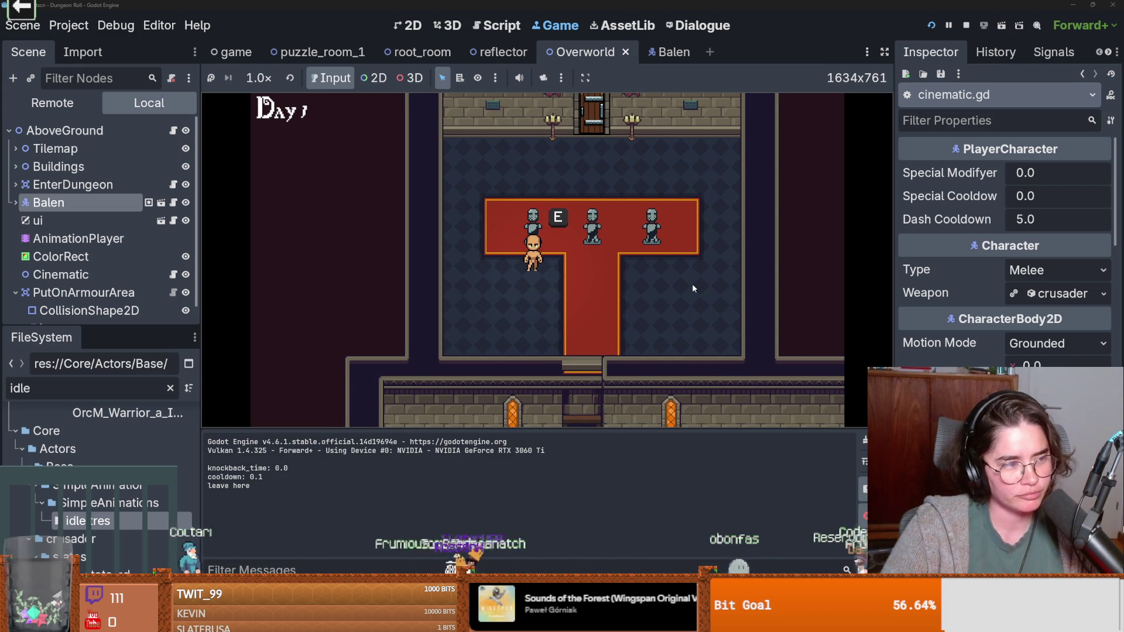
key(e)
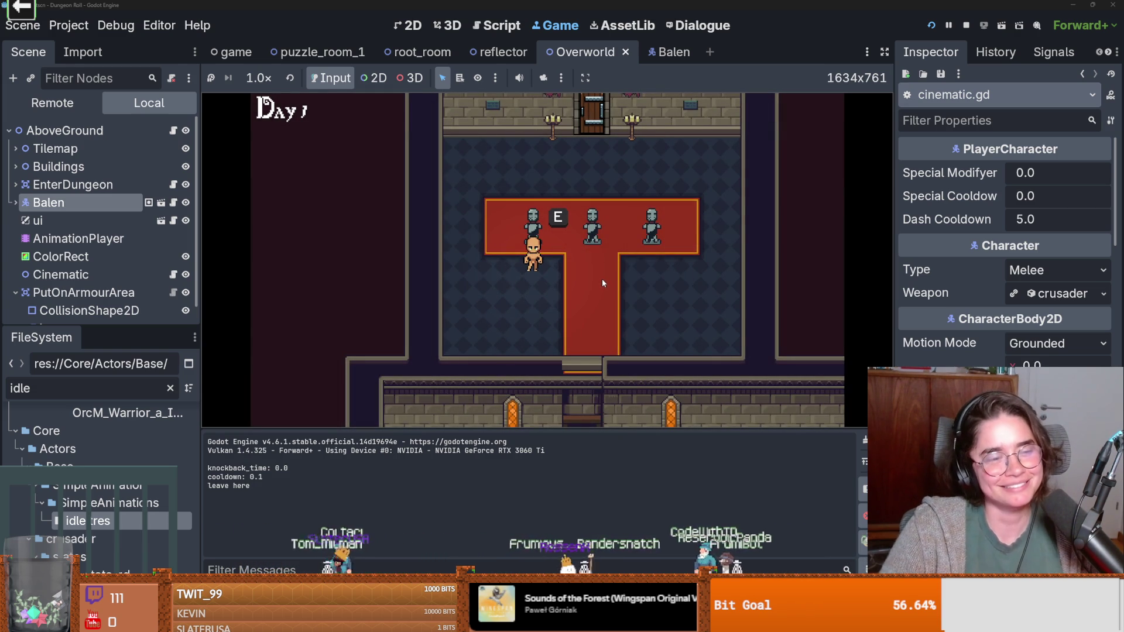
key(e)
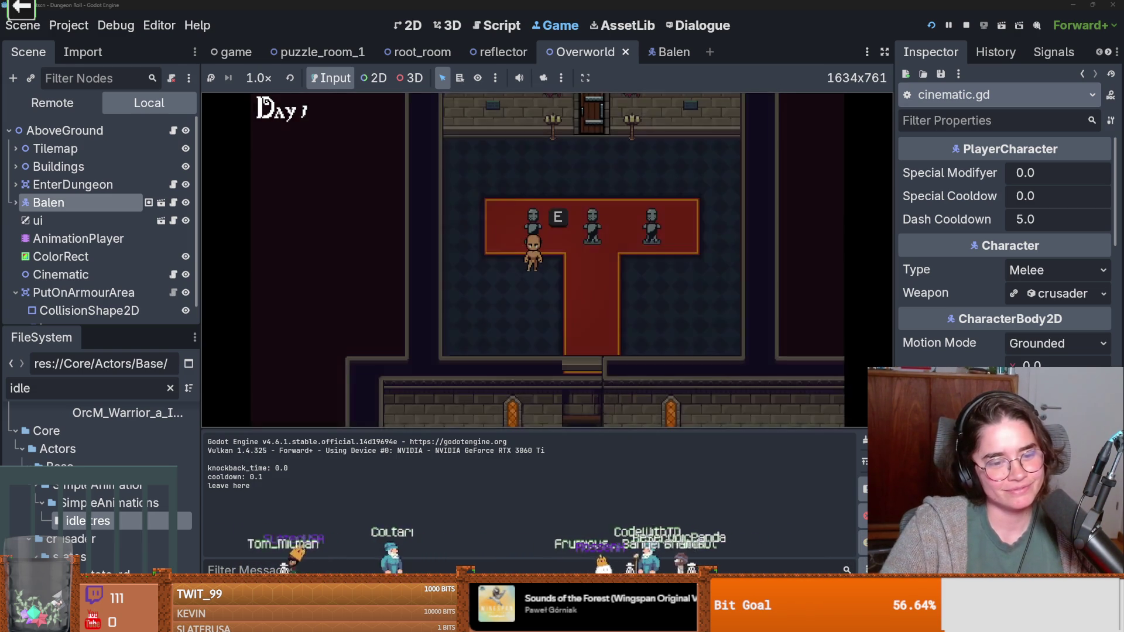
Step: Check the debugger's Errors list and dismiss the docking options menu
click(275, 585)
right_click(328, 489)
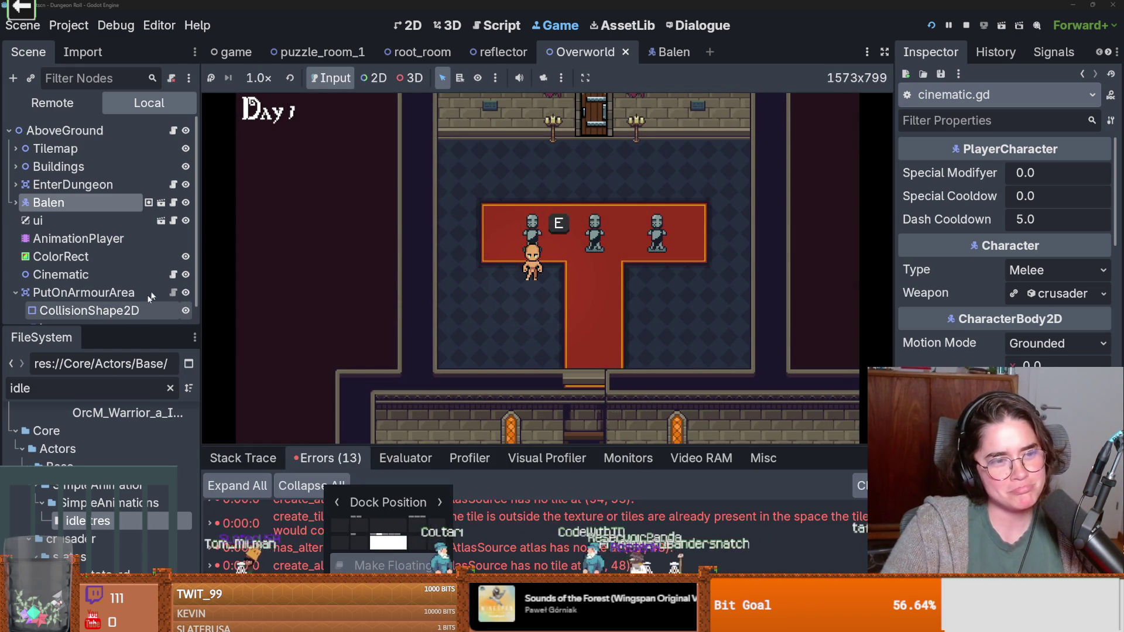
click(173, 275)
Step: Inspect the start_cinema and switch_crusader_uniform calls in fade_to_black_and_back_agian
click(173, 274)
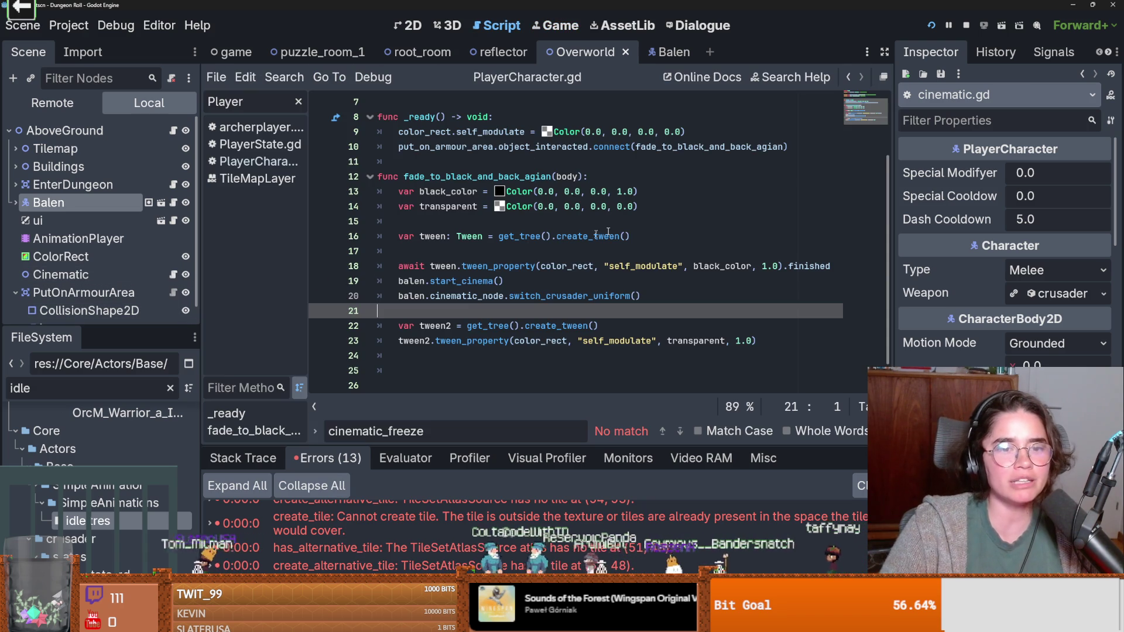
double_click(477, 178)
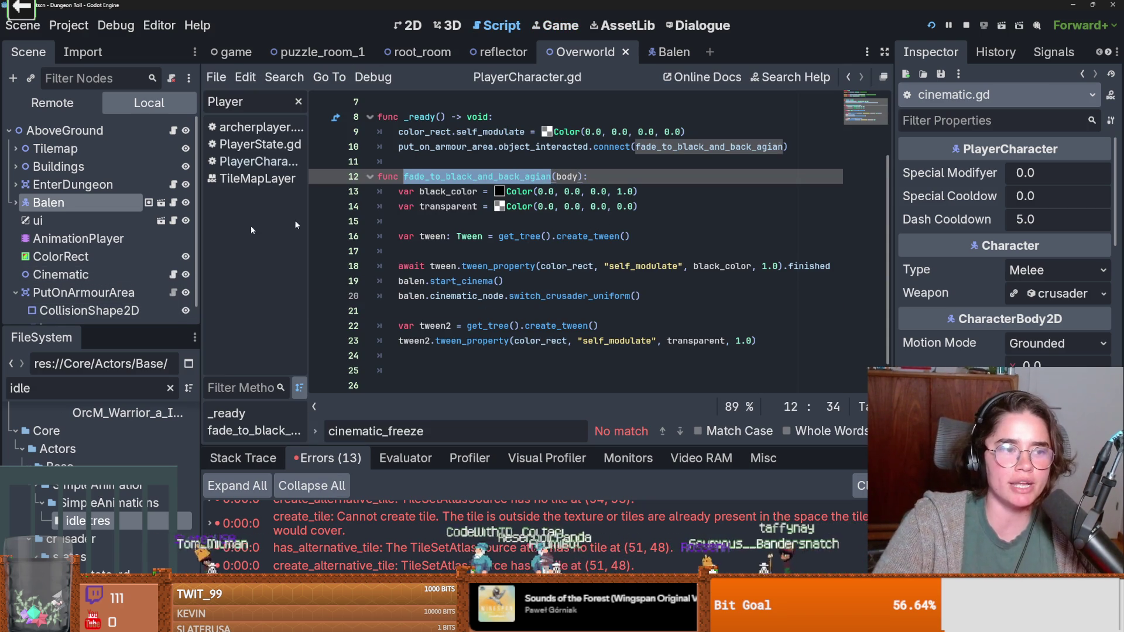
click(78, 239)
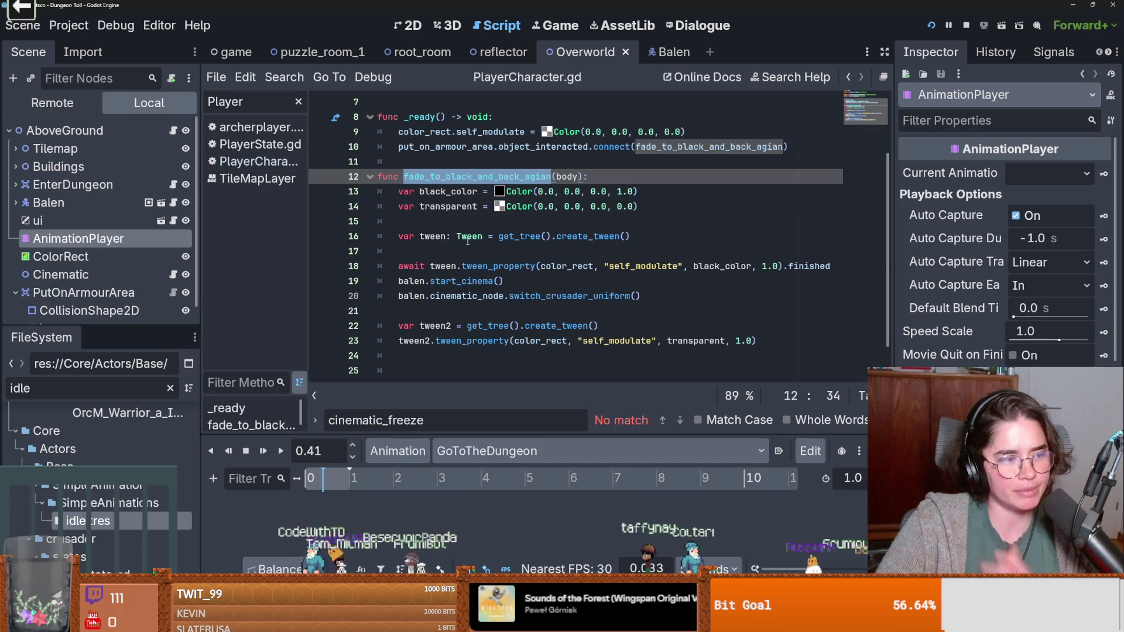
click(445, 282)
double_click(445, 282)
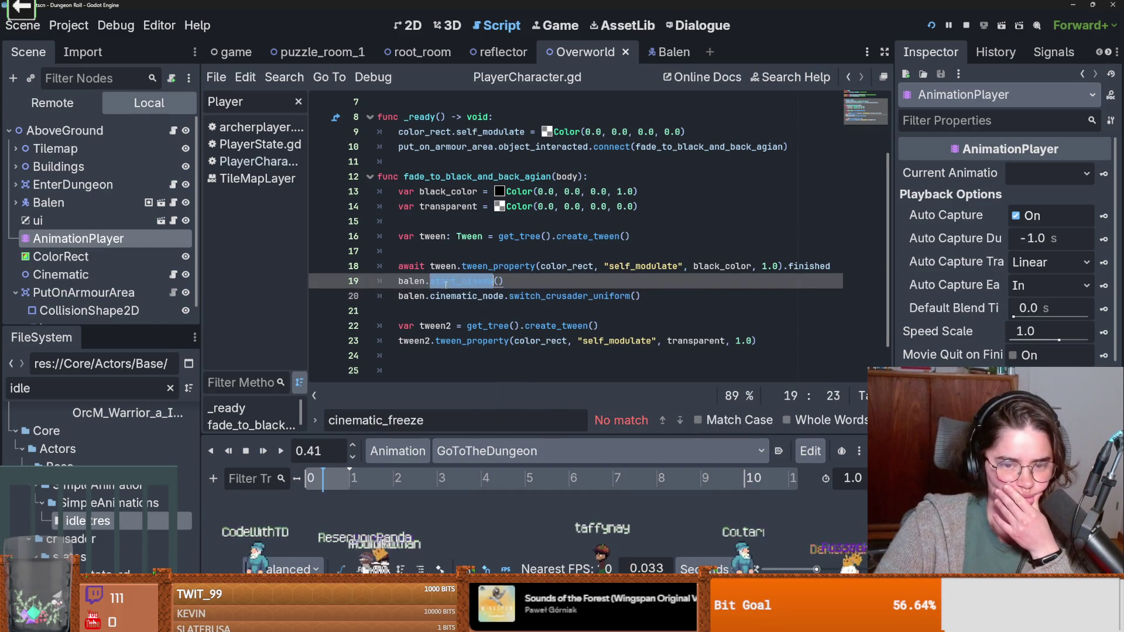
double_click(520, 297)
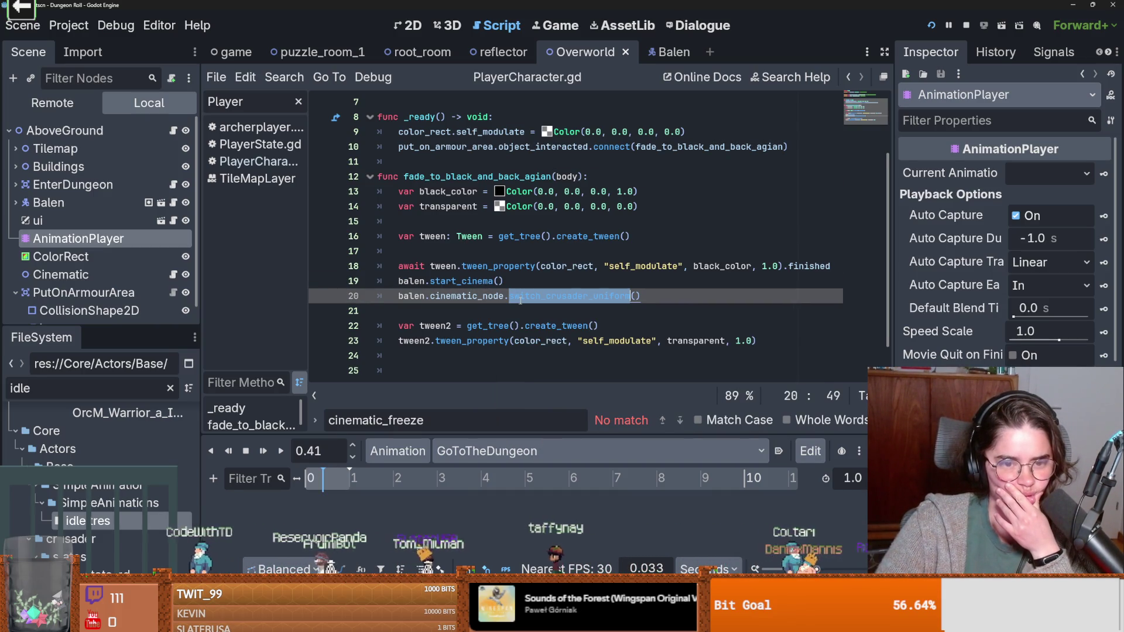
double_click(466, 296)
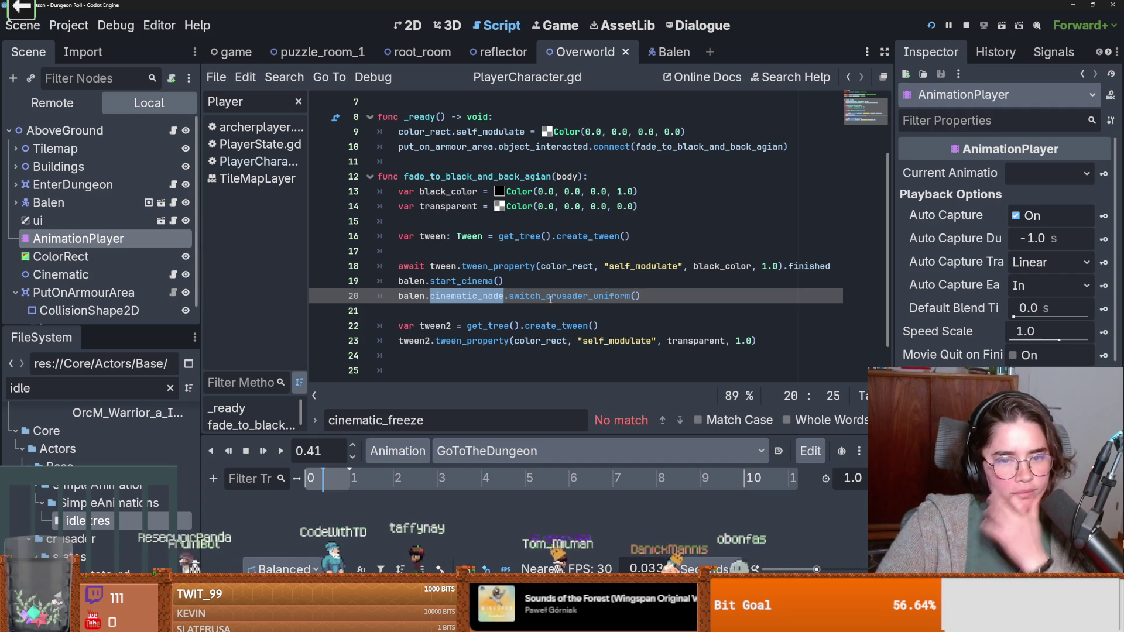
double_click(529, 296)
click(530, 295)
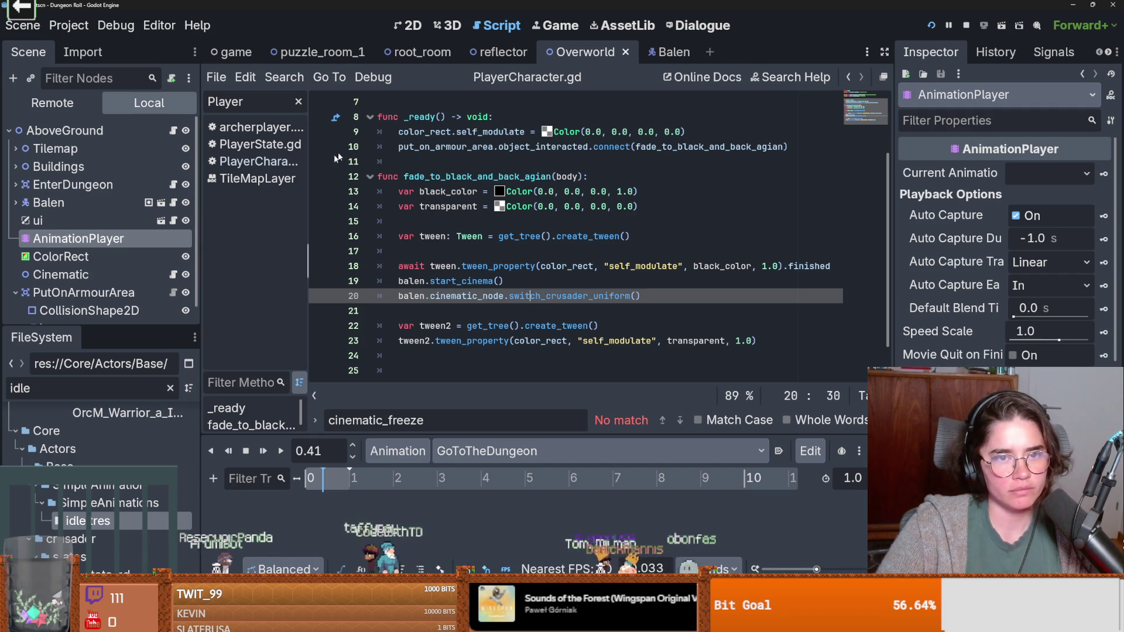
Step: Review switch_crusader_uniform in Balen's cinematic.gd and select the BodyAnimations node
click(632, 58)
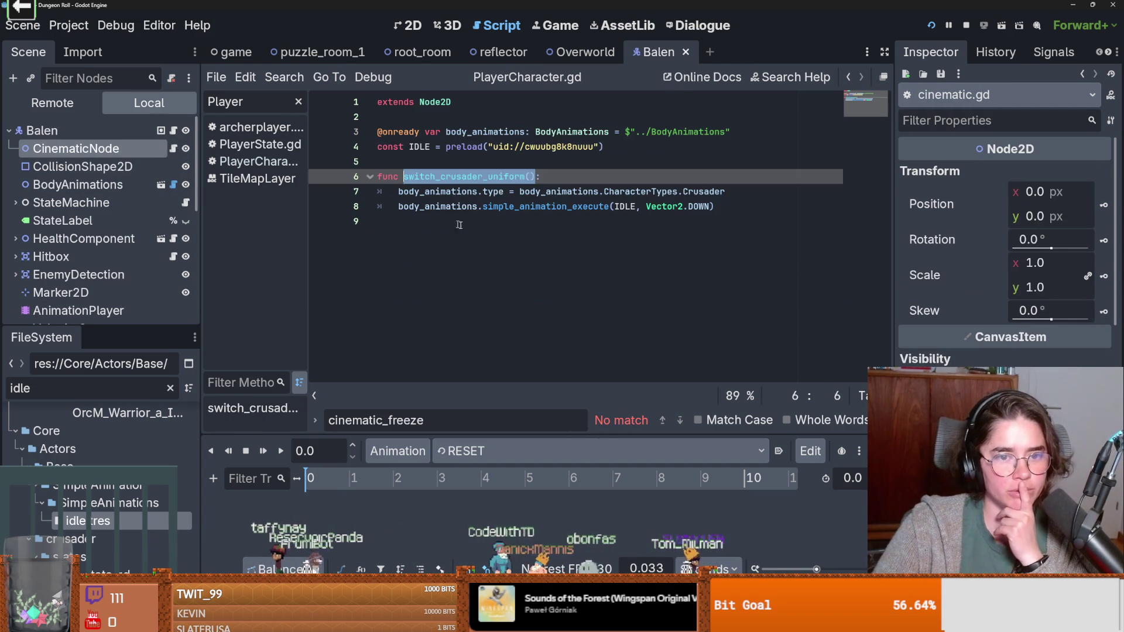
double_click(620, 193)
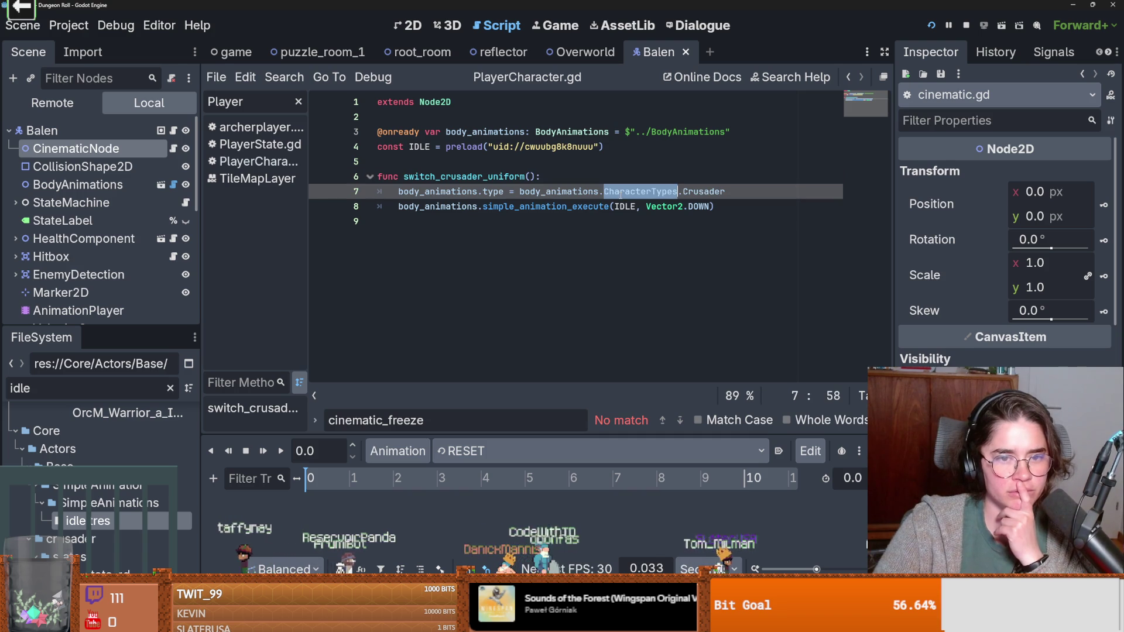
click(493, 193)
double_click(438, 191)
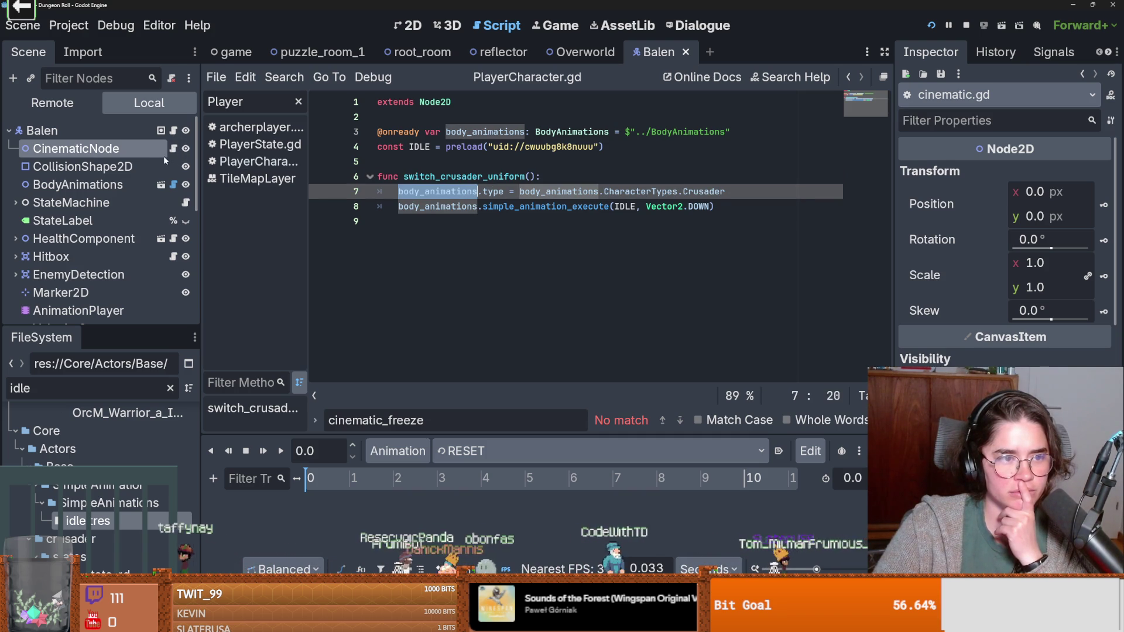
click(88, 185)
Step: Check BodyAnimations' character type list, leave it unchanged, and browse its script
click(1049, 175)
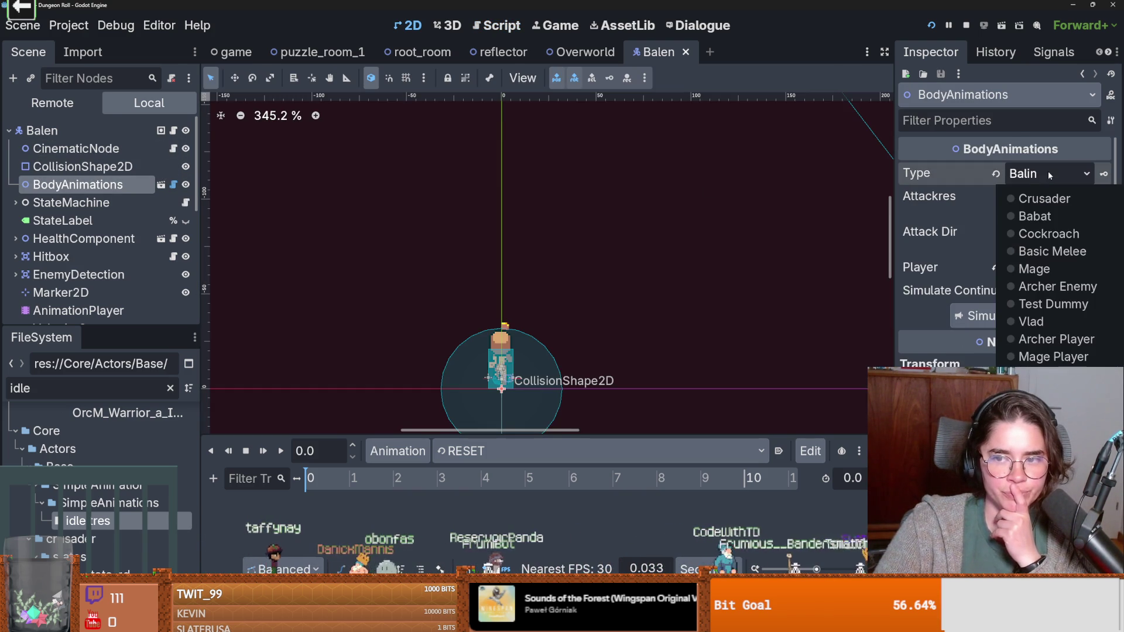
click(165, 186)
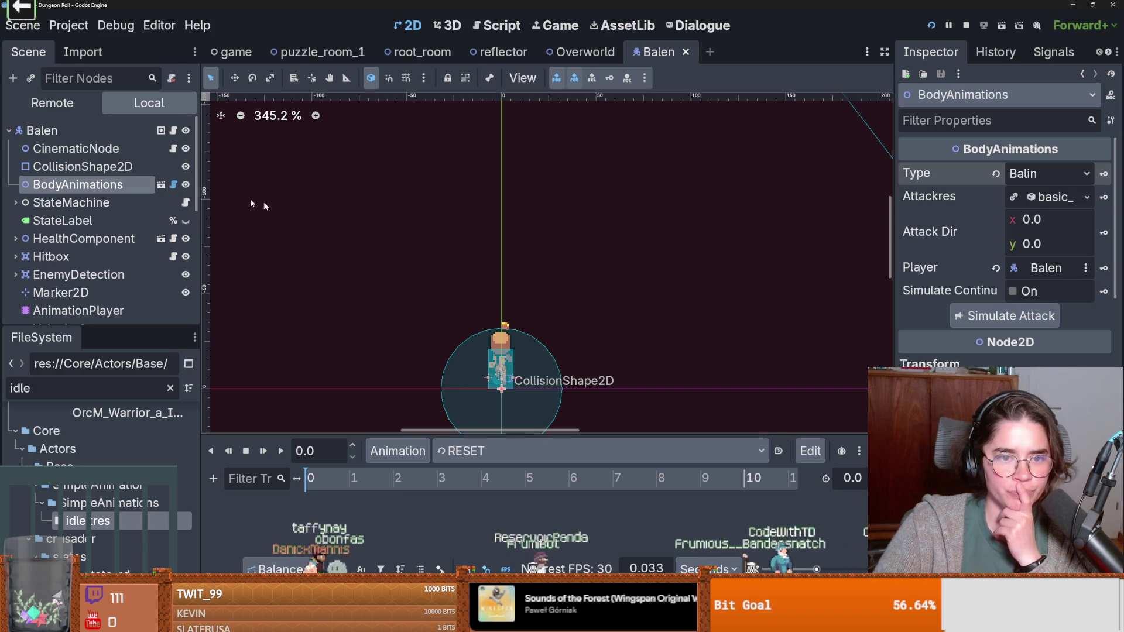
click(162, 185)
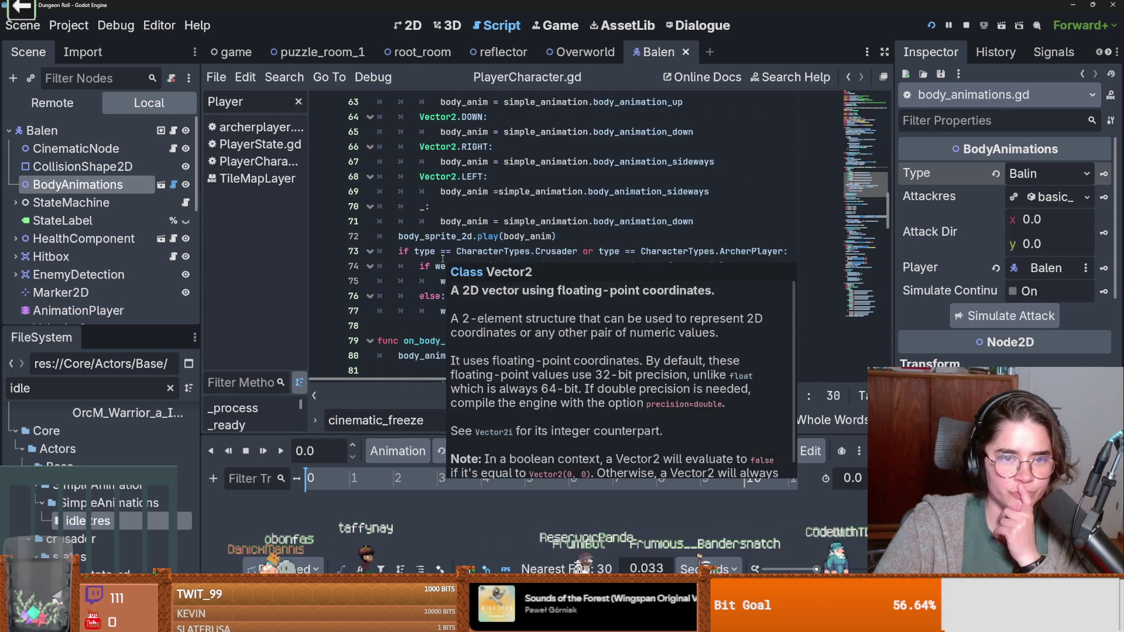
scroll(443, 258, down, 2)
scroll(629, 288, down, 2)
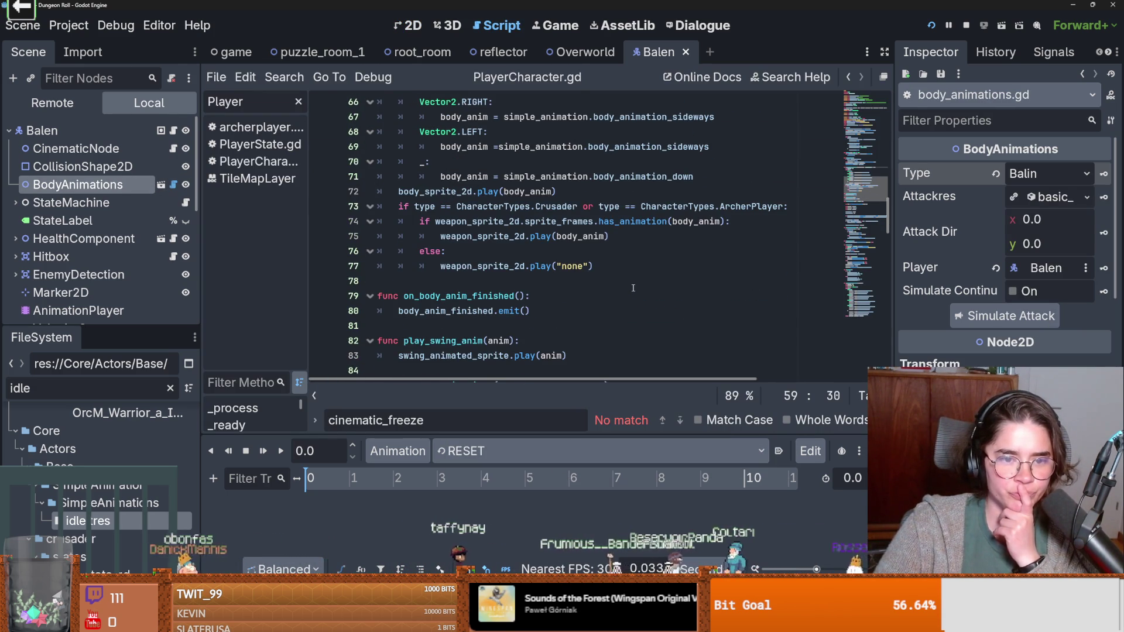
scroll(633, 288, down, 2)
scroll(633, 288, down, 10)
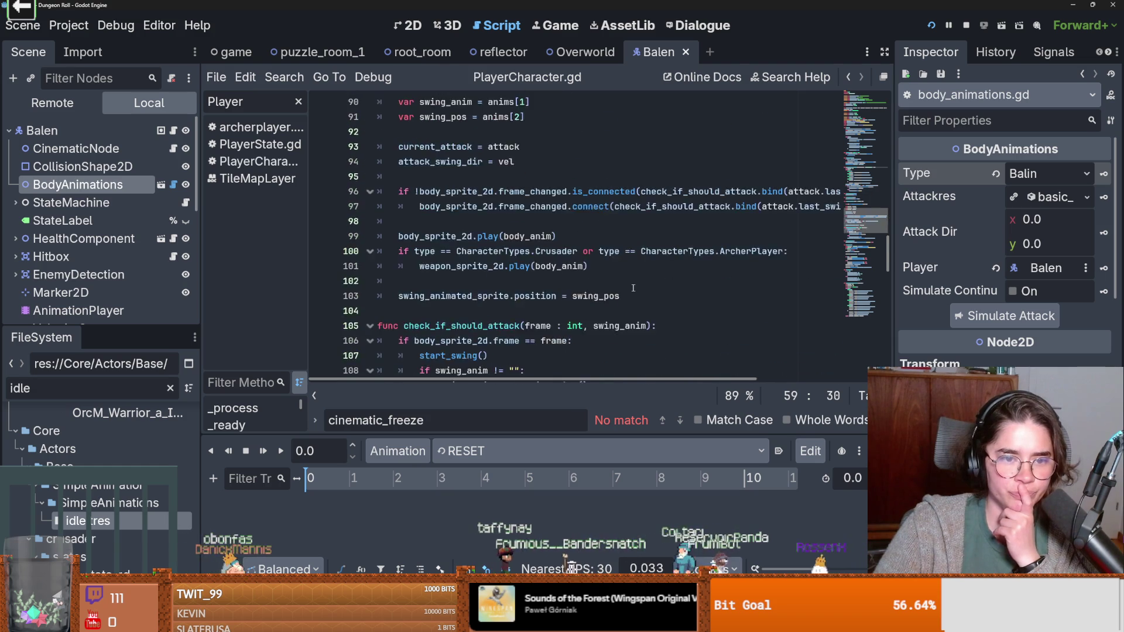
scroll(632, 288, down, 3)
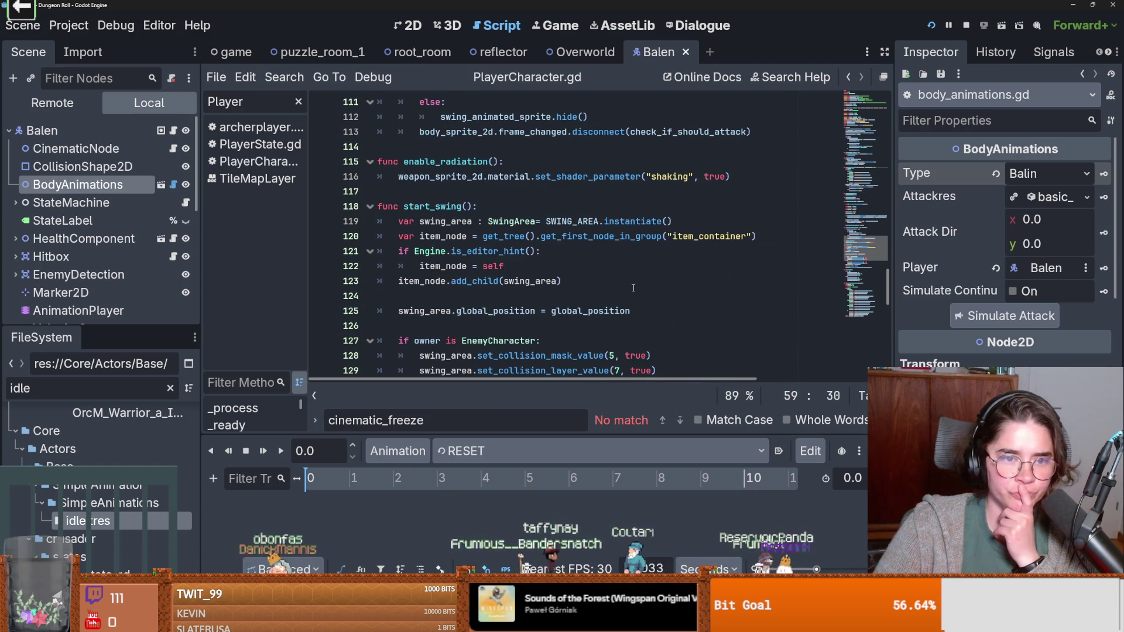
Step: Select the two sprite-frame setup lines 31–32 in body_animations' _ready function
click(161, 185)
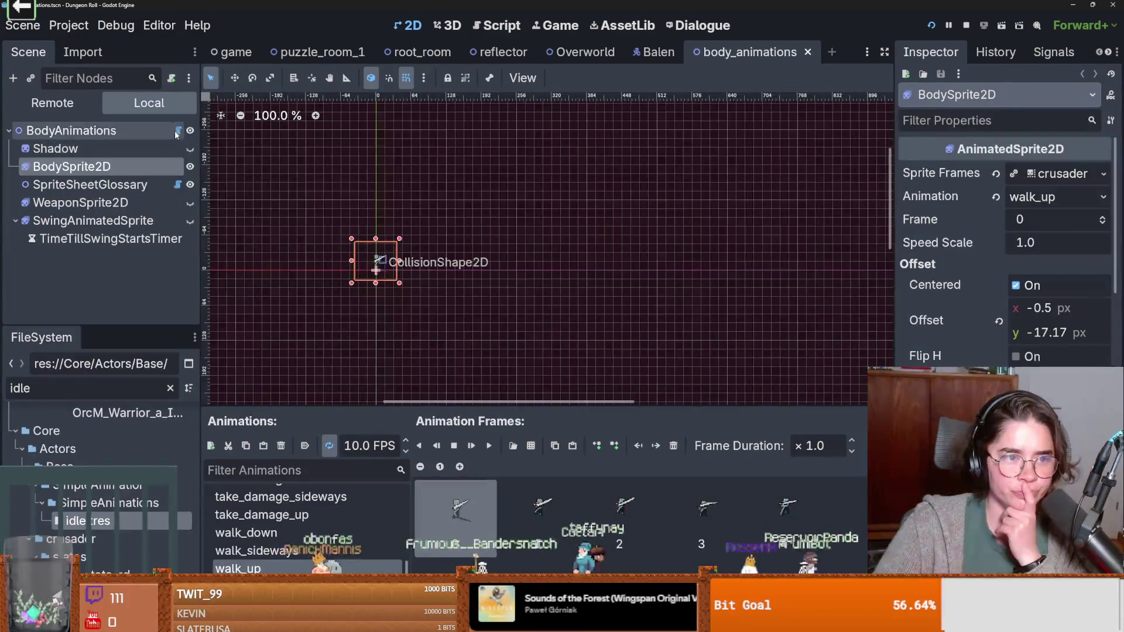
scroll(432, 229, up, 4)
scroll(432, 228, up, 14)
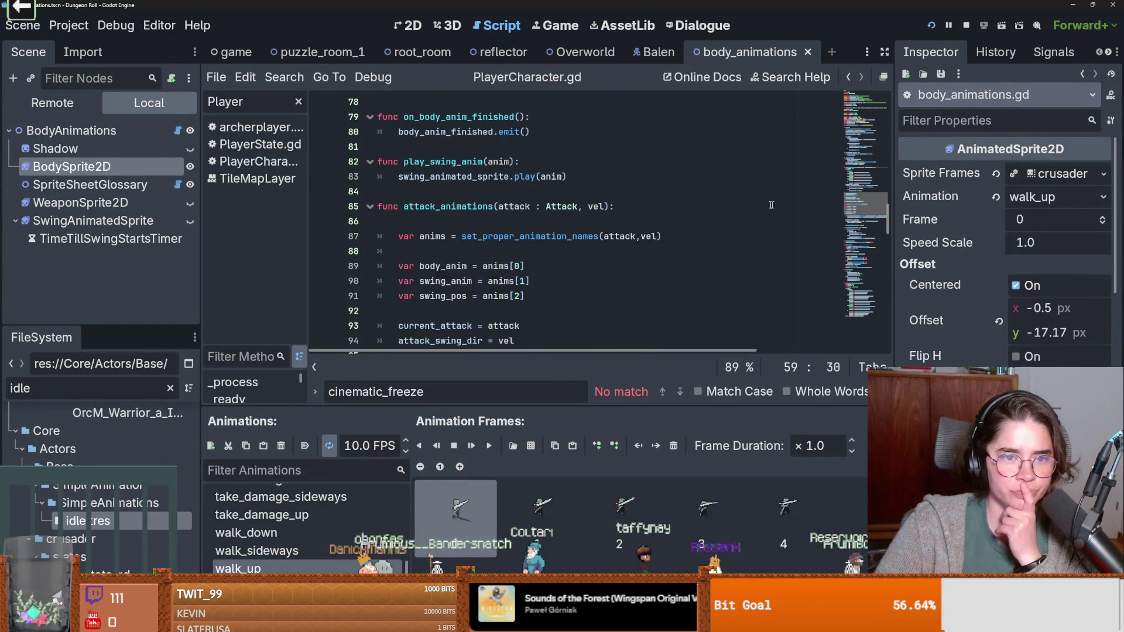
scroll(620, 228, up, 4)
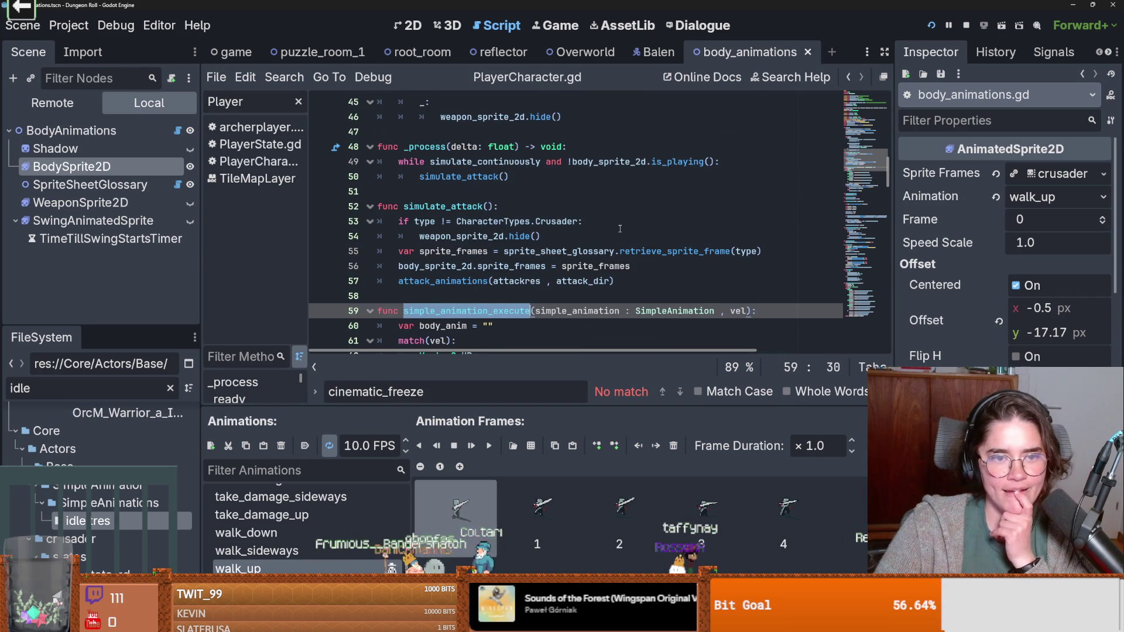
mouse_move(884, 175)
mouse_down()
mouse_move(889, 132)
mouse_move(897, 146)
mouse_up()
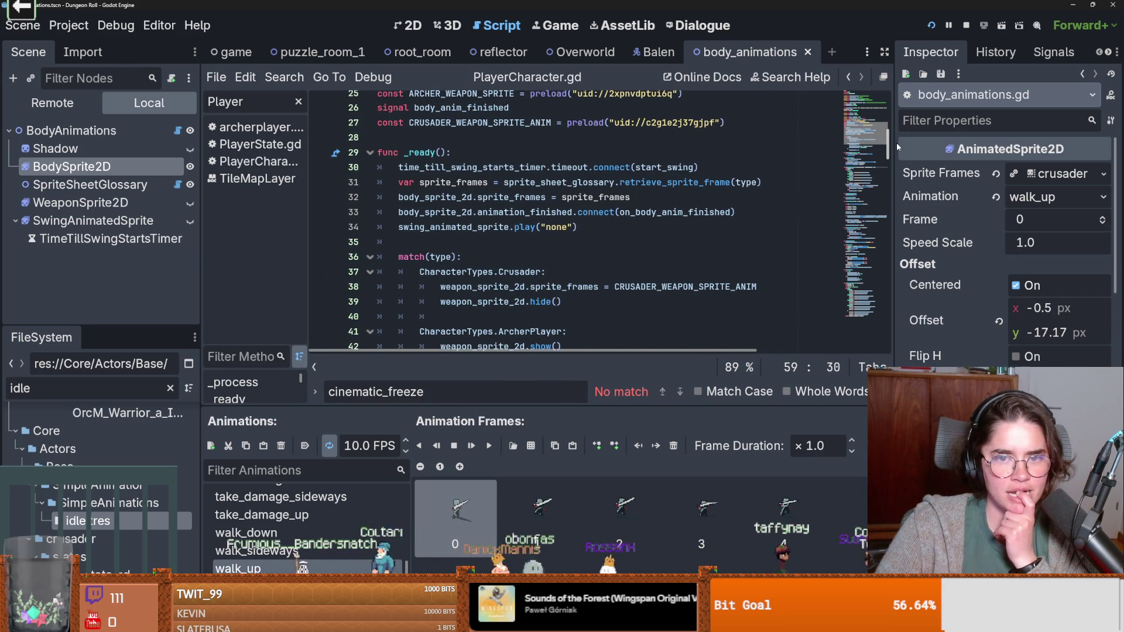
click(765, 182)
drag(765, 182, 389, 183)
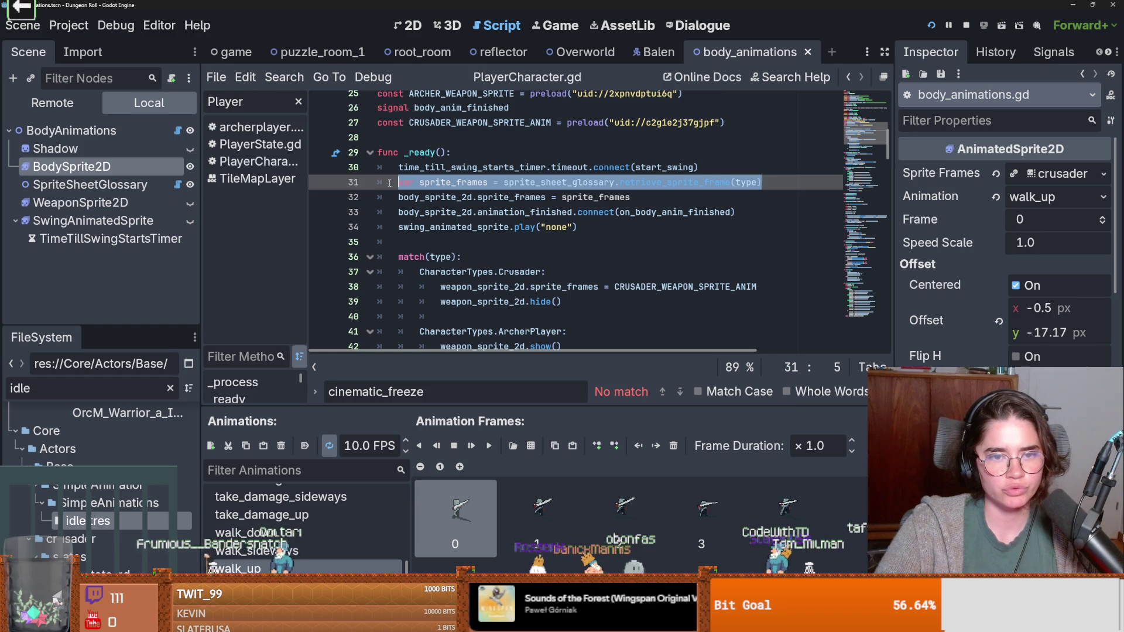
click(431, 182)
click(652, 212)
drag(632, 197, 377, 182)
key(ctrl+c)
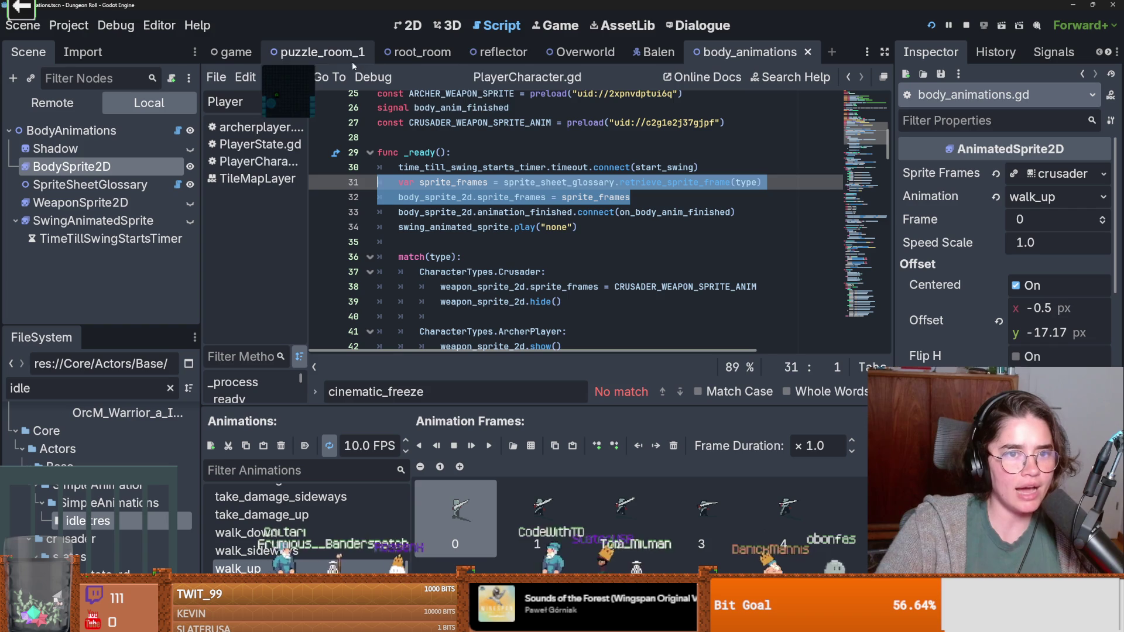
click(656, 52)
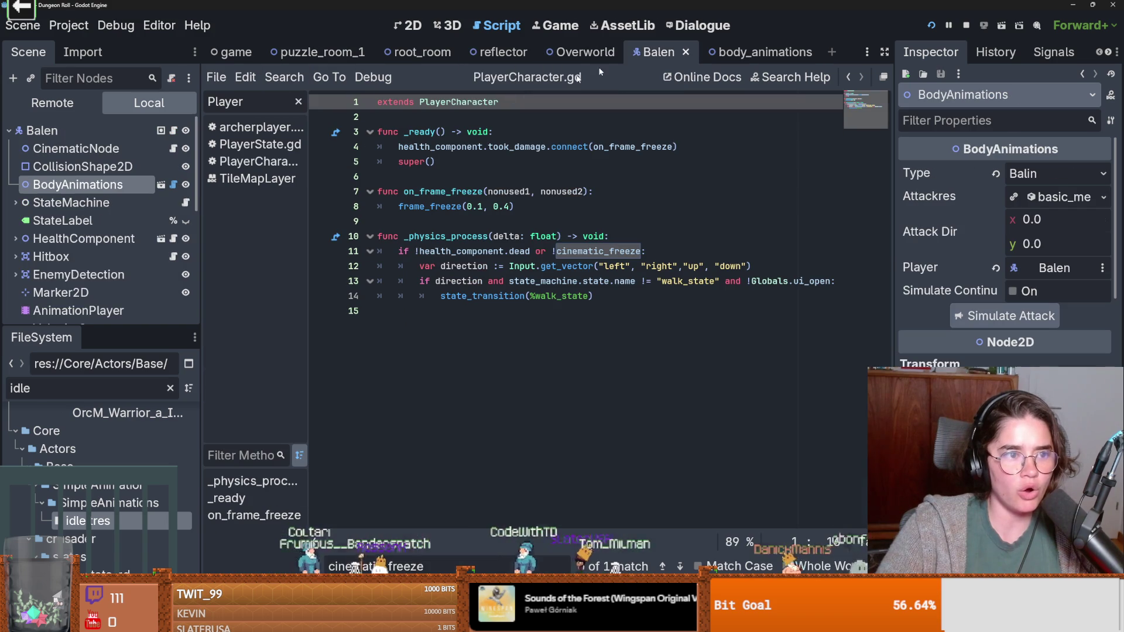
Step: Paste the copied sprite-frame lines into switch_crusader_uniform after line 7
click(173, 149)
click(723, 192)
key(Return)
key(ctrl+v)
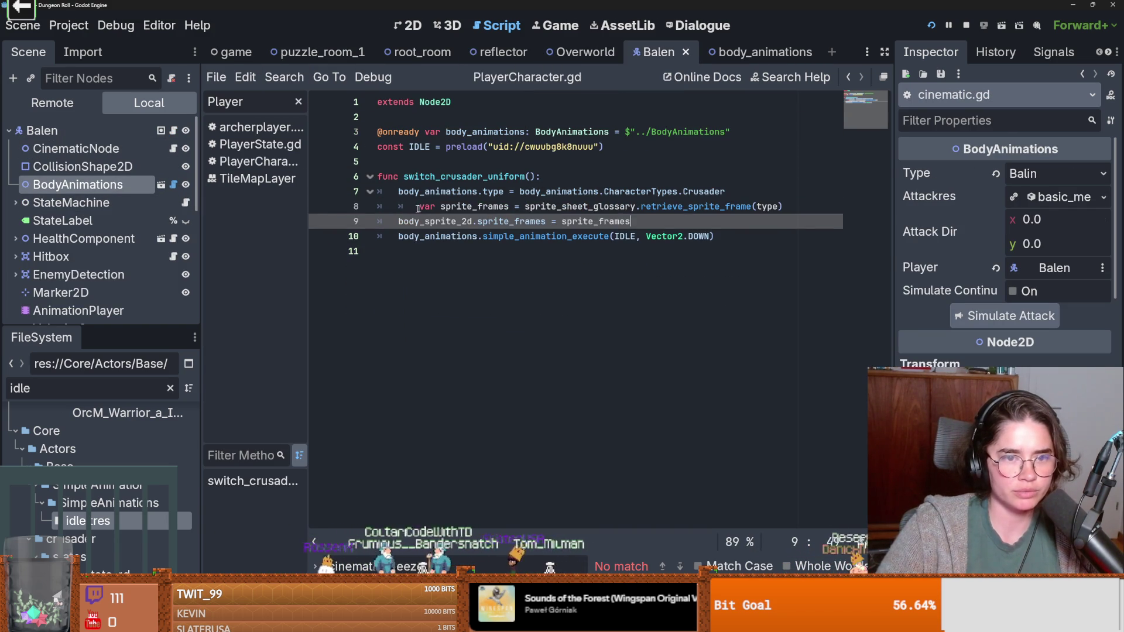
Step: Prefix both pasted sprite-frame lines with body_animations
double_click(477, 193)
click(501, 207)
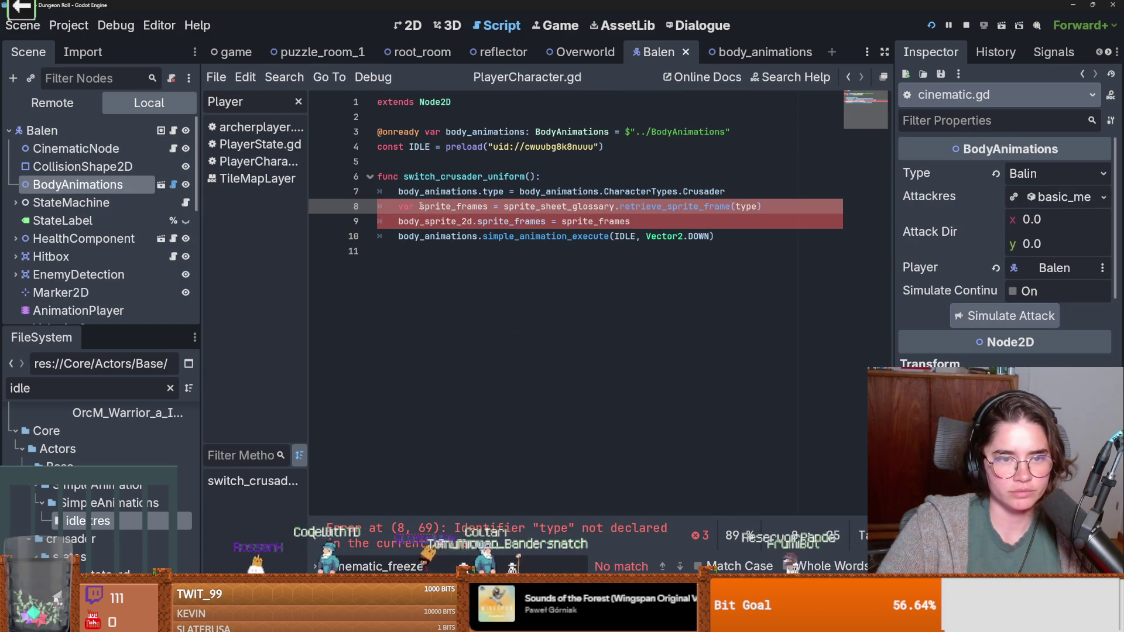
drag(401, 206, 395, 206)
key(BackSpace)
key(Delete)
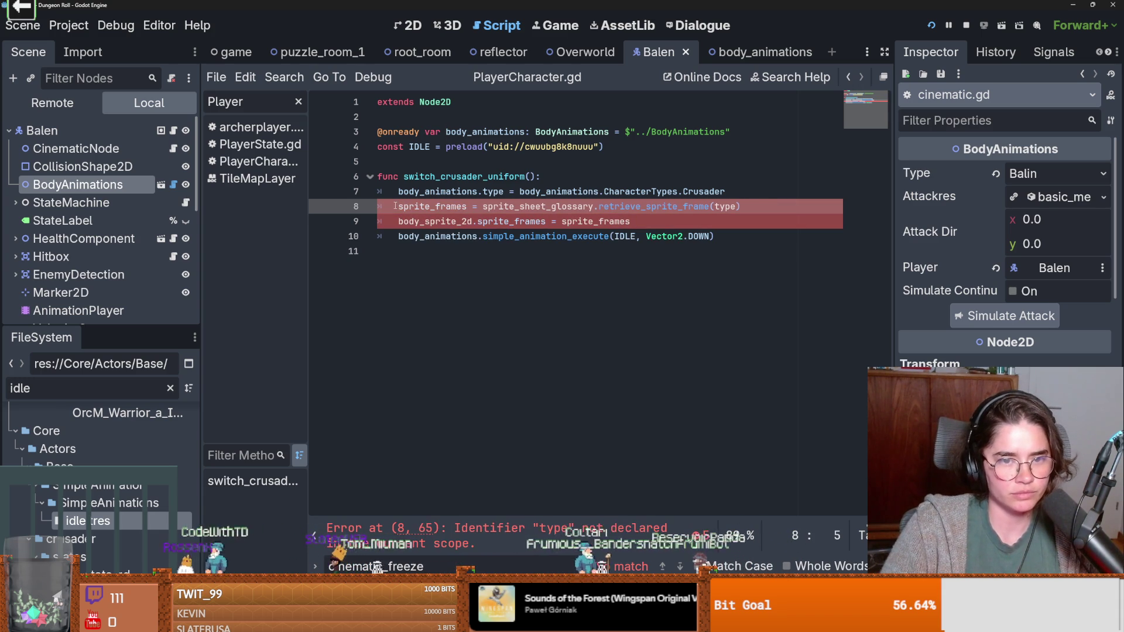
key(ctrl+z)
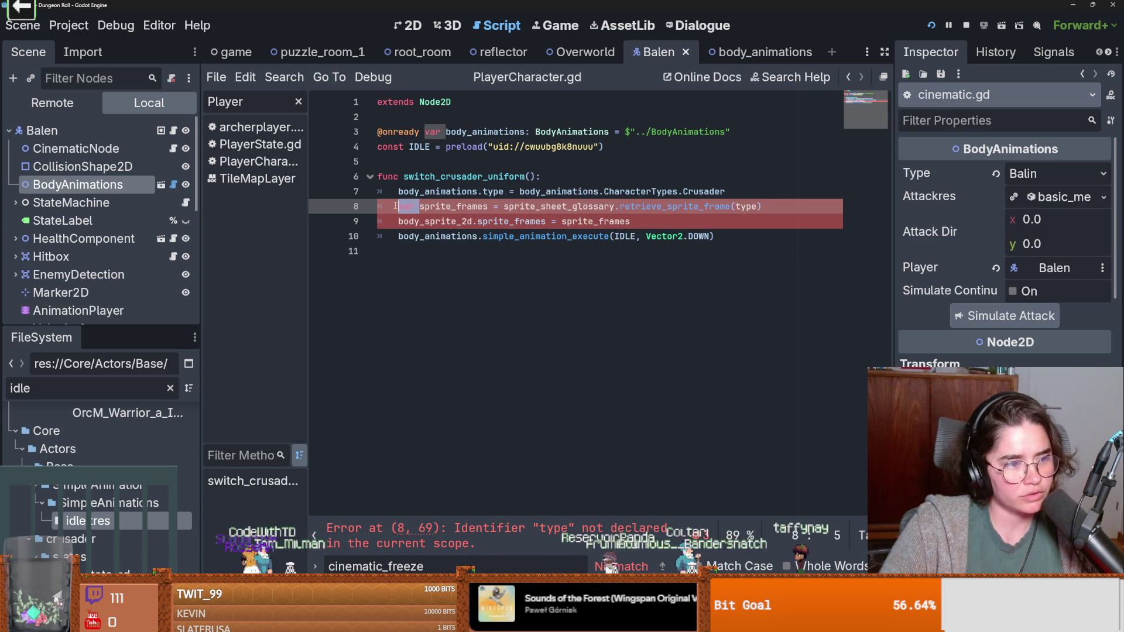
click(499, 206)
text(body_animations.)
key(BackSpace)
click(497, 207)
click(398, 222)
text(body_animations.)
Step: Replace the type argument on line 8 with the CharacterTypes.Crusader expression
double_click(411, 192)
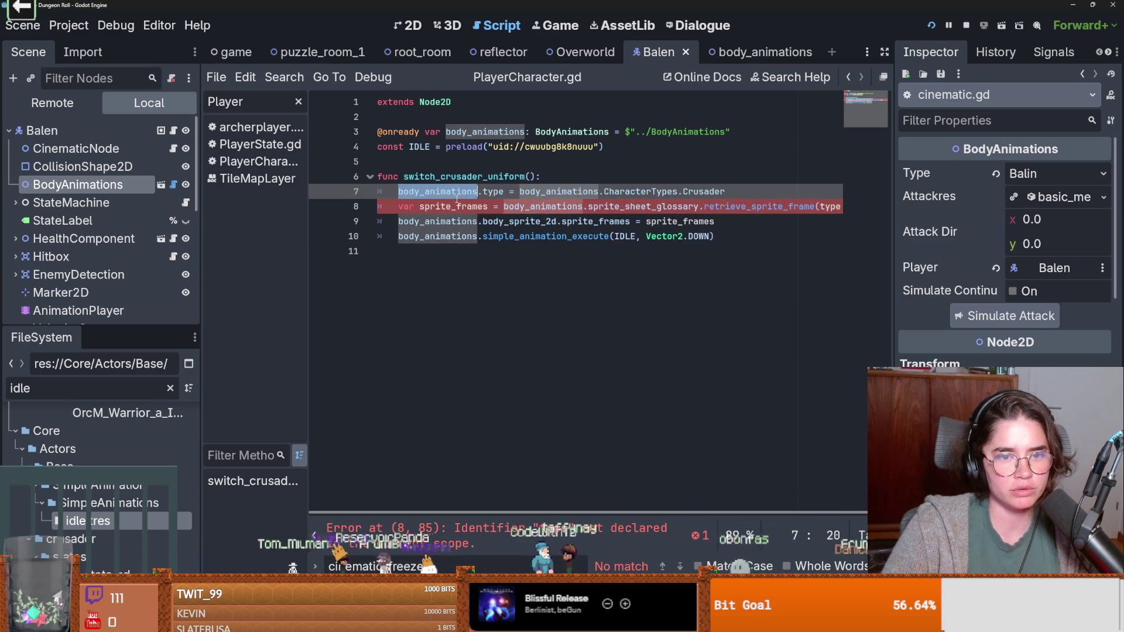
click(556, 525)
drag(724, 192, 519, 191)
key(ctrl+c)
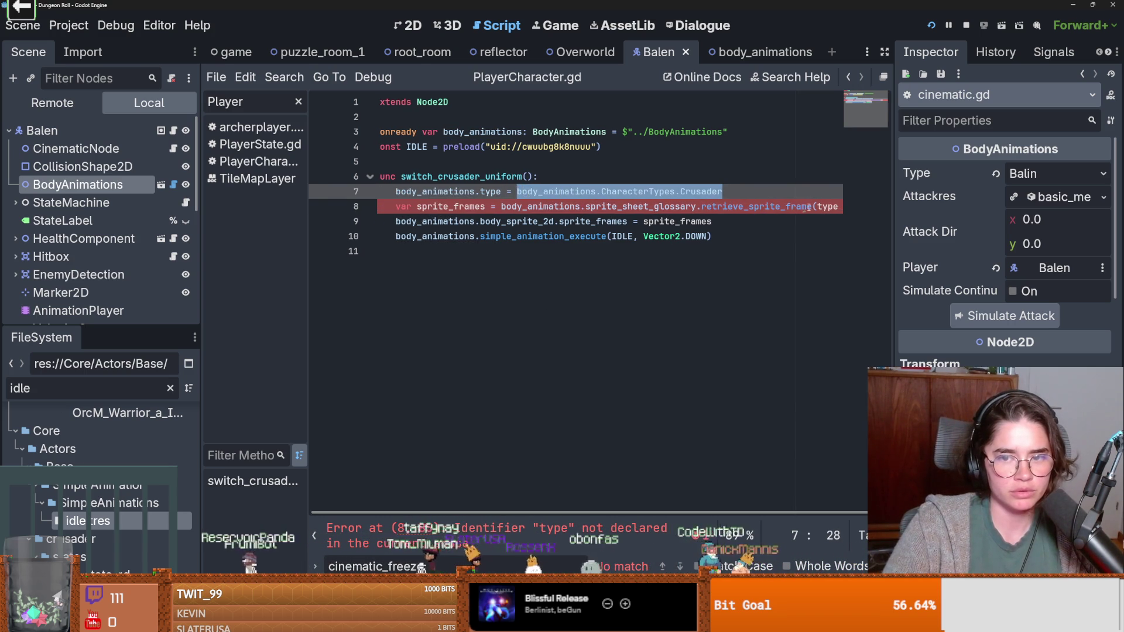
double_click(831, 206)
key(ctrl+v)
Step: Delete the old type assignment line and run the project
key(Home)
key(Up)
key(ctrl+shift+k)
key(Up)
key(End)
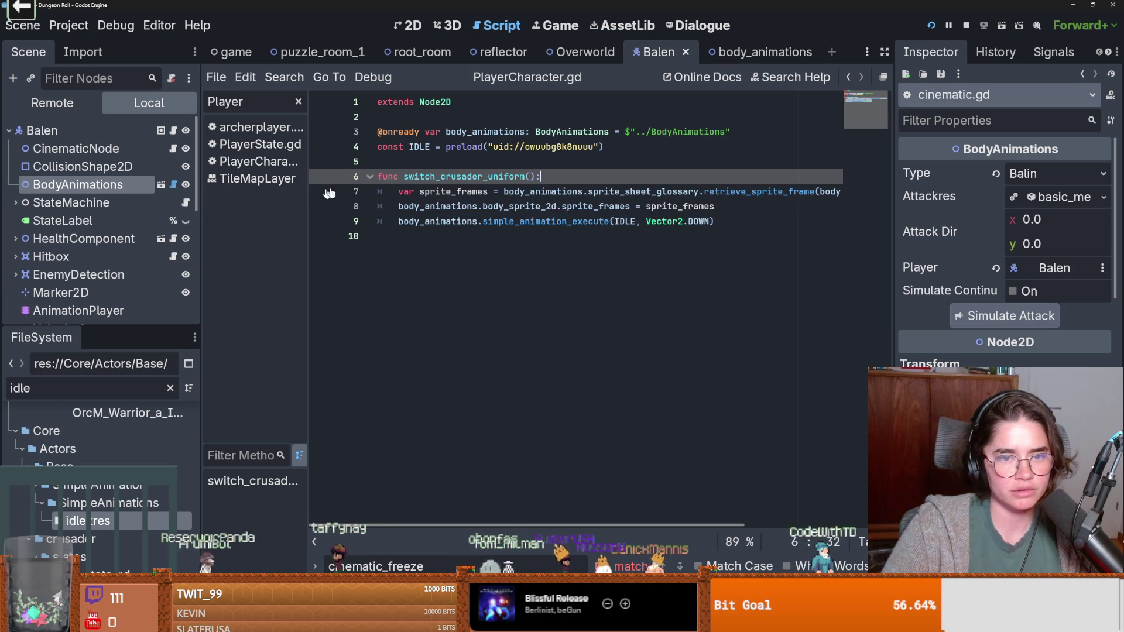
click(931, 26)
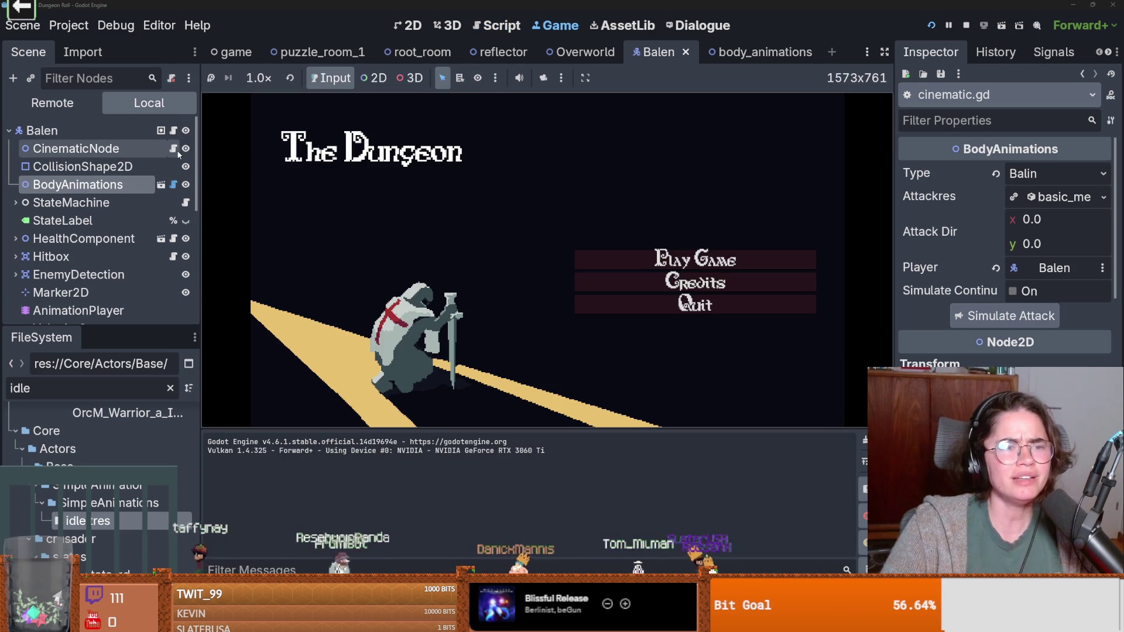
Step: Check the sprite_frames assignment on line 8 of switch_crusader_uniform
click(172, 149)
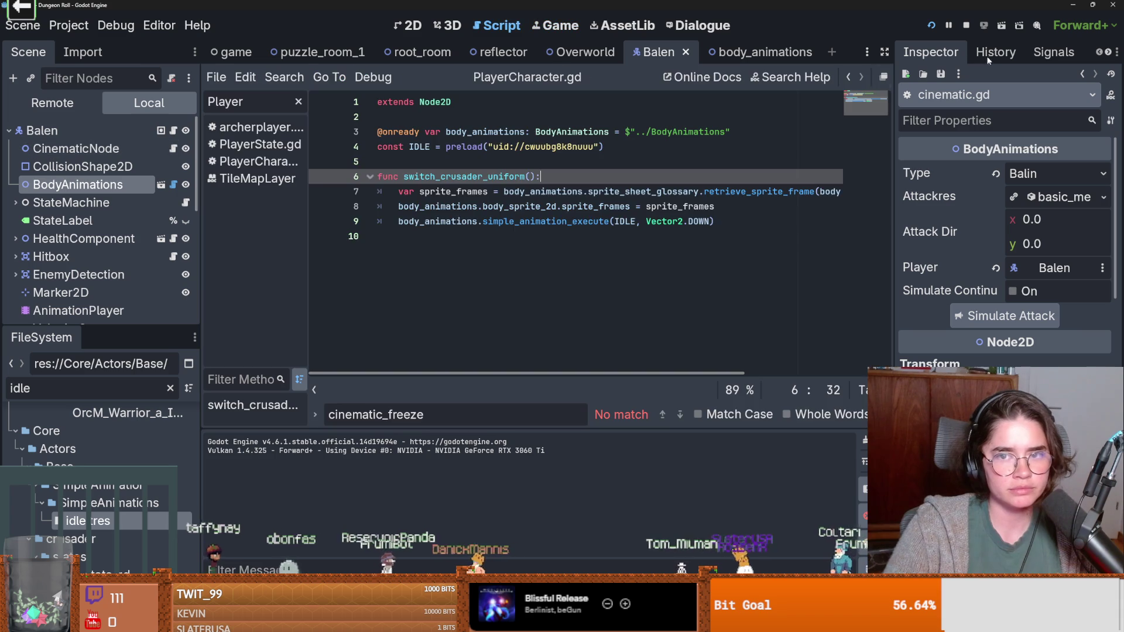
click(510, 206)
click(696, 207)
double_click(696, 208)
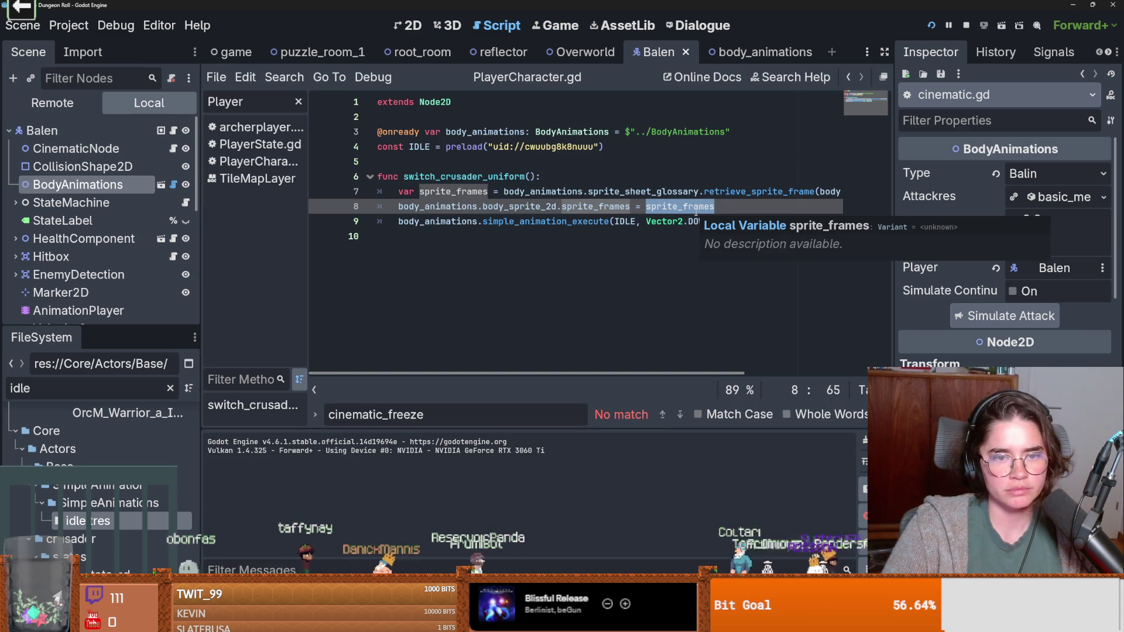
Step: Run the game, use the first statue to become the Crusader, then stop and save
click(931, 25)
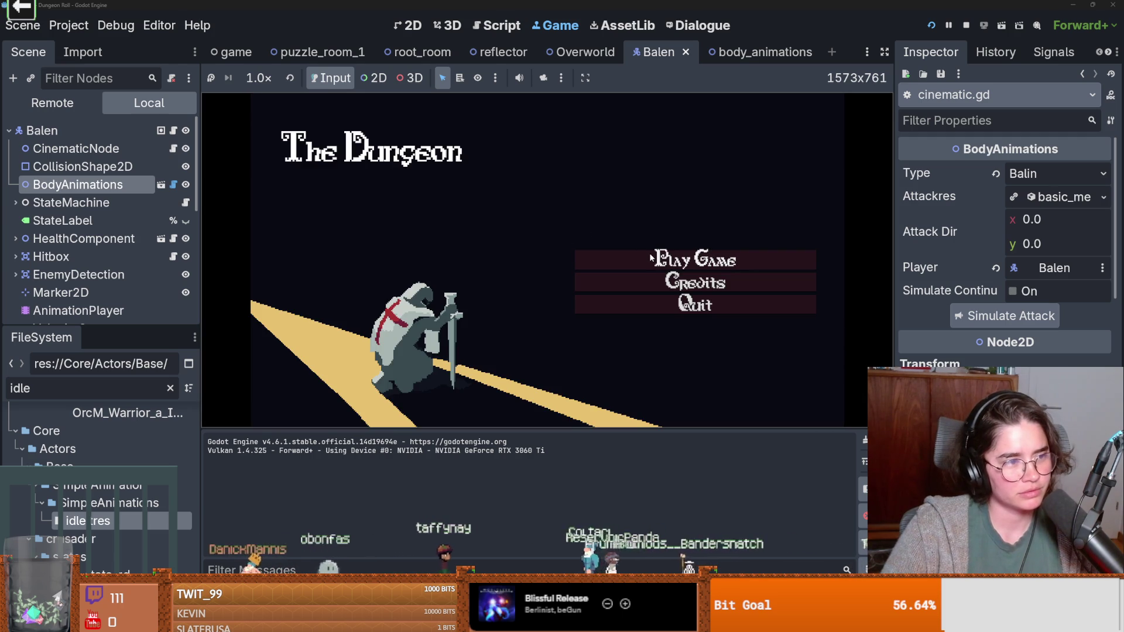
click(649, 258)
key(s)
key(d)
key(e)
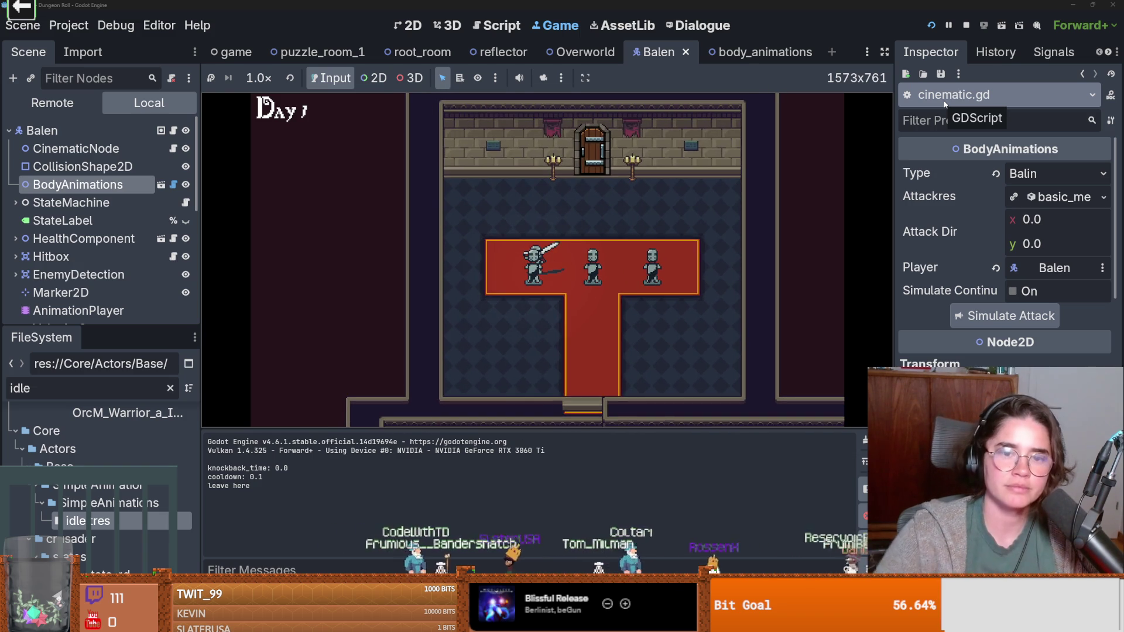
click(966, 25)
key(ctrl+s)
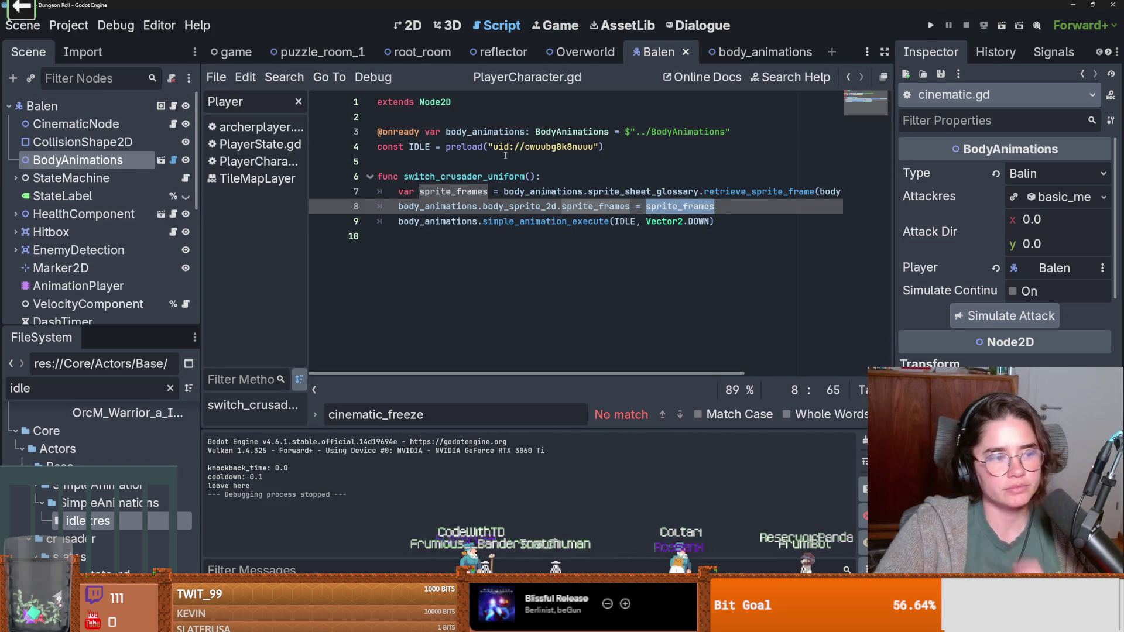
Step: Switch to the 2D view and save the Overworld scene
mouse_move(504, 142)
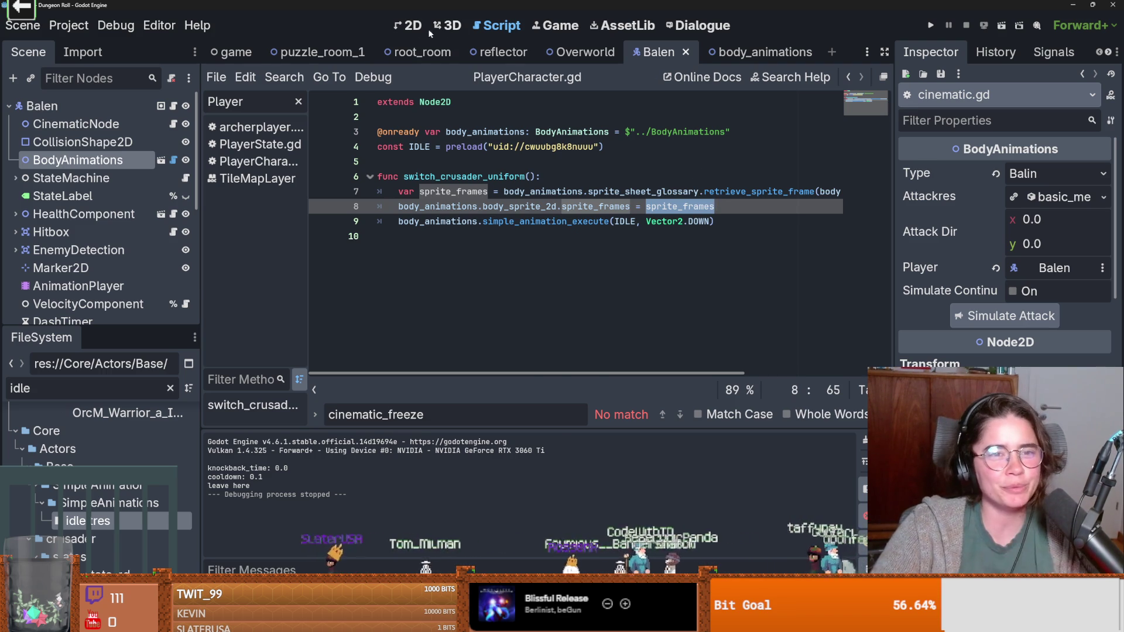
click(409, 25)
scroll(586, 312, down, 2)
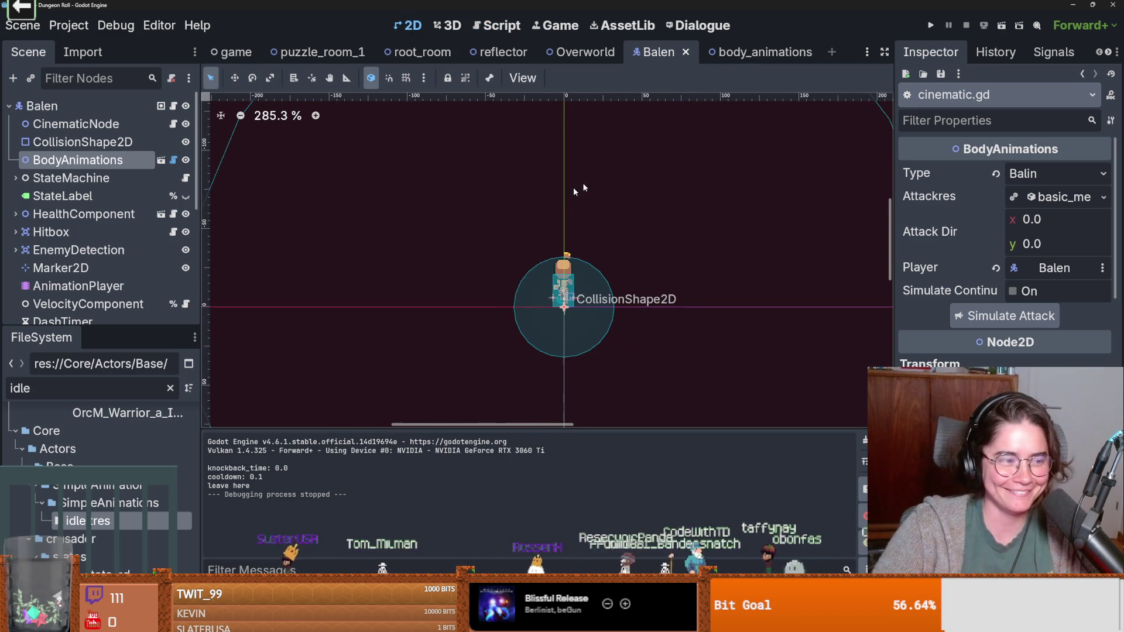
scroll(385, 307, down, 4)
scroll(504, 248, up, 1)
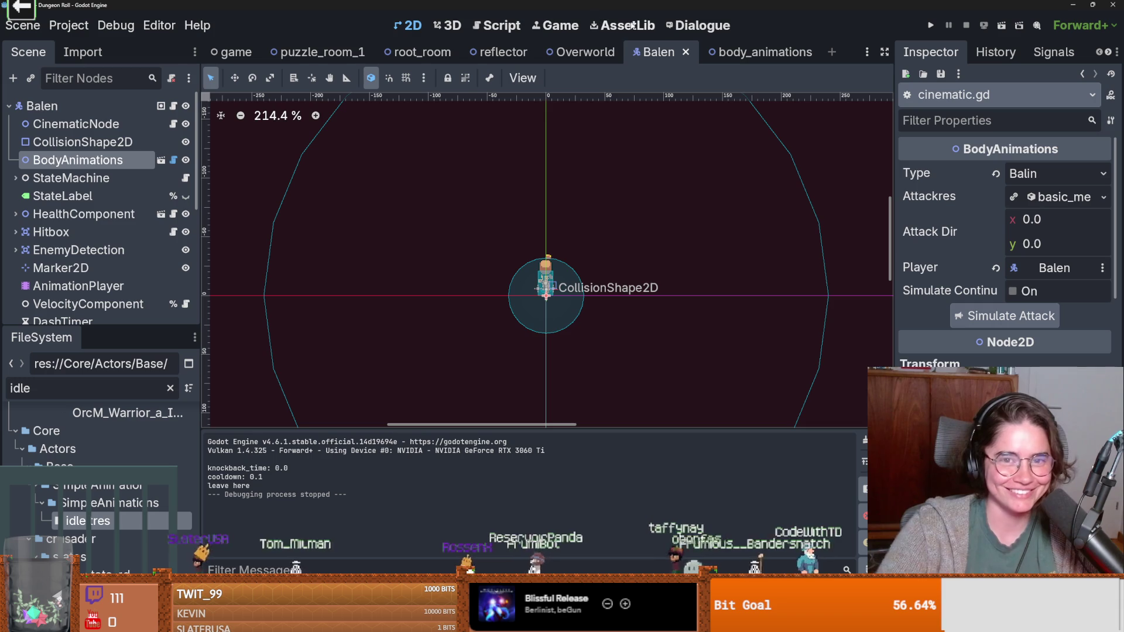
click(585, 52)
scroll(803, 255, down, 3)
key(ctrl+s)
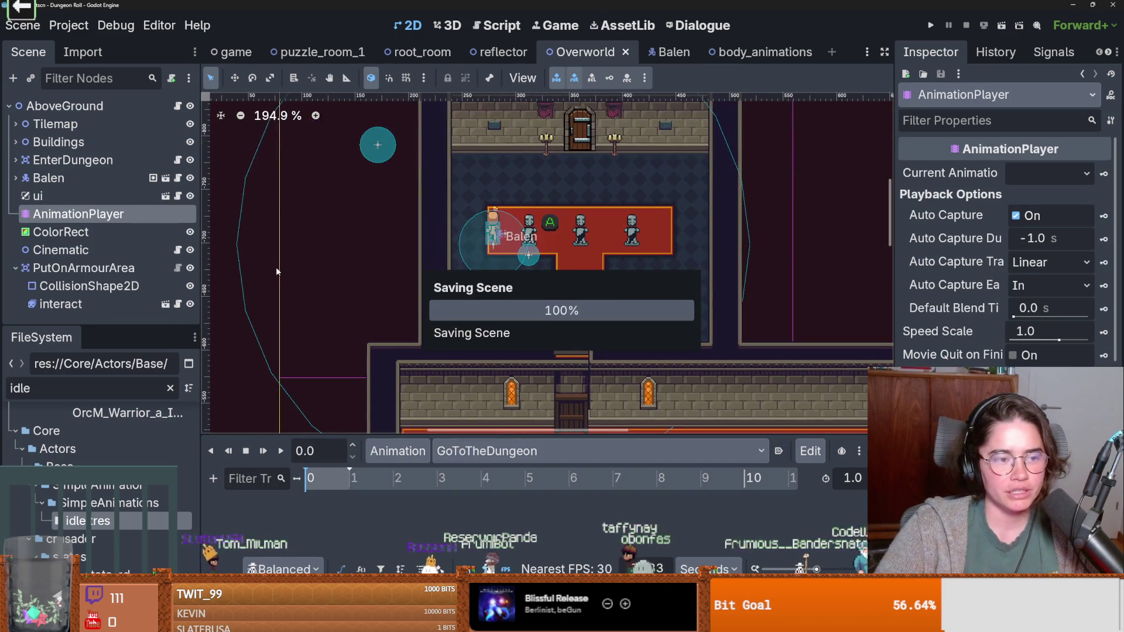
Step: Collapse PutOnArmourArea, select Buildings and expand Tilemap to show its layers
mouse_move(89, 325)
mouse_down()
mouse_move(99, 397)
mouse_move(112, 362)
mouse_up()
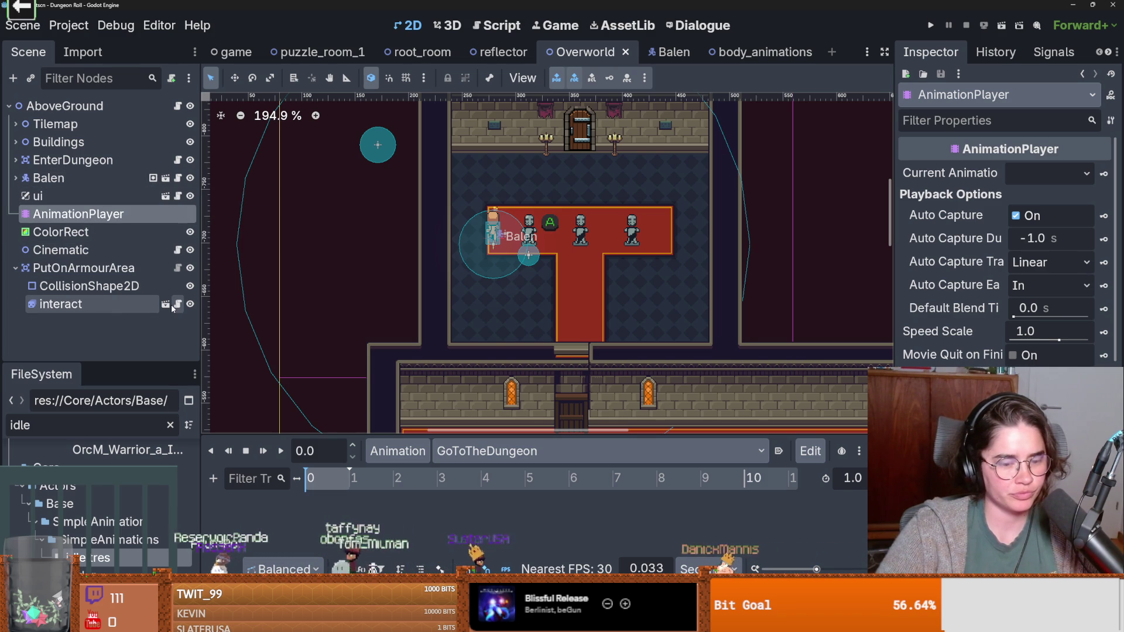
click(15, 268)
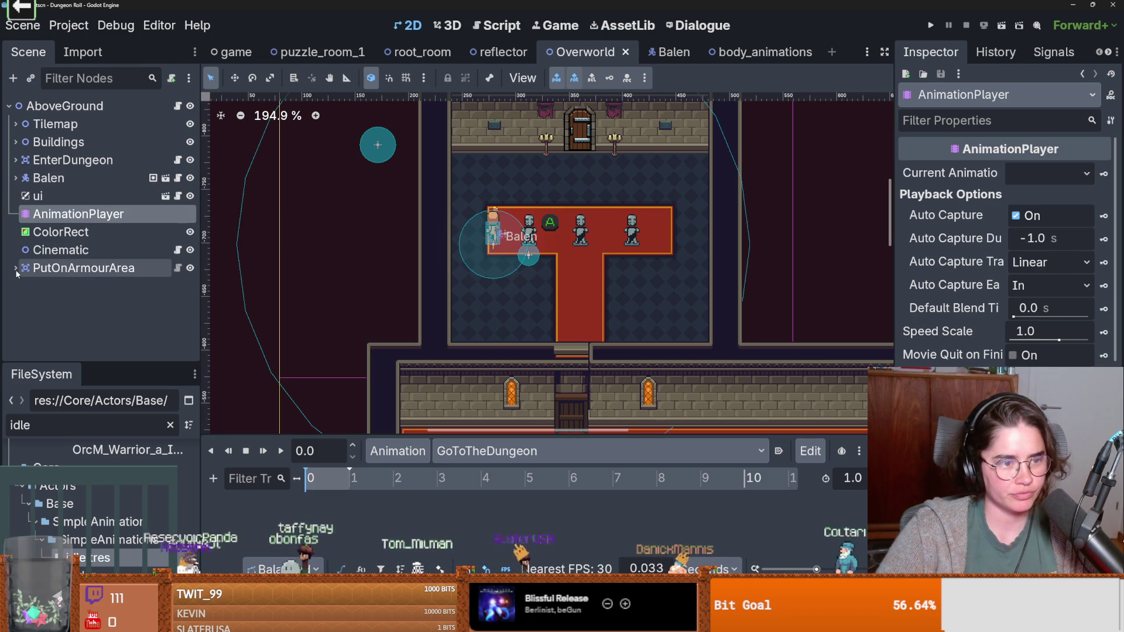
key(ctrl+s)
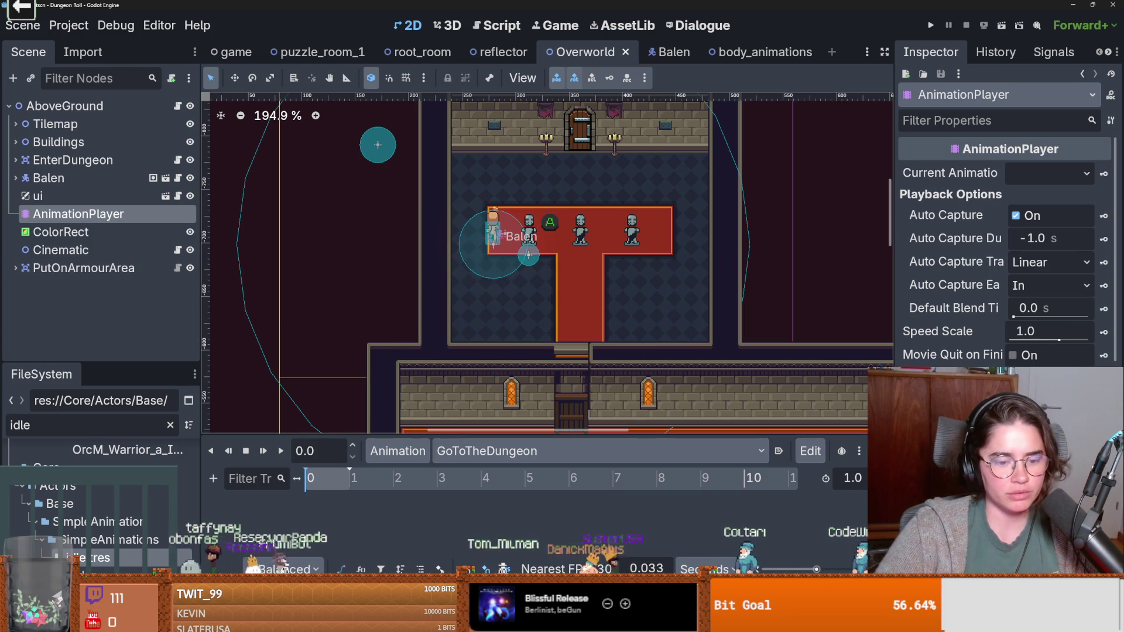
click(59, 142)
click(11, 125)
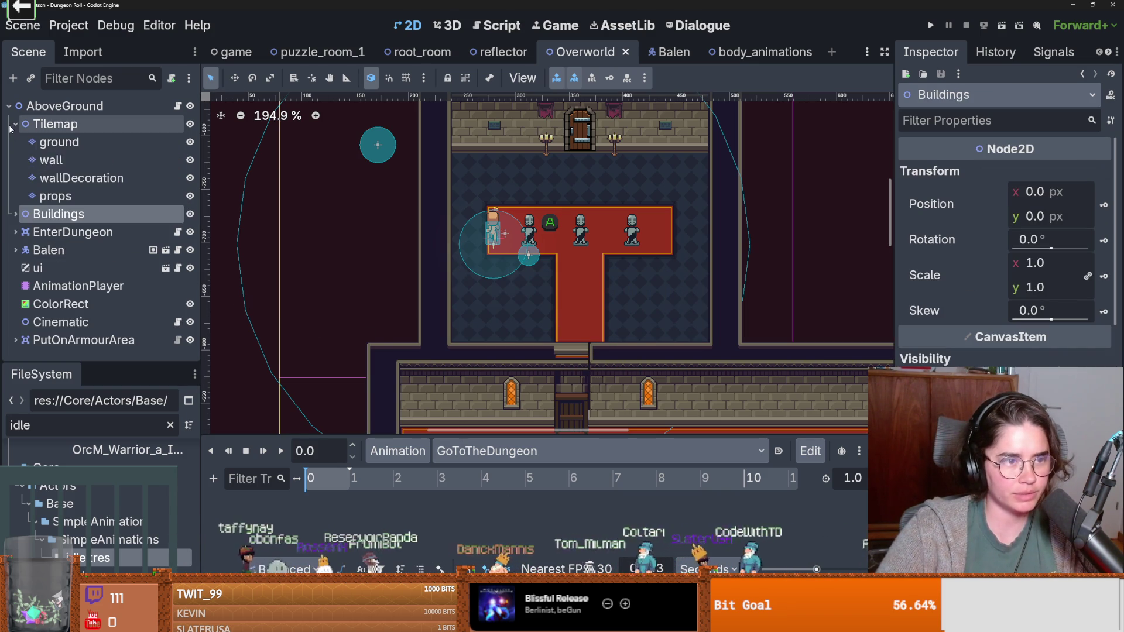
Step: Select the props layer and resize the brazier tile's region in the TileSet atlas
click(56, 196)
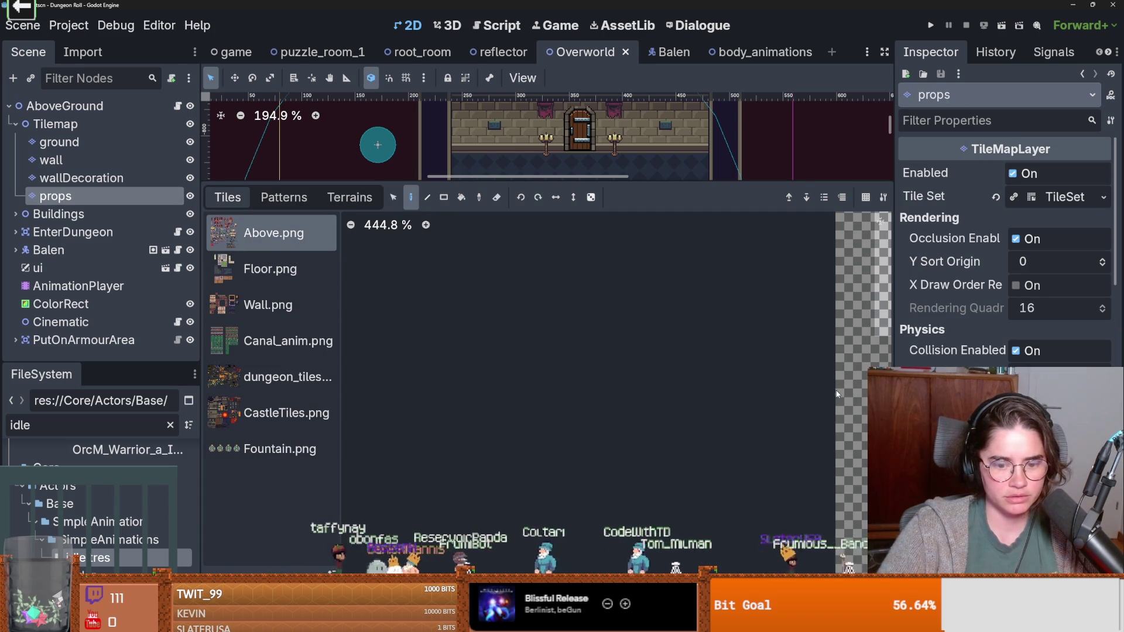
mouse_move(581, 182)
mouse_down()
mouse_move(581, 430)
mouse_move(595, 111)
mouse_up()
scroll(669, 342, down, 5)
scroll(668, 342, up, 2)
scroll(669, 342, up, 5)
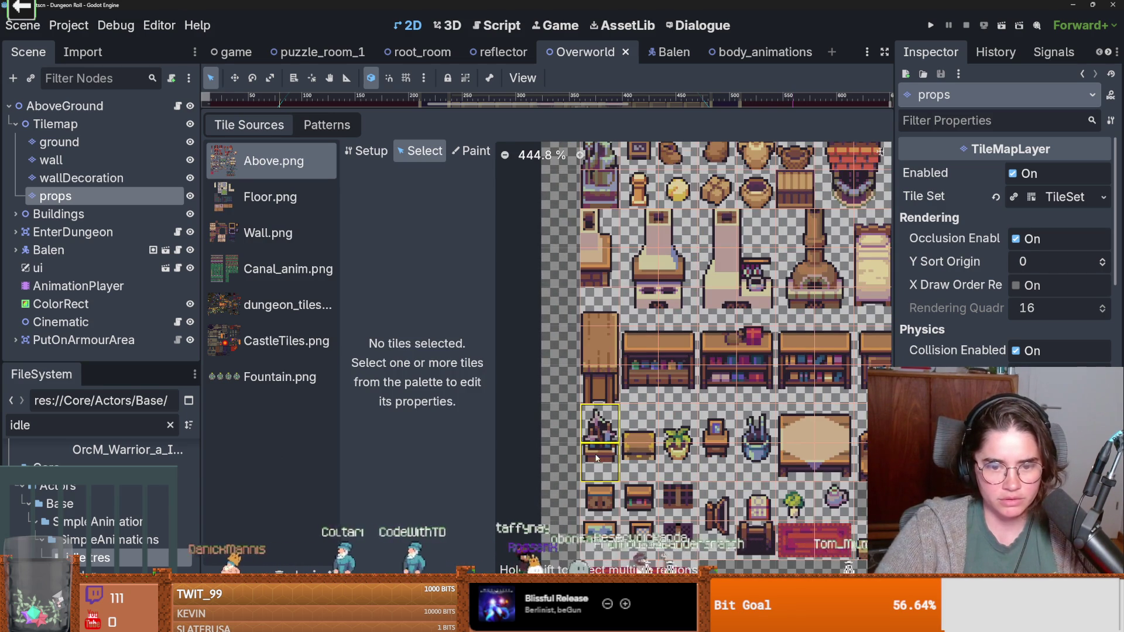
click(606, 433)
right_click(602, 457)
drag(598, 454, 598, 416)
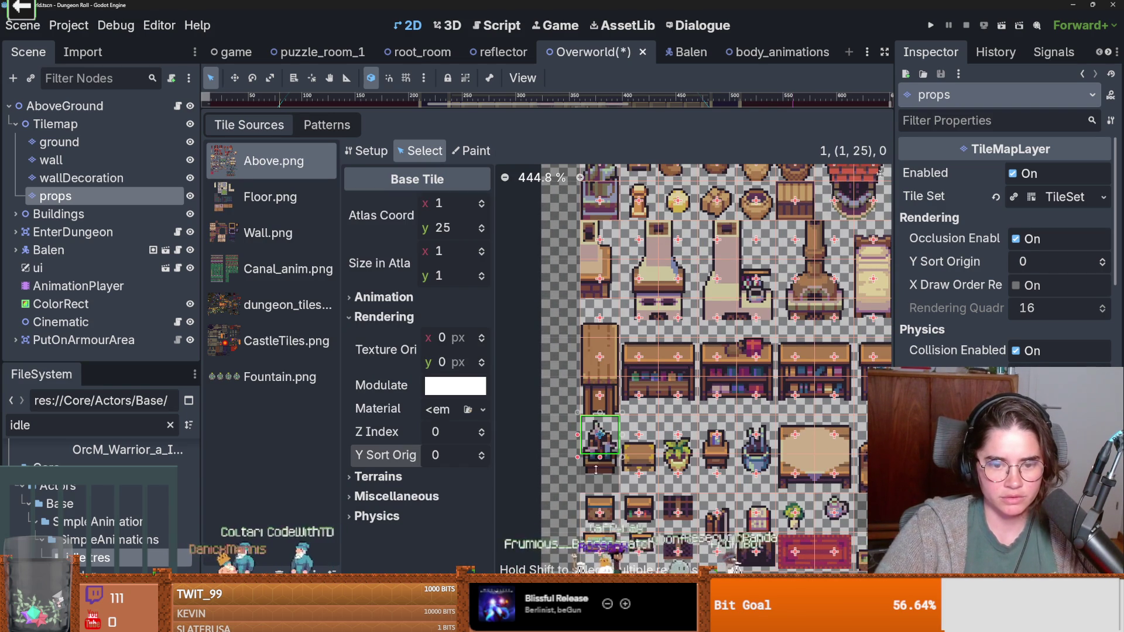
click(544, 619)
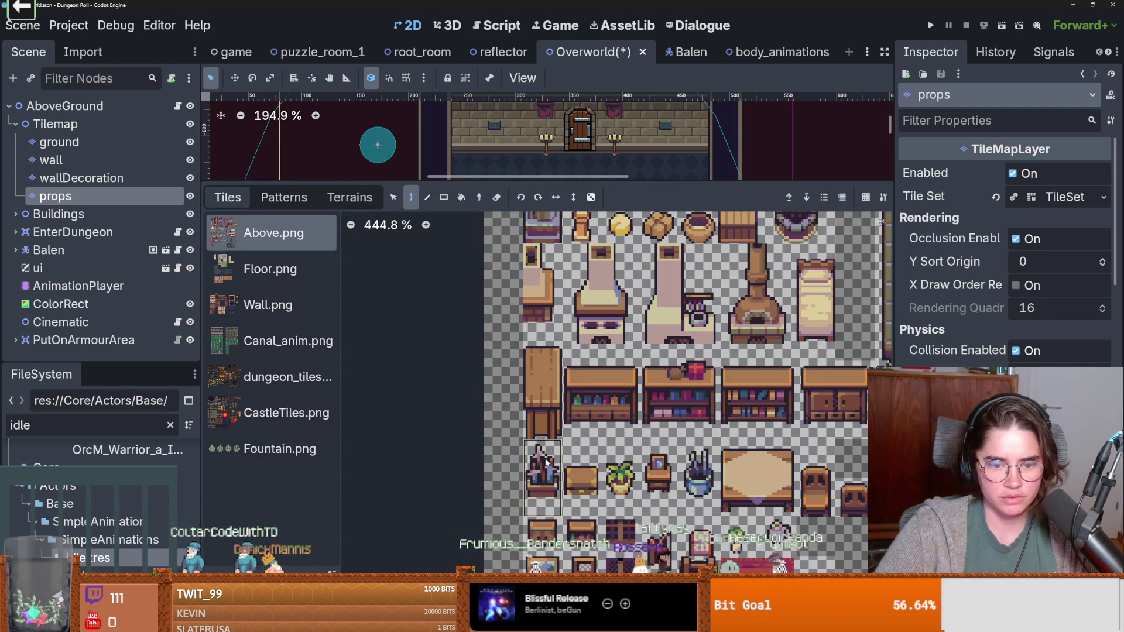
Step: Enlarge the map view and erase the stray brazier below Balen
drag(545, 190, 532, 363)
scroll(480, 176, up, 1)
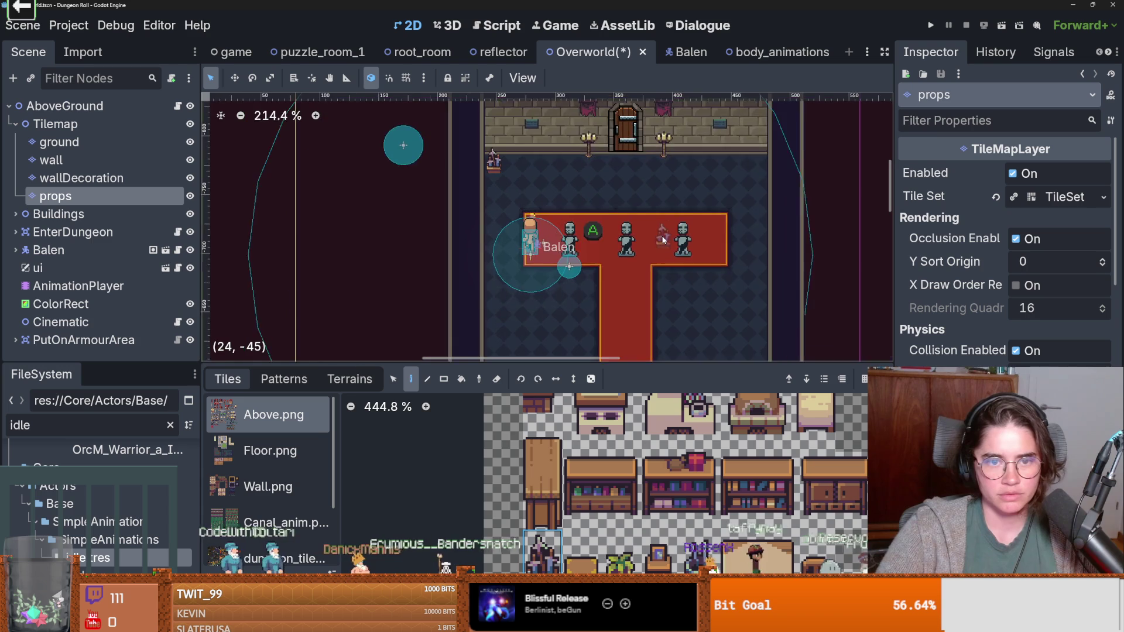
key(ctrl+s)
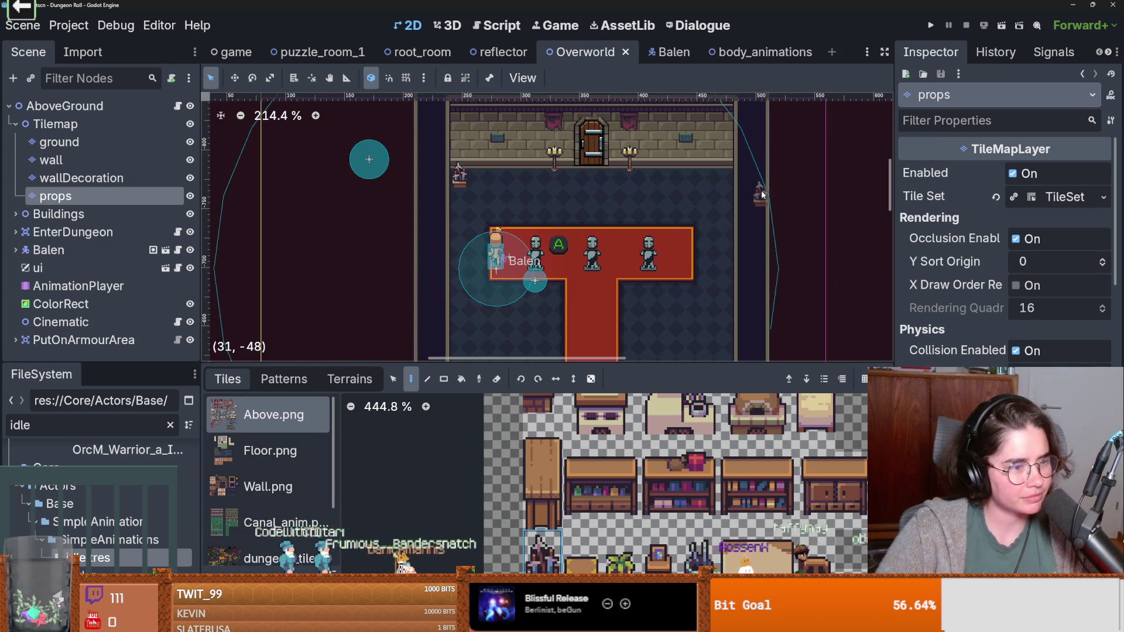
scroll(634, 278, up, 1)
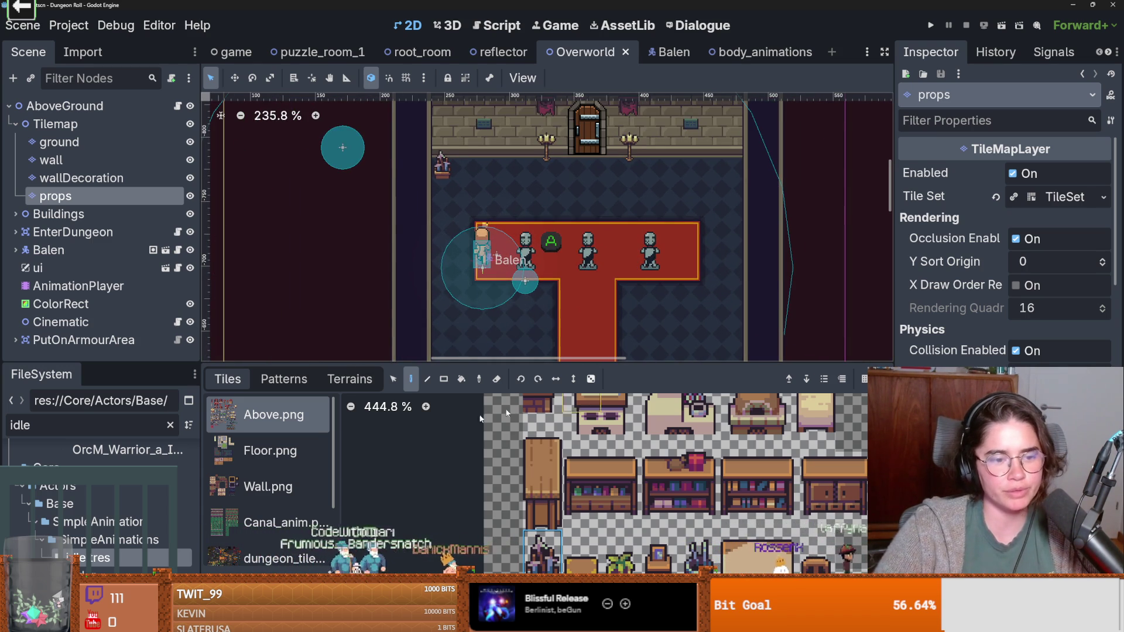
drag(491, 366, 492, 453)
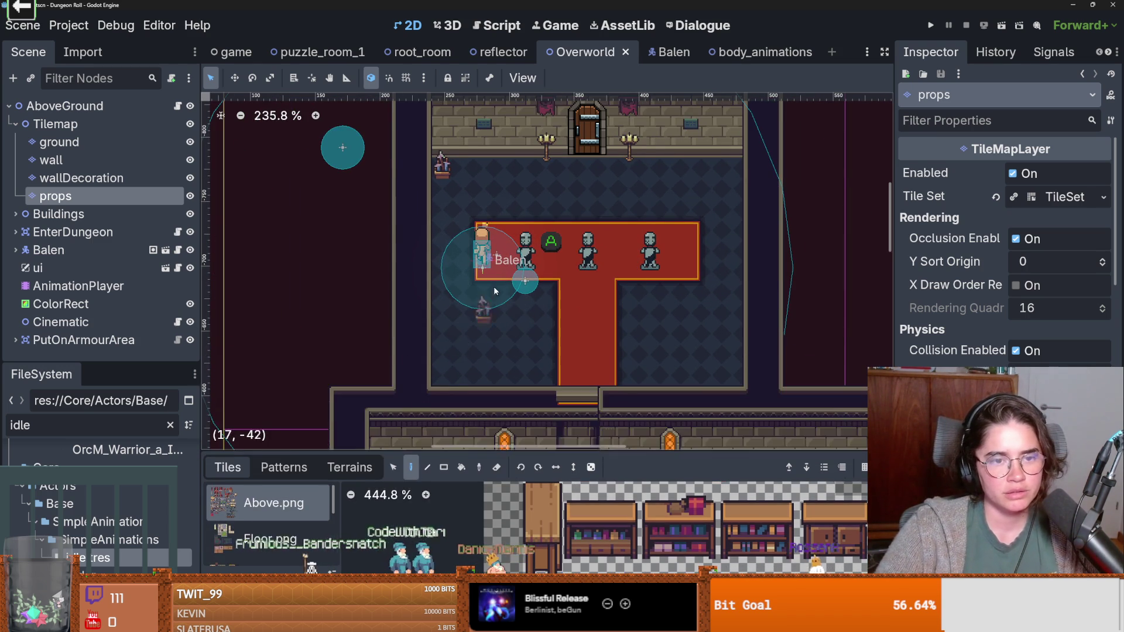
scroll(494, 287, up, 2)
right_click(495, 287)
key(ctrl+s)
Step: Paint a brazier in the room's right back corner and save the Overworld scene
click(778, 144)
scroll(702, 216, down, 2)
key(ctrl+s)
scroll(699, 287, up, 1)
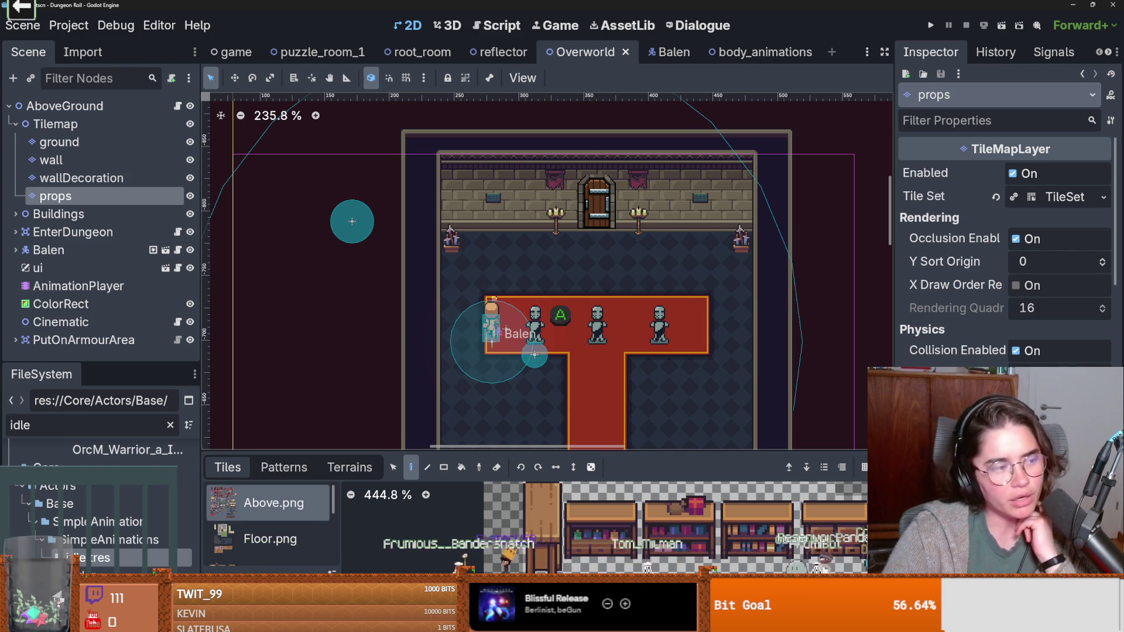
scroll(614, 263, down, 3)
scroll(614, 263, up, 1)
key(ctrl+s)
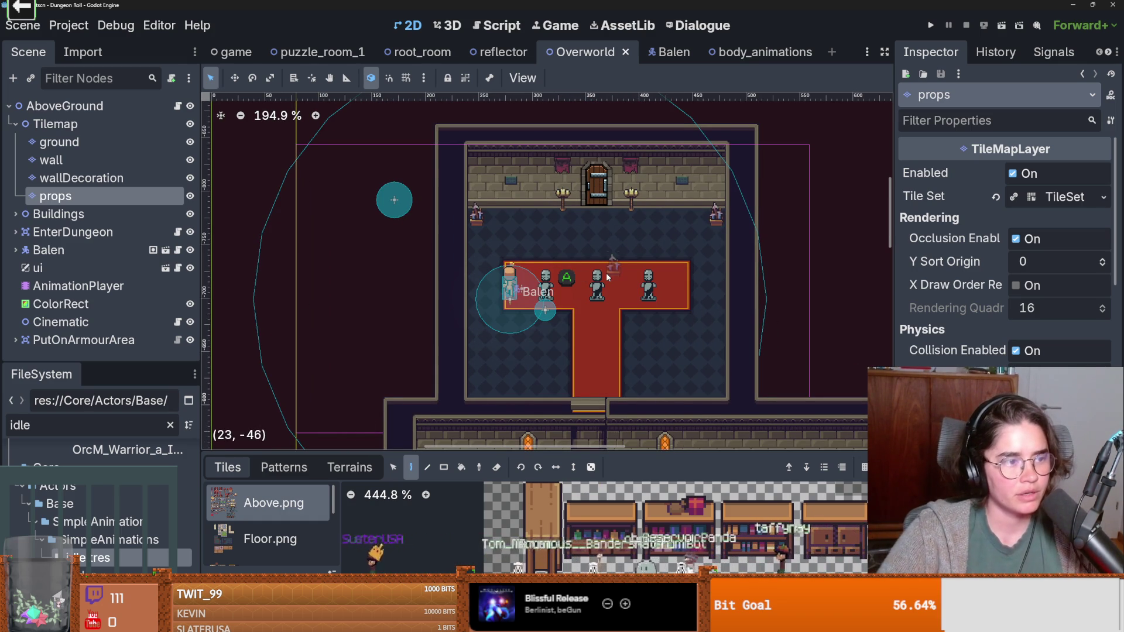
drag(605, 272, 590, 285)
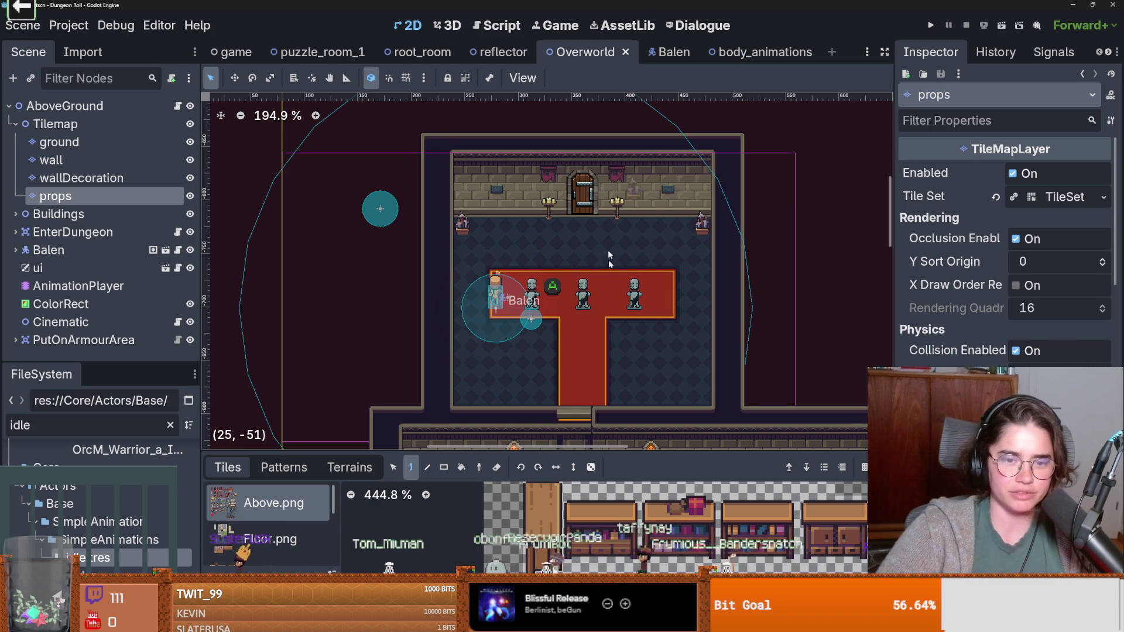
drag(613, 220, 577, 288)
key(ctrl+s)
scroll(577, 266, up, 2)
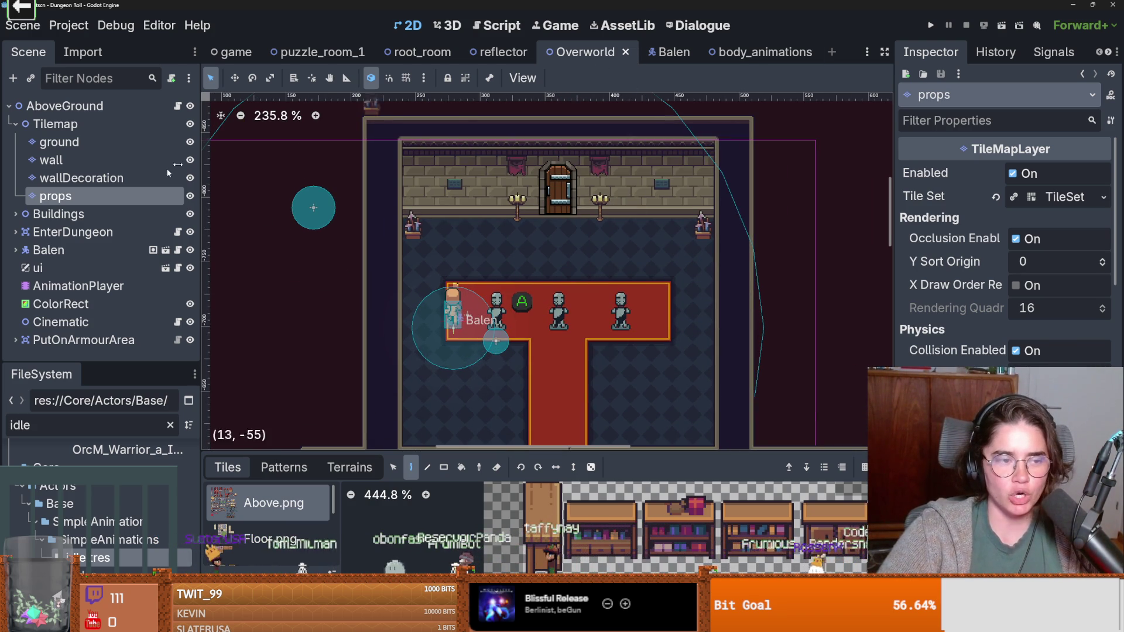
click(661, 52)
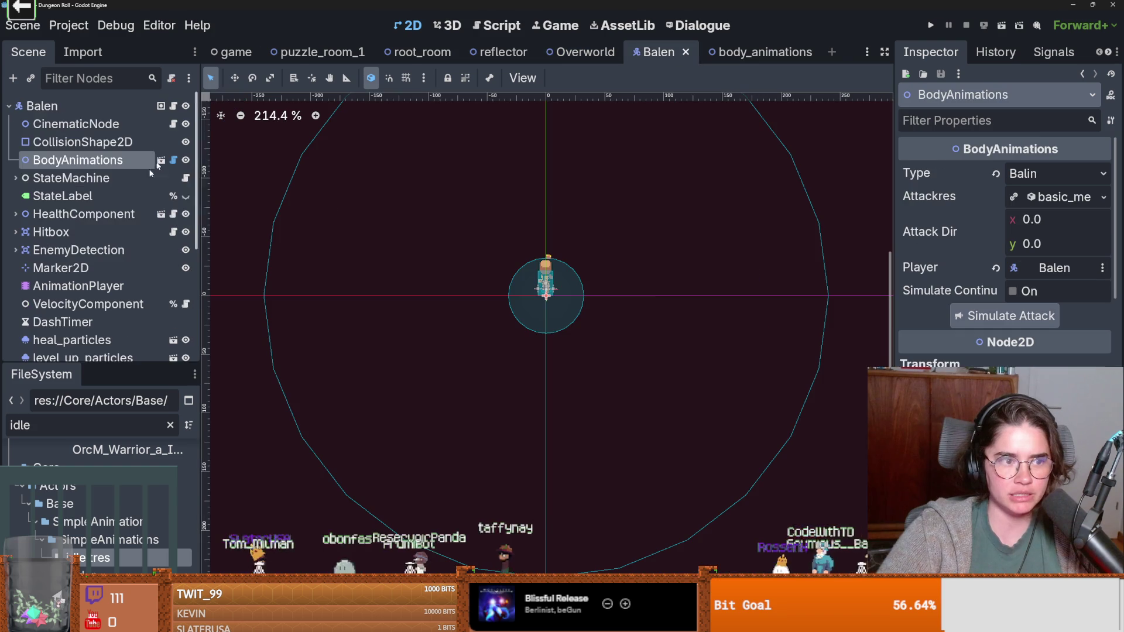
Step: Open Balen's PlayerCharacter parent script to see start_cinema set cinematic_freeze to true
scroll(145, 252, up, 3)
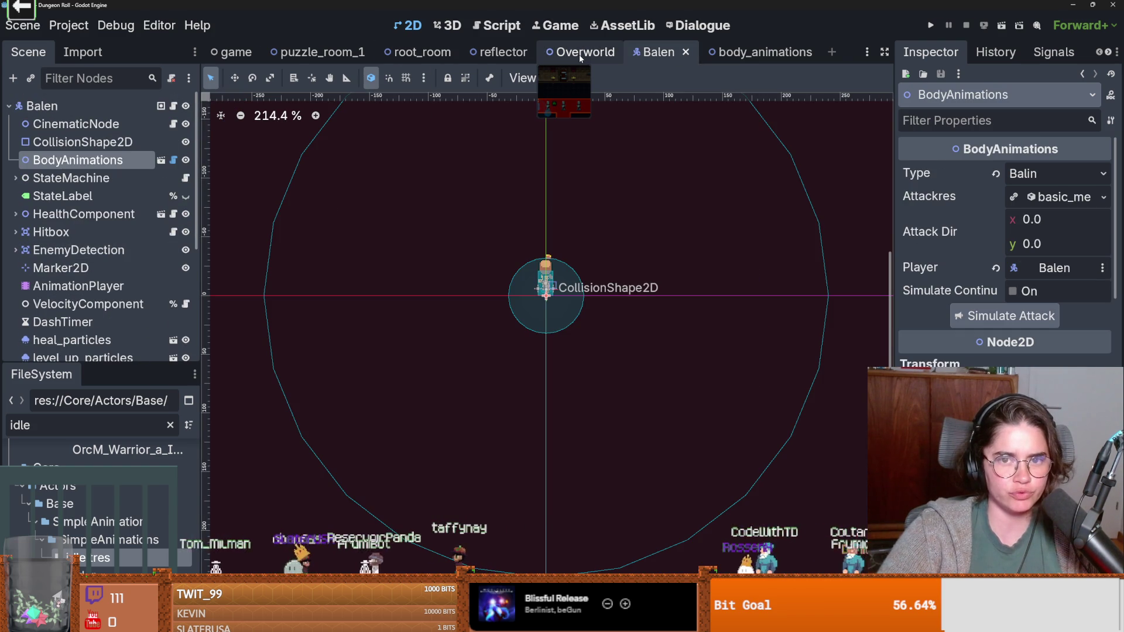
click(173, 106)
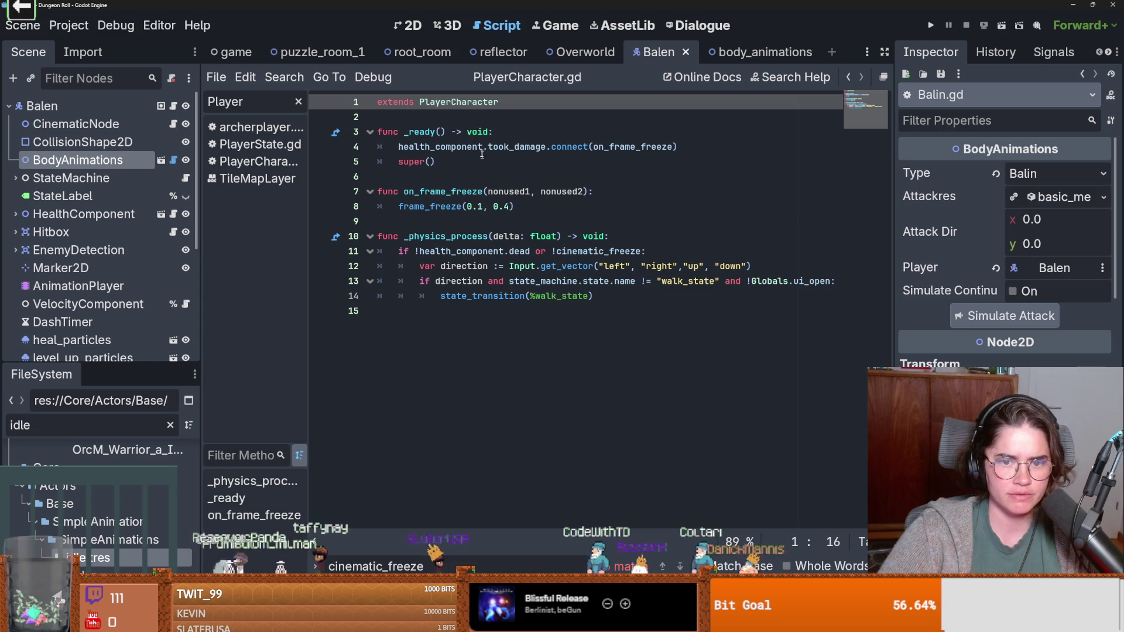
ctrl+click(461, 103)
click(492, 240)
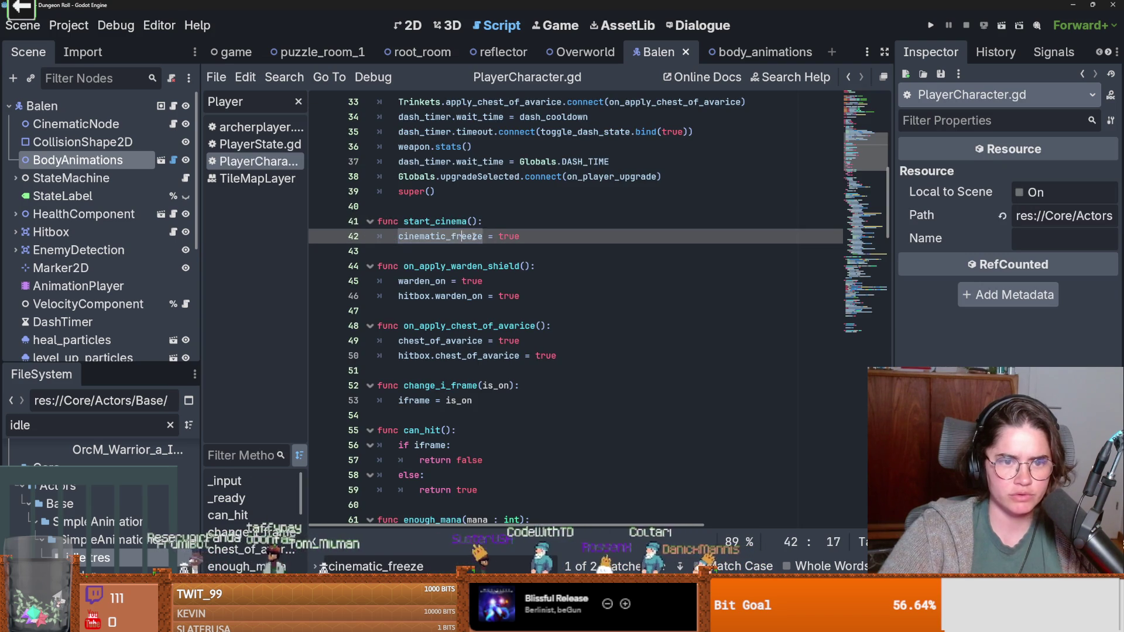
double_click(508, 237)
scroll(498, 265, up, 2)
scroll(499, 264, up, 5)
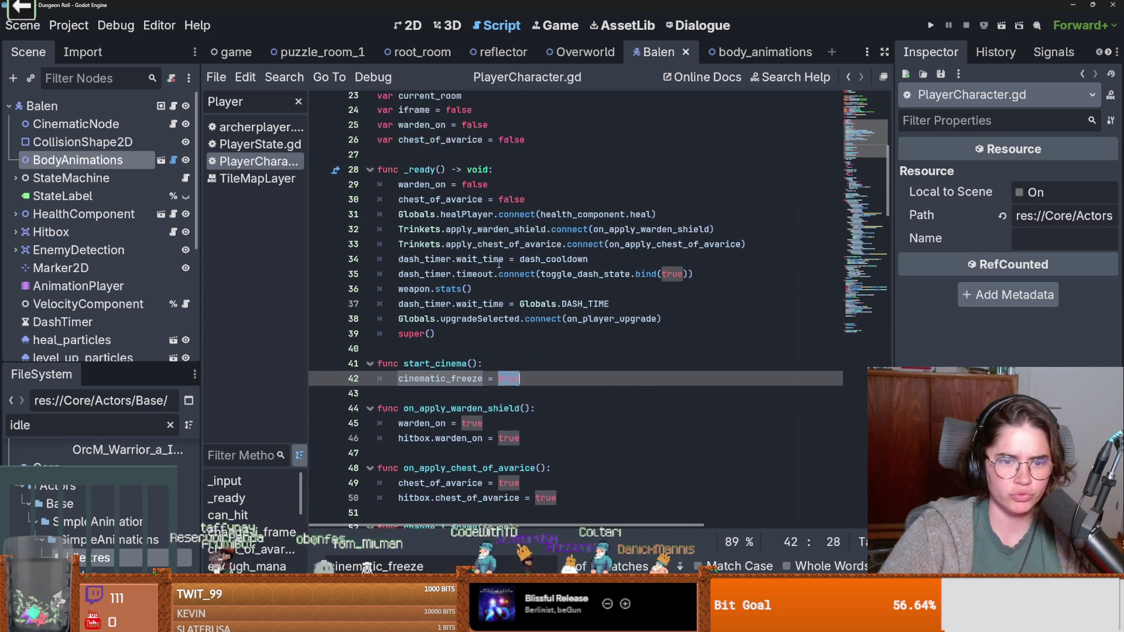
scroll(499, 264, down, 2)
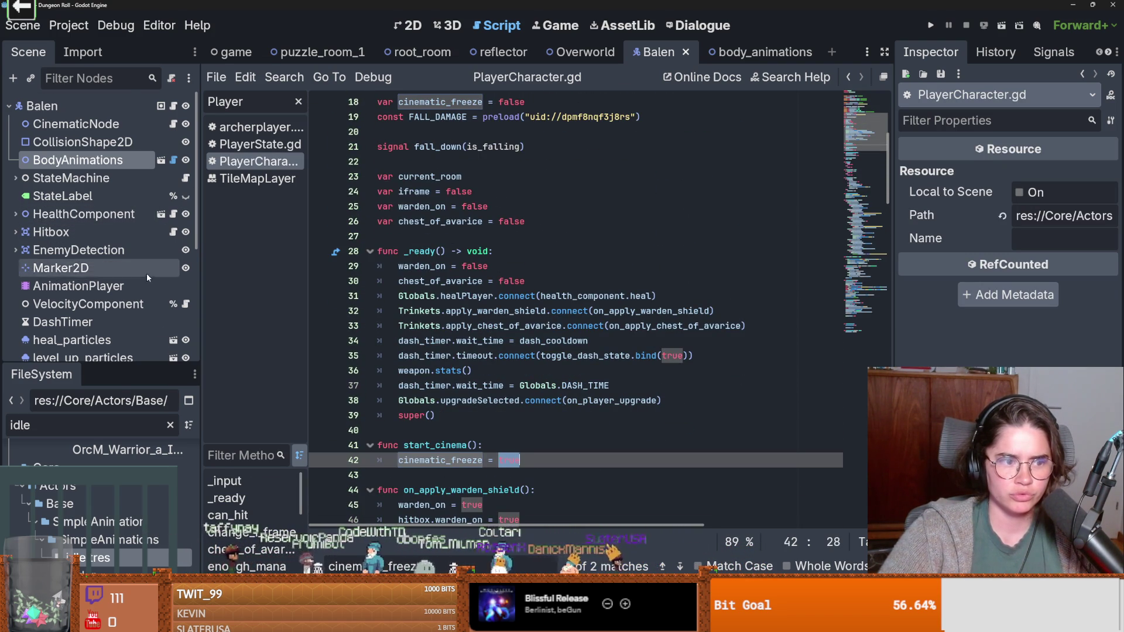
scroll(147, 252, down, 3)
Step: Review the start_cinema call in the Overworld's fade cinematic and save the scene
click(588, 52)
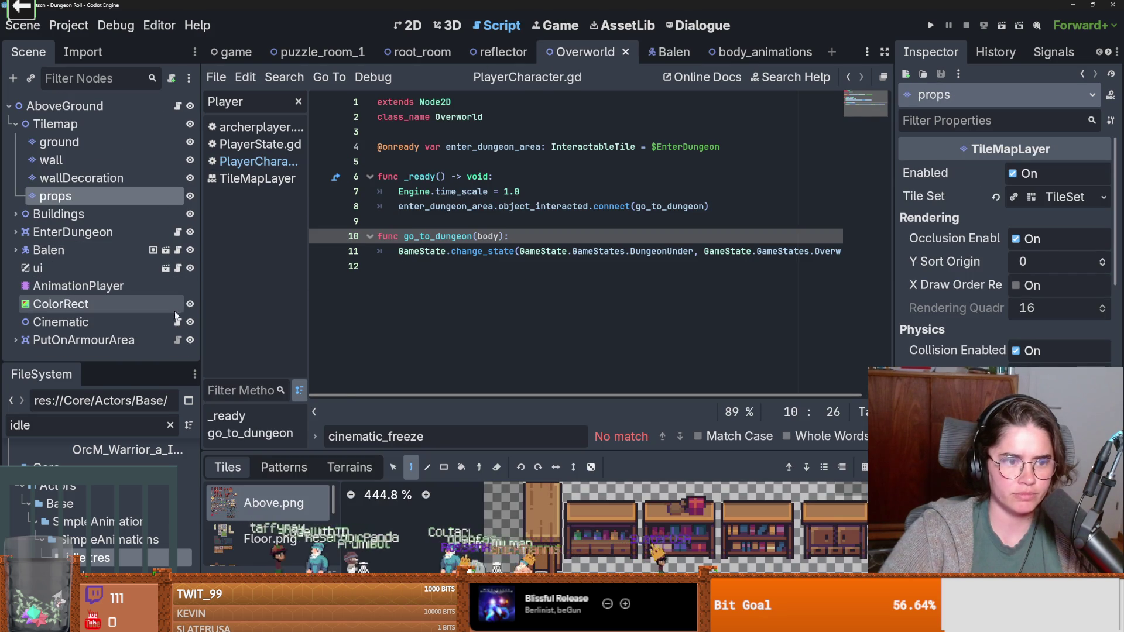
scroll(472, 287, down, 1)
click(472, 287)
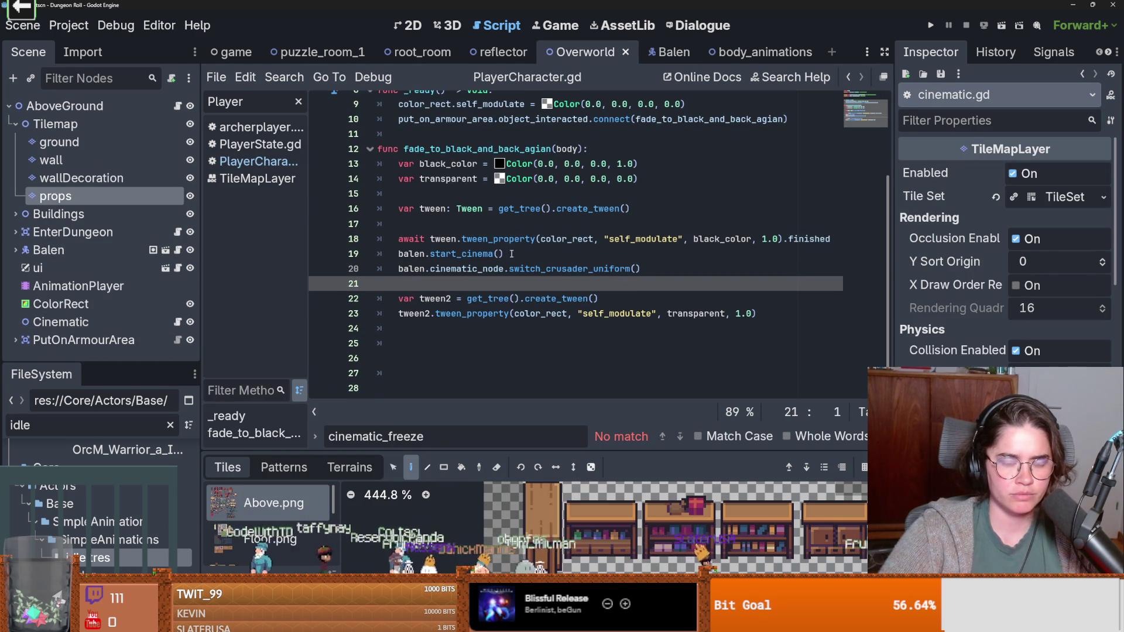
double_click(452, 254)
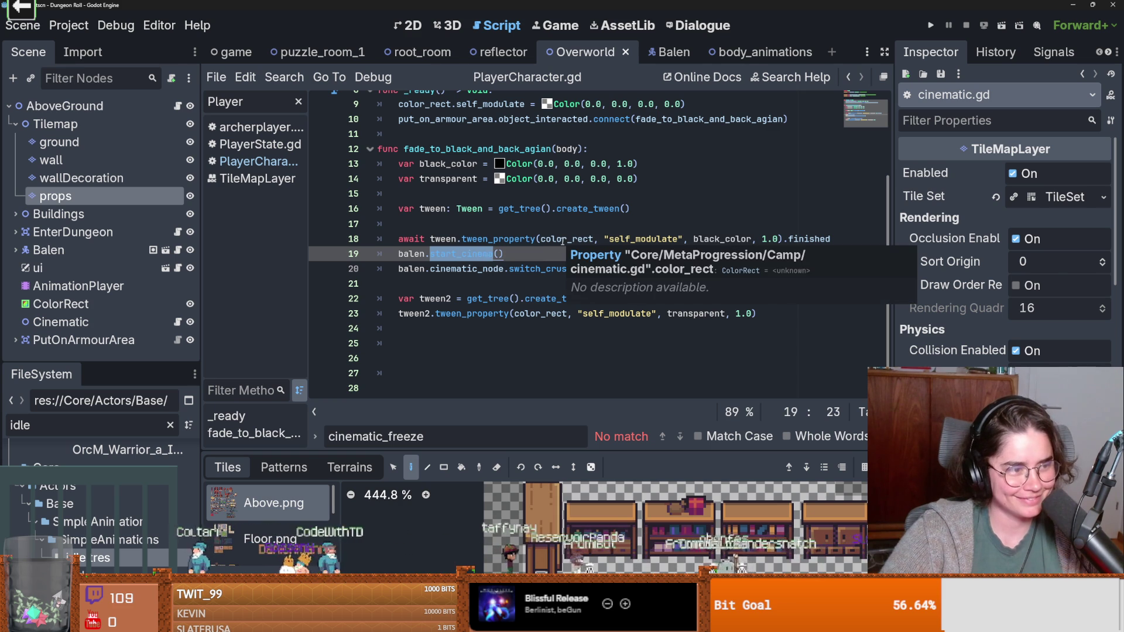
click(573, 250)
key(ctrl+s)
click(490, 279)
click(669, 51)
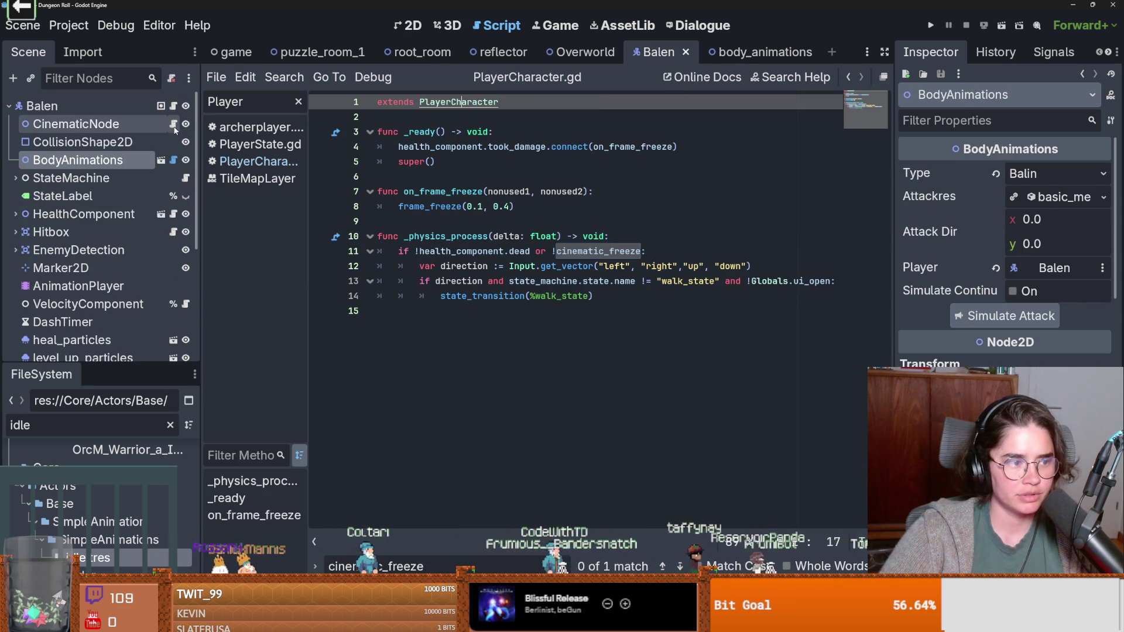
Step: Open CinematicNode's cinematic.gd showing switch_crusader_uniform and save the scene
click(174, 124)
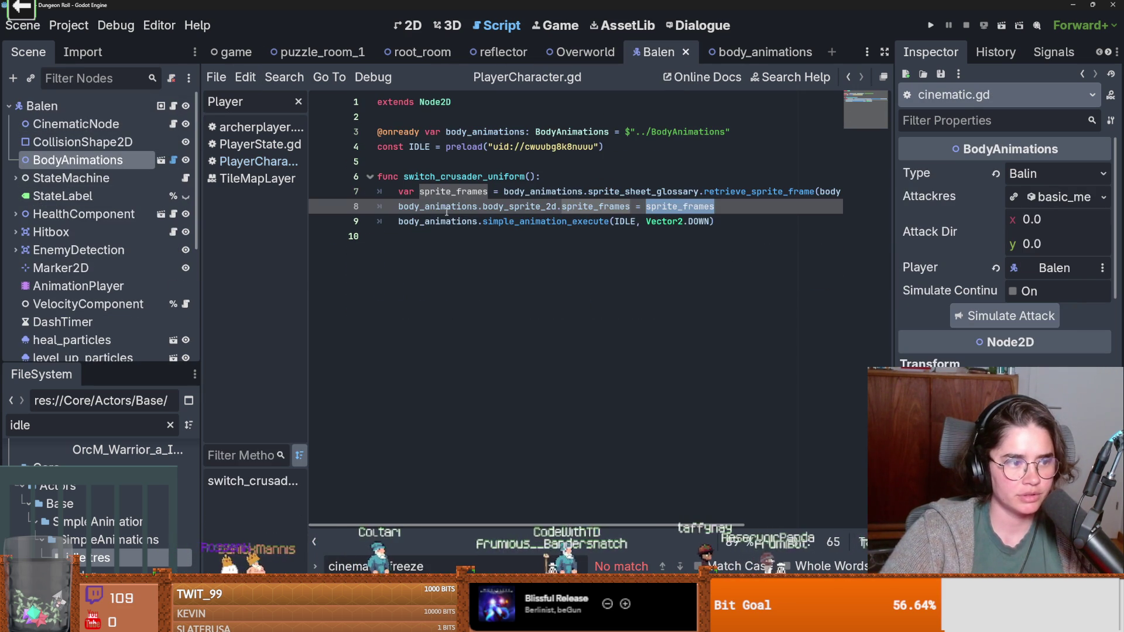
click(497, 239)
key(ctrl+s)
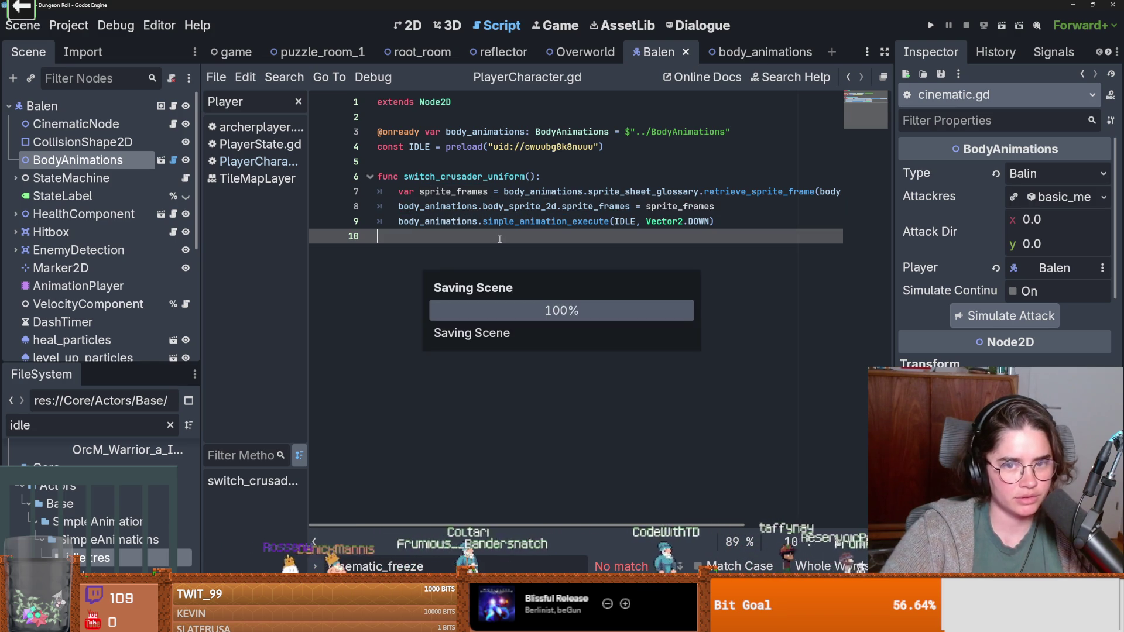
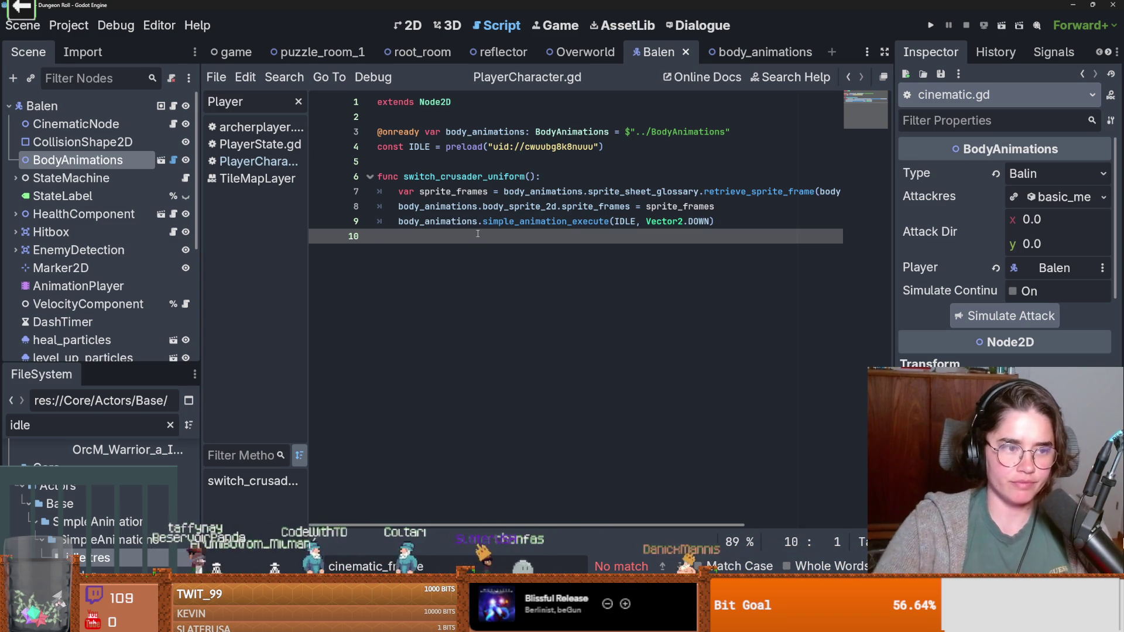
Step: Add an empty go_to_pos function containing pass to cinematic.gd and save it
double_click(417, 172)
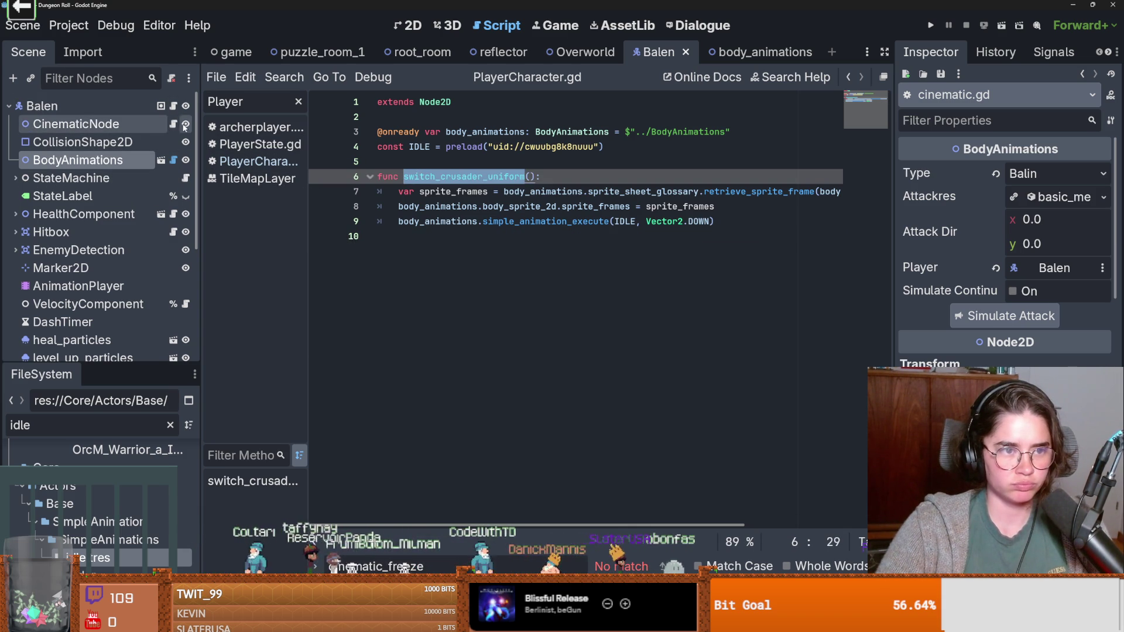
click(434, 246)
key(Return)
text(func go)
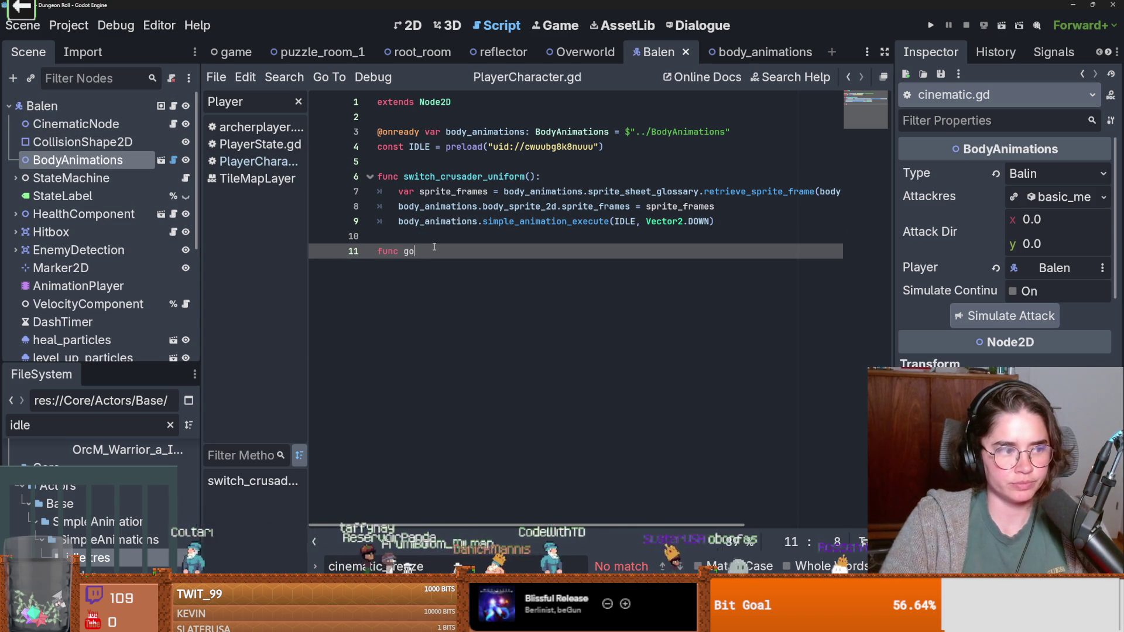
key(BackSpace)
text(b)
key(BackSpace)
text(o_to_pos)
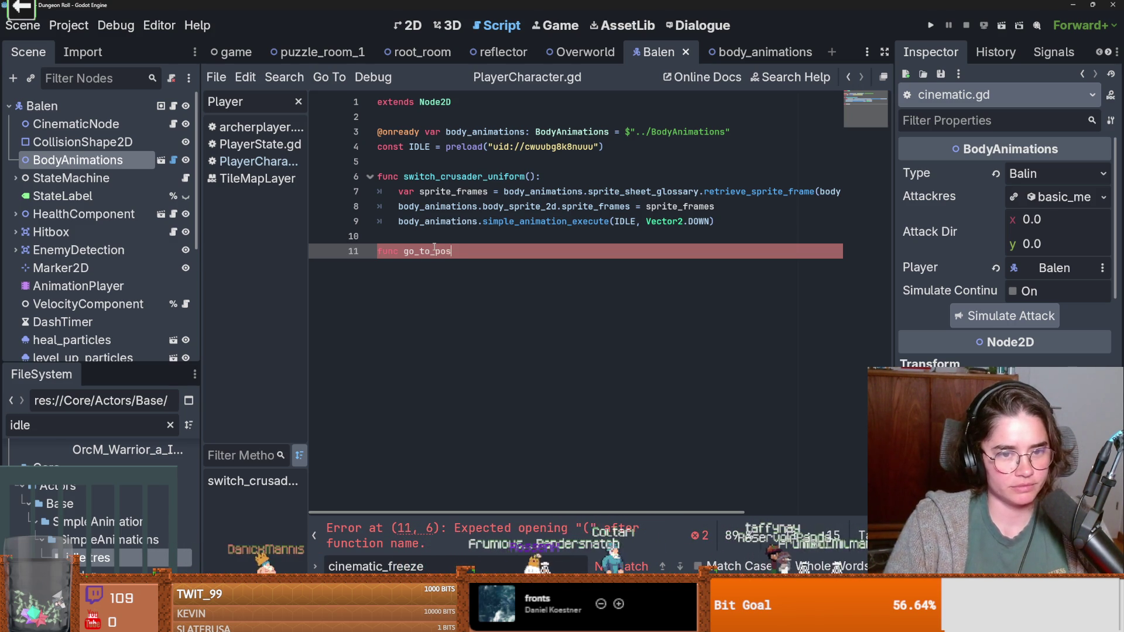
text():)
key(Return)
text(pass)
key(ctrl+s)
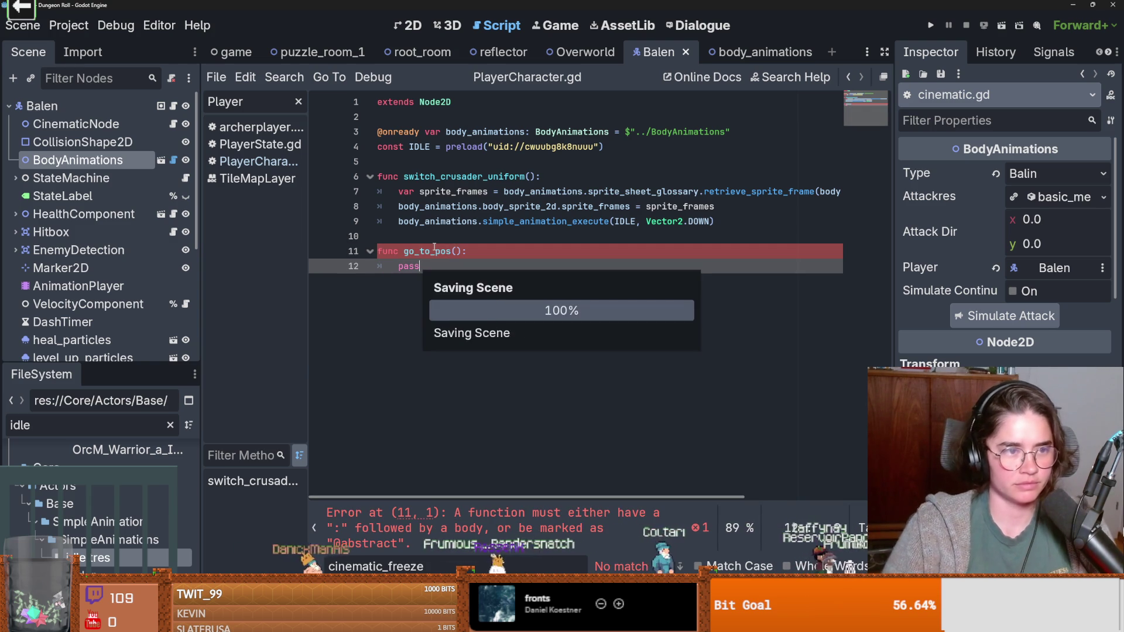
Step: Open the go_to_cinema_state script and copy line 19's idle state transition call
click(16, 177)
scroll(93, 245, down, 2)
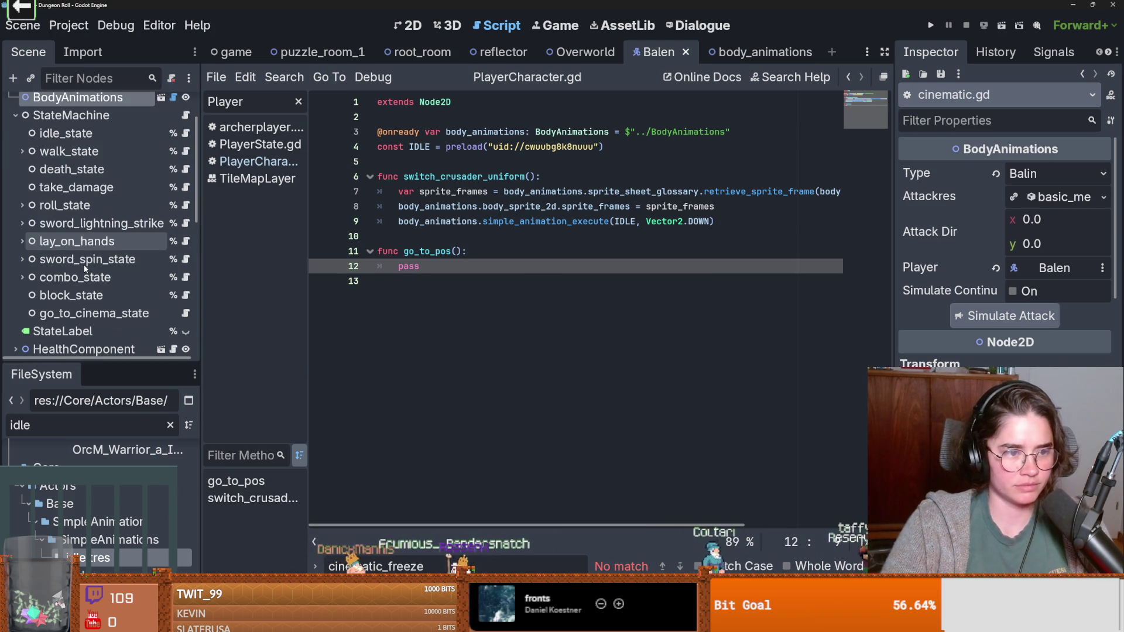
right_click(166, 313)
click(185, 313)
click(449, 310)
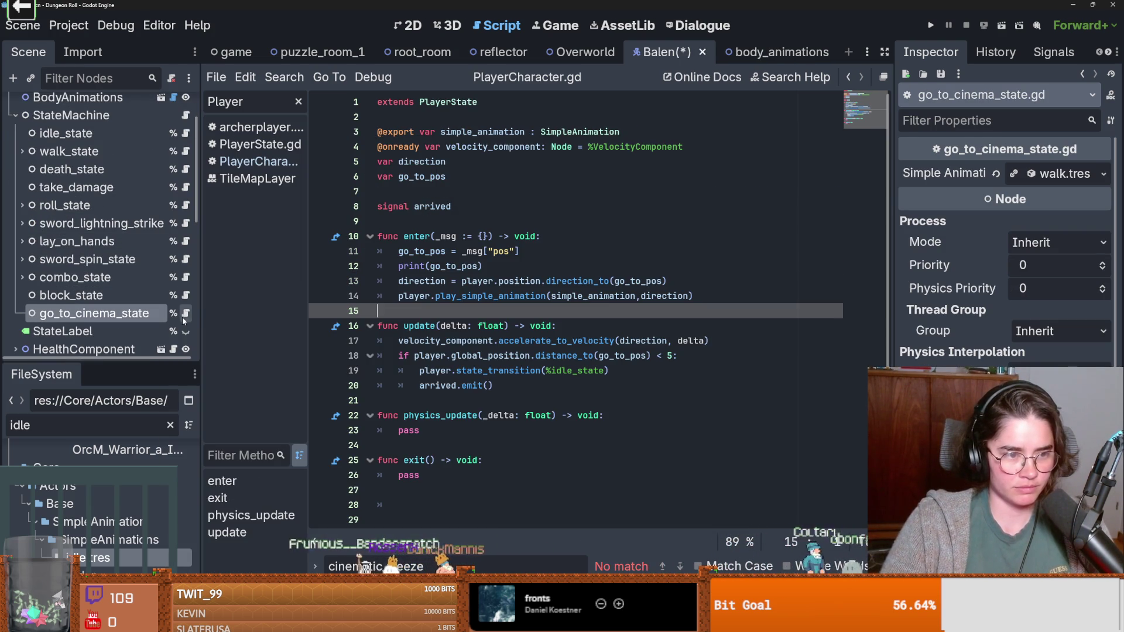
mouse_move(454, 370)
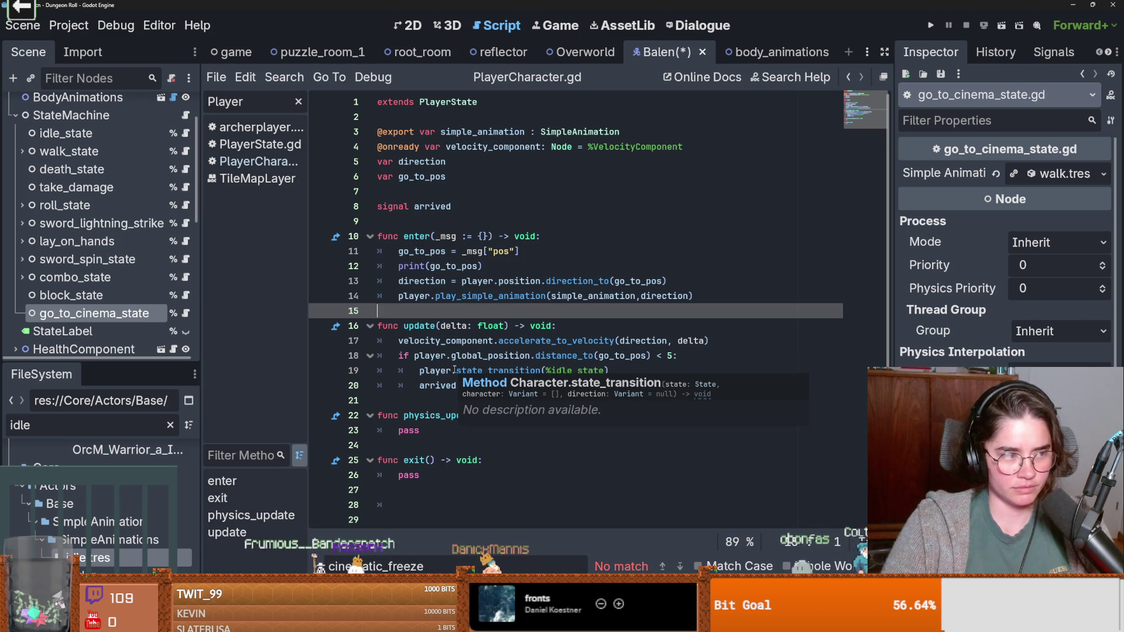
drag(609, 370, 419, 370)
key(ctrl+c)
key(ctrl+s)
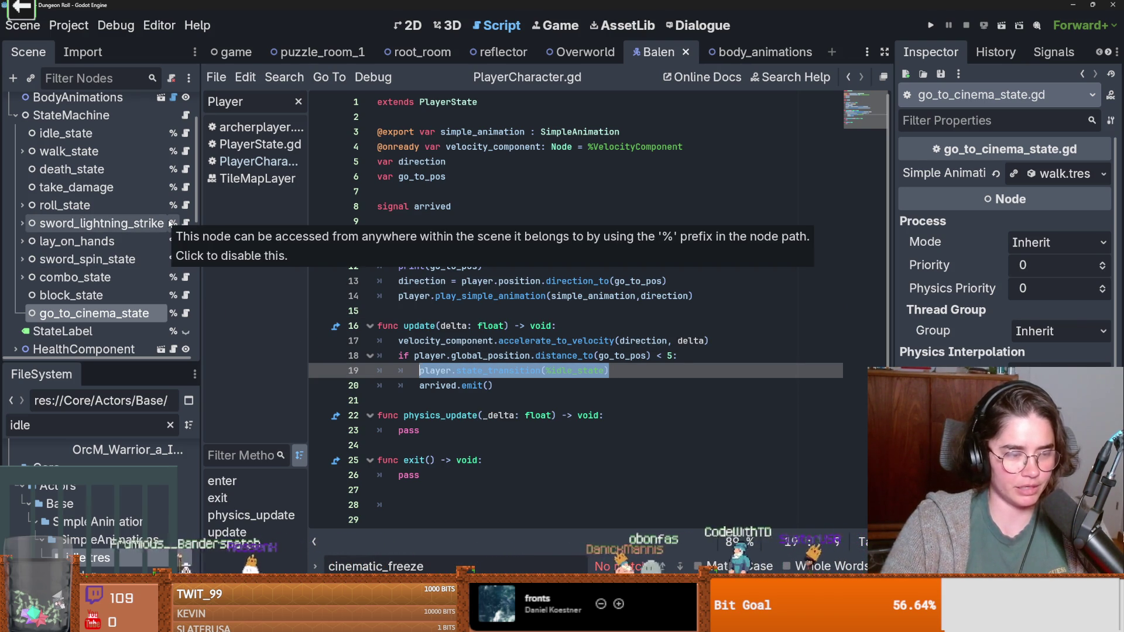
scroll(151, 143, up, 3)
Step: Replace pass with owner.state_transition into go_to_cinema_state, passing {"pos": pos}
click(174, 124)
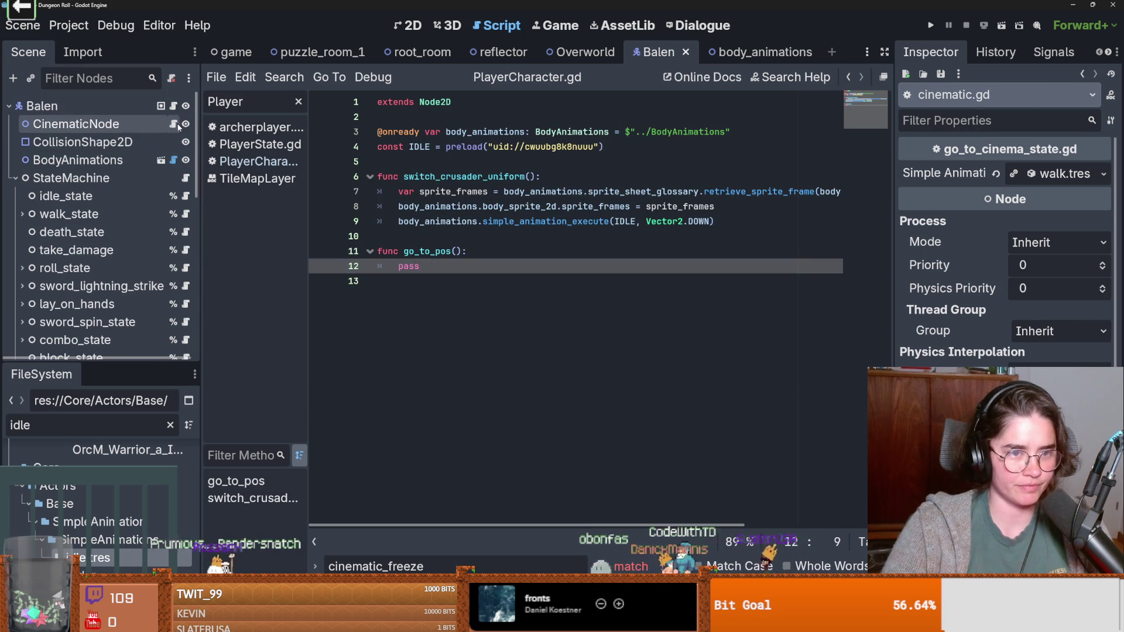
drag(398, 266, 420, 267)
key(ctrl+v)
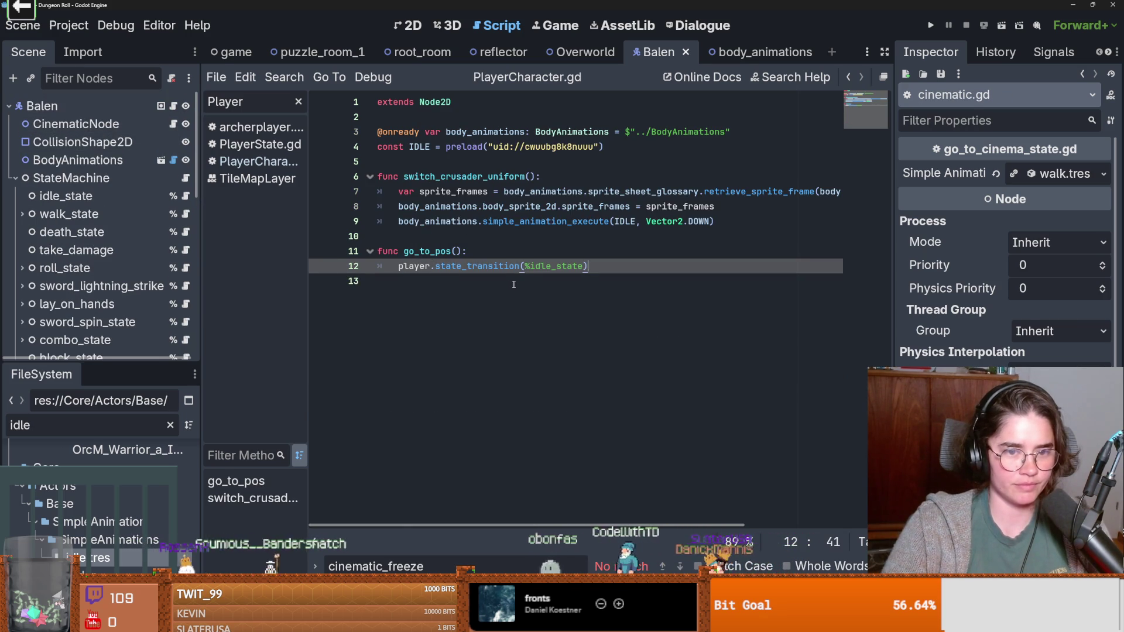
click(425, 267)
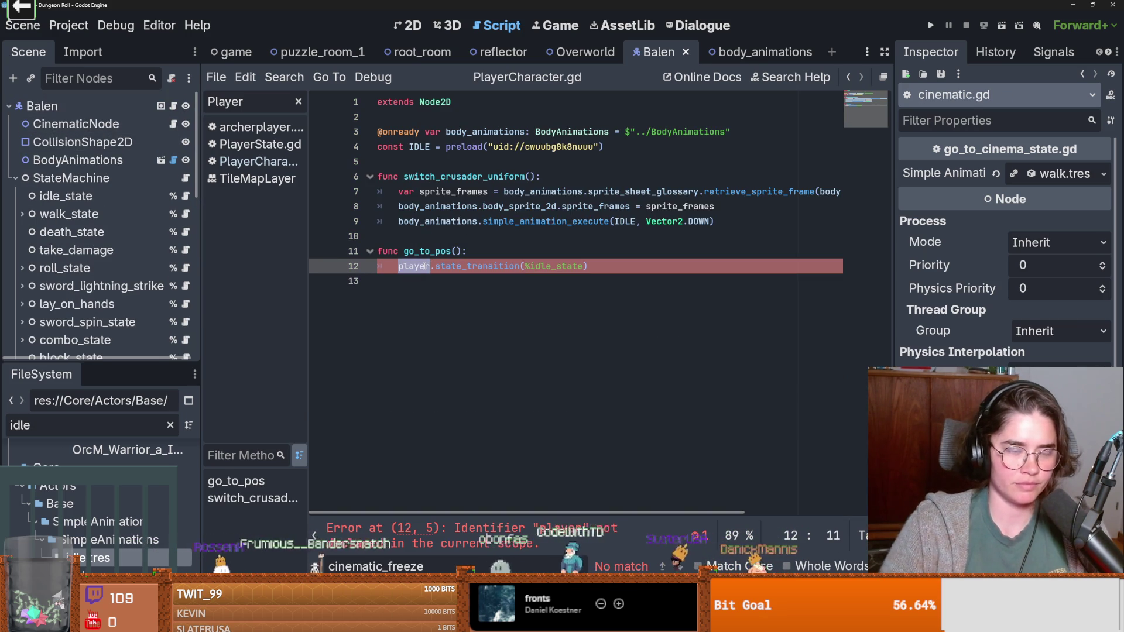
text(owner)
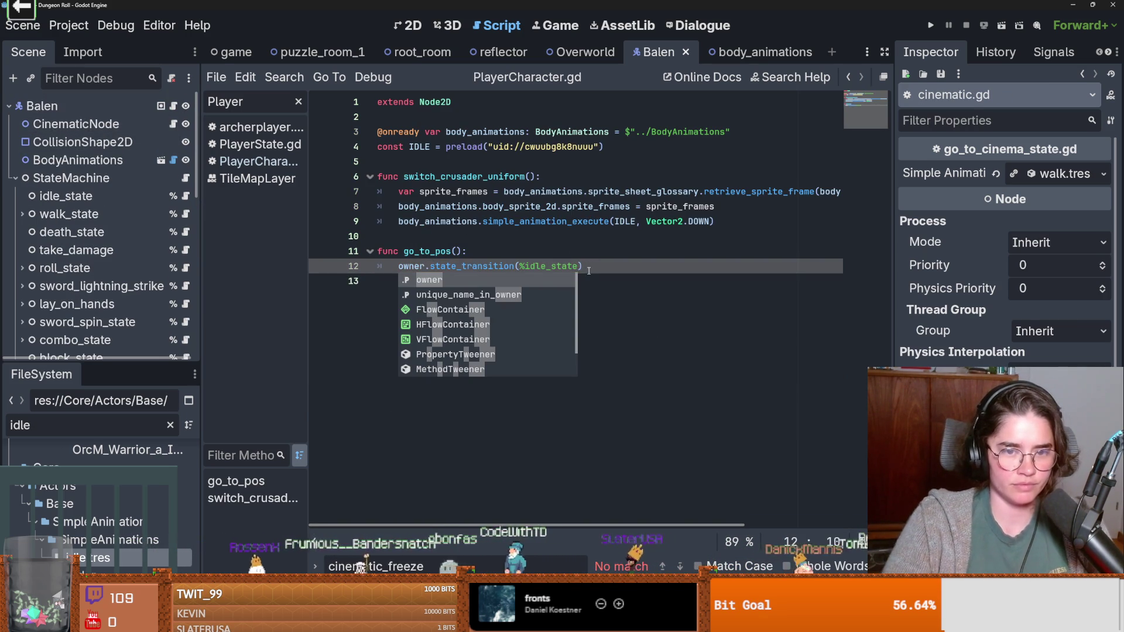
drag(578, 266, 523, 267)
scroll(135, 262, down, 3)
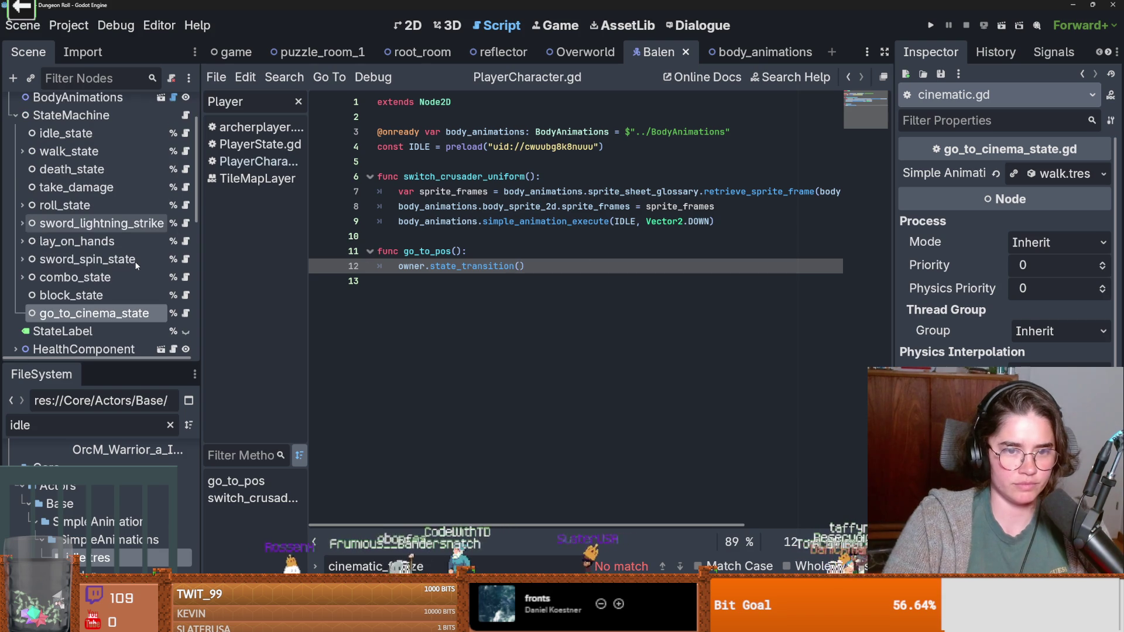
mouse_move(74, 310)
mouse_down()
mouse_move(468, 258)
mouse_move(571, 281)
mouse_up()
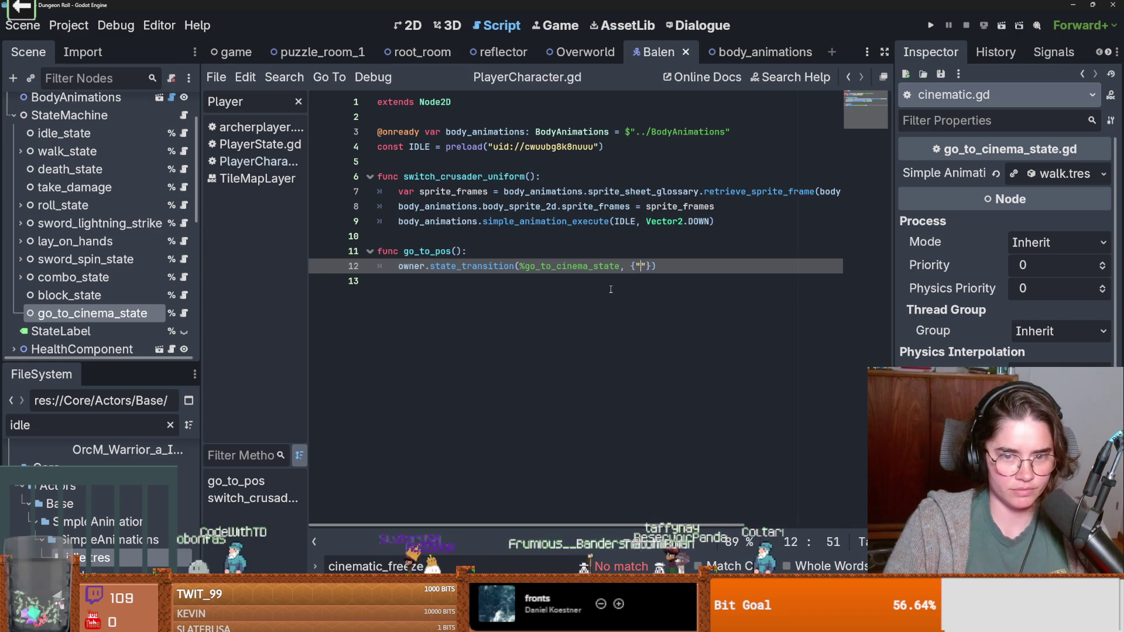
text(: pos")
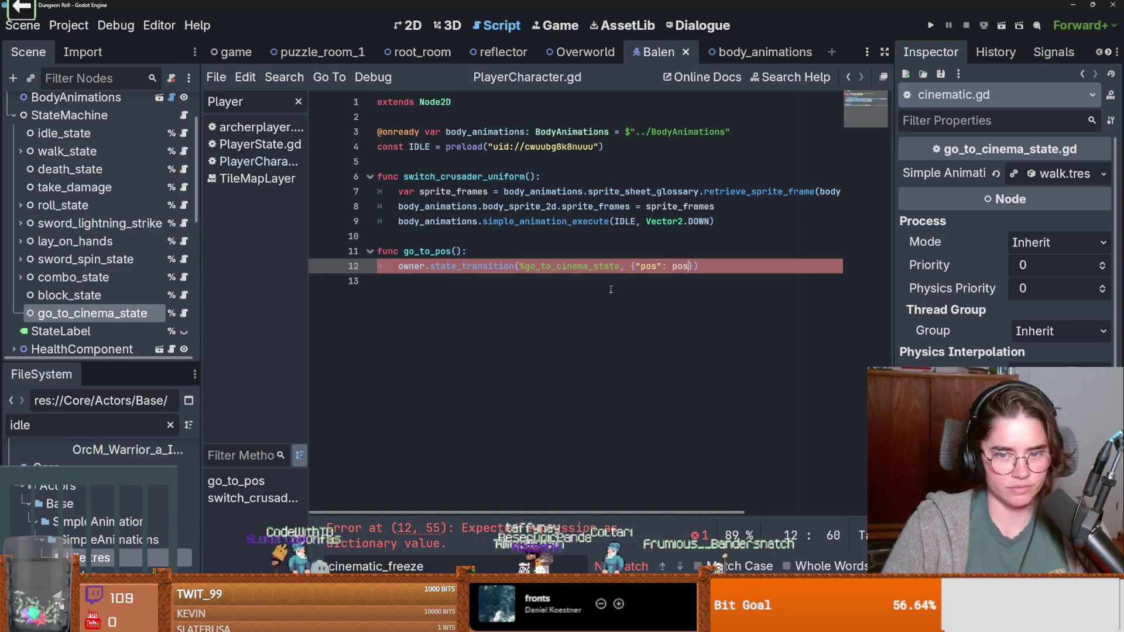
key(Escape)
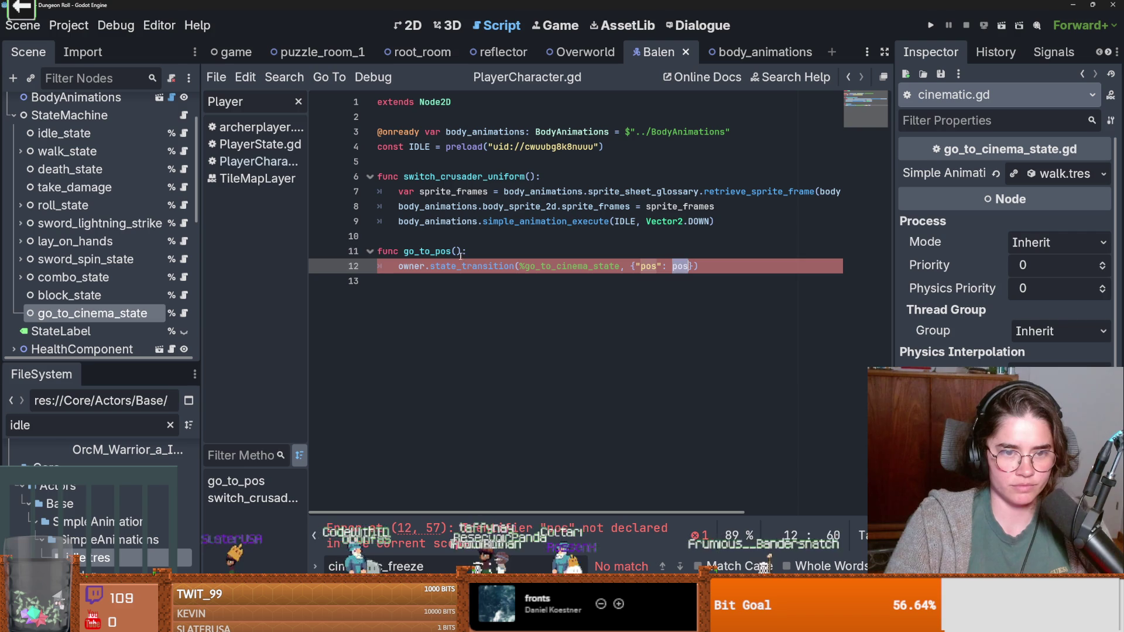
Step: Give go_to_pos a pos parameter, save, and switch to the Overworld scene
click(460, 251)
text(pos)
key(ctrl+s)
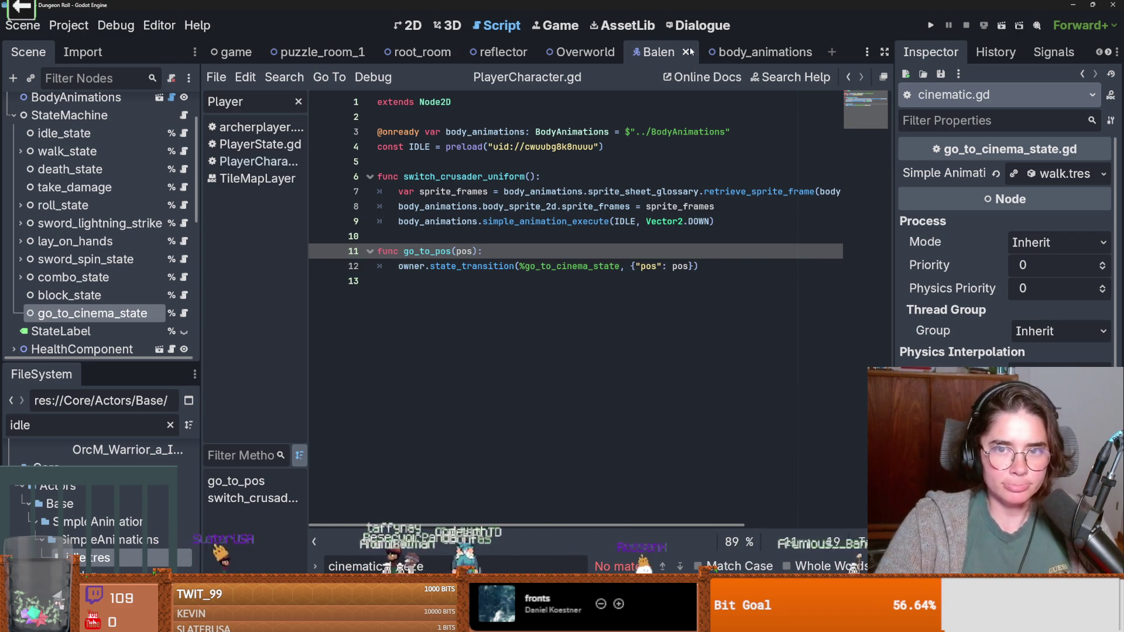
click(585, 53)
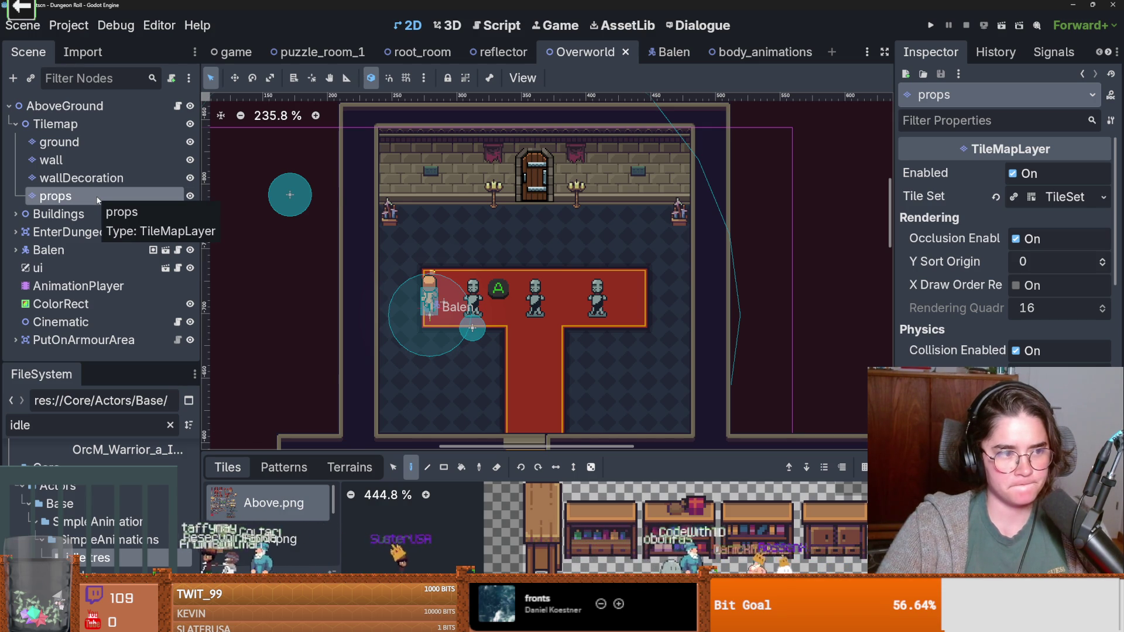
Step: Add a Marker2D child node under AboveGround
click(15, 123)
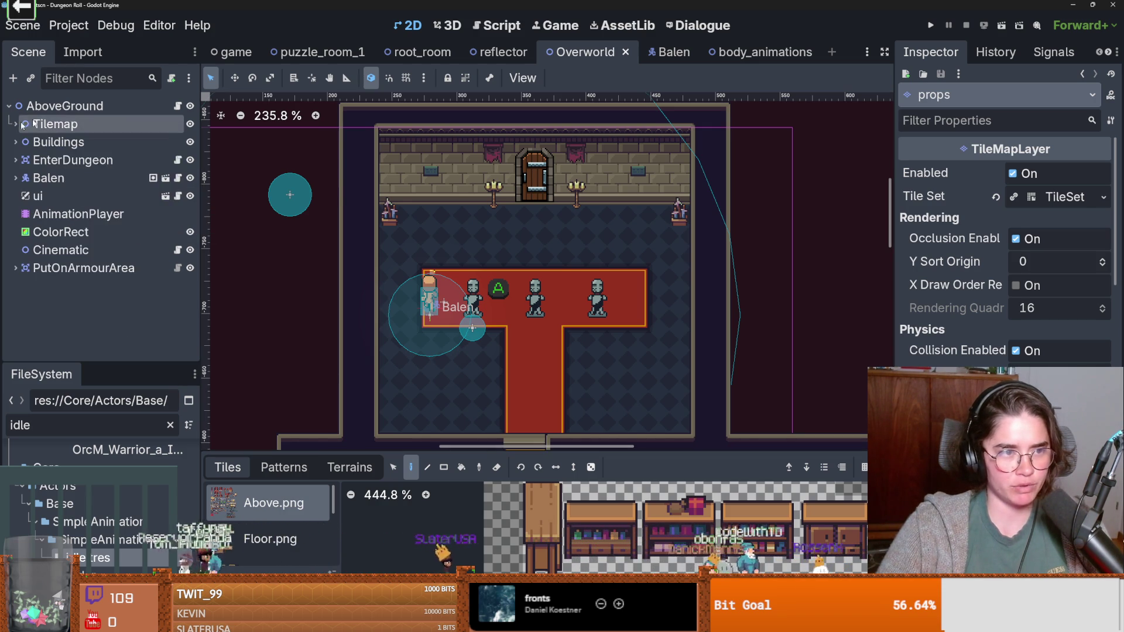
right_click(65, 110)
click(97, 148)
text(mar)
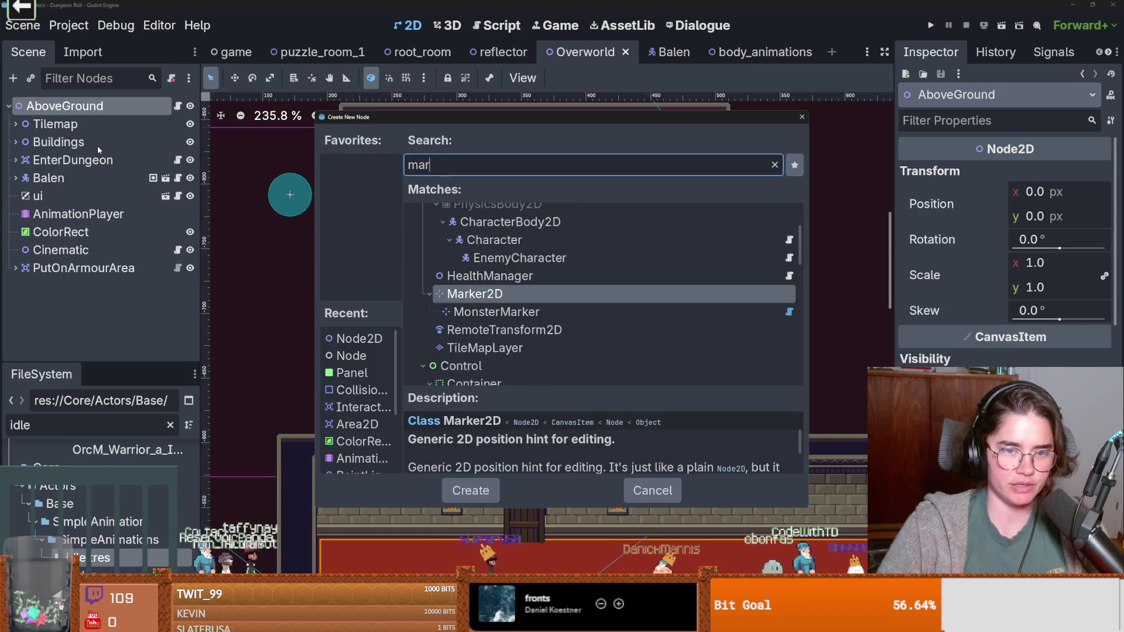
key(Return)
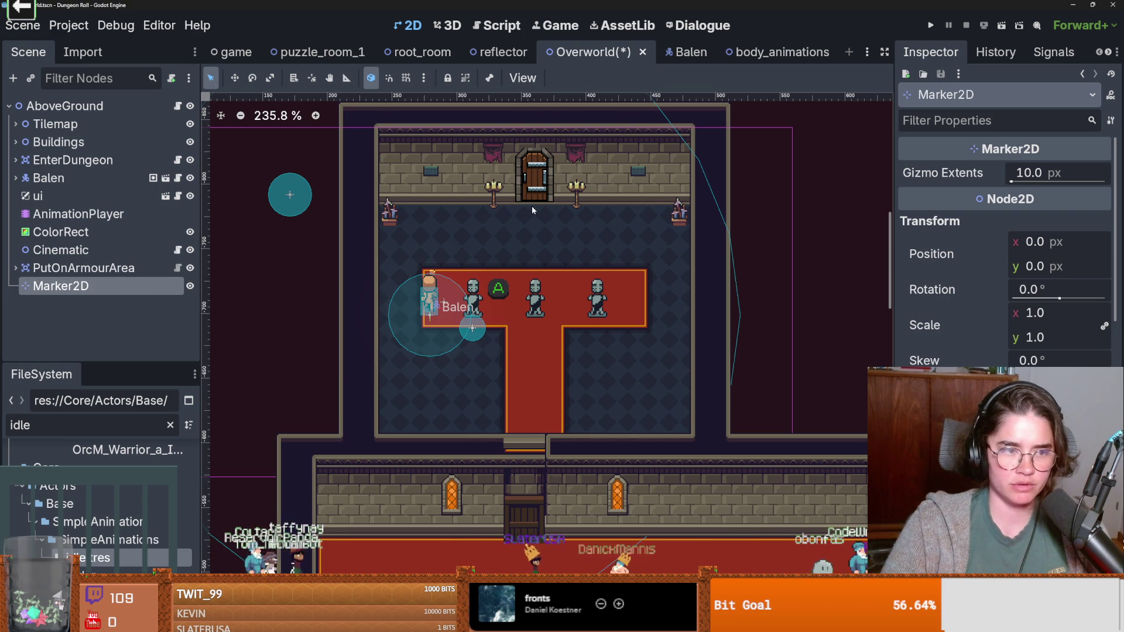
Step: Place the Marker2D just below the dungeon door at (360, -790) and save the scene
right_click(532, 209)
click(553, 274)
scroll(548, 240, up, 1)
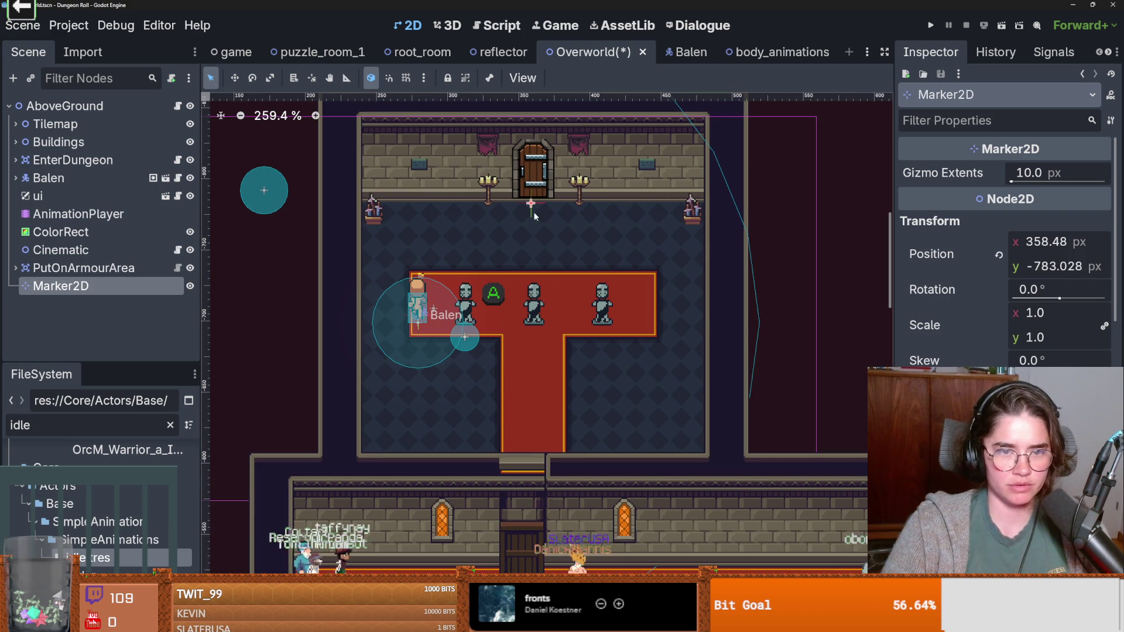
drag(534, 203, 537, 193)
key(ctrl+s)
scroll(525, 241, up, 2)
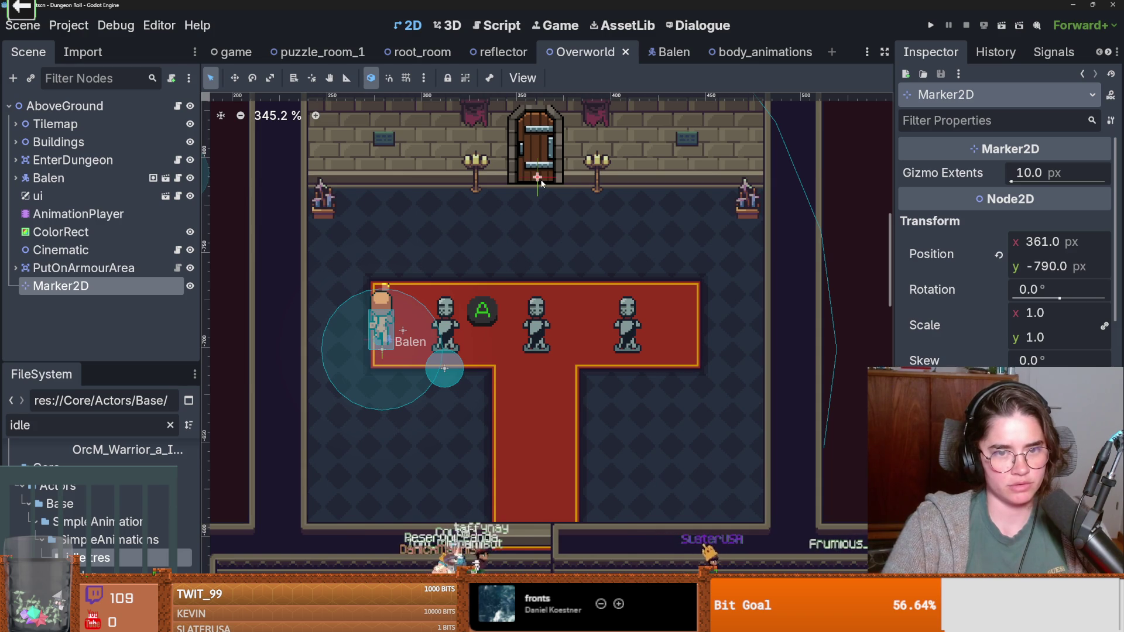
drag(537, 177, 535, 177)
key(ctrl+s)
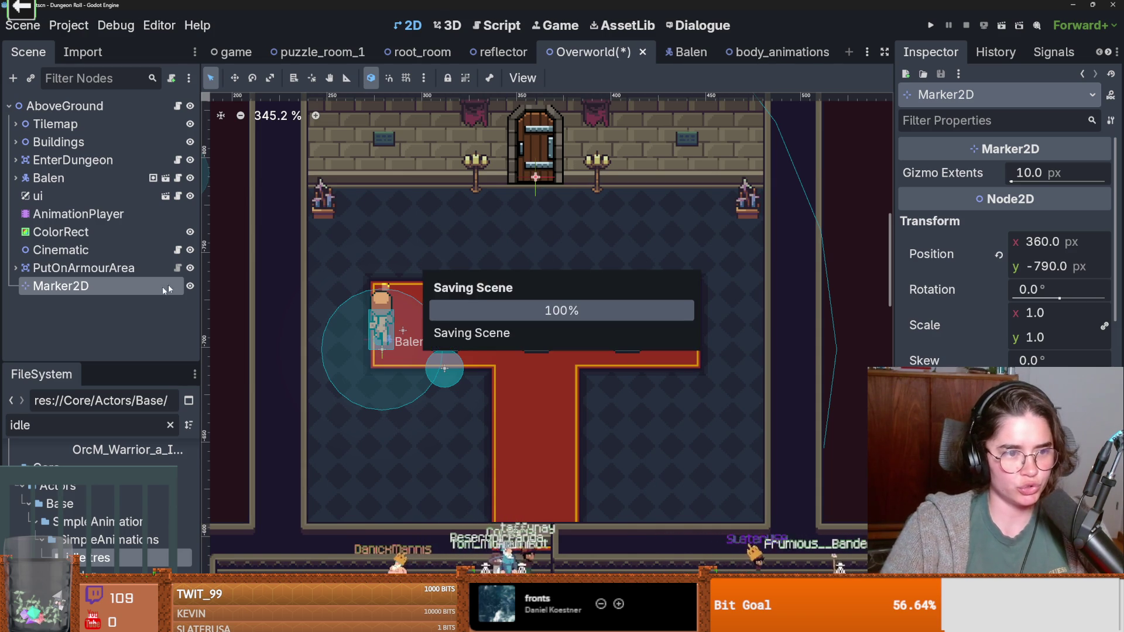
click(178, 252)
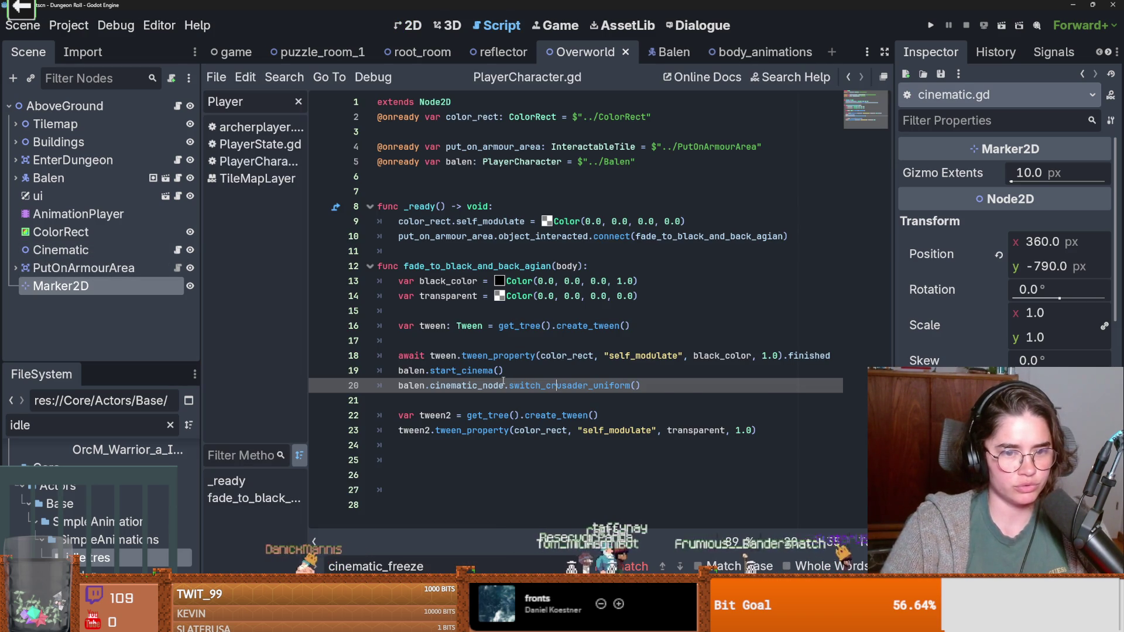
Step: After the fade-back tween, await a 1.0-second get_tree().create_timer timeout
click(664, 381)
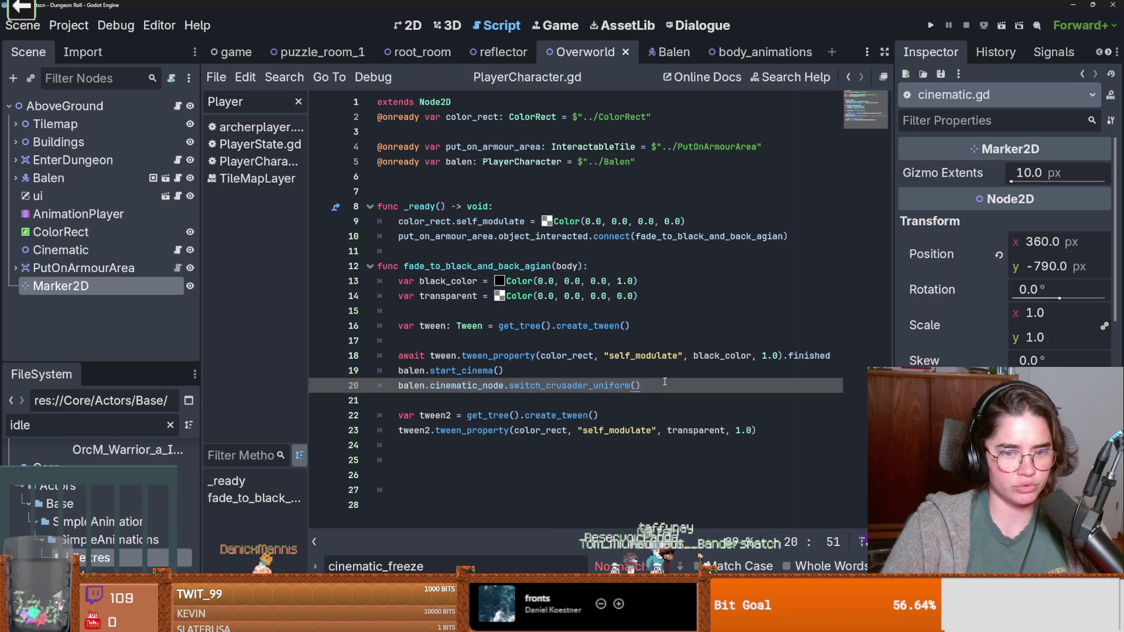
key(Down)
click(763, 430)
key(Return)
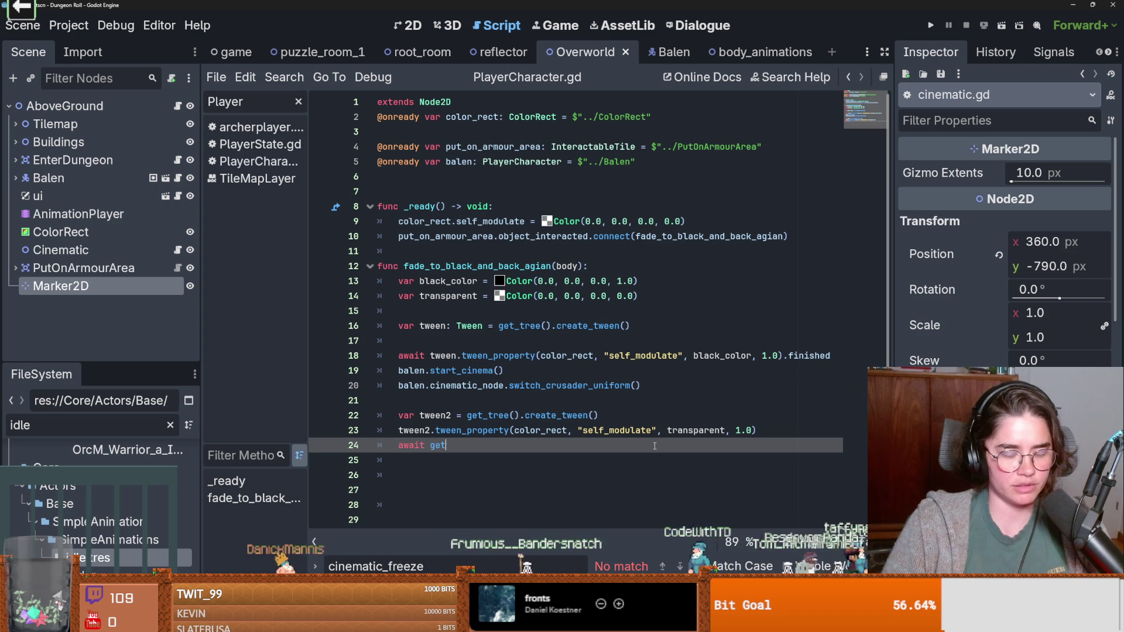
text(_tree().cre)
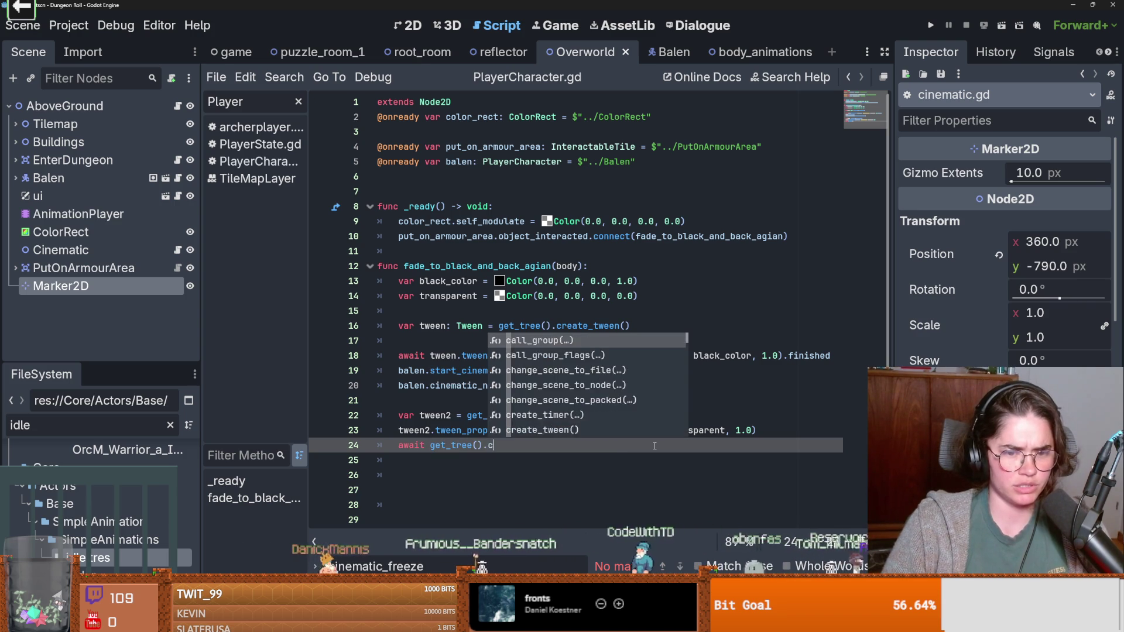
key(Return)
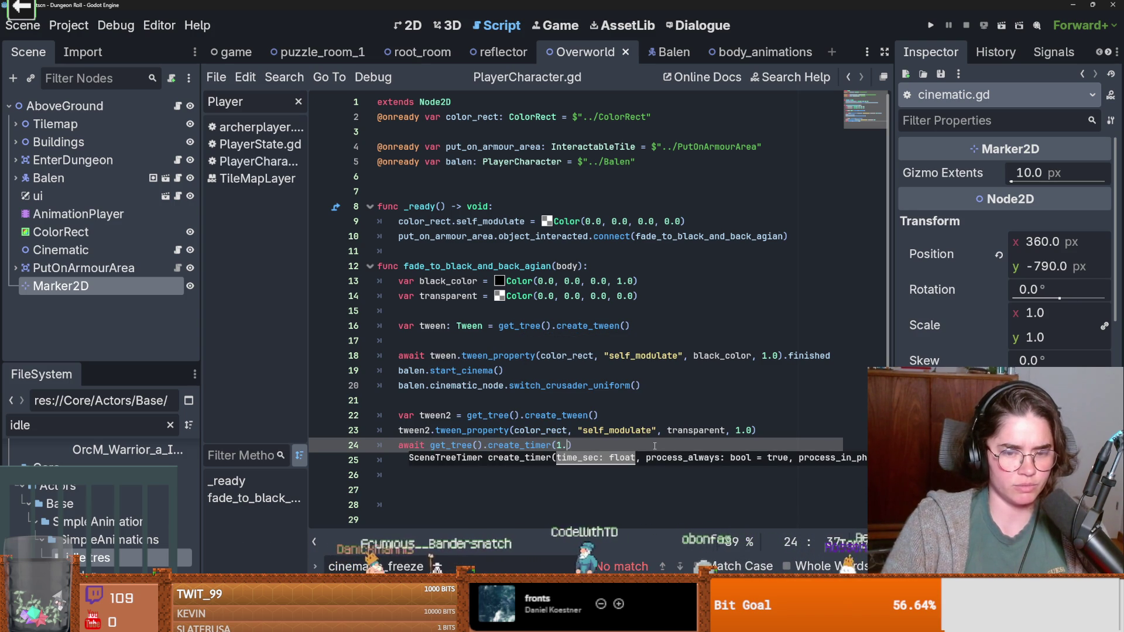
key(Return)
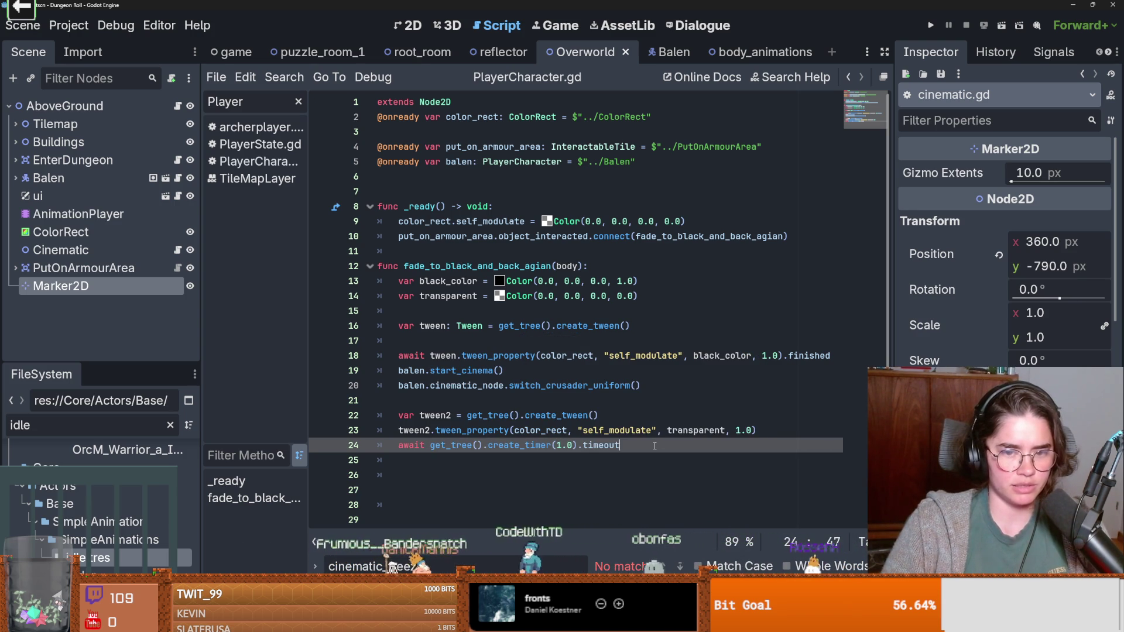
key(Return)
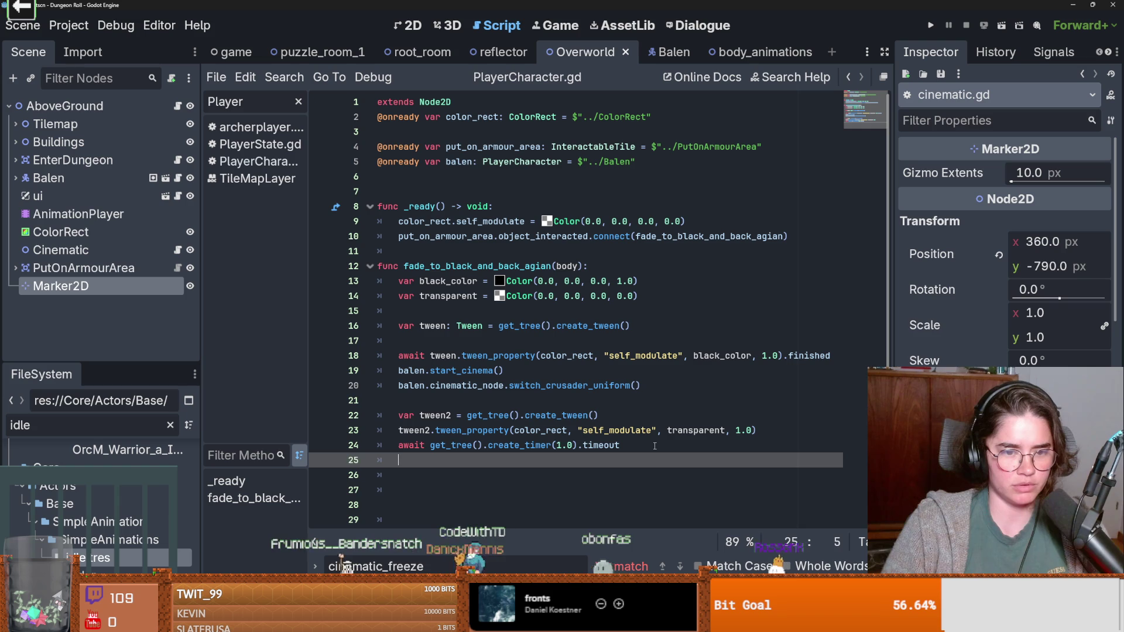
Step: Begin a balen.cinematic_node call on the next line using autocomplete
text(balen.ci)
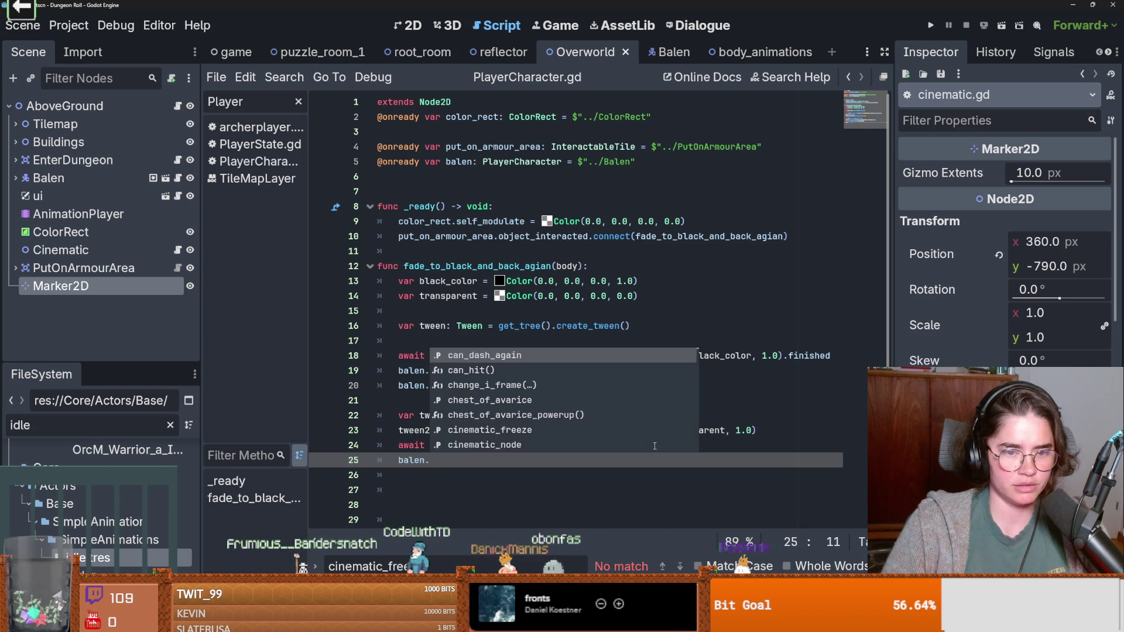
text(n)
key(Down)
key(Return)
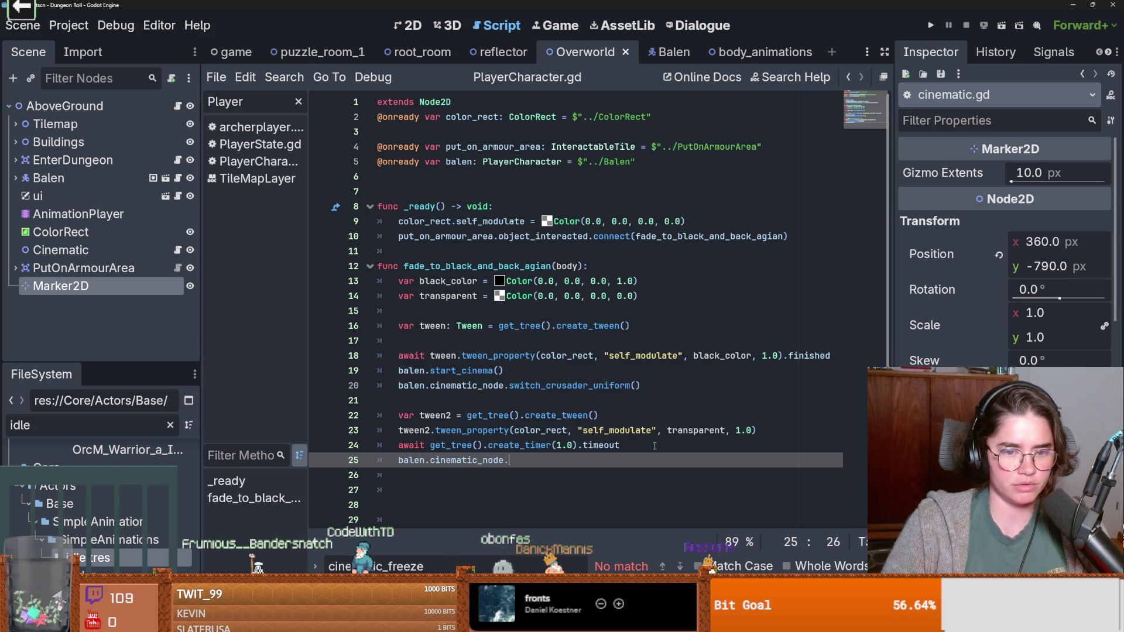
text(.)
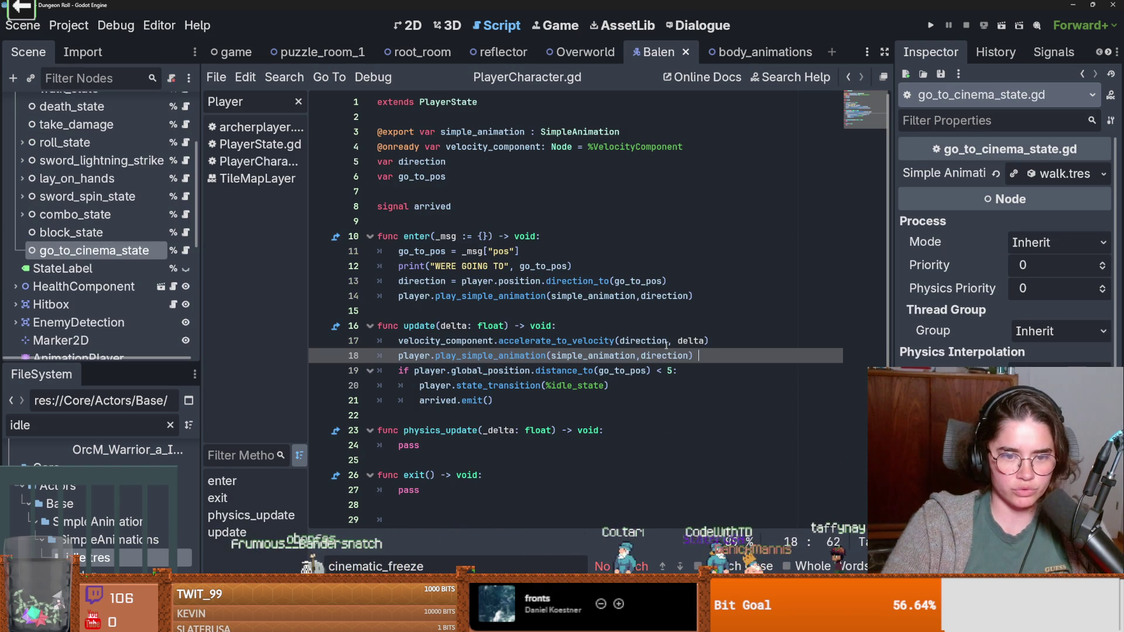
Step: Remove line 18's play_simple_animation call from update, save, and launch the game
double_click(659, 356)
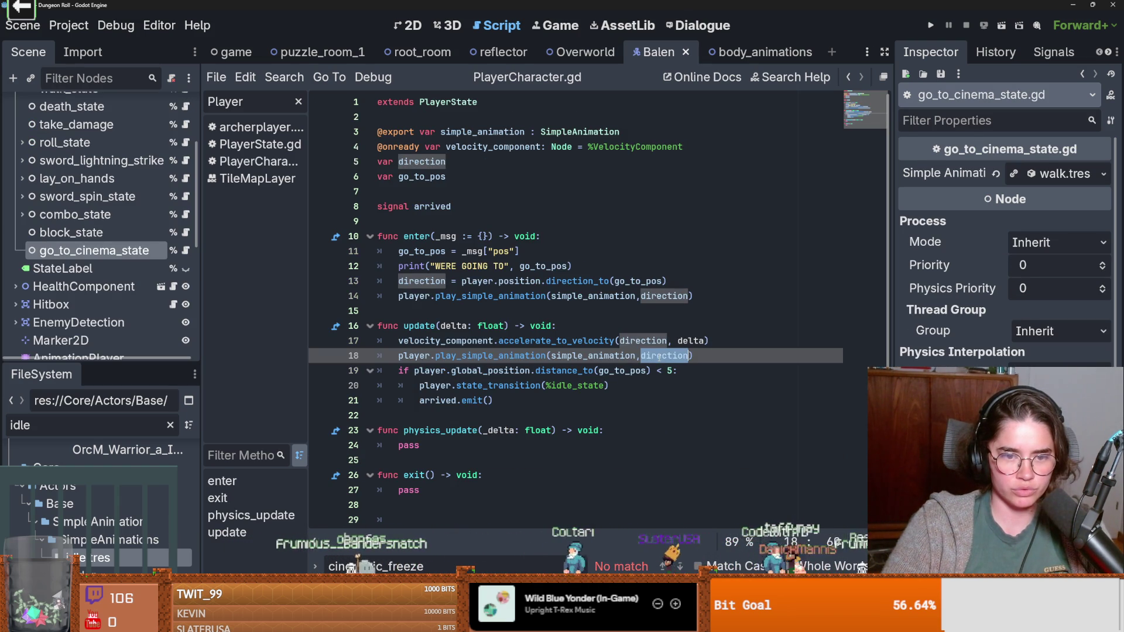
double_click(605, 341)
double_click(653, 343)
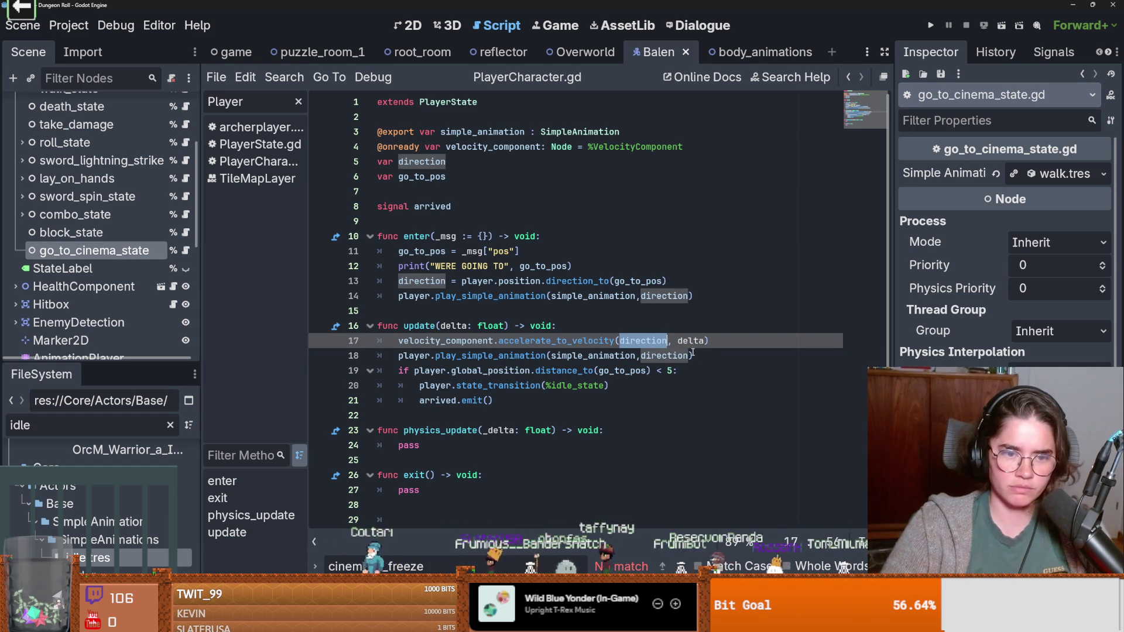
drag(703, 357, 400, 358)
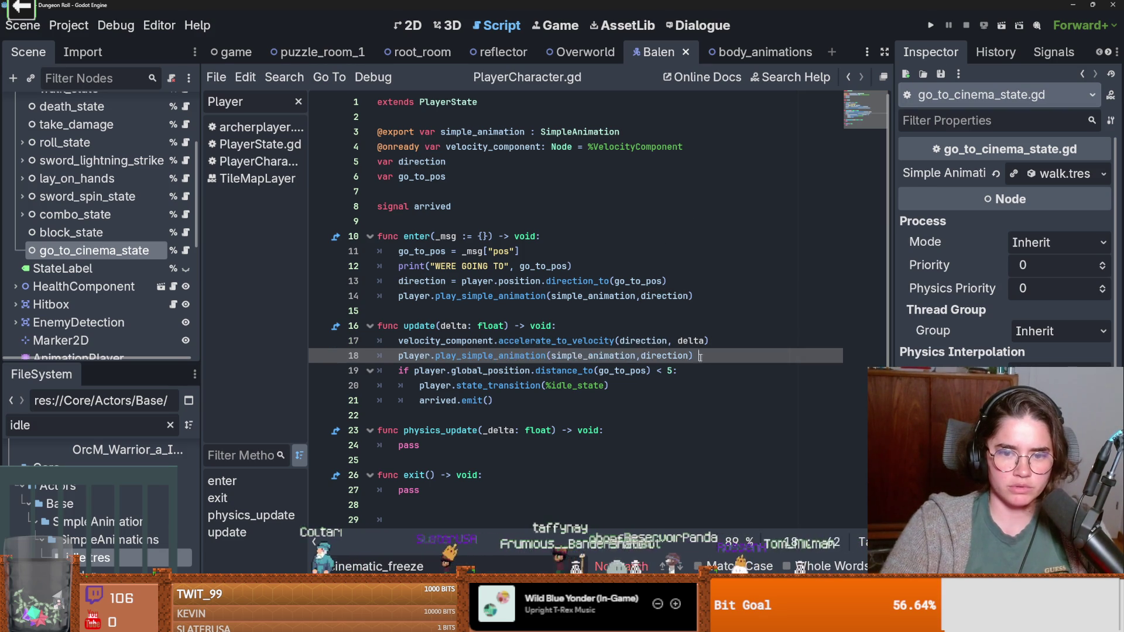
text(p)
key(ctrl+s)
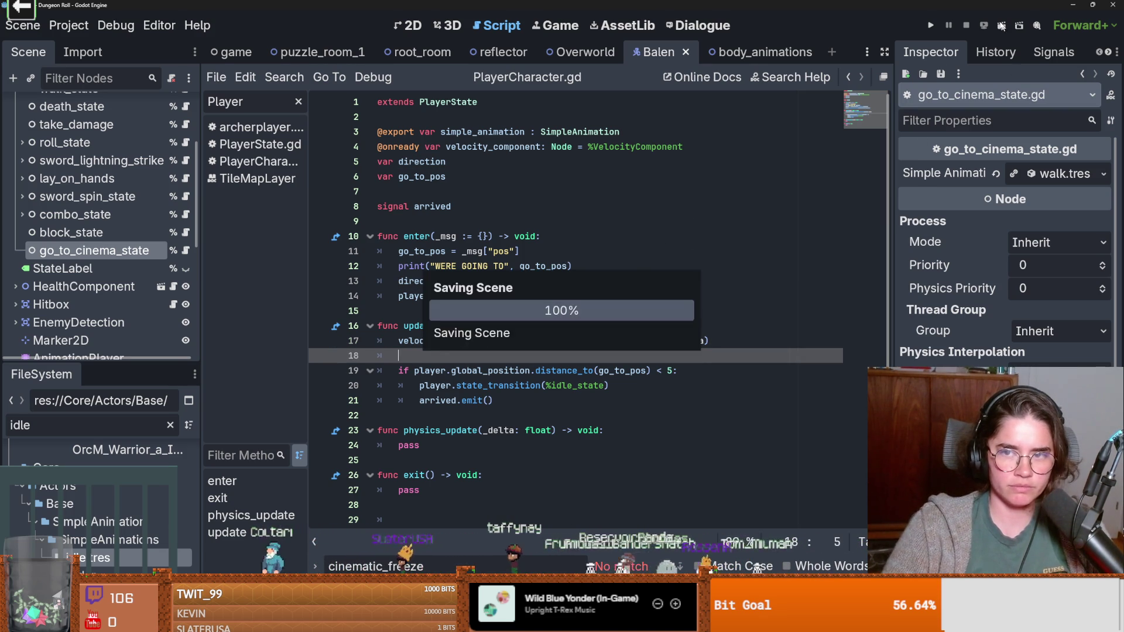
click(932, 25)
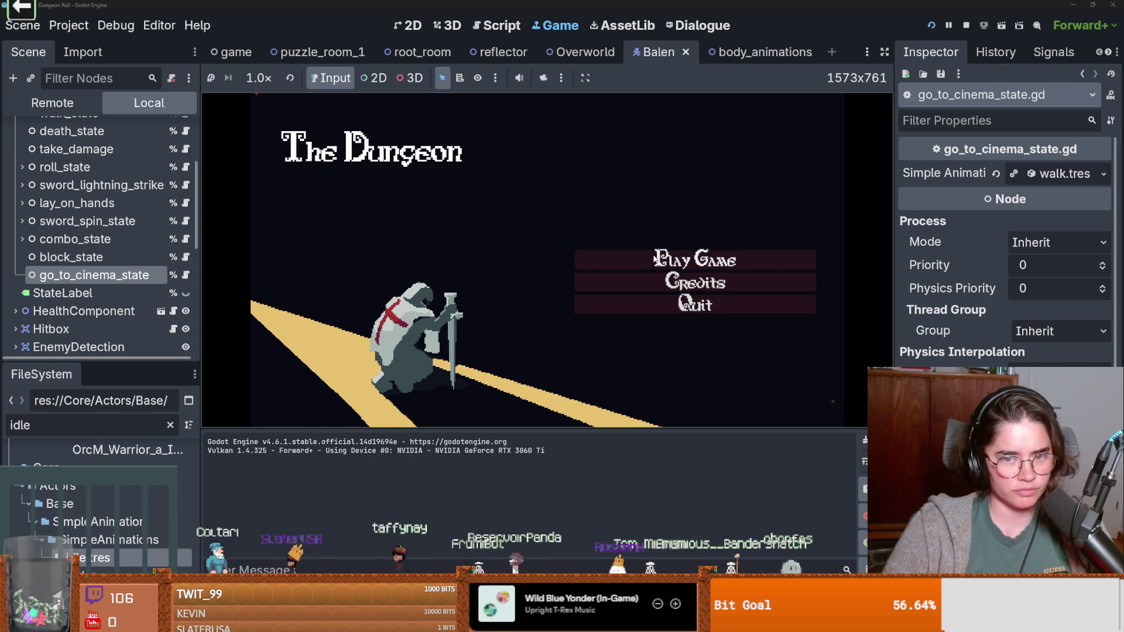
Step: Choose the Crusader and press E at the first statue to trigger the fade
click(644, 258)
click(300, 154)
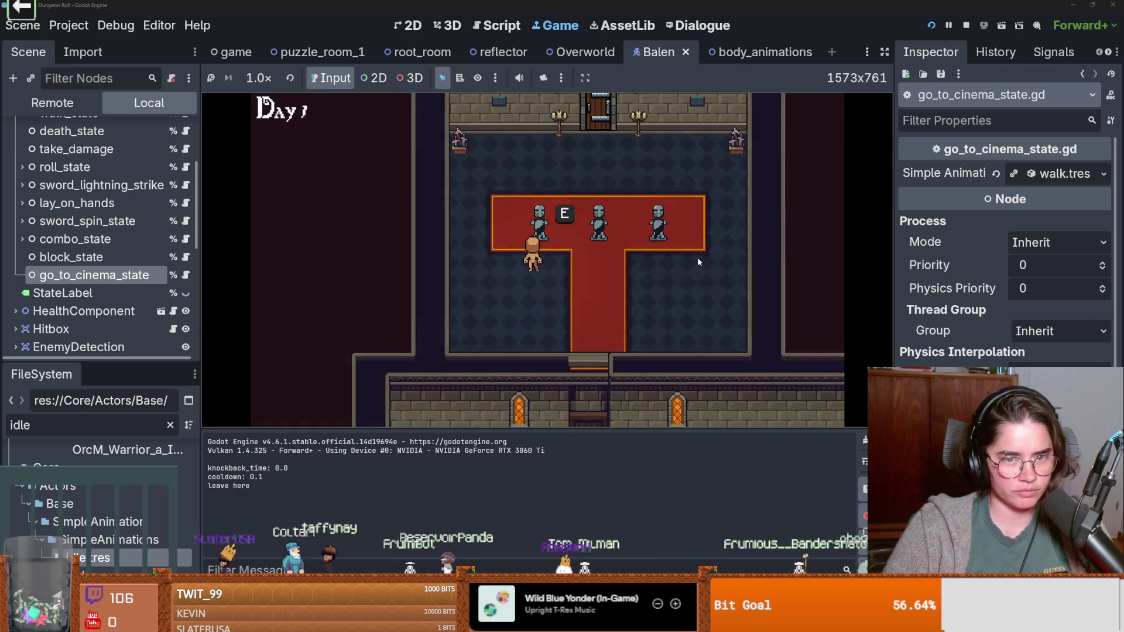
key(e)
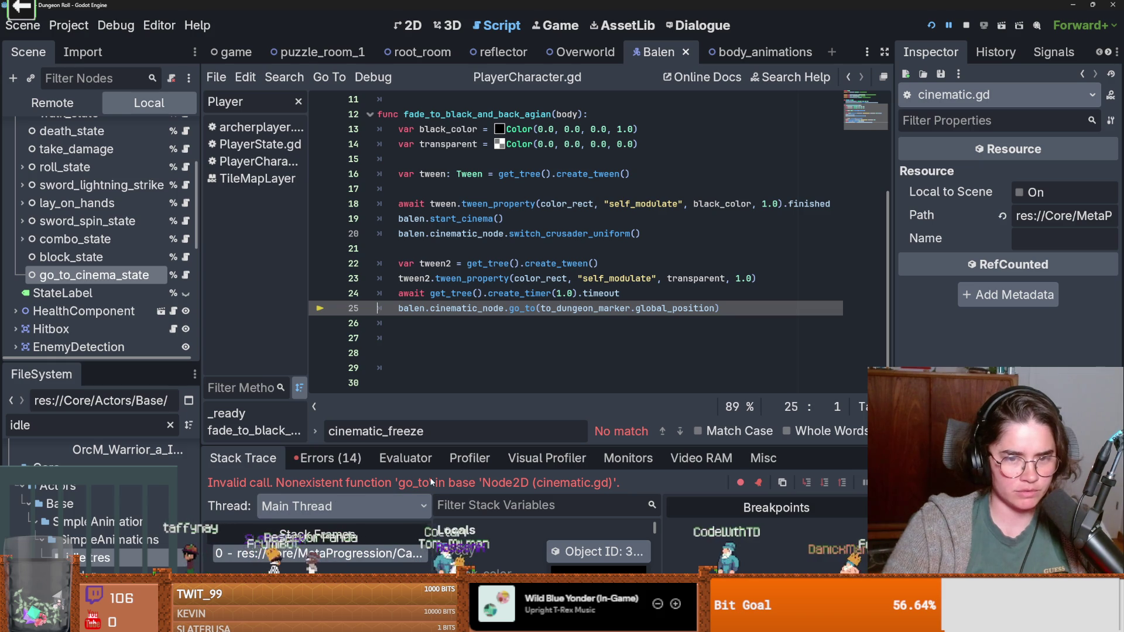
Step: Check the go_to_pos method name in the cinematic node's script
scroll(93, 234, up, 3)
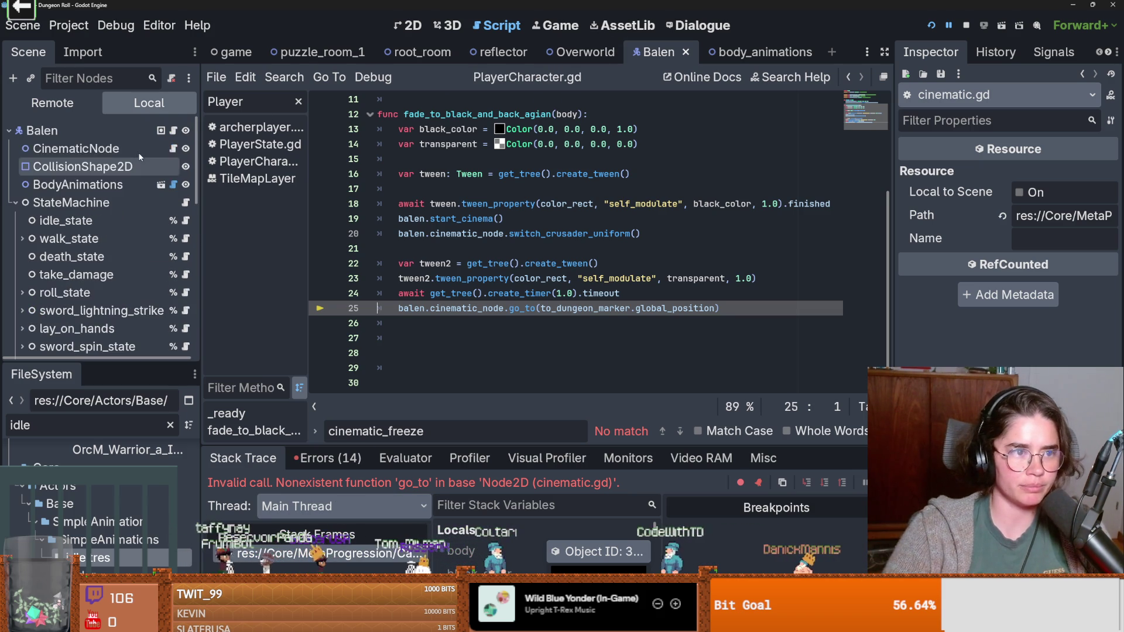
click(173, 148)
click(435, 251)
double_click(435, 251)
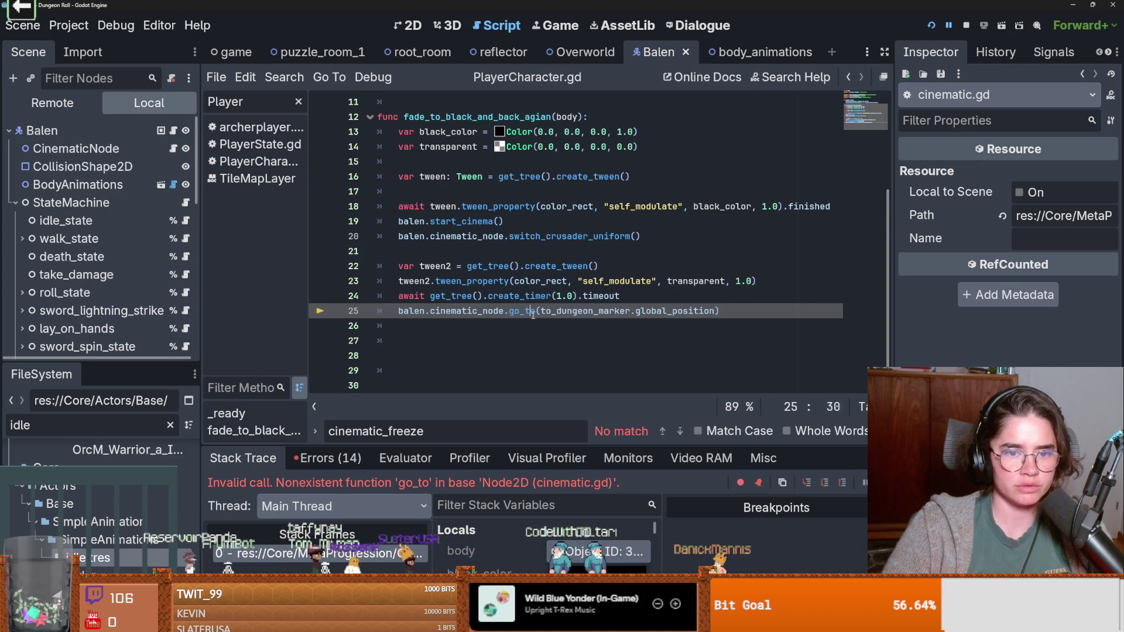
text(_pos)
Step: Restart the game, pick a character, walk to the statue and trigger the cutscene
click(931, 25)
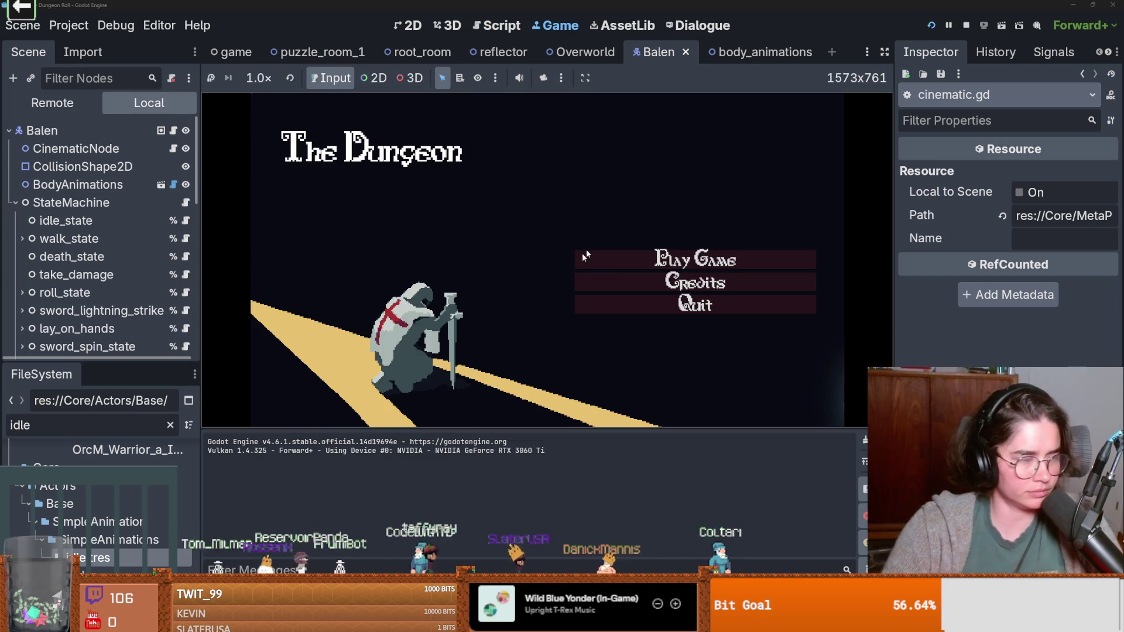
click(585, 255)
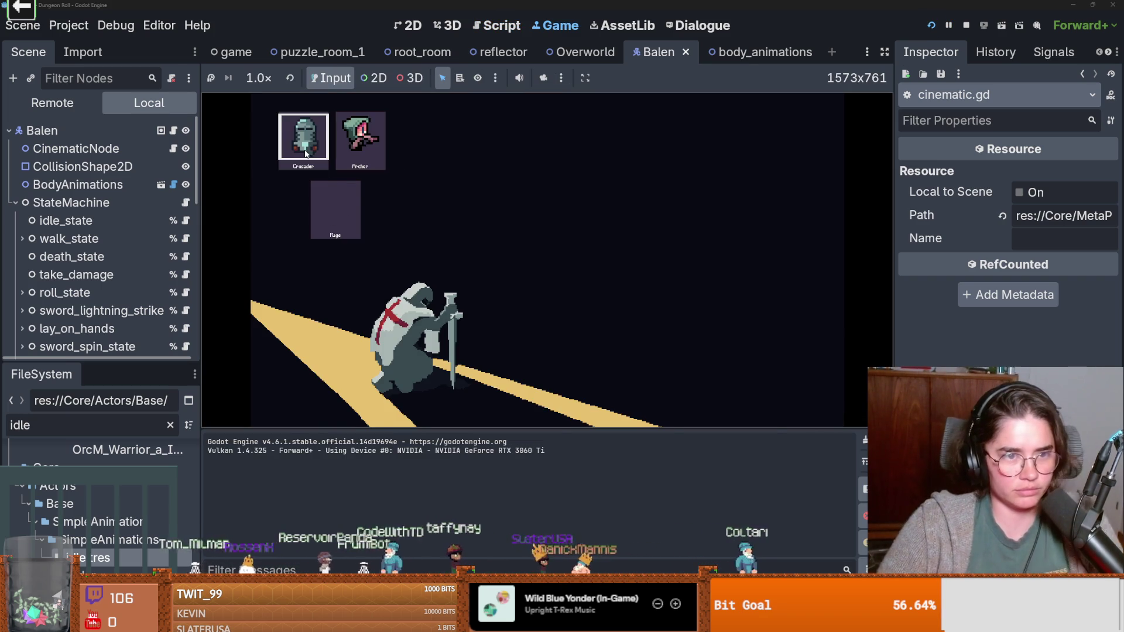
click(363, 168)
key(Right)
key(Up)
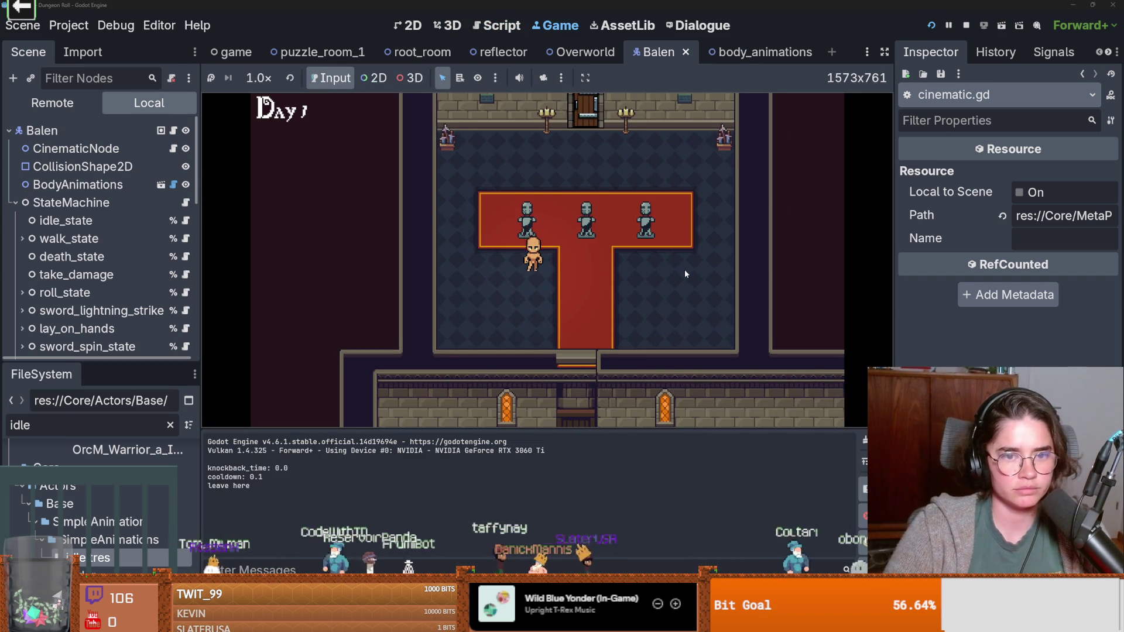
key(e)
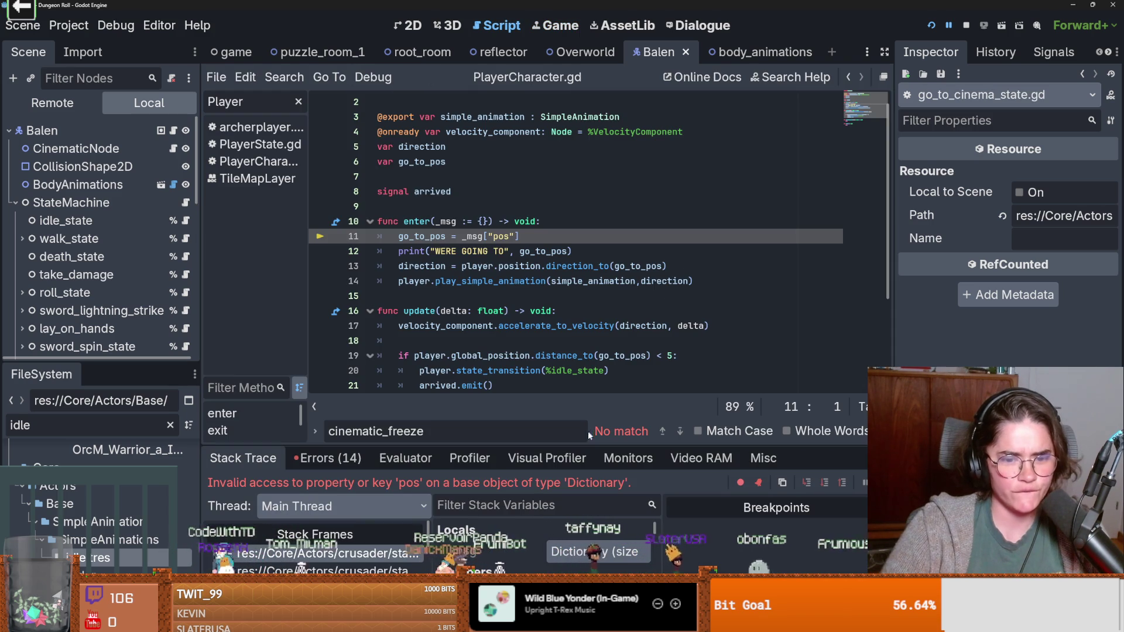
Step: Inspect the _msg dictionary in debugger Locals and go_to_pos's state_transition call
click(591, 547)
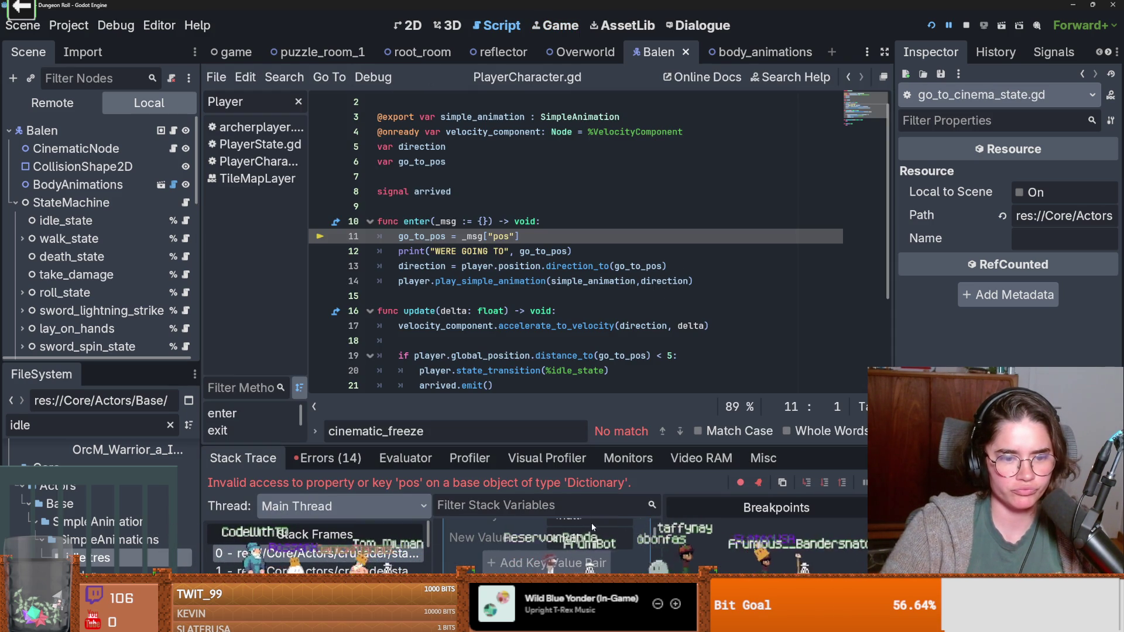
double_click(446, 221)
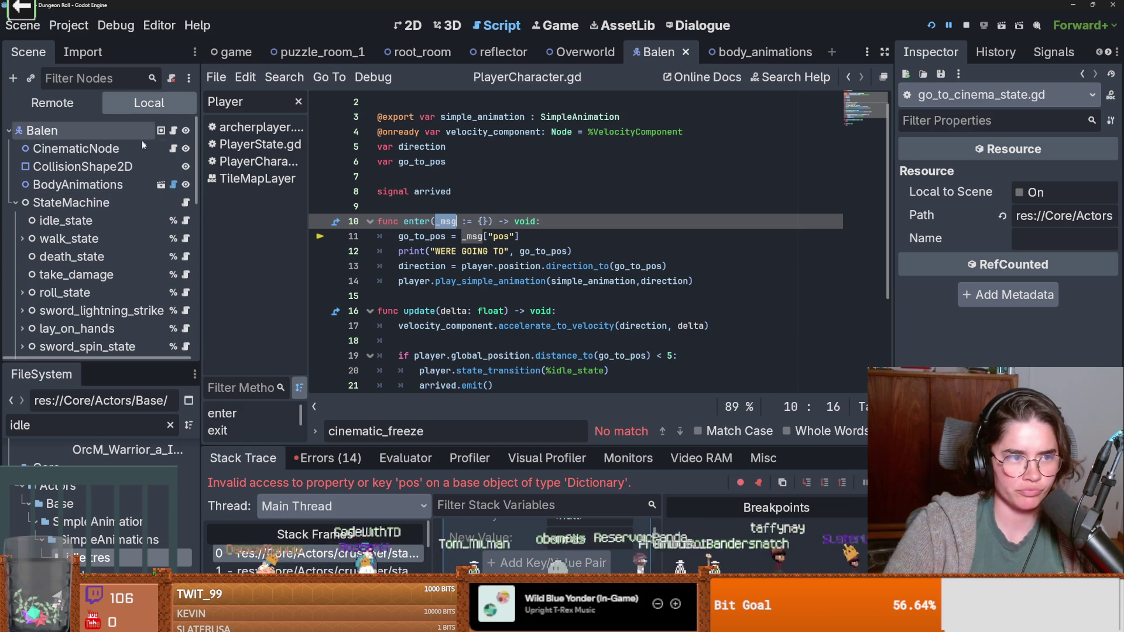
click(172, 148)
double_click(470, 266)
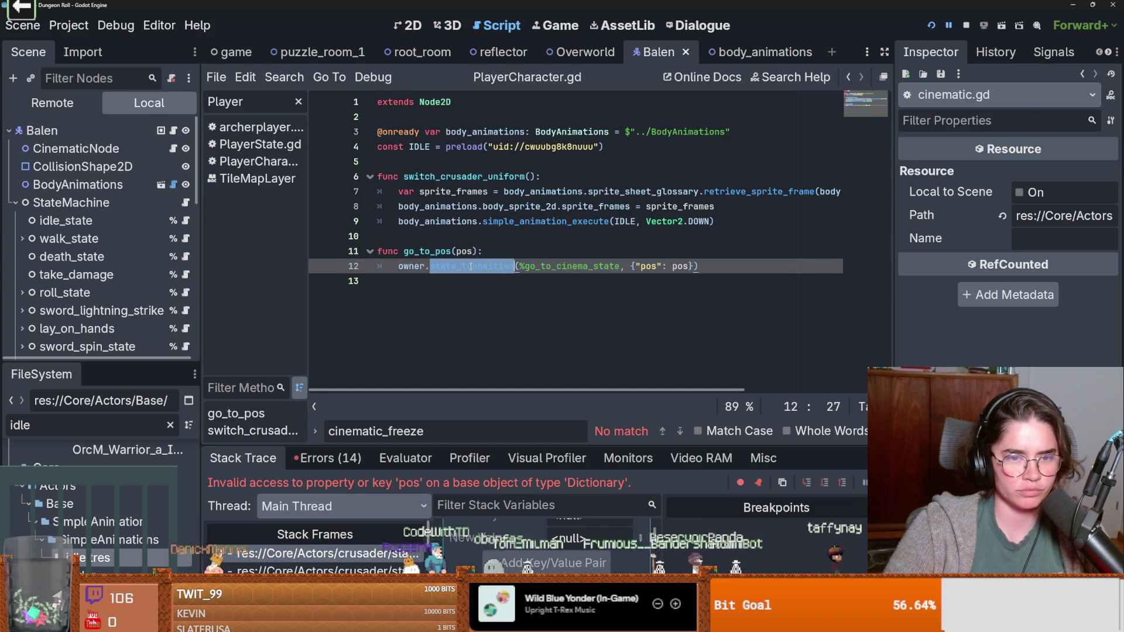
Step: Find the state_transition function in PlayerCharacter.gd
click(173, 130)
scroll(447, 110, up, 5)
scroll(447, 110, down, 15)
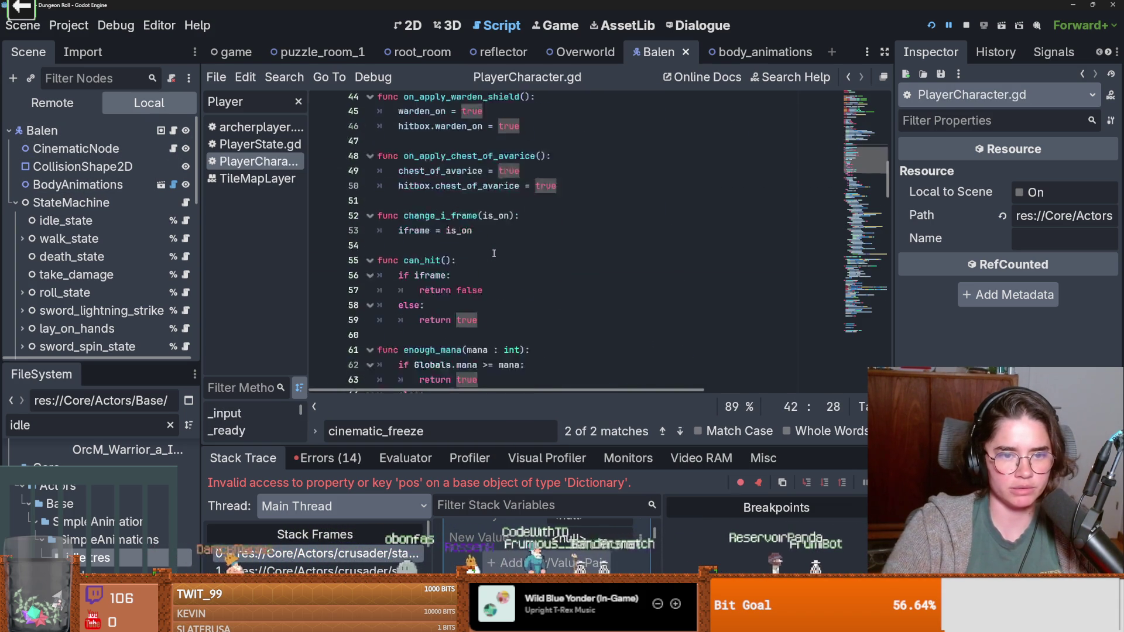
scroll(493, 252, down, 15)
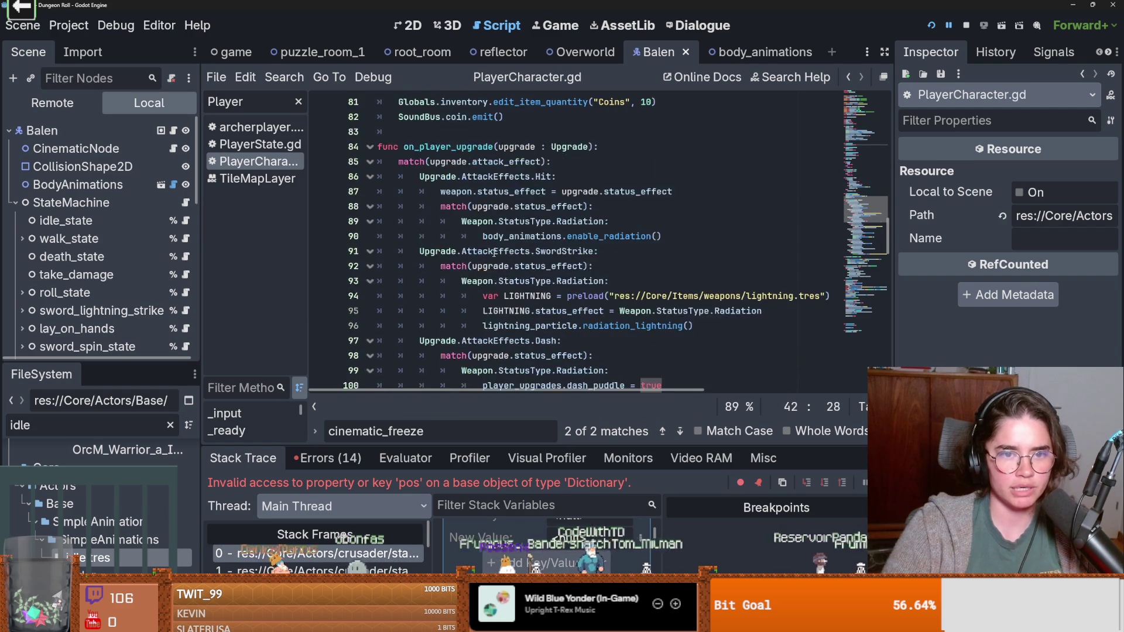
scroll(493, 253, down, 7)
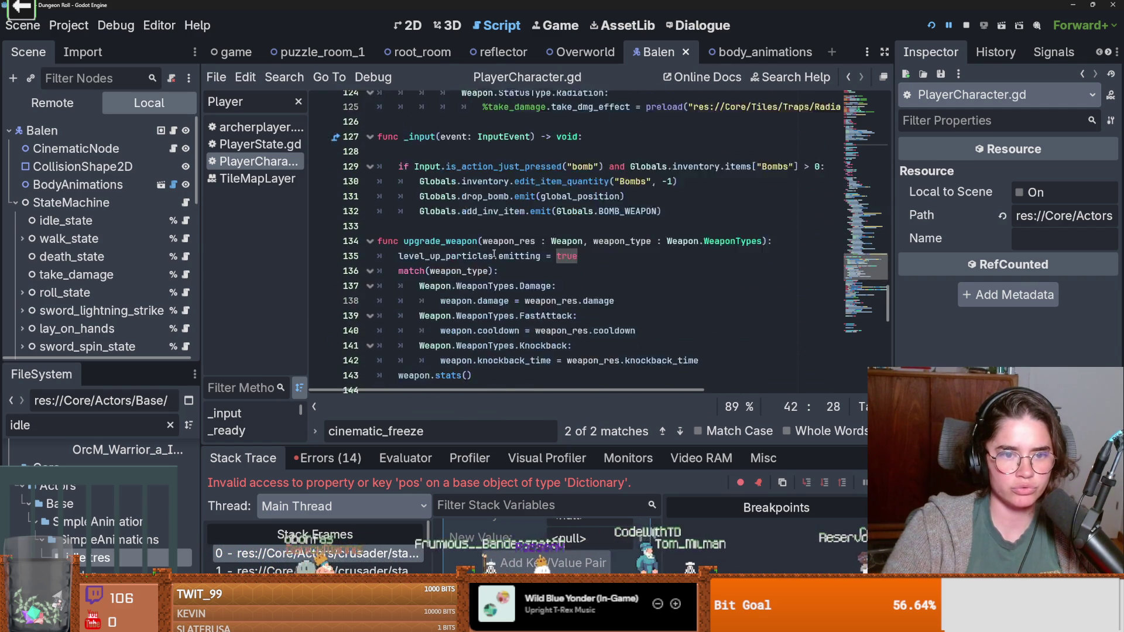
scroll(503, 252, down, 5)
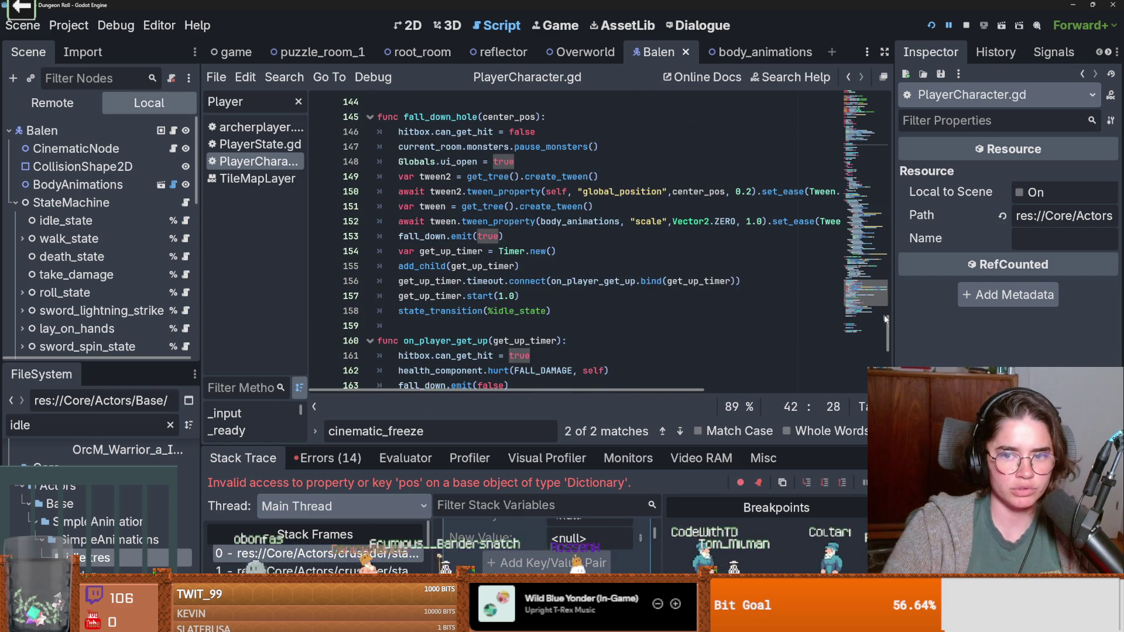
scroll(534, 94, up, 20)
scroll(534, 94, down, 20)
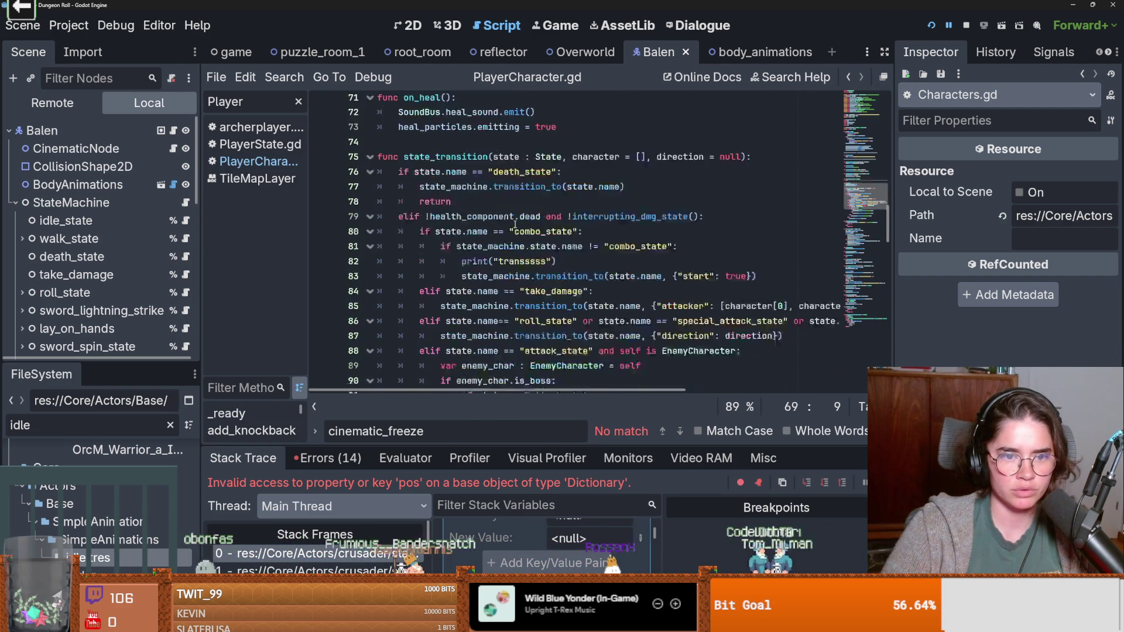
double_click(448, 223)
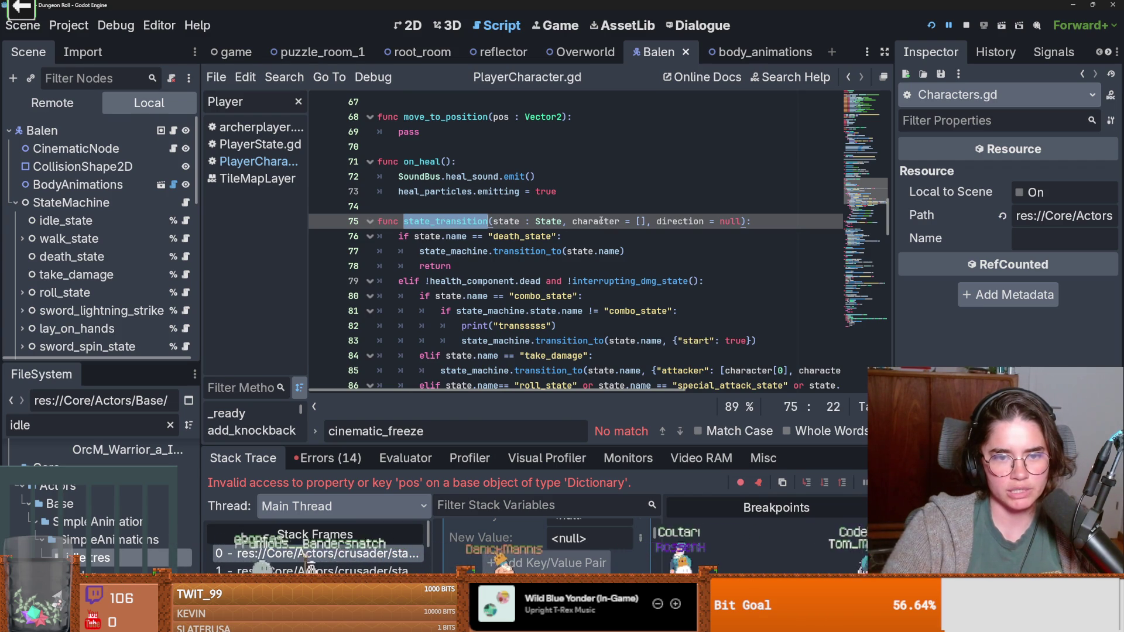
Step: Select the transition_to calls on lines 77 and 83, then return to the cinematic script
scroll(595, 234, down, 2)
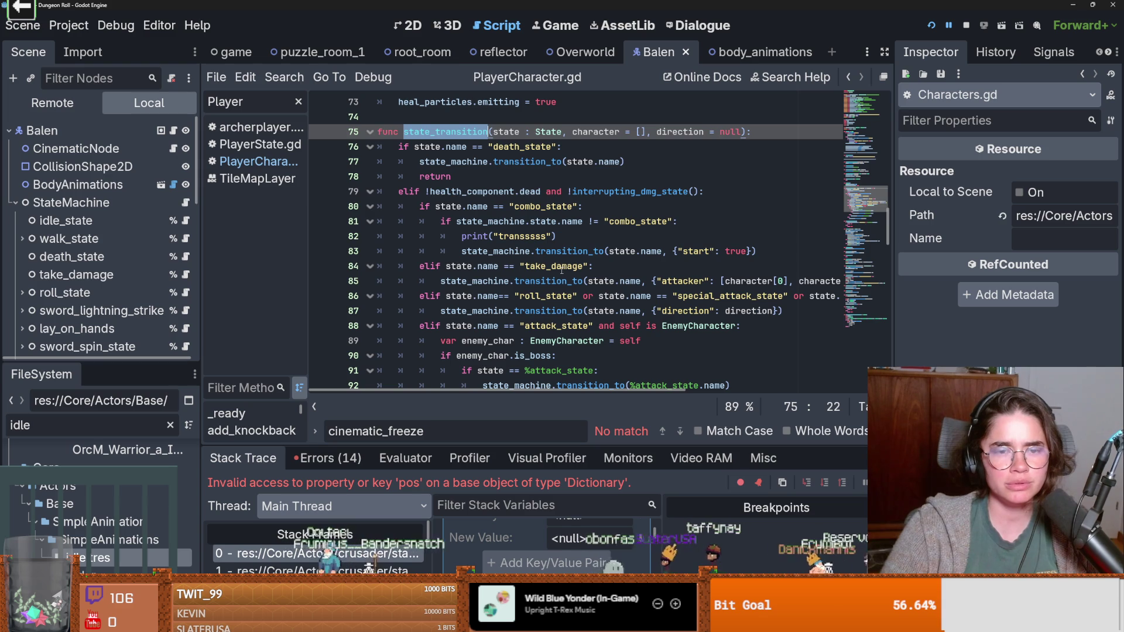
scroll(561, 270, up, 1)
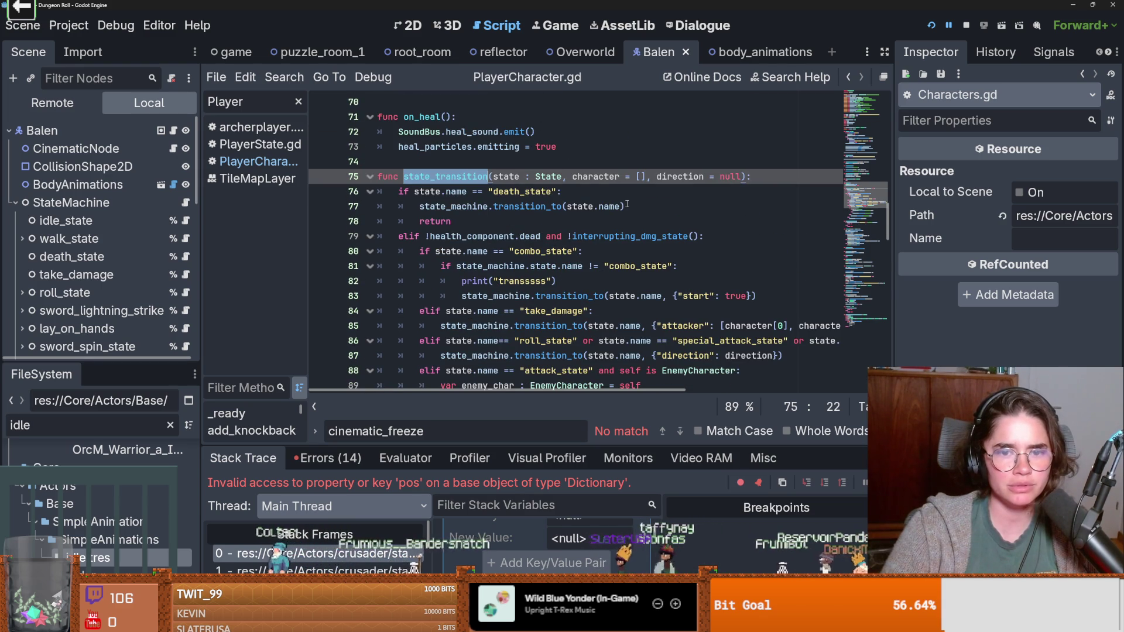
double_click(527, 207)
scroll(612, 255, down, 1)
drag(756, 253, 461, 251)
key(ctrl+c)
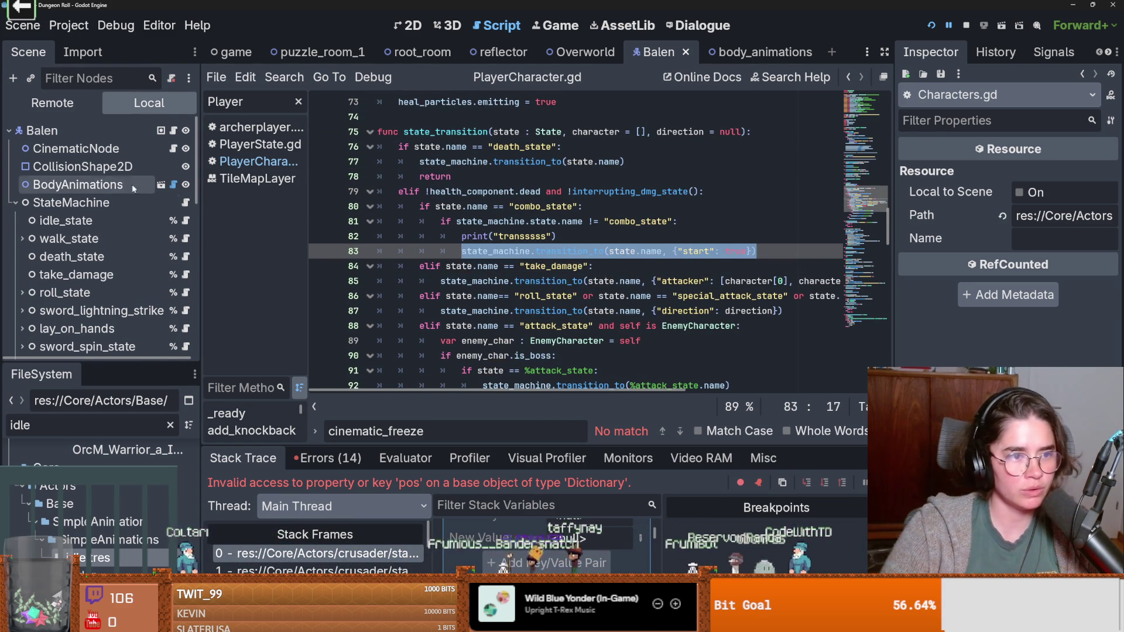
click(76, 149)
click(173, 148)
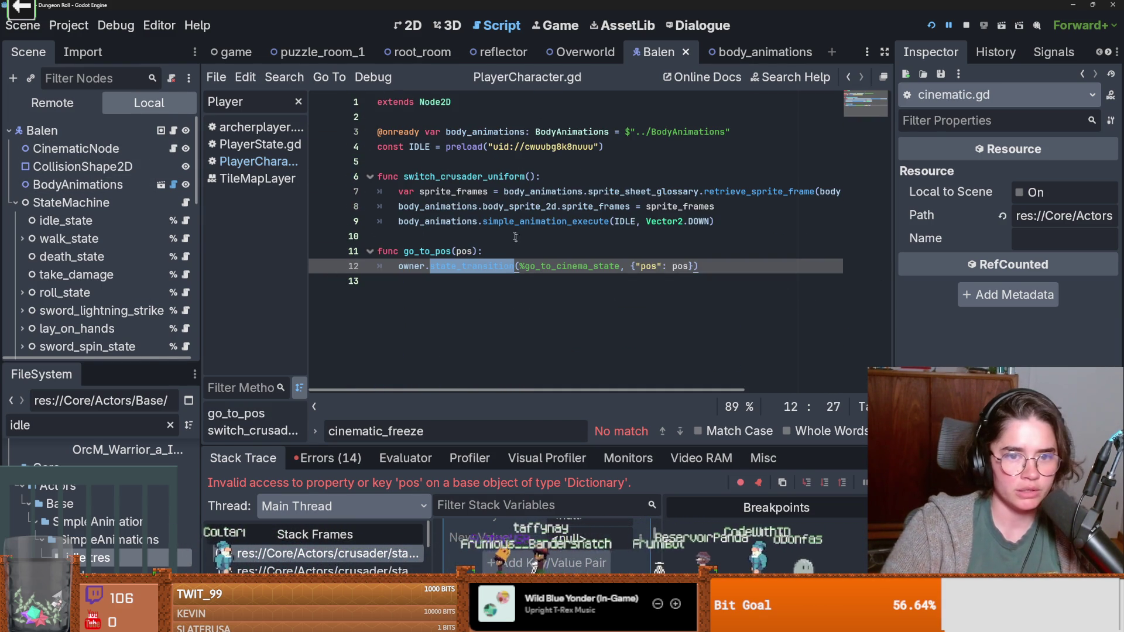
Step: Paste the transition_to line under go_to_pos's call and add an onready StateMachine reference
click(736, 268)
key(Return)
key(ctrl+v)
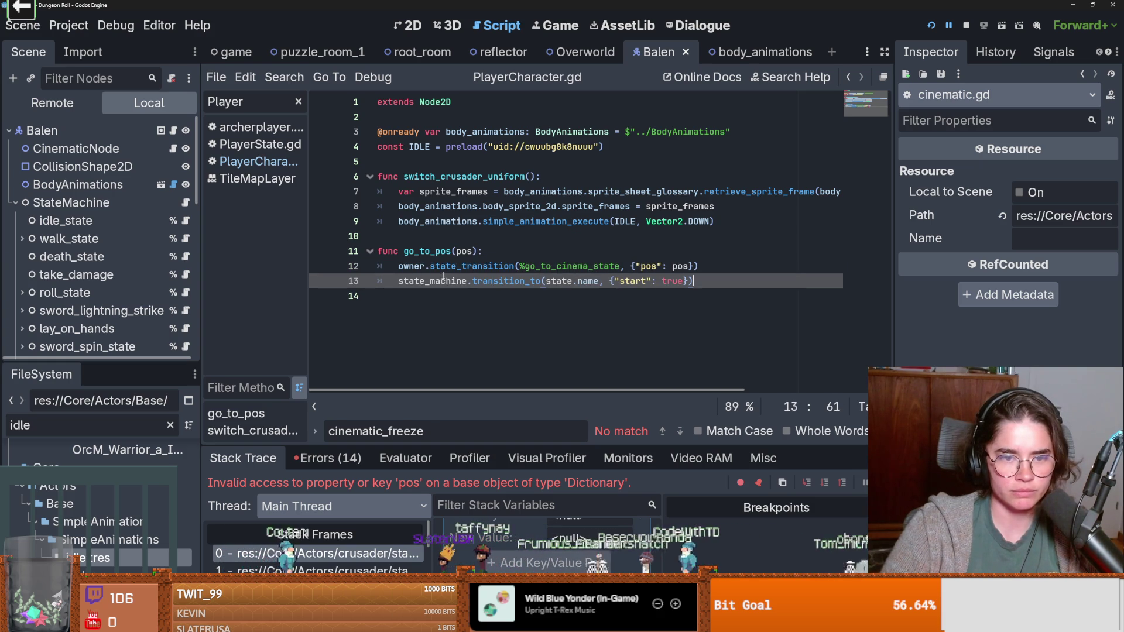
click(467, 280)
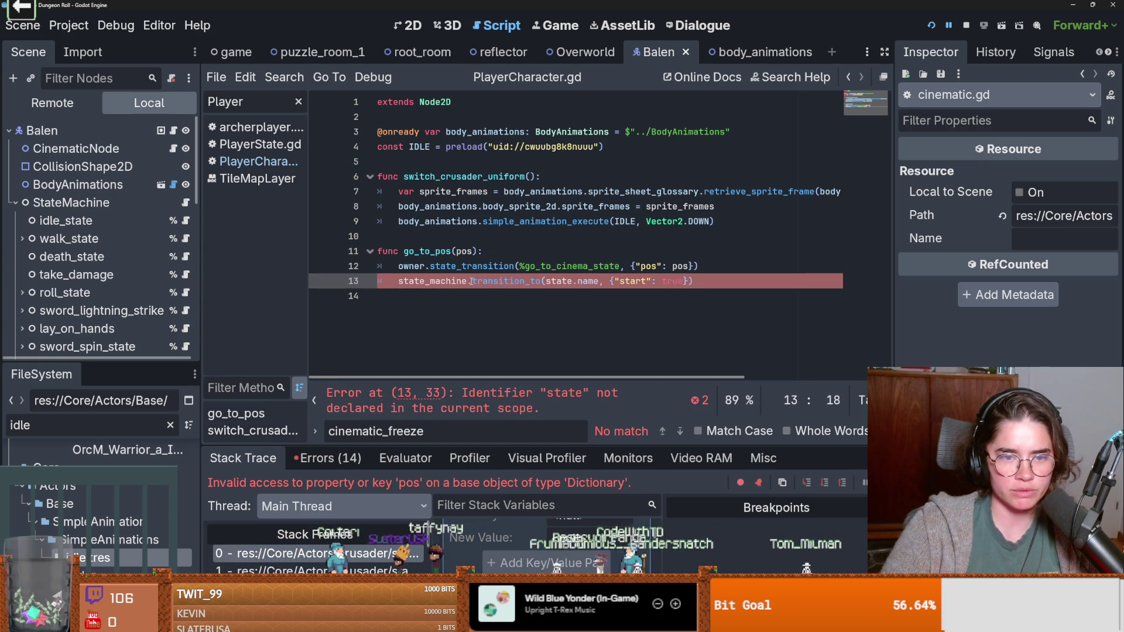
scroll(88, 245, down, 1)
drag(71, 175, 497, 163)
Step: Use %go_to_cinema_state and {"pos": pos} in transition_to, delete the old call, and run
click(453, 297)
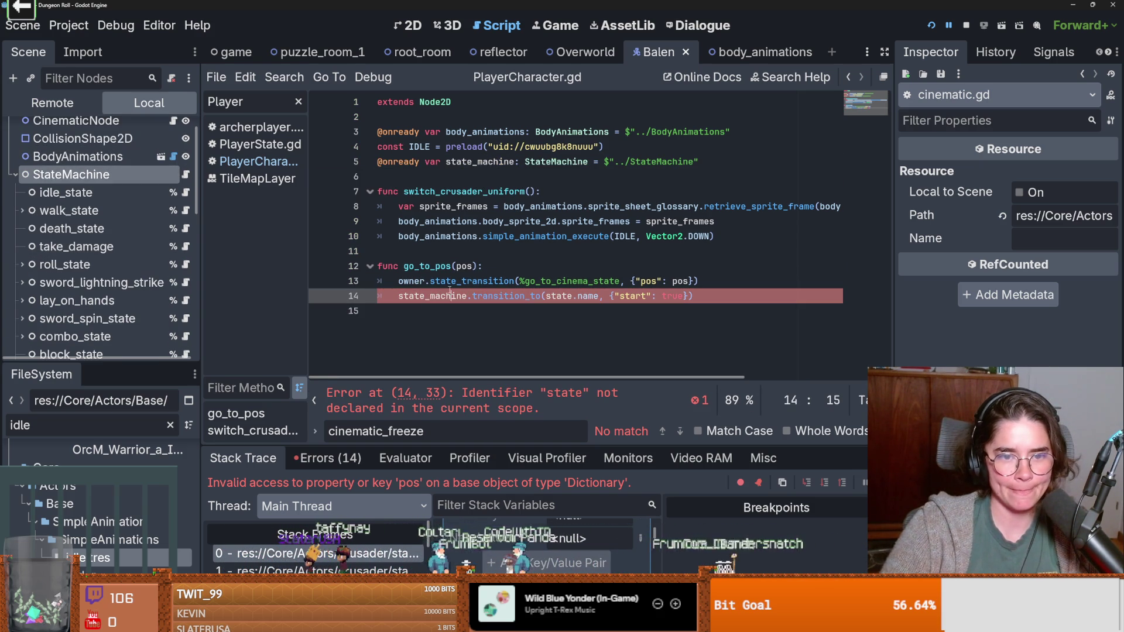
drag(619, 281, 523, 281)
double_click(560, 297)
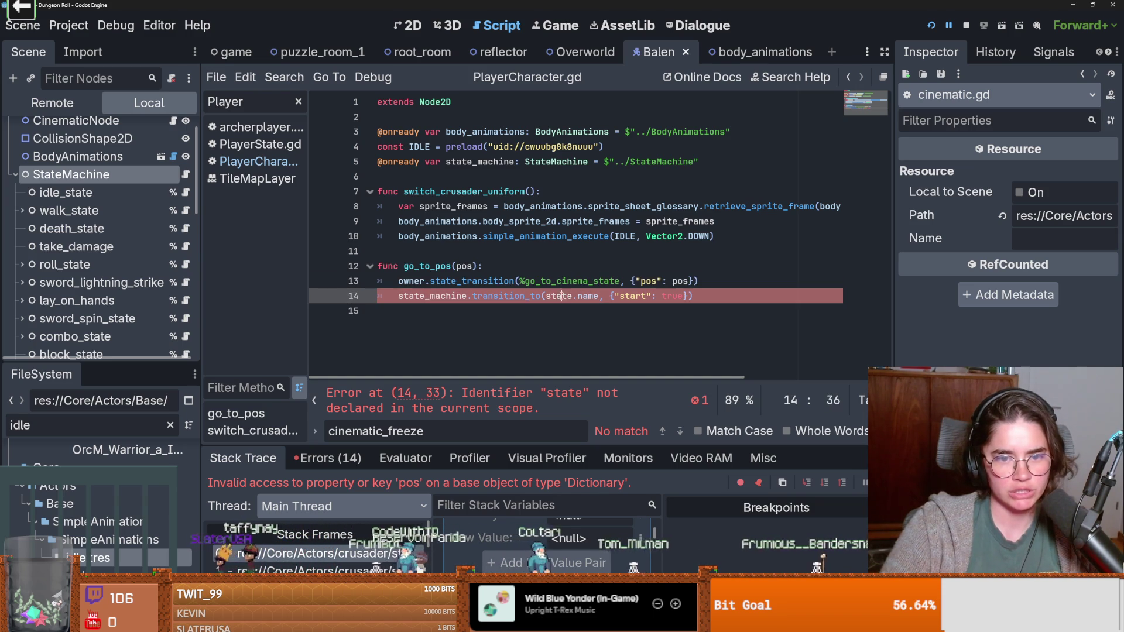
text(%go_to_cinema_state)
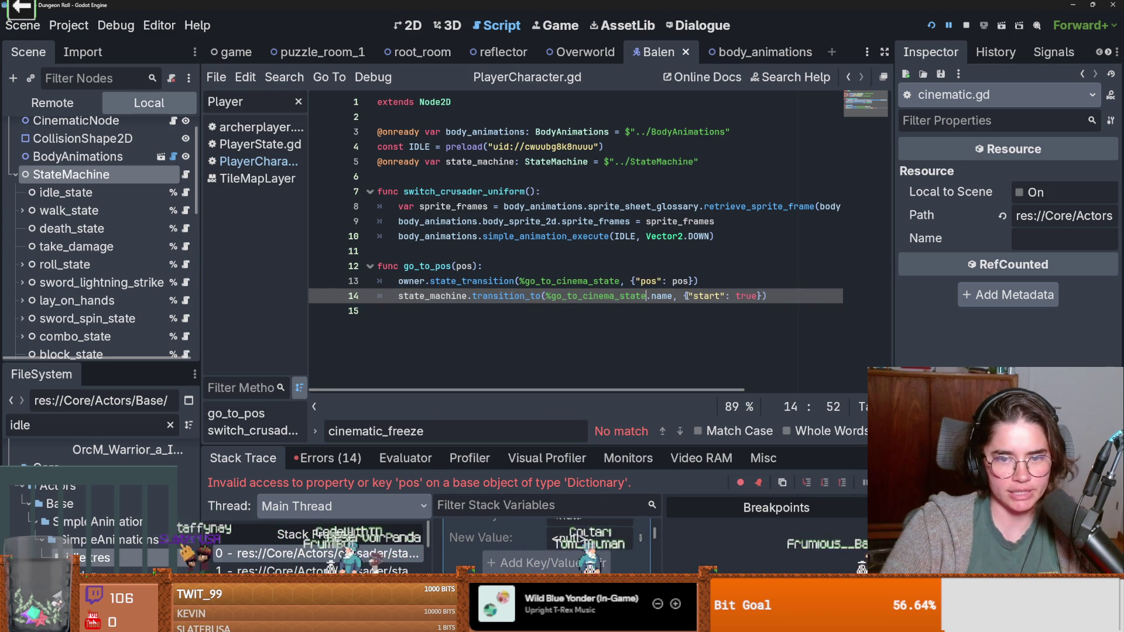
drag(689, 282, 635, 282)
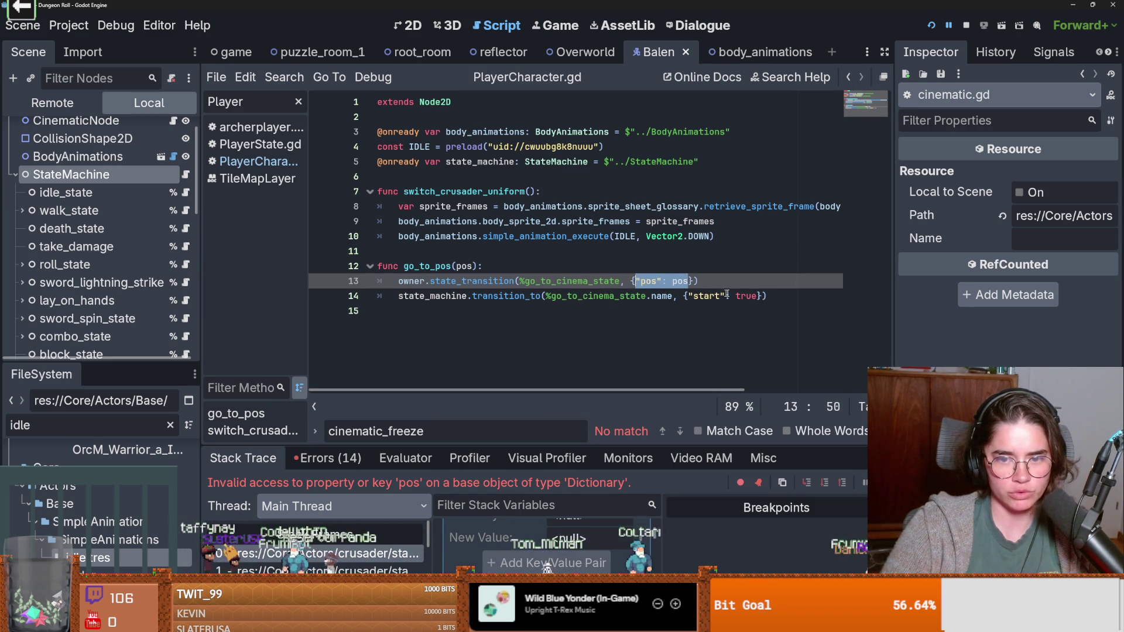
key(ctrl+c)
drag(758, 296, 436, 281)
key(ctrl+v)
key(ctrl+shift+k)
key(F5)
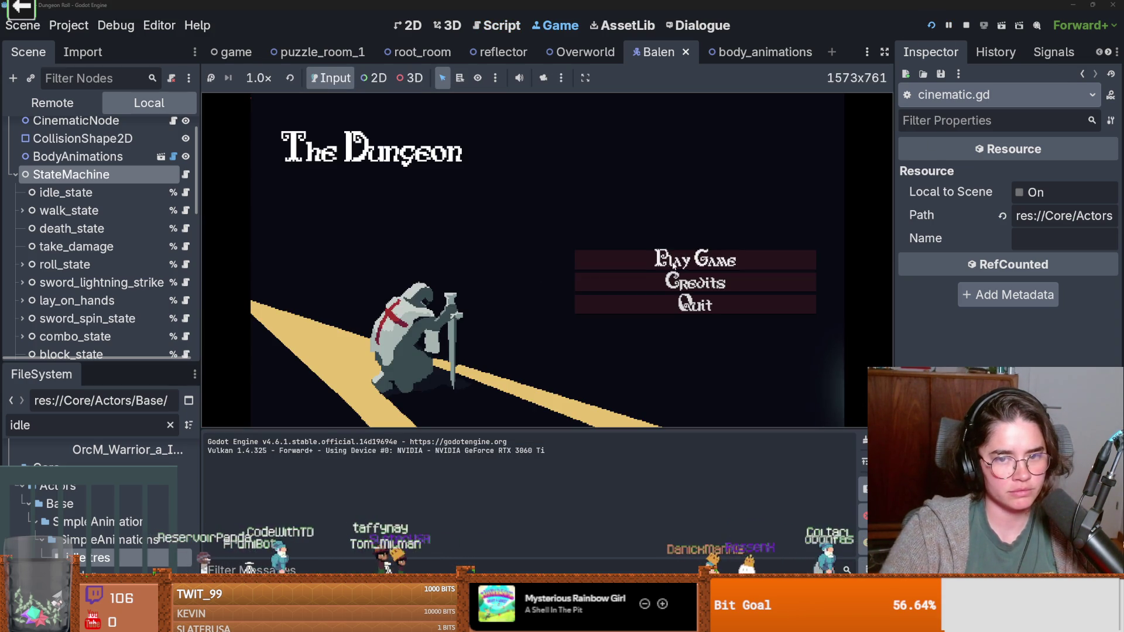
Step: Play as Crusader, trigger the statue cinematic, watch the knight reach (360, -790), then stop
click(667, 258)
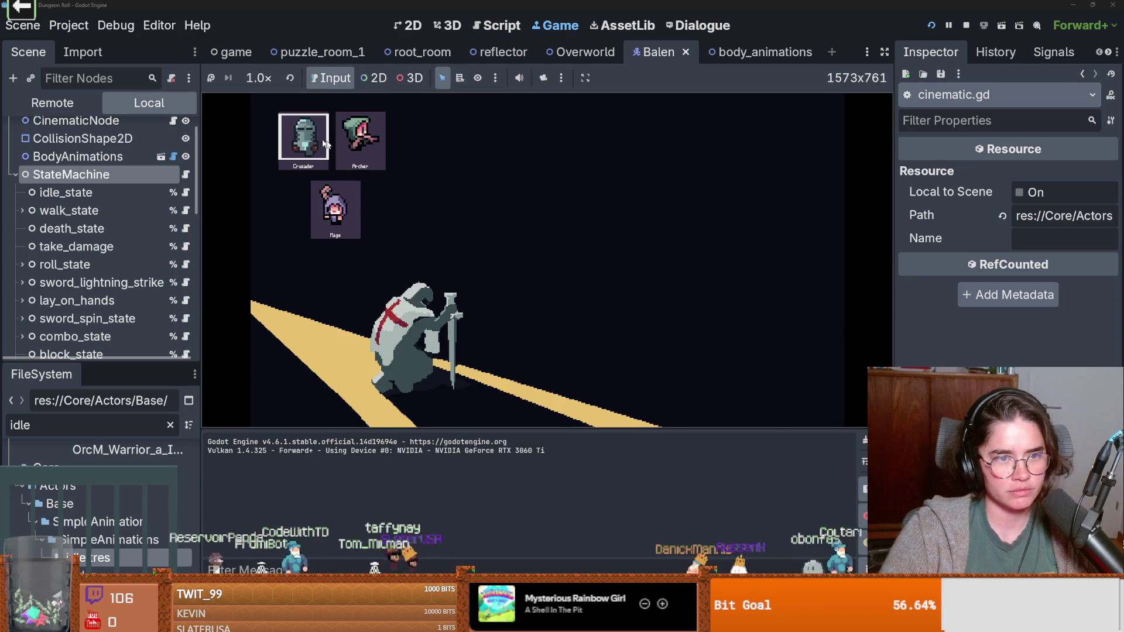
key(d)
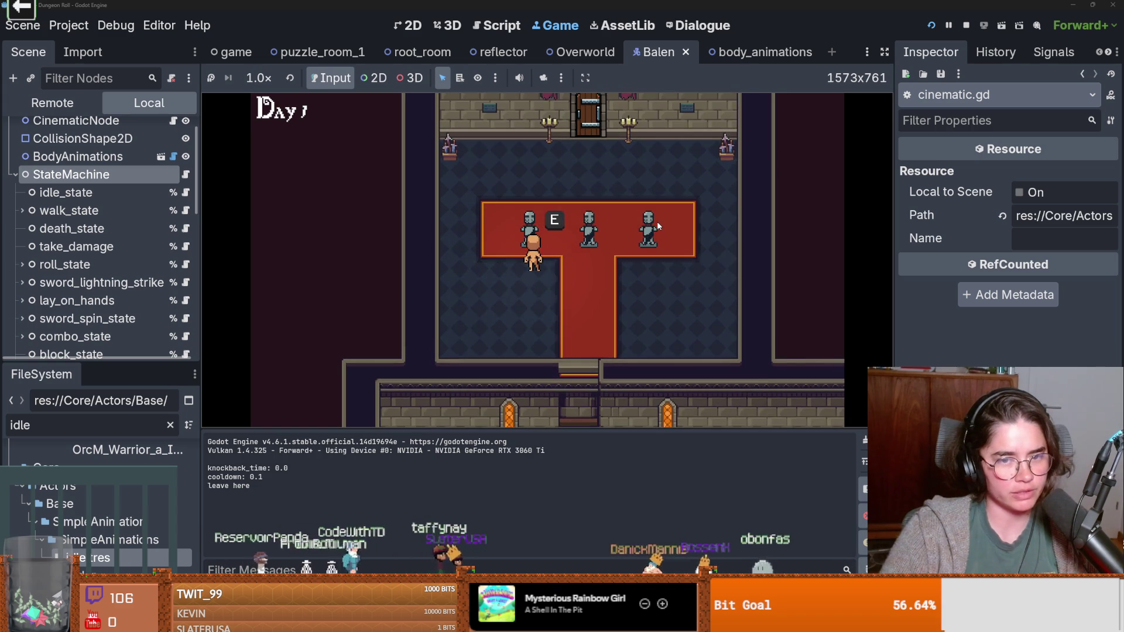
key(e)
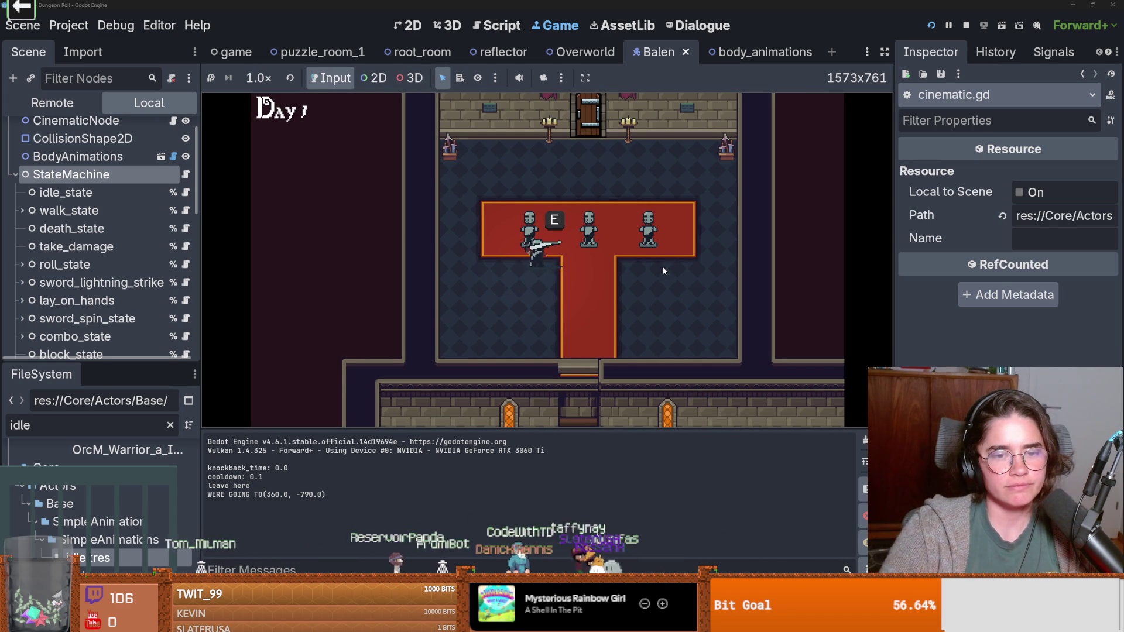
key(w)
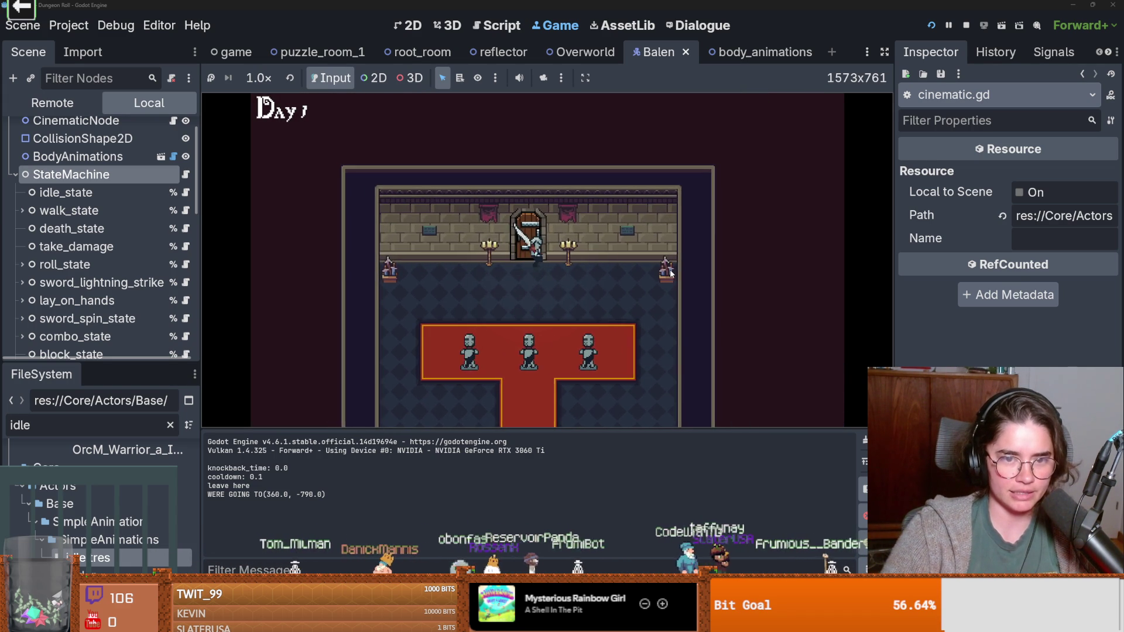
click(967, 26)
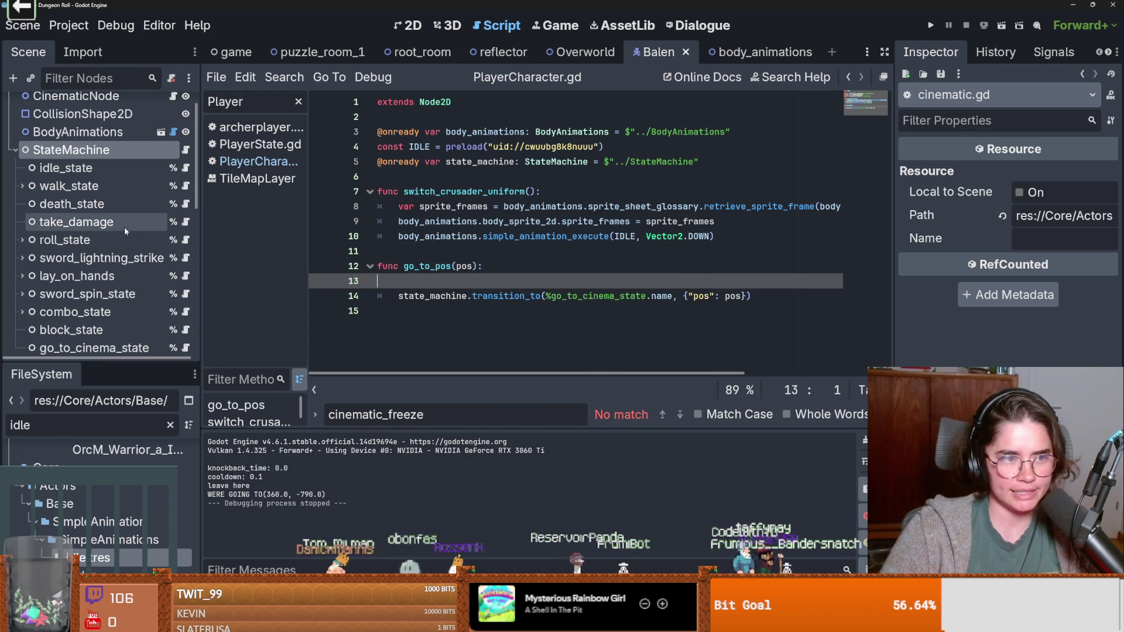
Step: Review velocity uses and the move function in the VelocityComponent script, then save
scroll(143, 232, down, 5)
scroll(131, 258, down, 4)
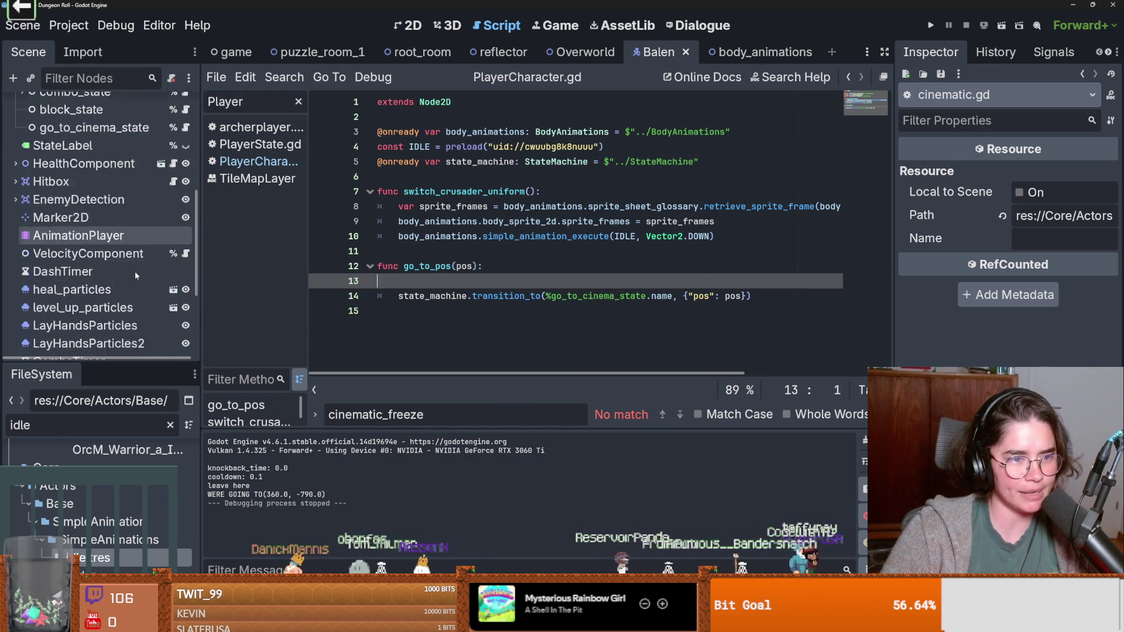
click(185, 191)
scroll(529, 262, down, 1)
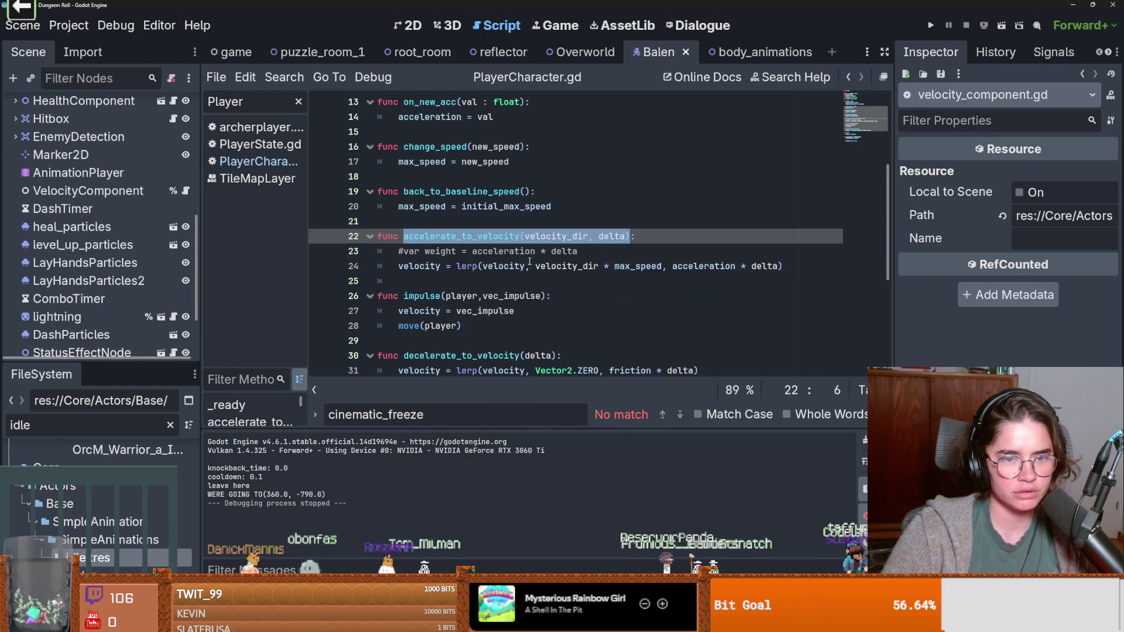
double_click(420, 266)
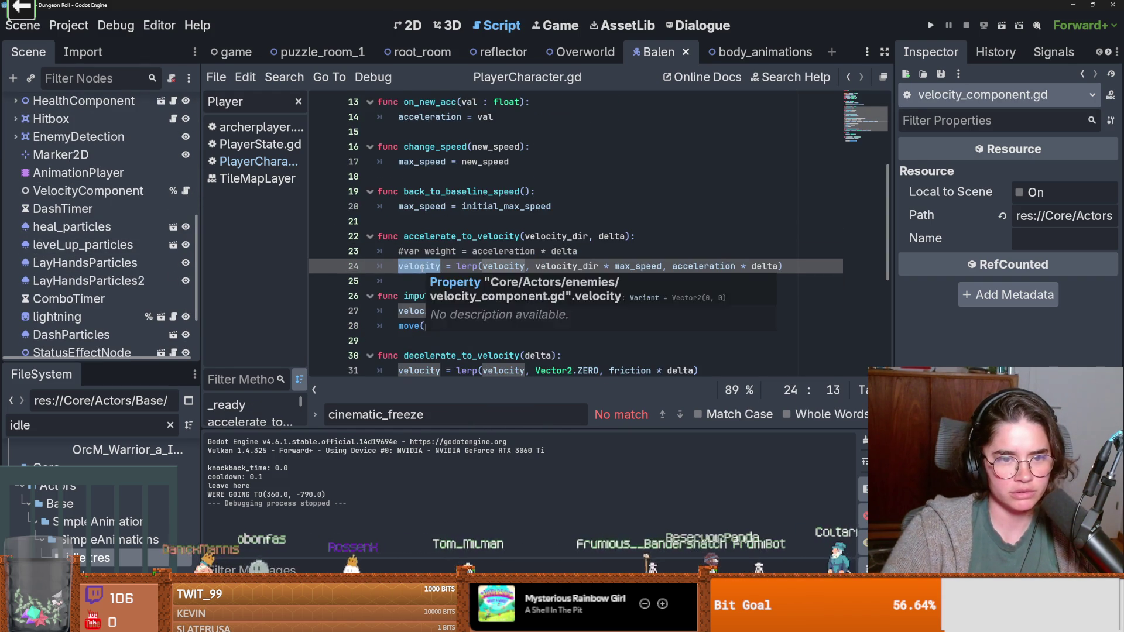
scroll(422, 268, down, 3)
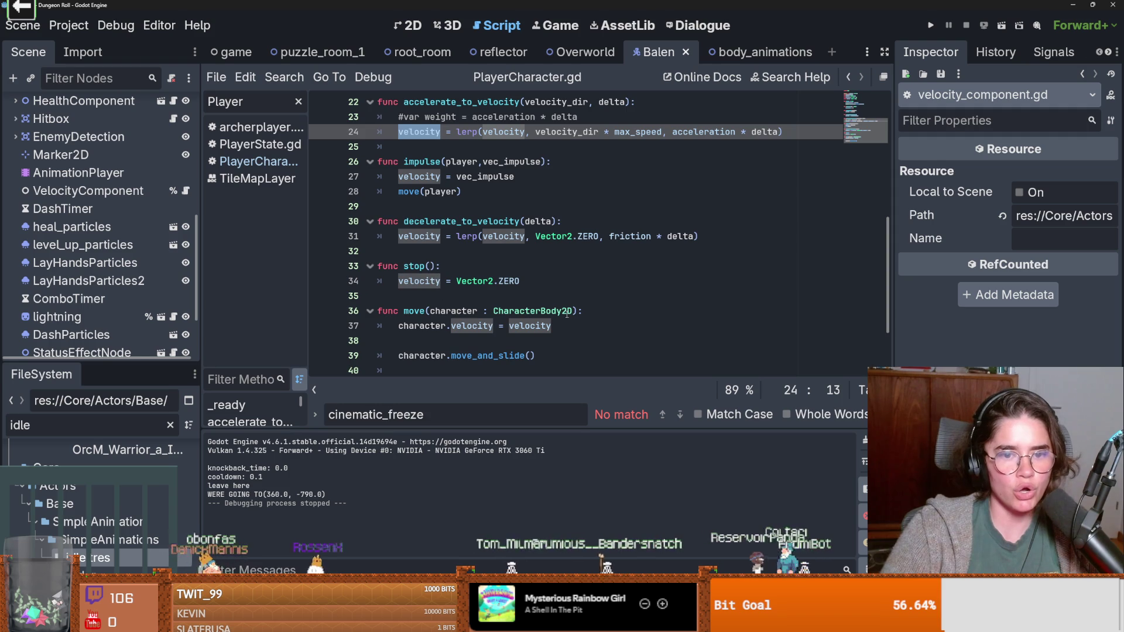
drag(578, 311, 403, 311)
key(ctrl+s)
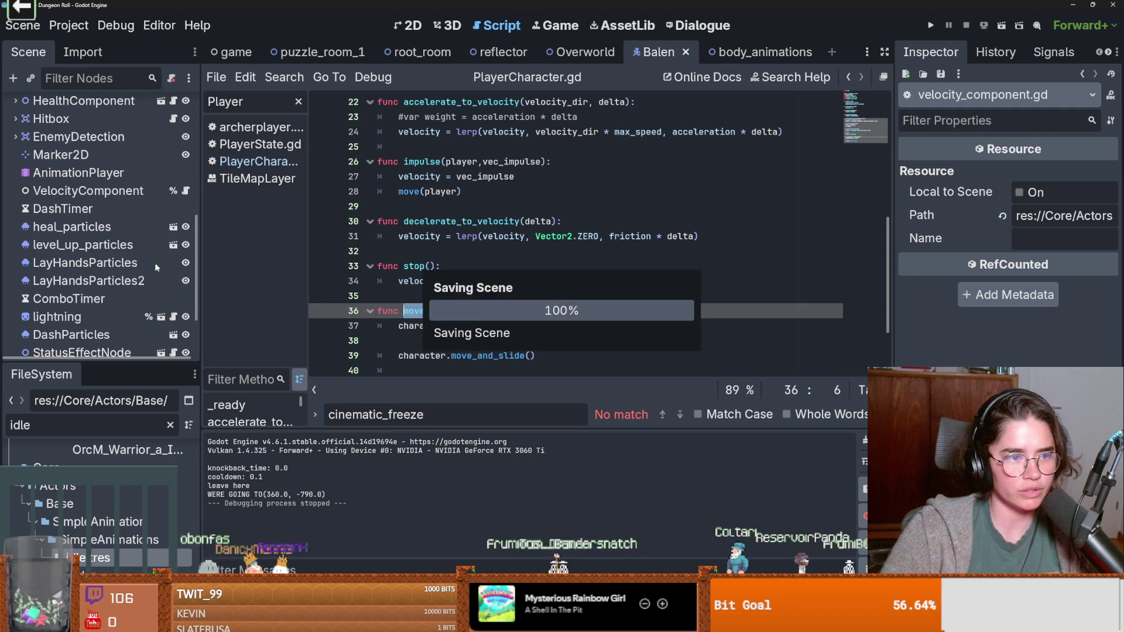
scroll(117, 245, up, 5)
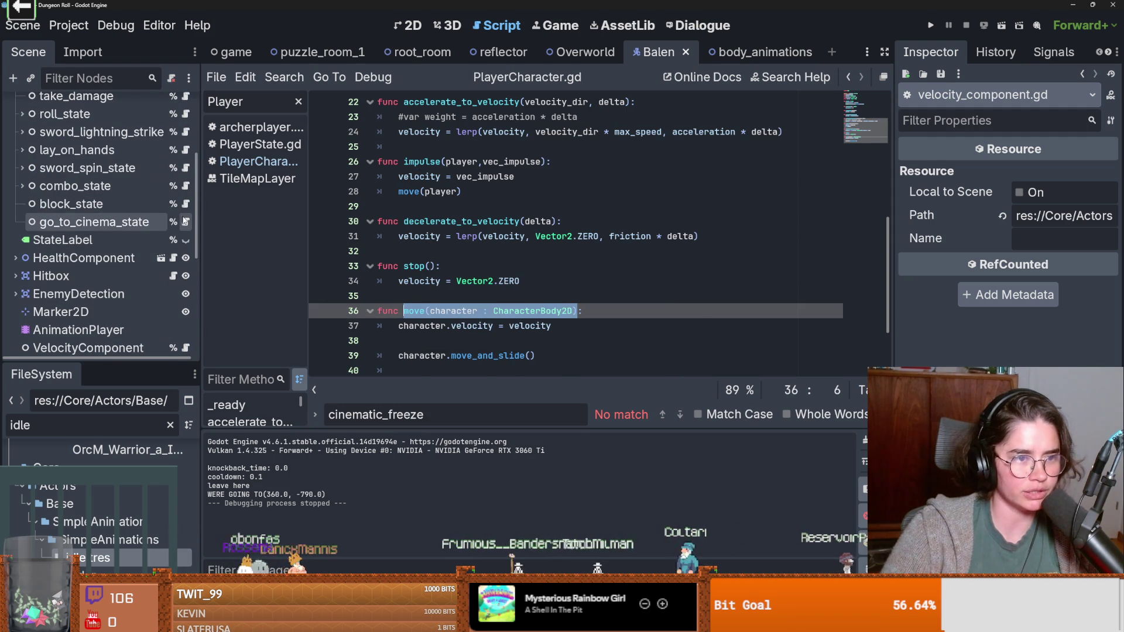
Step: Open the go_to_cinema_state script and start a new statement on line 18 of update
click(185, 222)
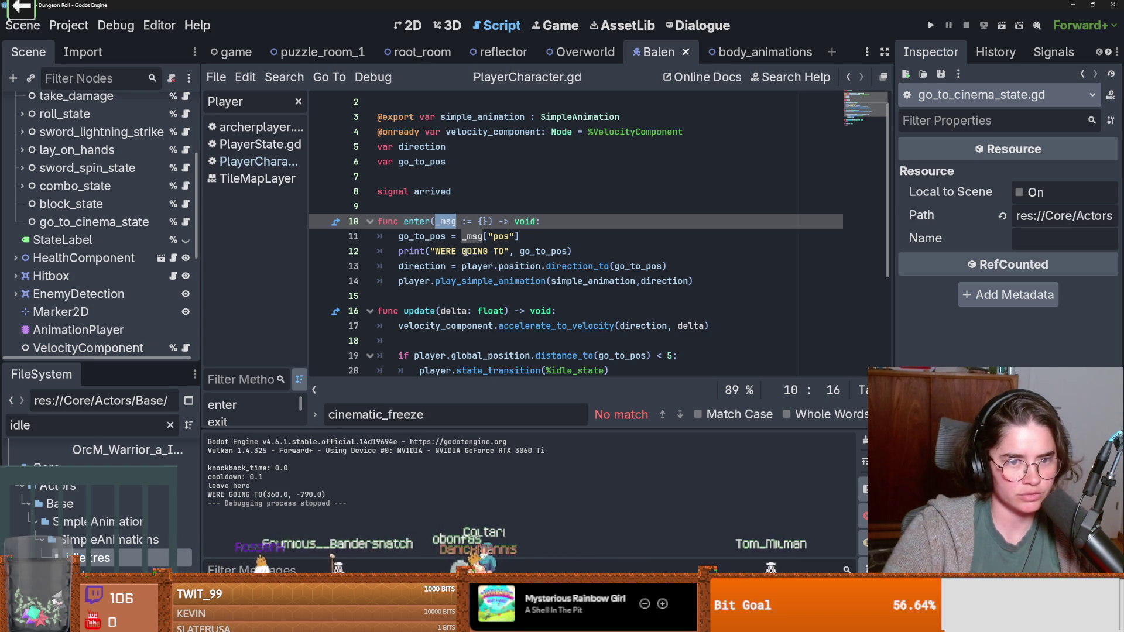
scroll(466, 251, down, 3)
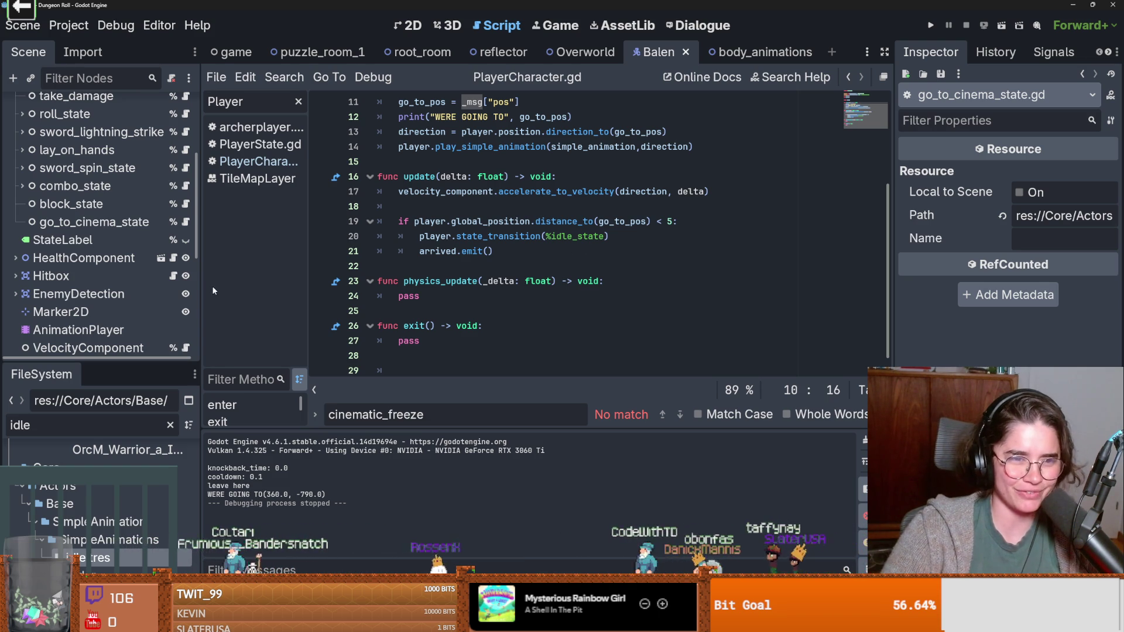
scroll(105, 258, down, 5)
scroll(104, 258, up, 1)
scroll(104, 258, down, 1)
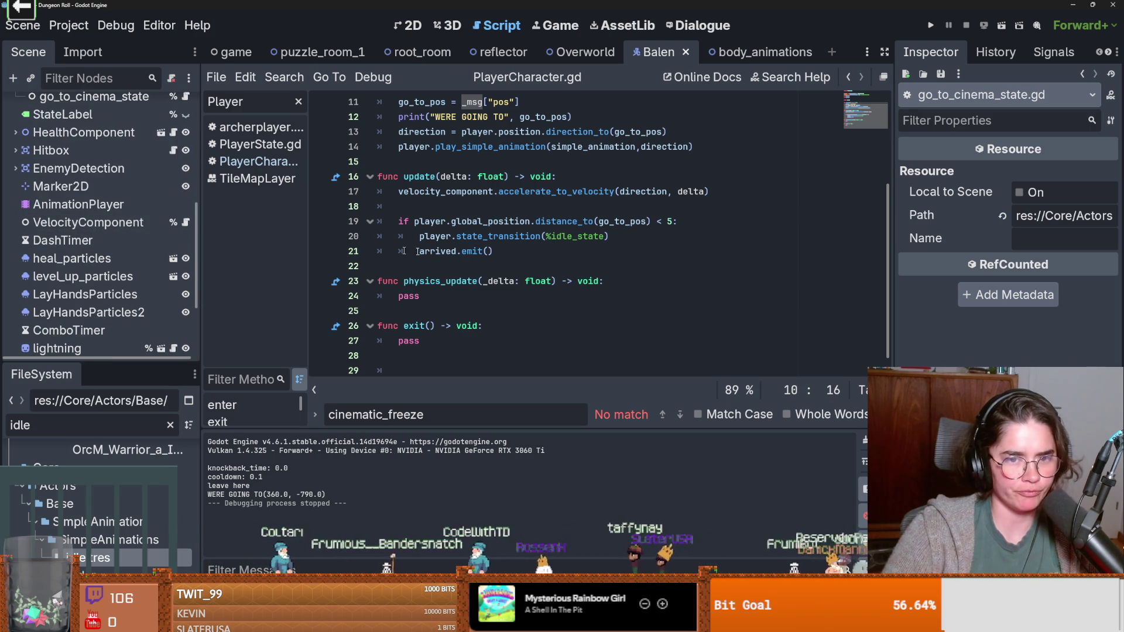
scroll(186, 219, up, 3)
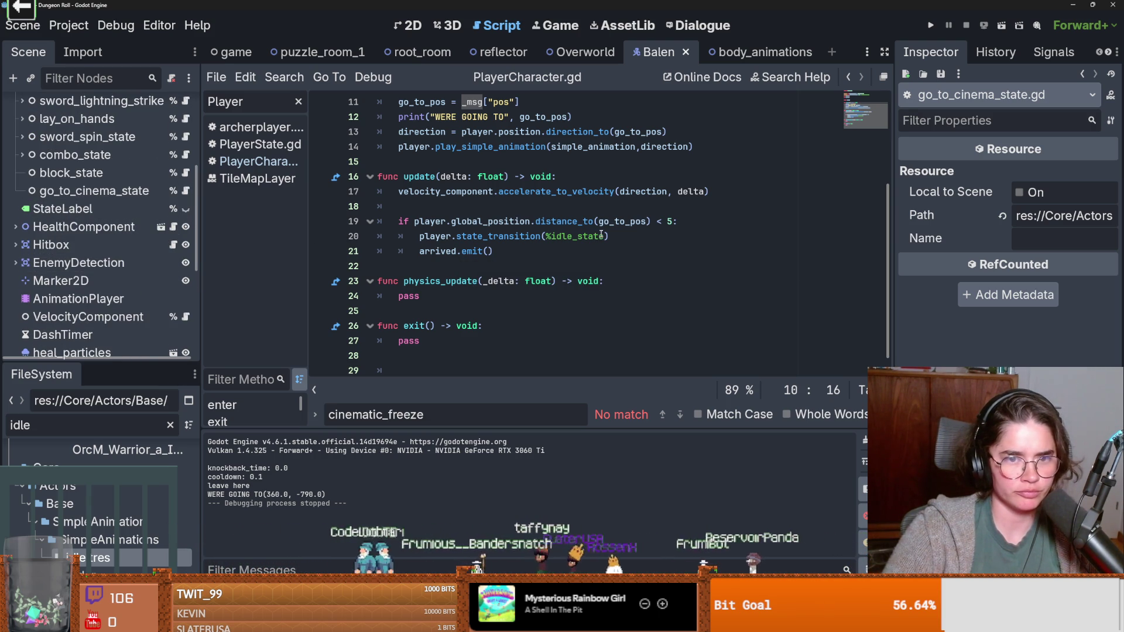
click(524, 212)
Step: Add velocity_component.move(player) on line 18 after the acceleration, then run the project
text(ve)
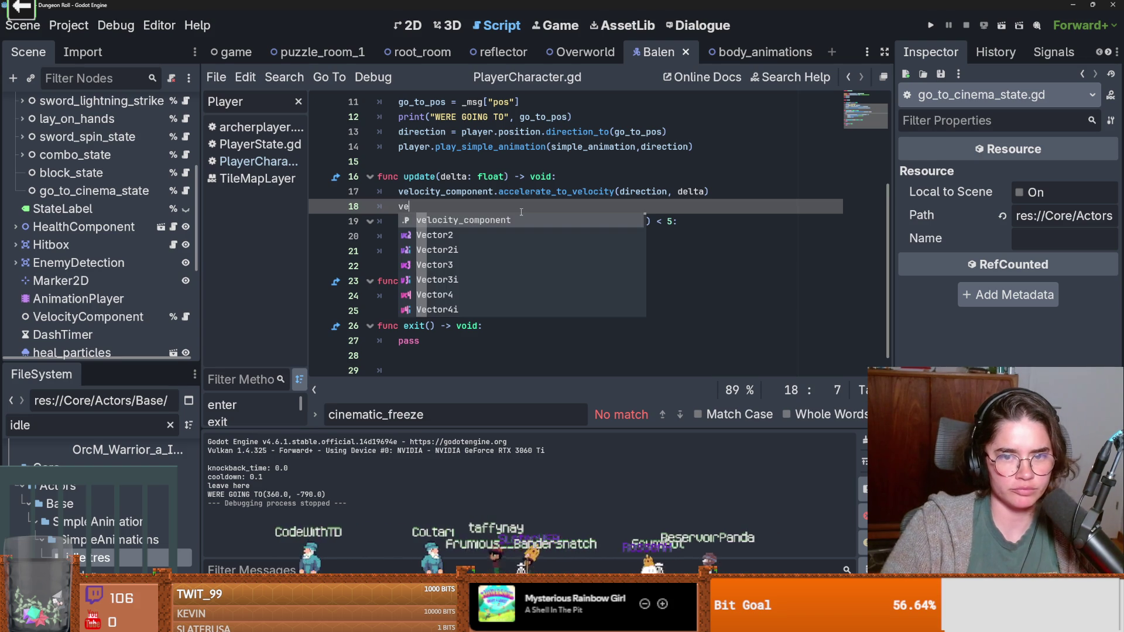
key(Return)
text(.move(character : CharacterBody2D))
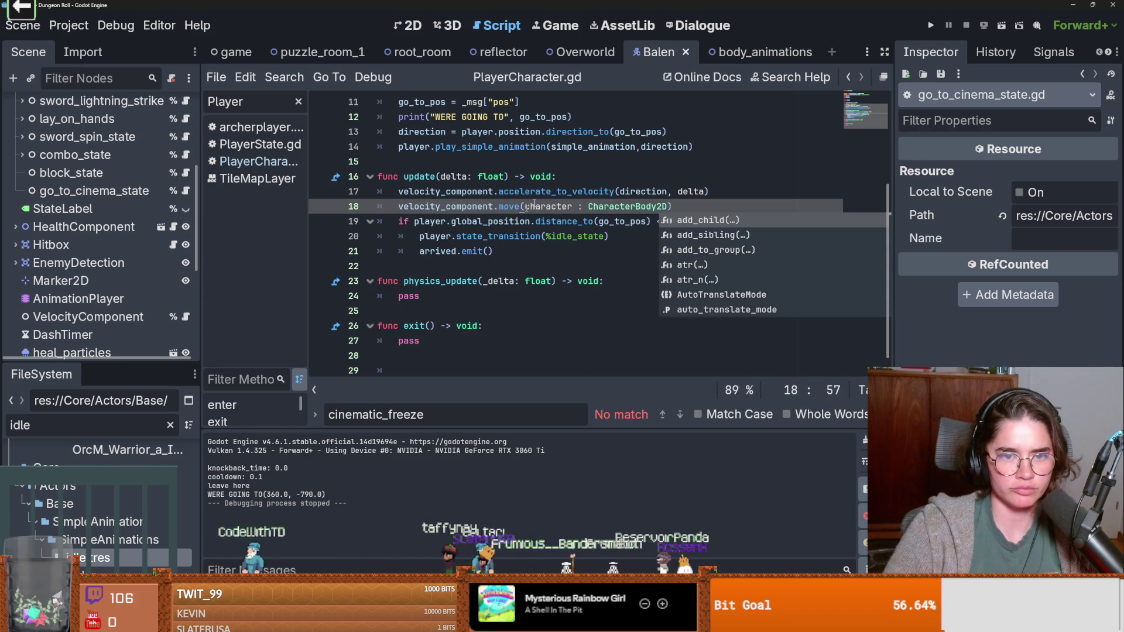
drag(673, 206, 524, 206)
text(player)
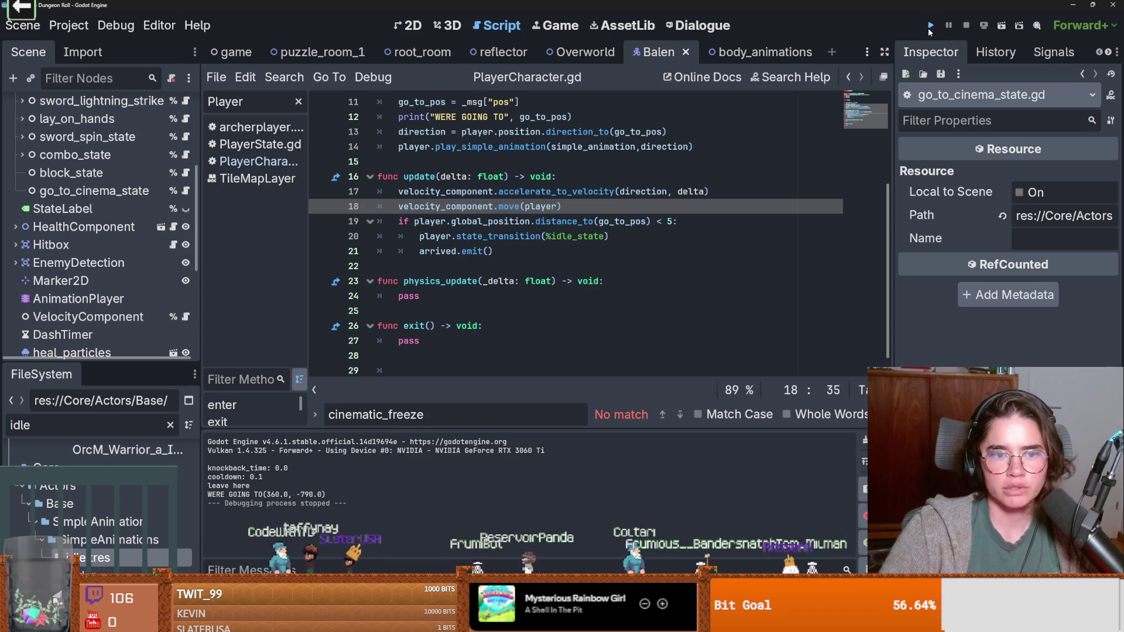
click(928, 27)
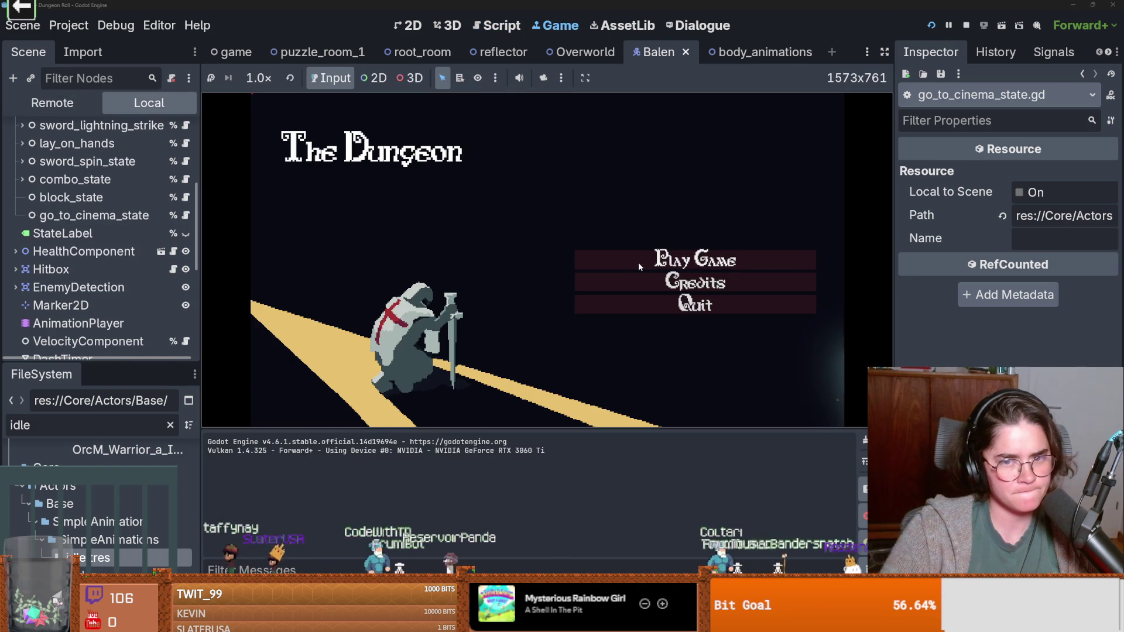
Step: Playtest: pick a character, walk onto the carpet, trigger the statue cinematic, then stop the game
click(679, 259)
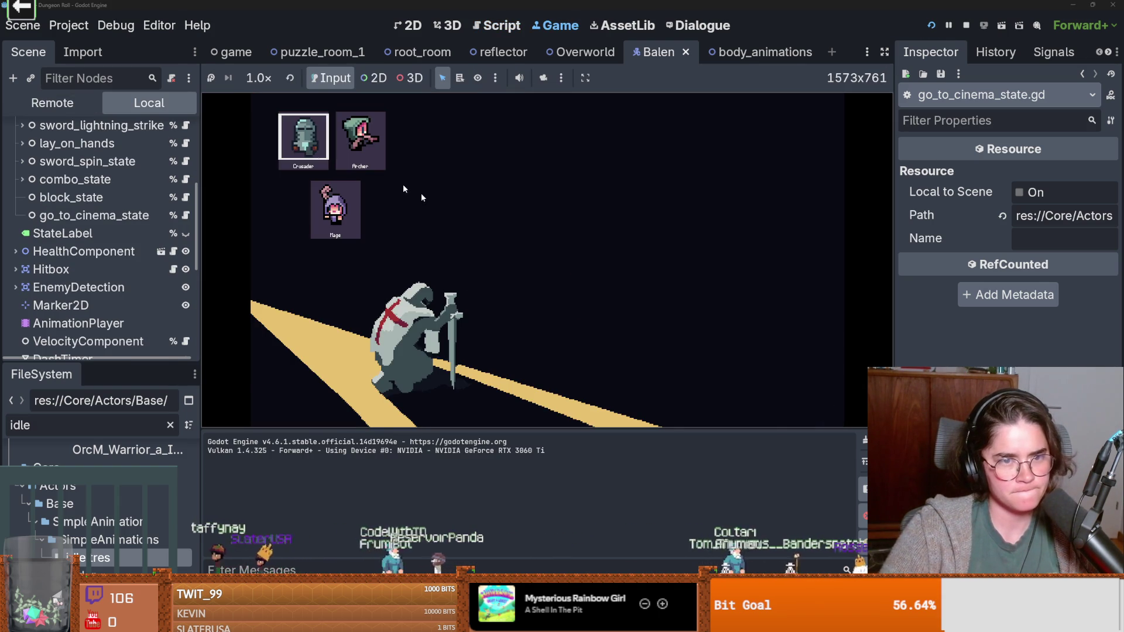
click(296, 146)
key(d)
key(s)
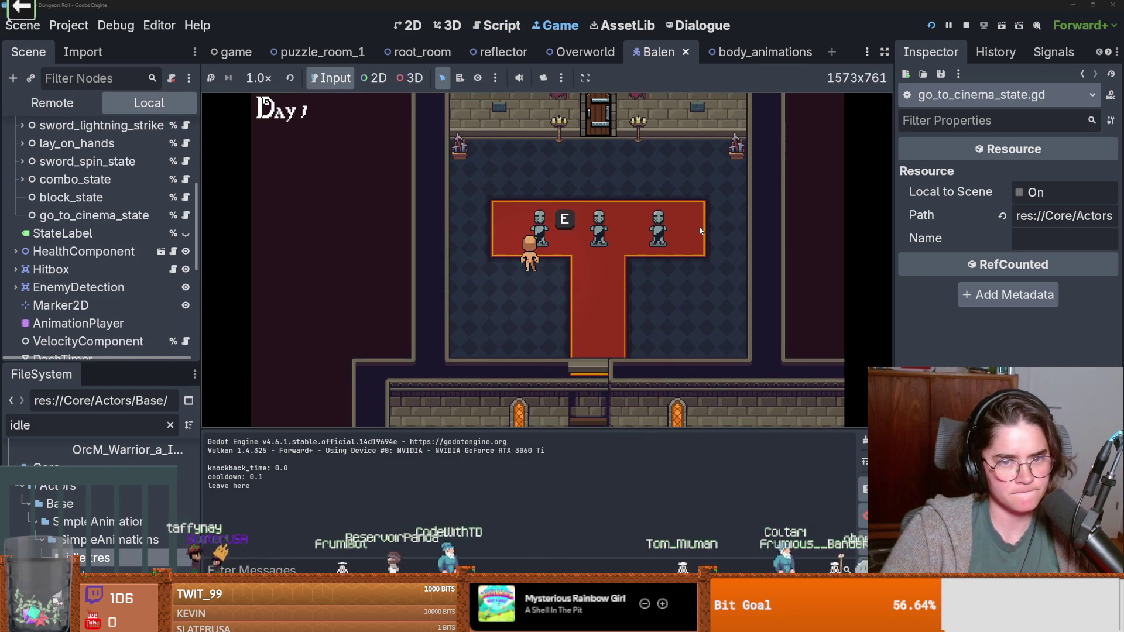
key(e)
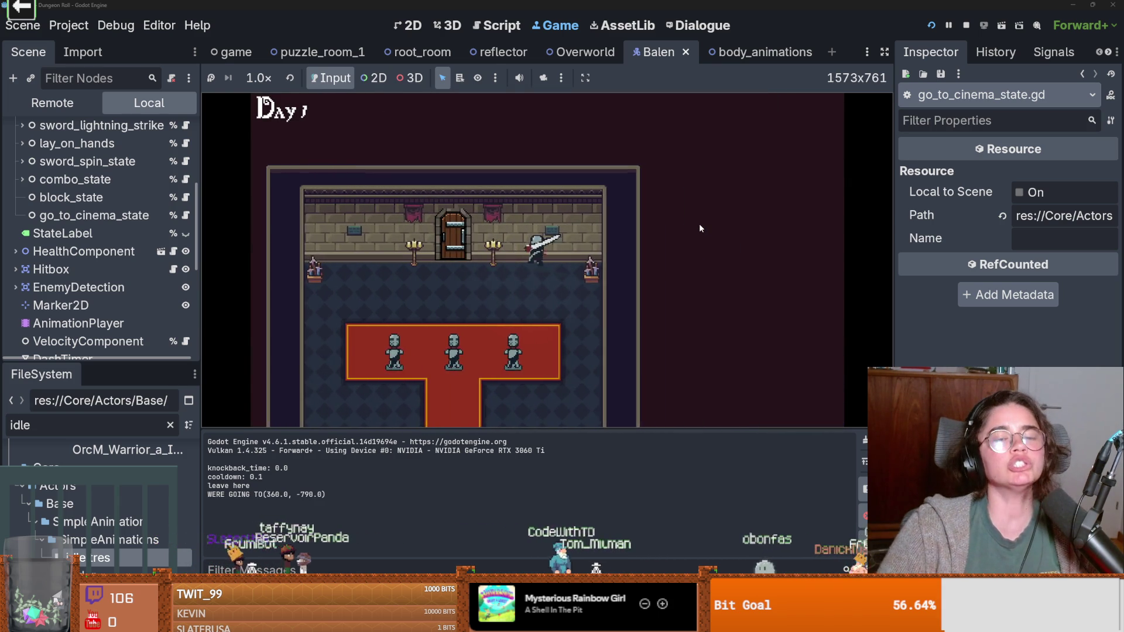
key(F5)
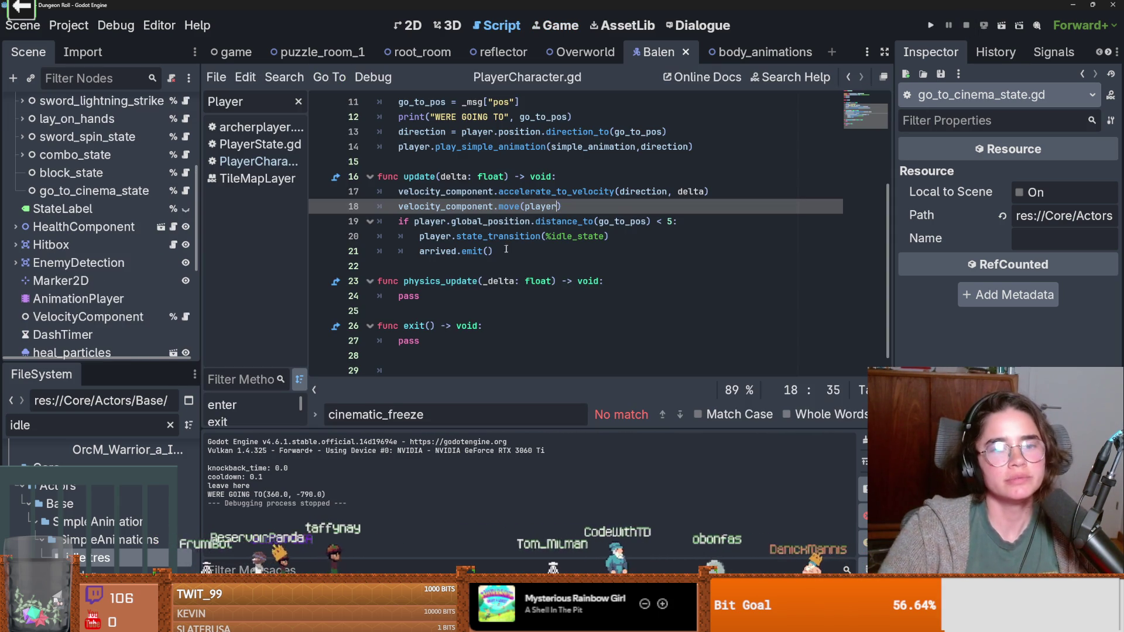
Step: Raise the arrival distance check on line 19 from 5 to 10 and save the script
click(670, 222)
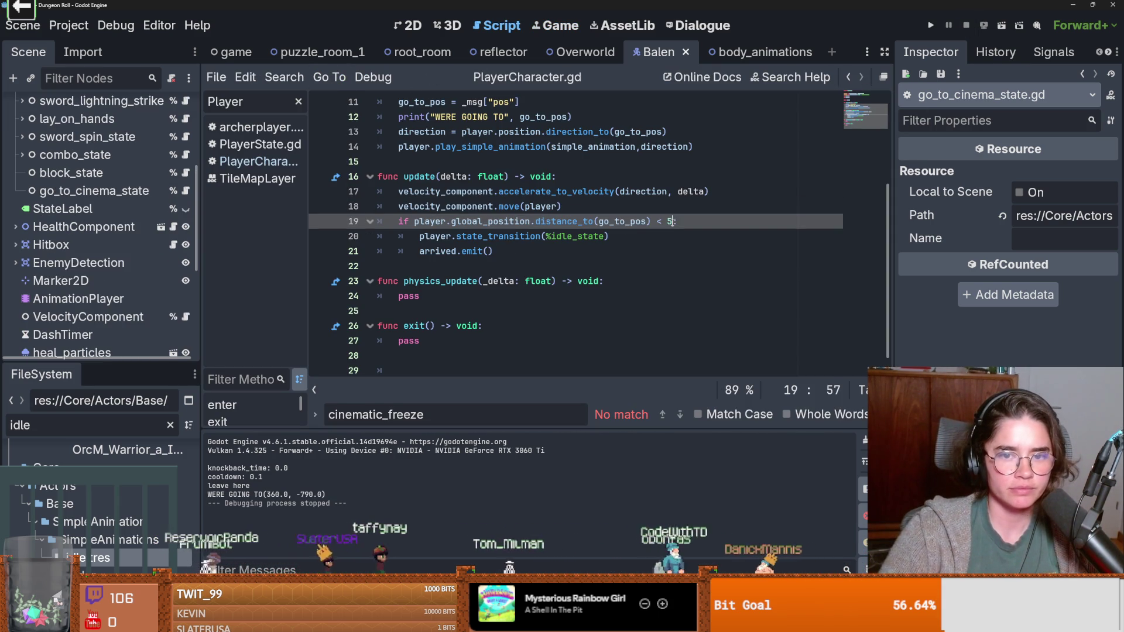
text(10)
key(ctrl+s)
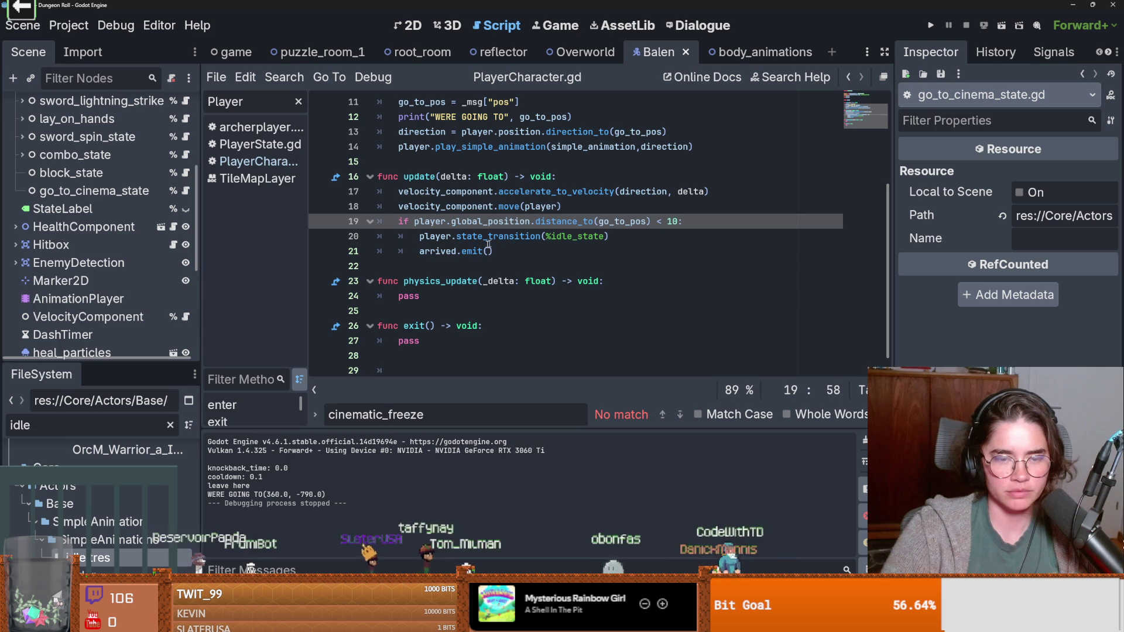
double_click(437, 251)
key(ctrl+s)
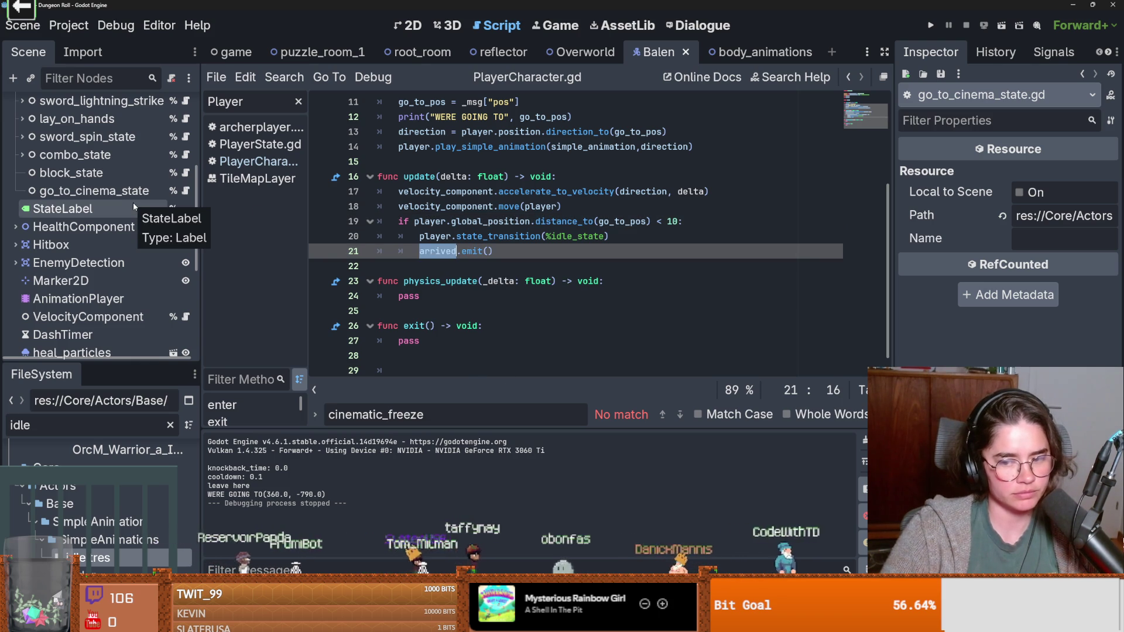
scroll(93, 208, up, 5)
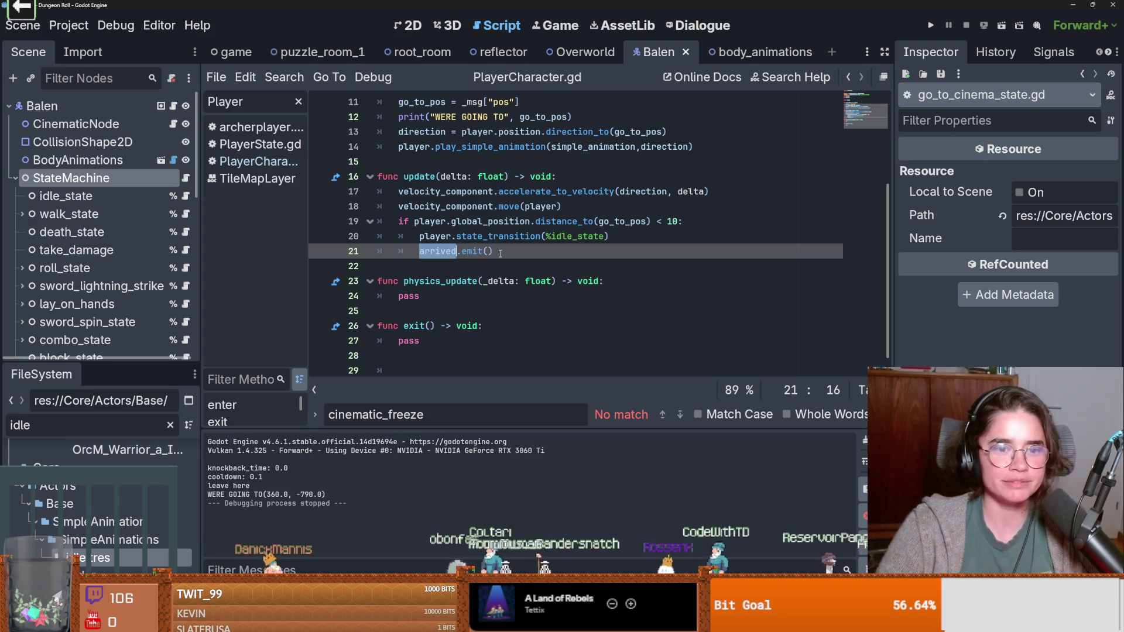
key(End)
Step: Switch to the Overworld scene and open its cinematic script
mouse_move(579, 54)
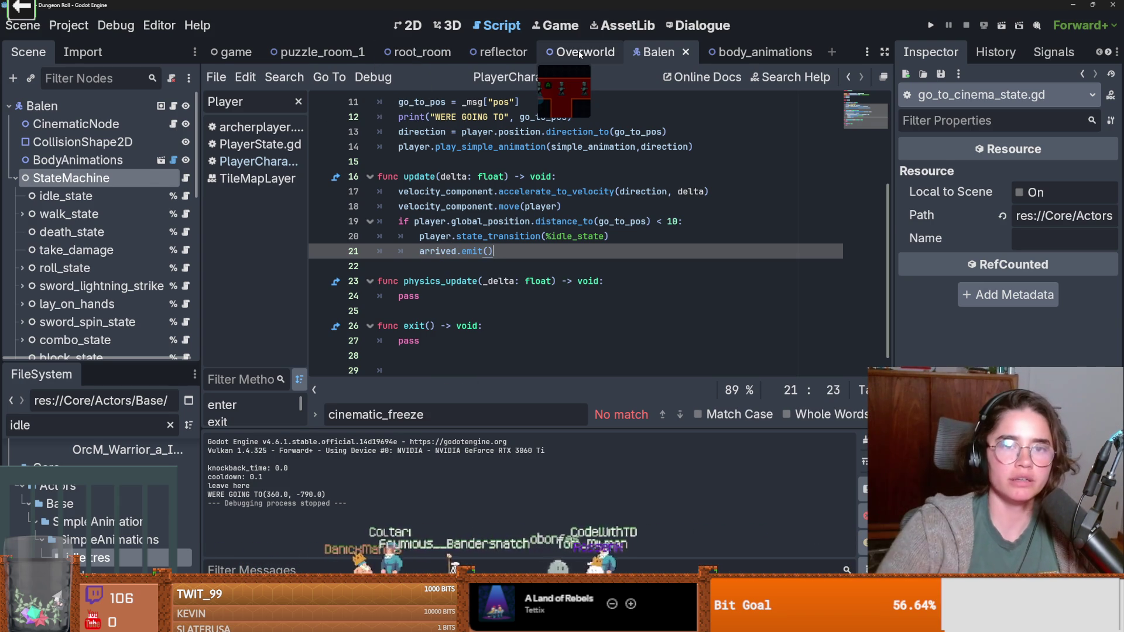
click(579, 54)
click(178, 250)
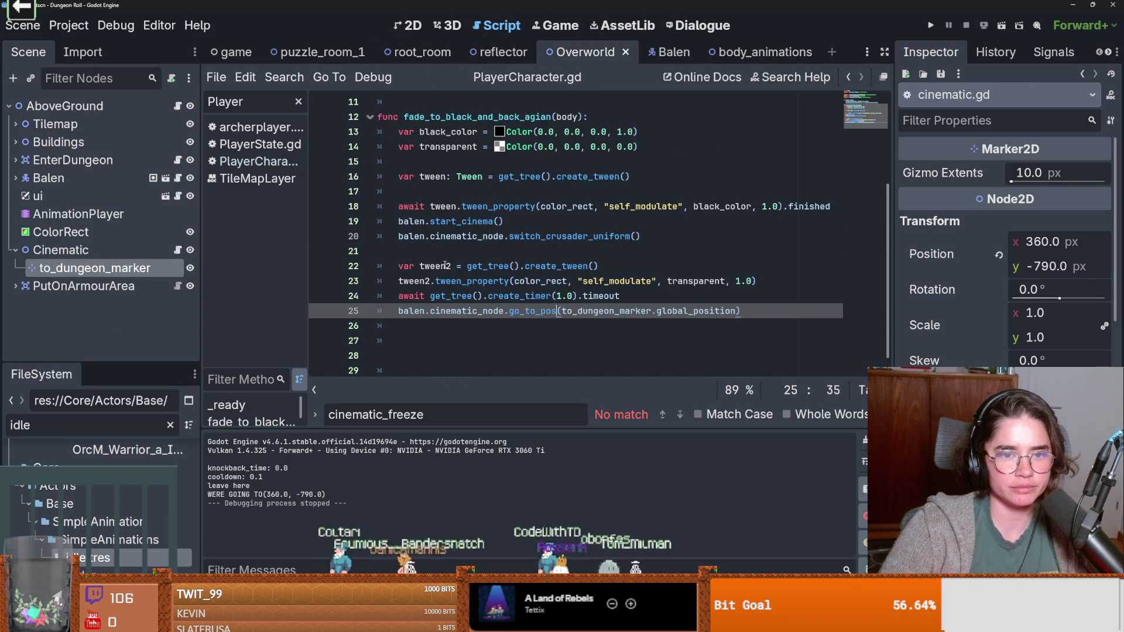
Step: Start an indented 'balen.' line 26 after go_to_pos, undo the inserted move() call, and save
click(465, 339)
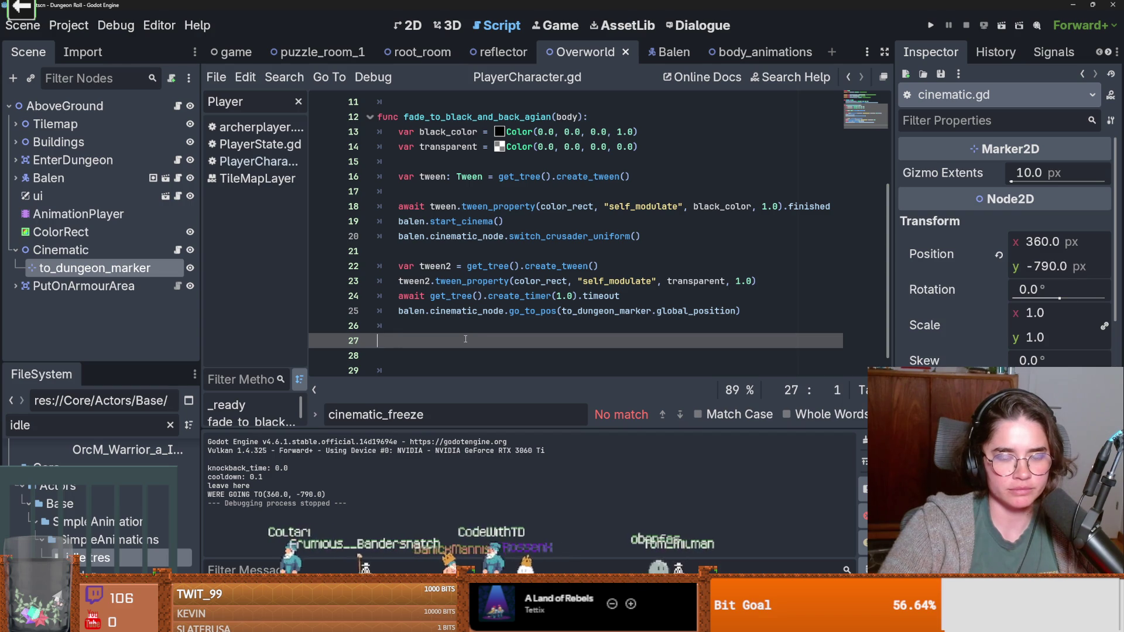
scroll(471, 323, up, 1)
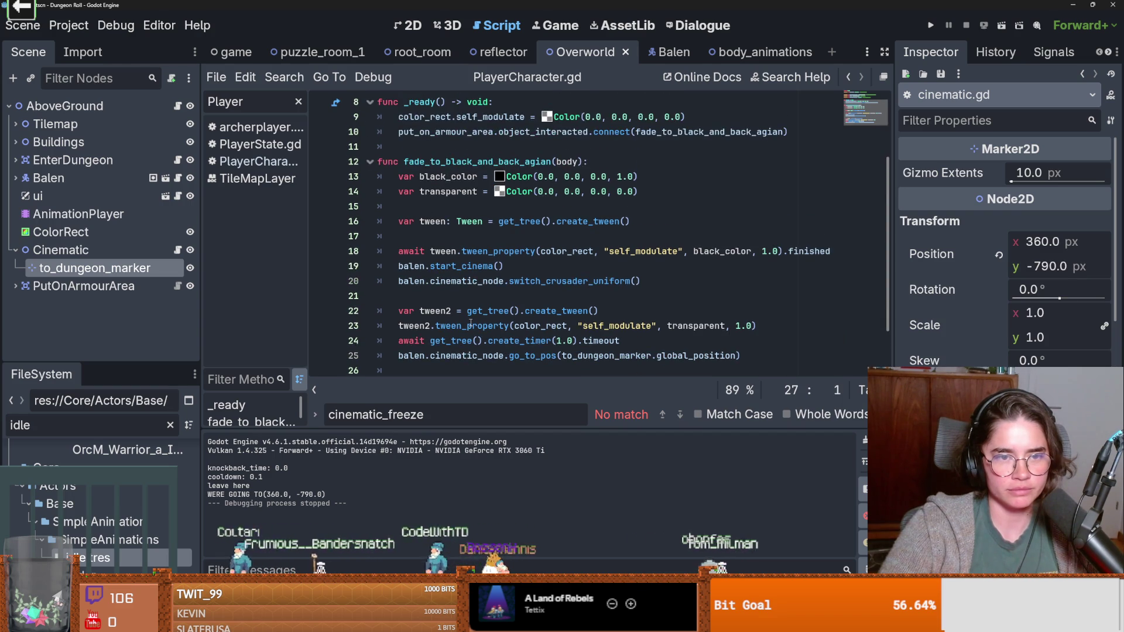
scroll(471, 323, down, 1)
click(439, 330)
key(Tab)
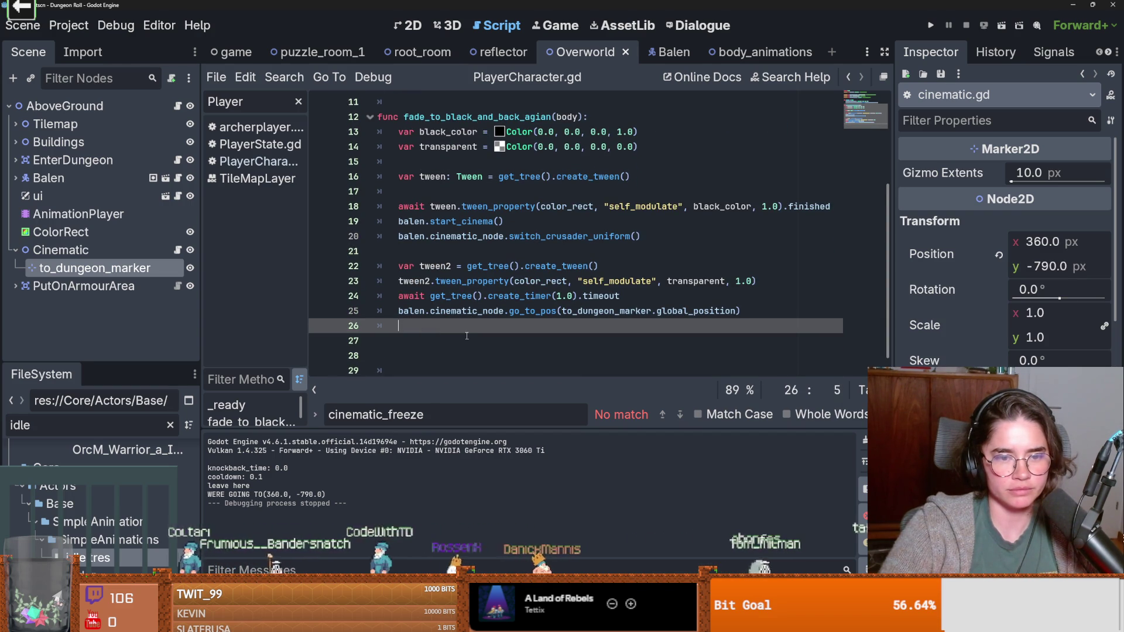
text(blad)
key(BackSpace)
key(BackSpace)
key(BackSpace)
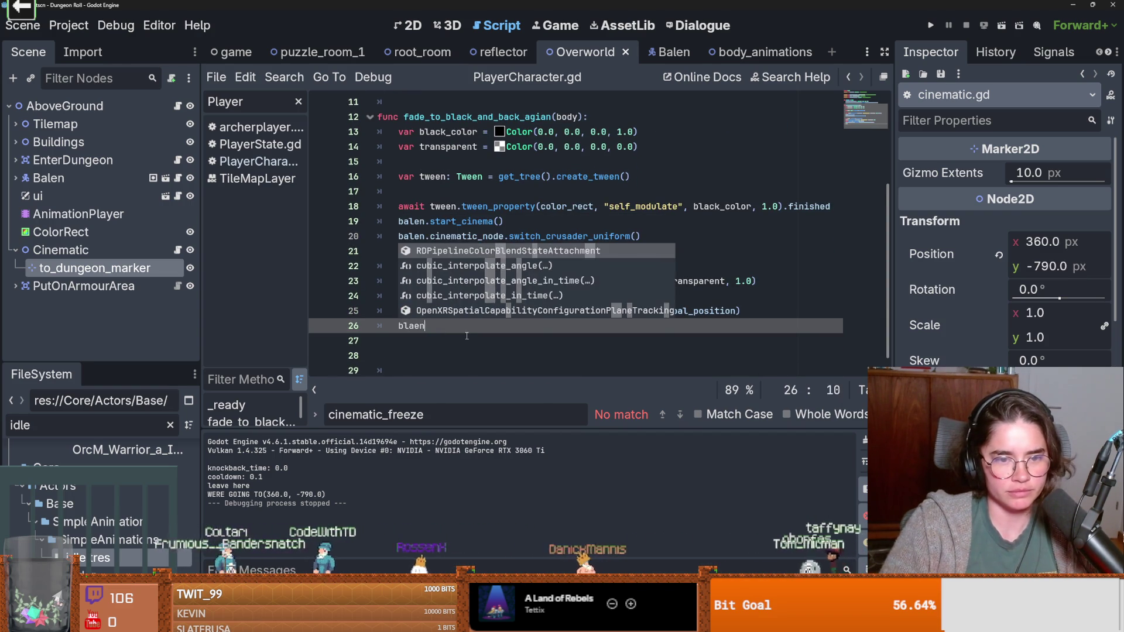
text(alen)
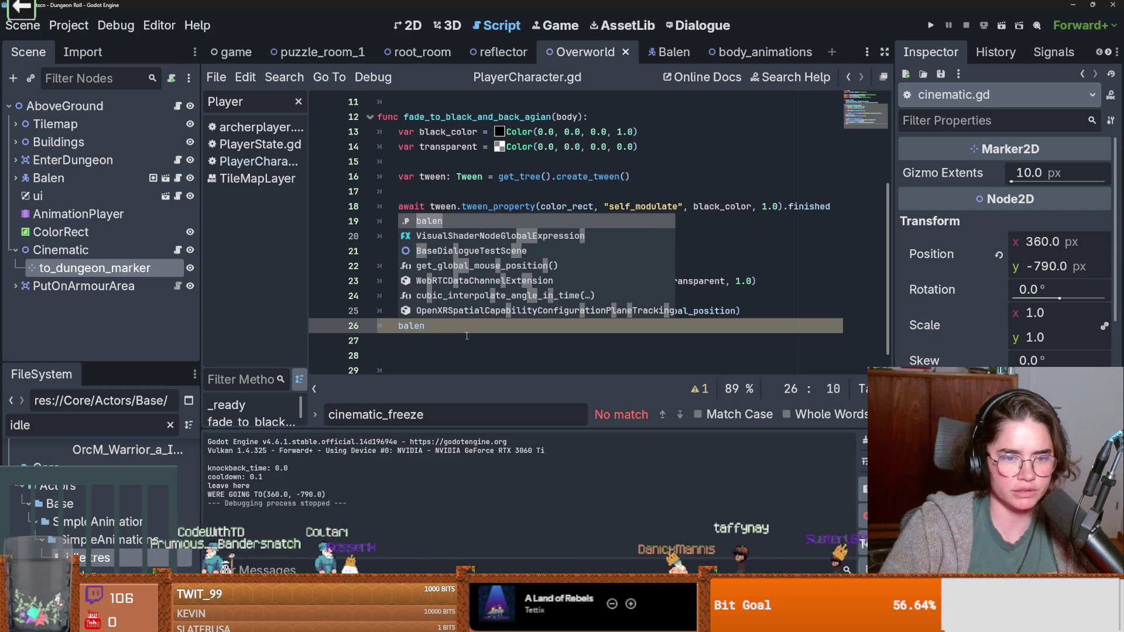
text(.)
text(move(character : CharacterBody2D))
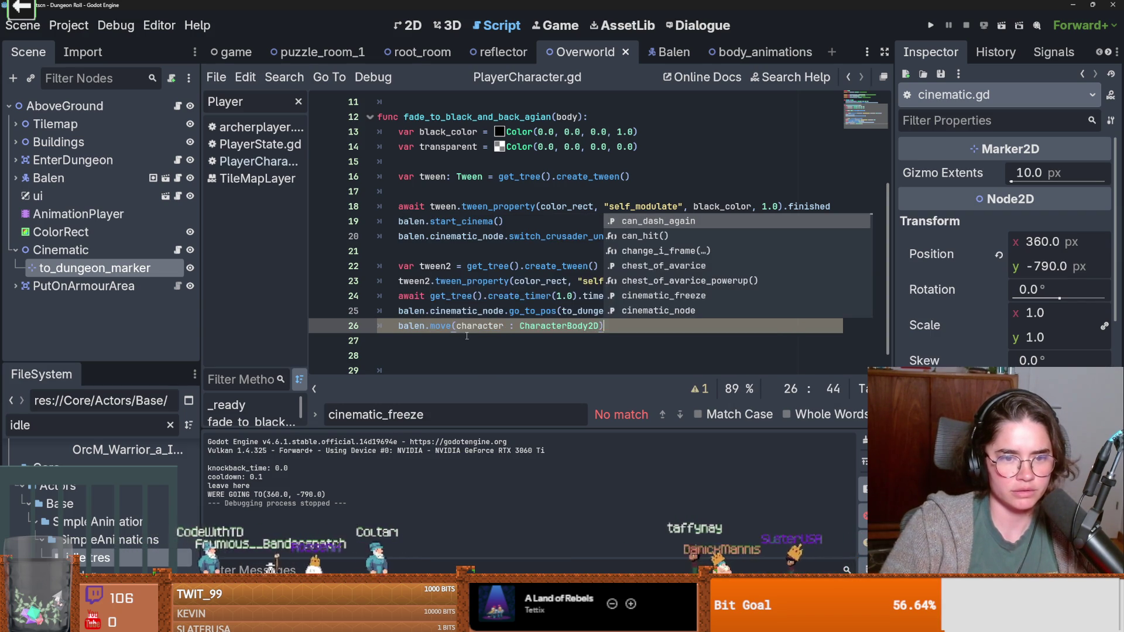
key(ctrl+z)
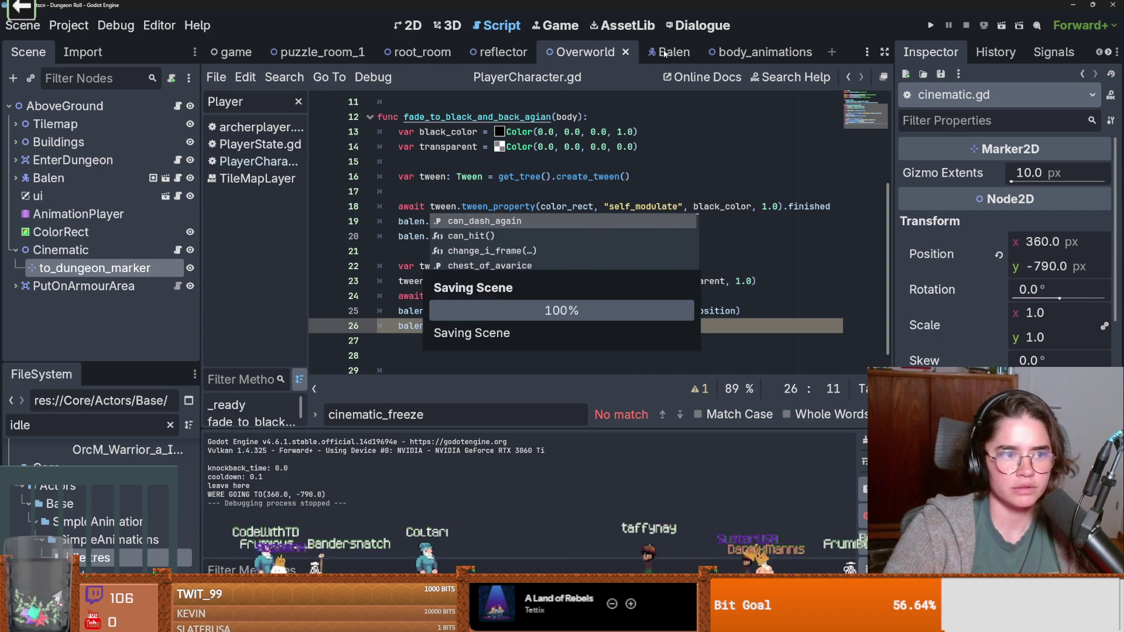
key(ctrl+s)
Step: Open the go_to_cinema_state script and check its arrived signal on line 21
scroll(117, 272, down, 3)
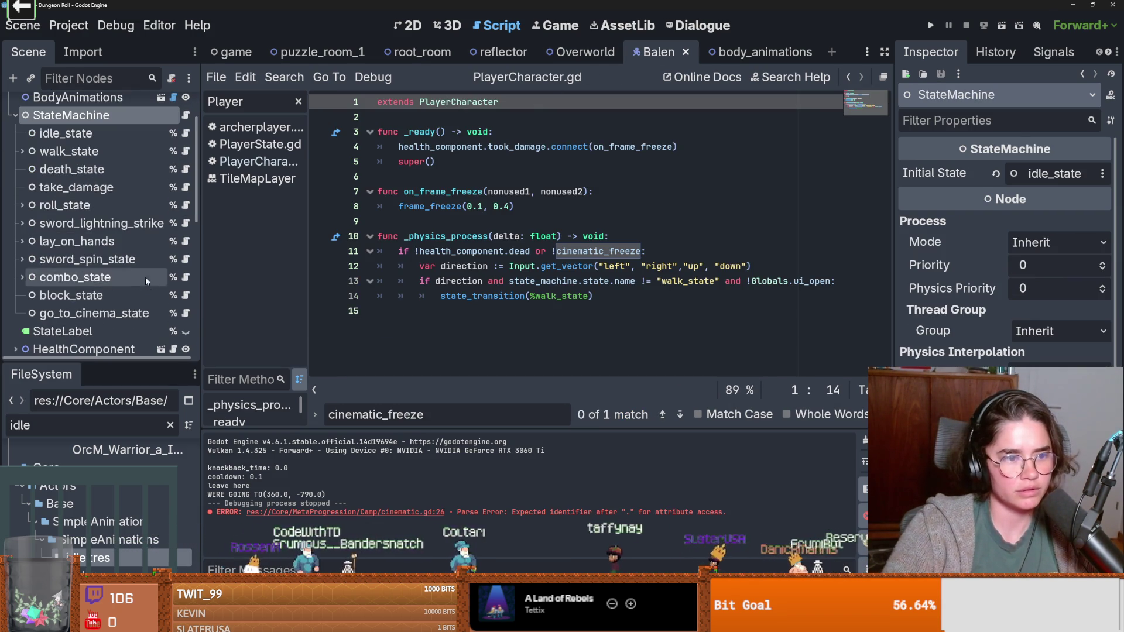
click(186, 314)
double_click(437, 253)
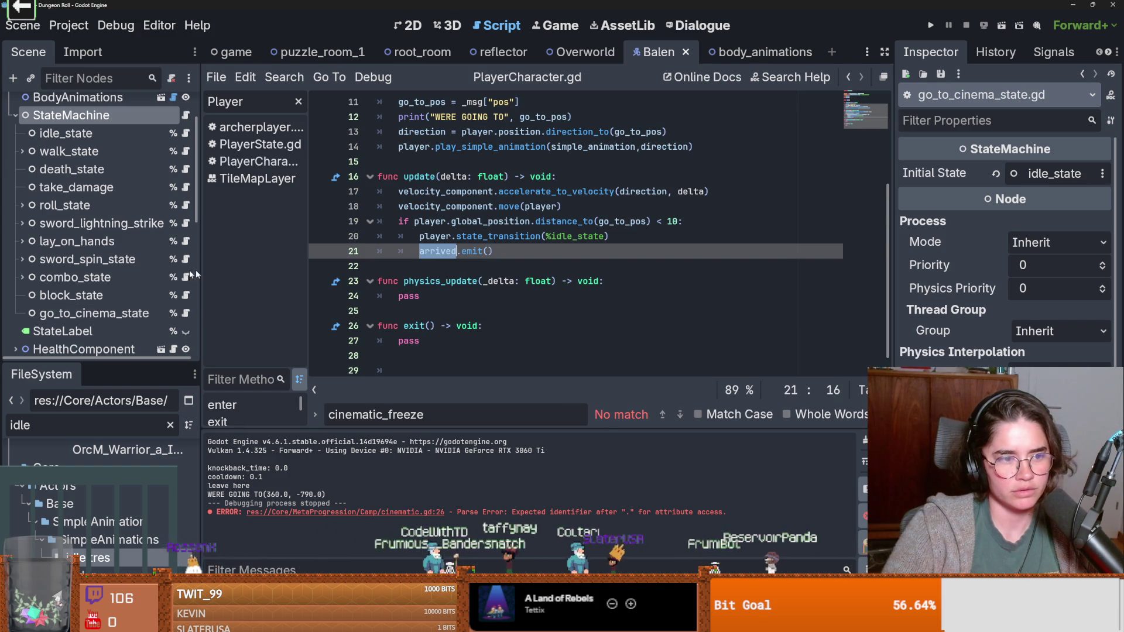
scroll(178, 163, up, 2)
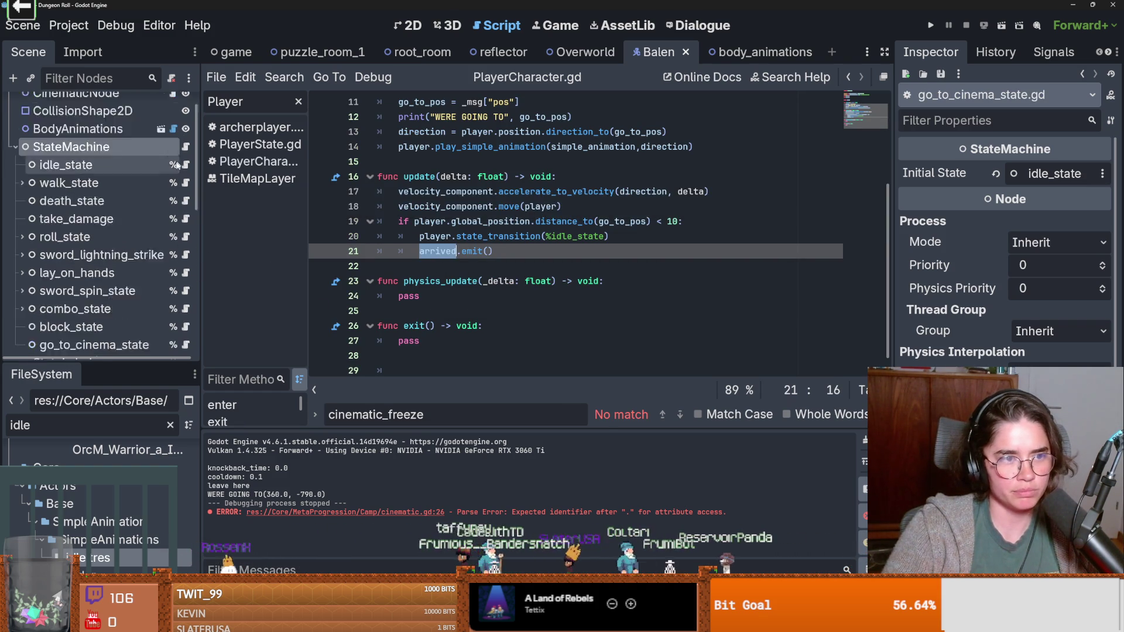
scroll(179, 163, up, 2)
Step: In Balen's cinematic script, declare 'signal arrived' below the onready variables
click(173, 124)
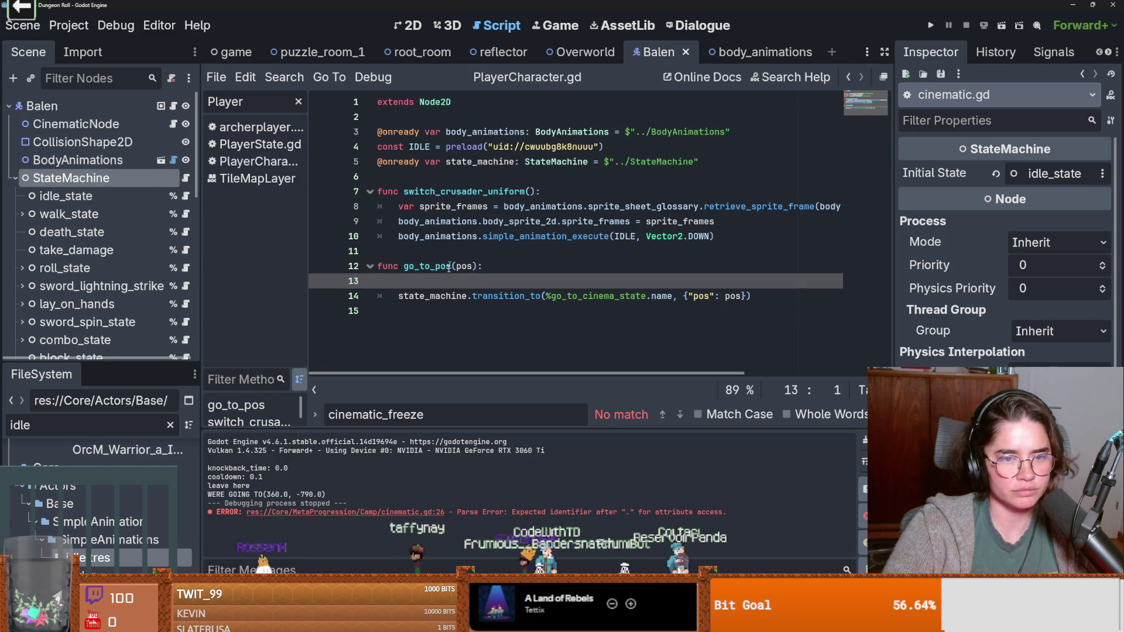
click(422, 180)
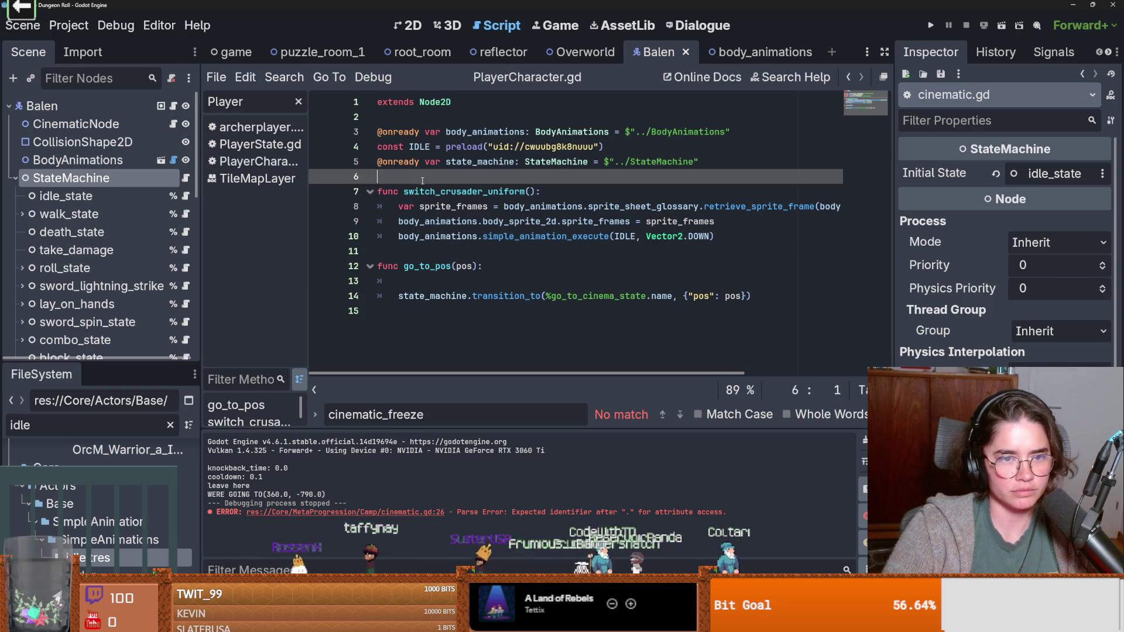
key(Return)
key(Return)
key(Up)
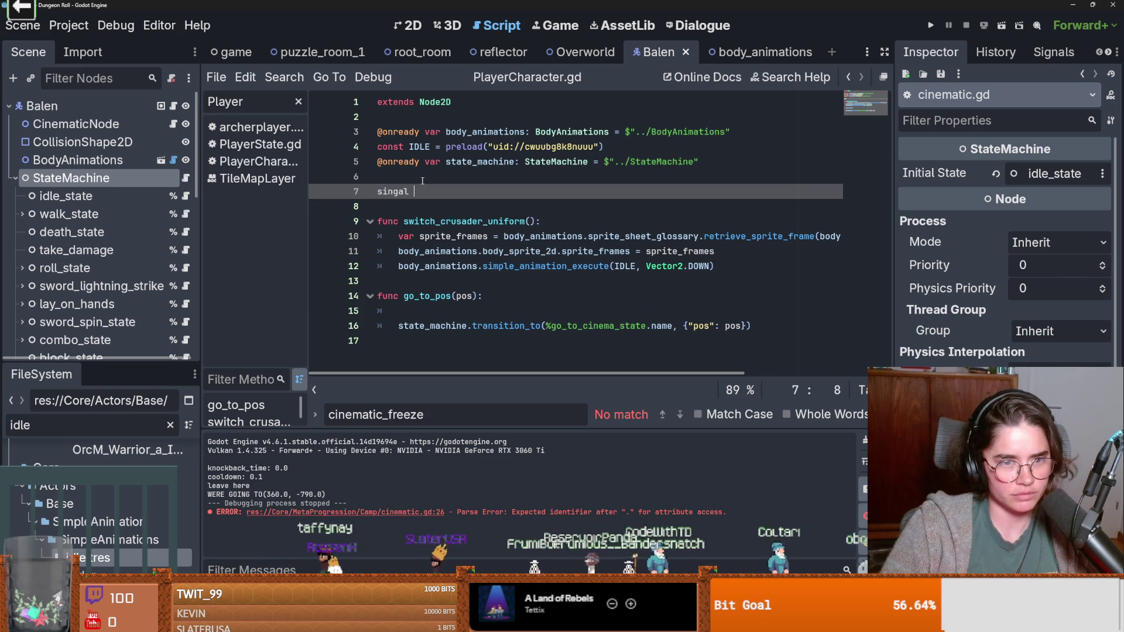
key(BackSpace)
key(BackSpace)
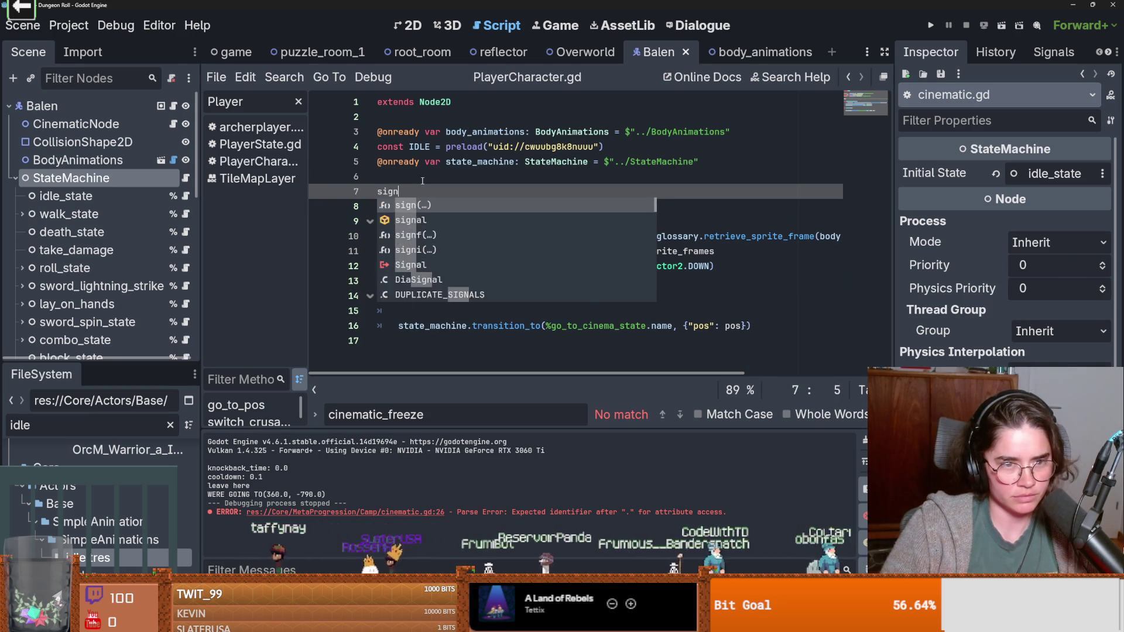
text(gnal arrived)
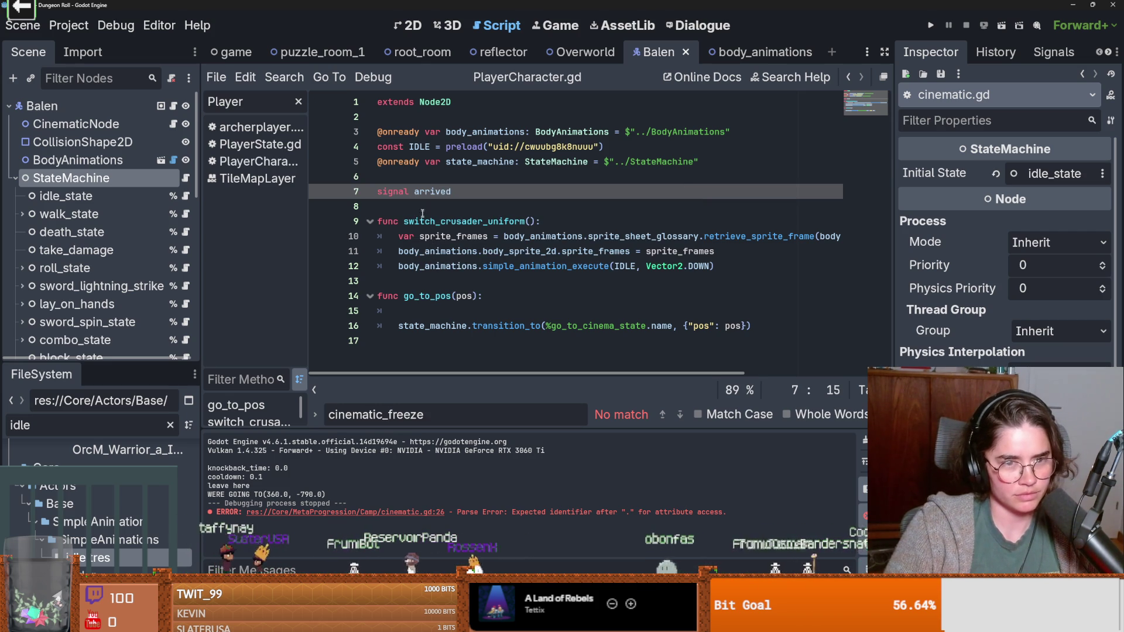
double_click(429, 192)
key(ctrl+c)
Step: Add an arrived.emit() call after the state transition in go_to_pos and save
click(626, 313)
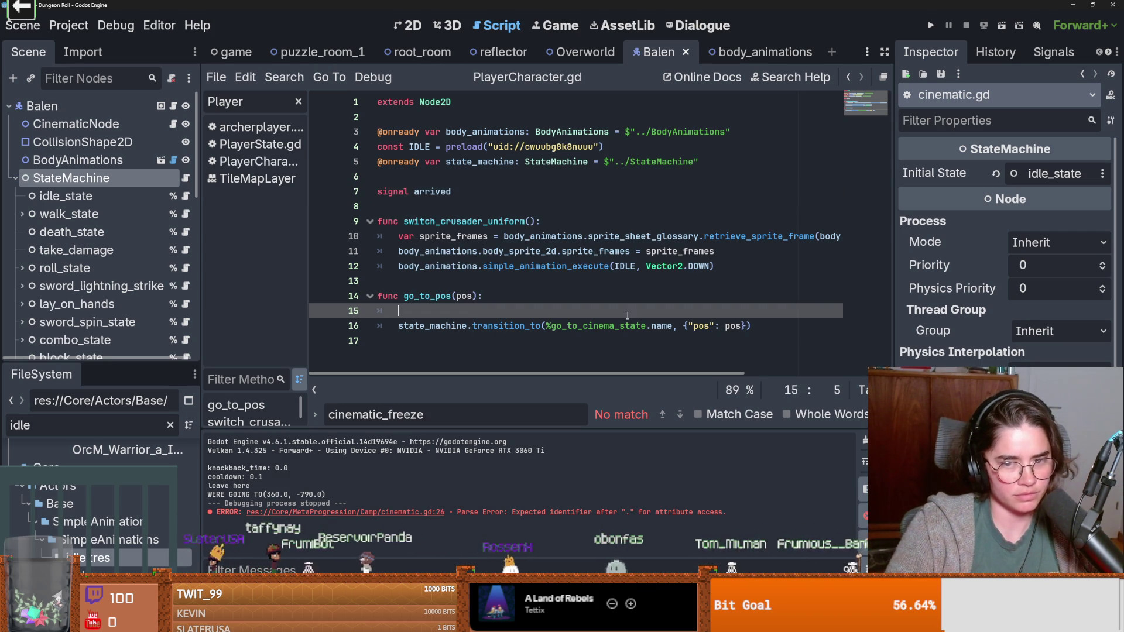
key(BackSpace)
key(Down)
key(End)
key(Return)
key(ctrl+s)
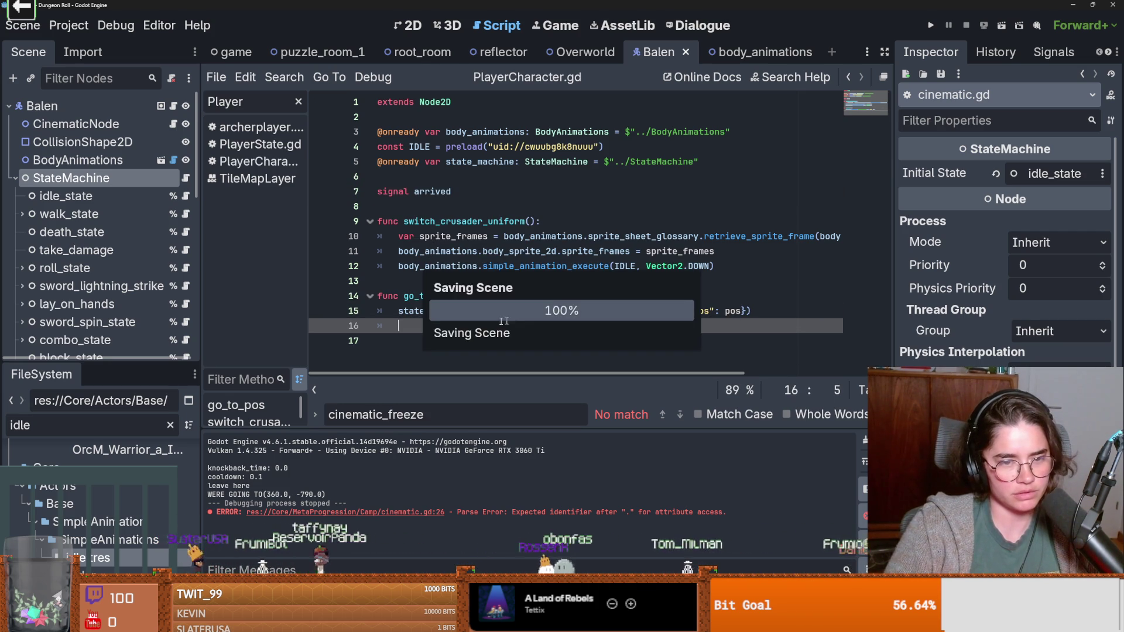
key(ctrl+v)
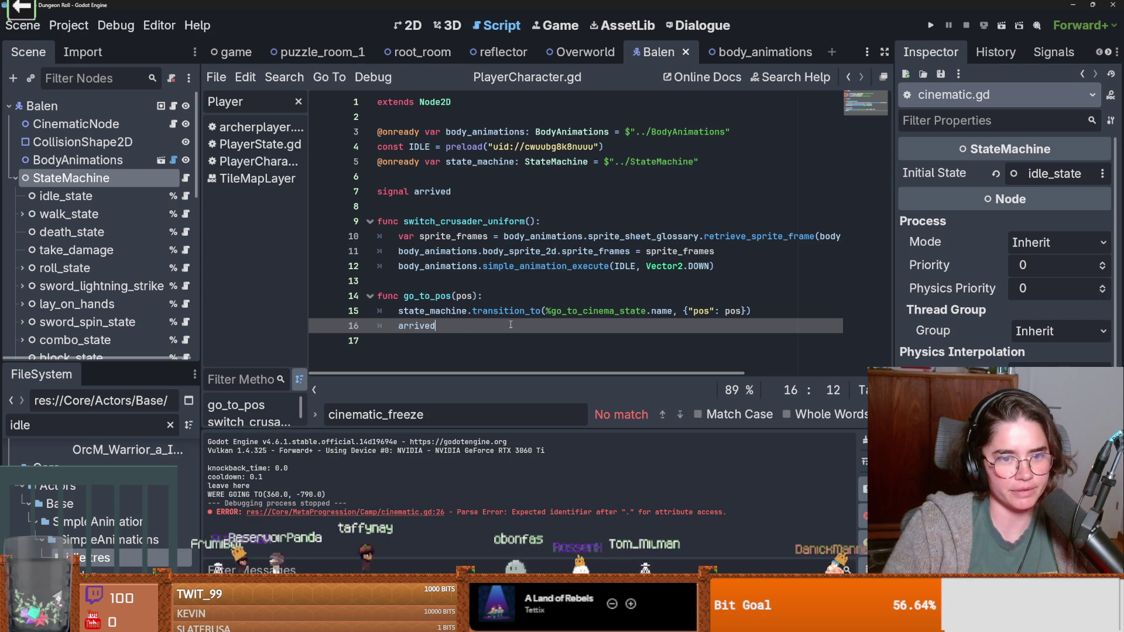
key(ctrl+s)
text(())
key(ctrl+s)
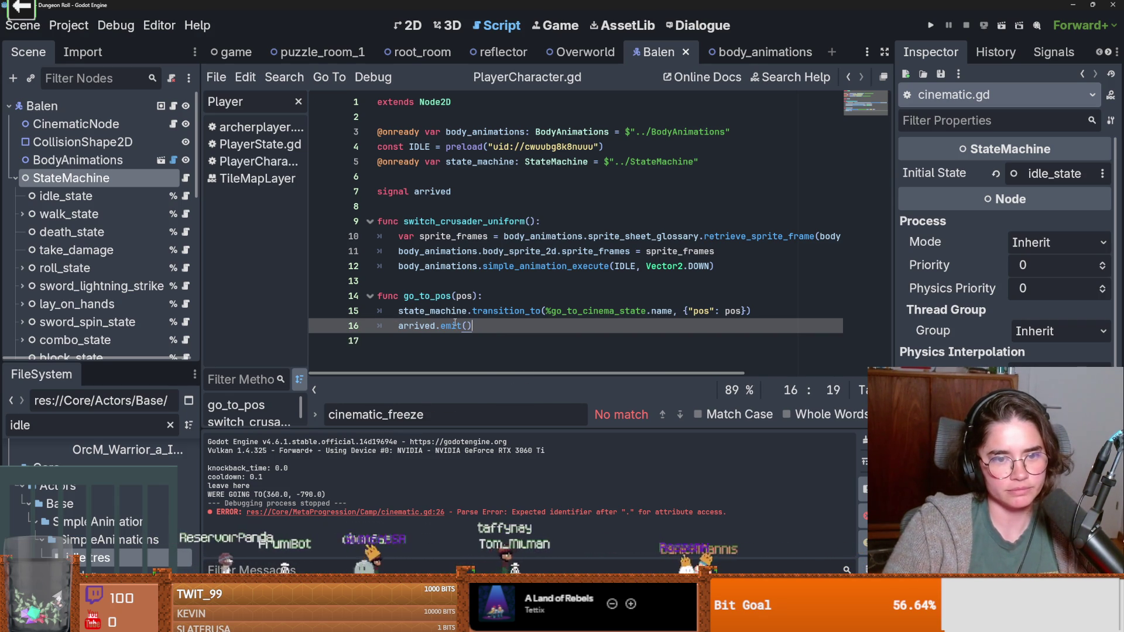
Step: Remove the arrived.emit() call from go_to_pos again
double_click(433, 326)
key(ctrl+s)
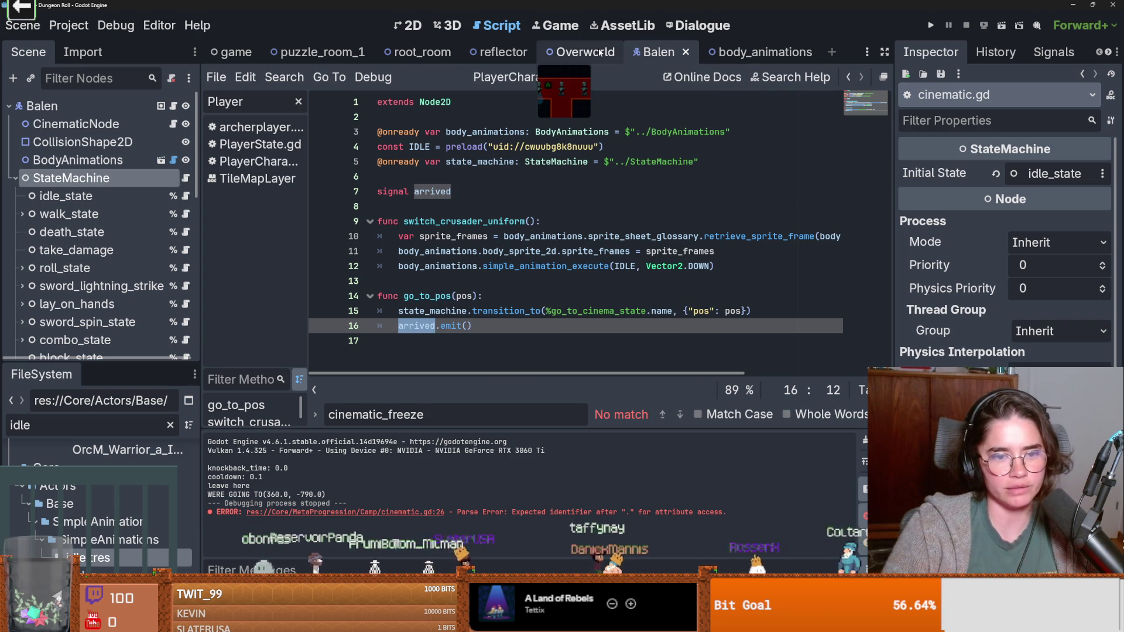
click(476, 327)
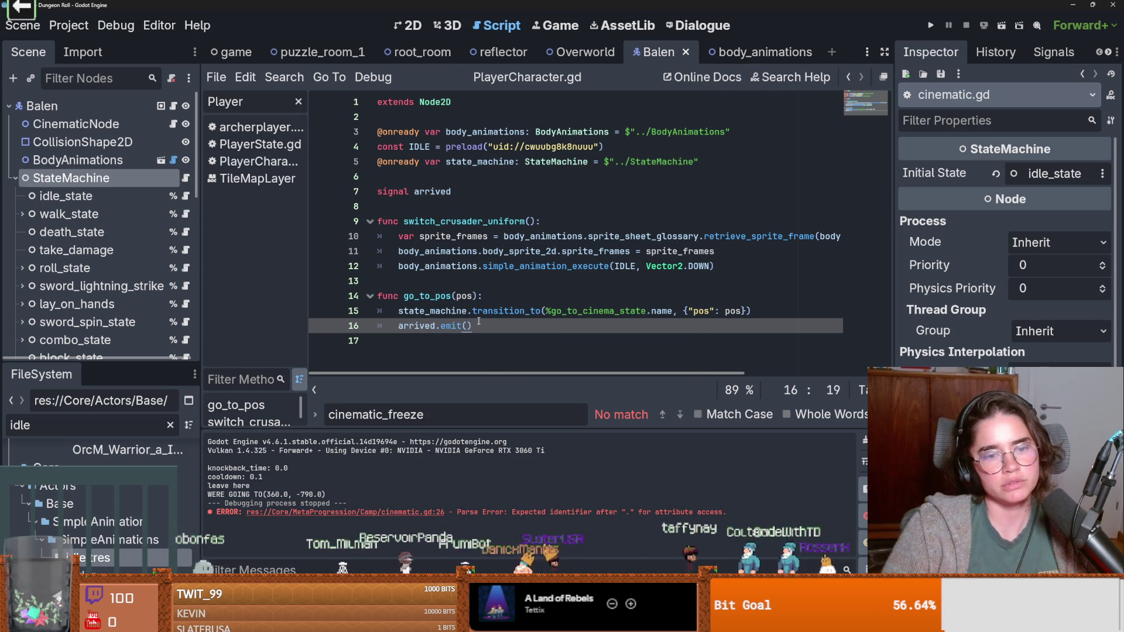
drag(423, 329, 397, 326)
key(BackSpace)
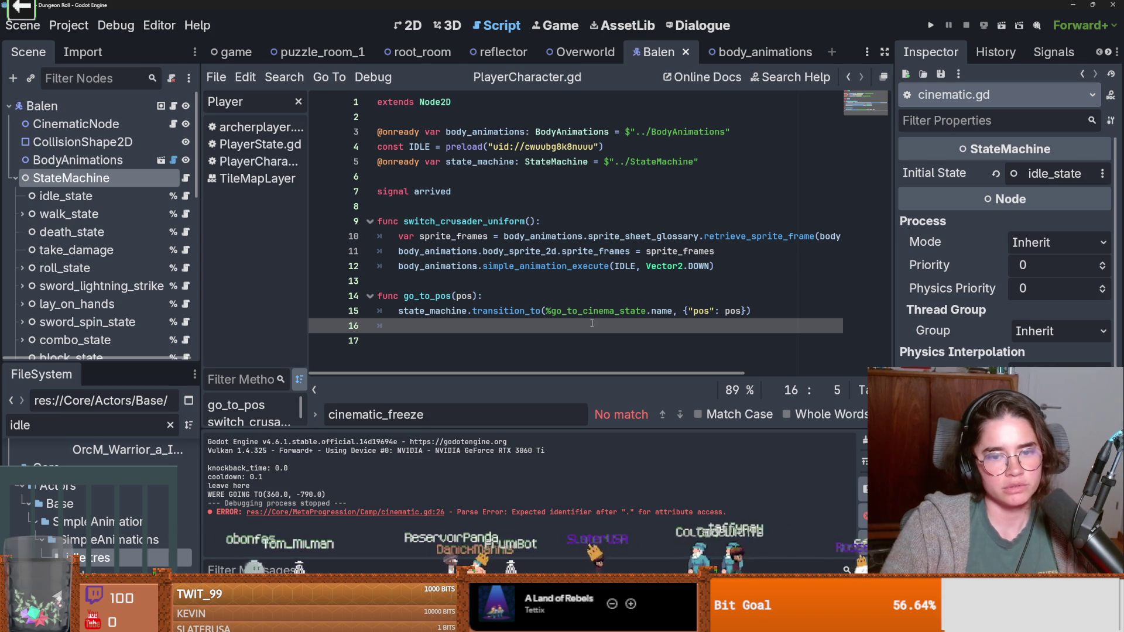
Step: In go_to_pos, connect the dragged-in %go_to_cinema_state's arrived signal to on_arrived
scroll(117, 252, down, 3)
click(92, 313)
drag(92, 313, 417, 326)
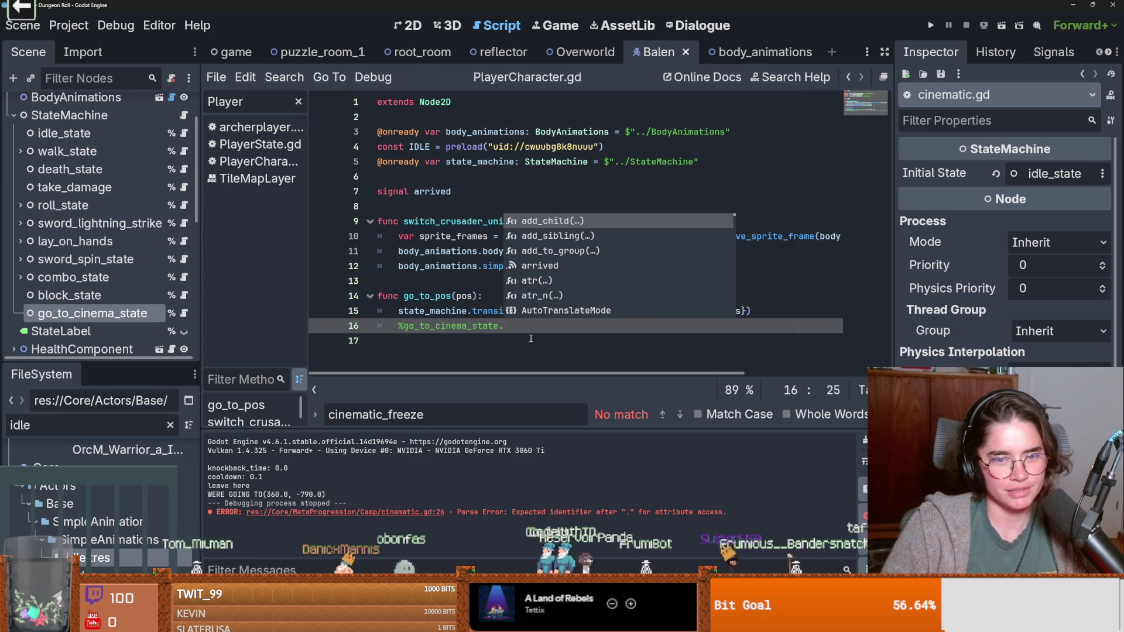
text(arrived)
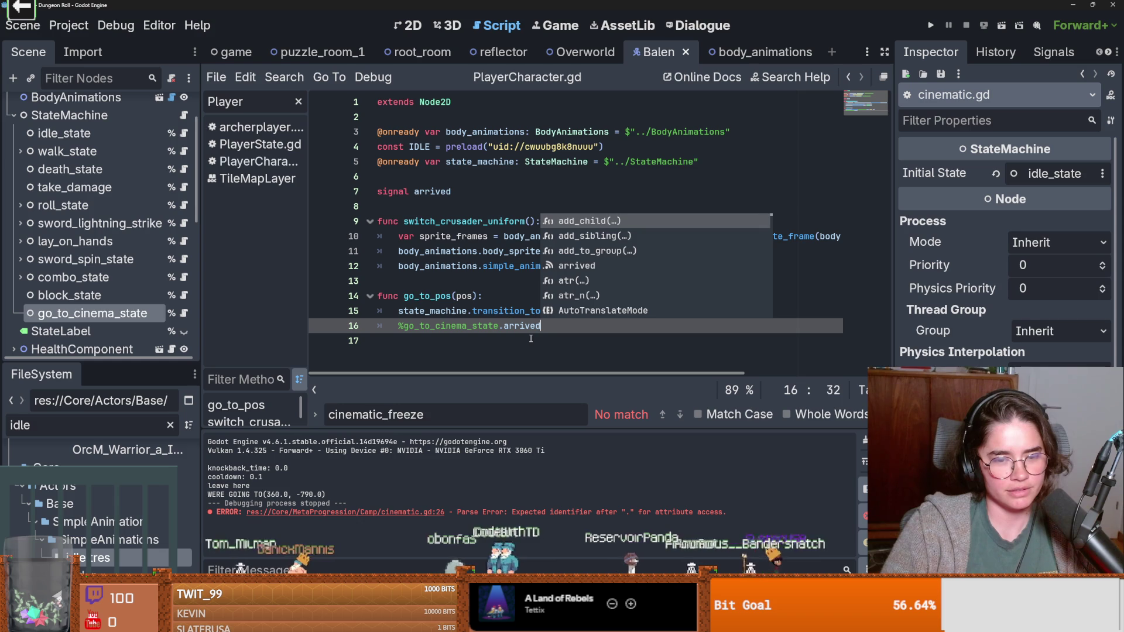
text(.)
text(9)
text(n_)
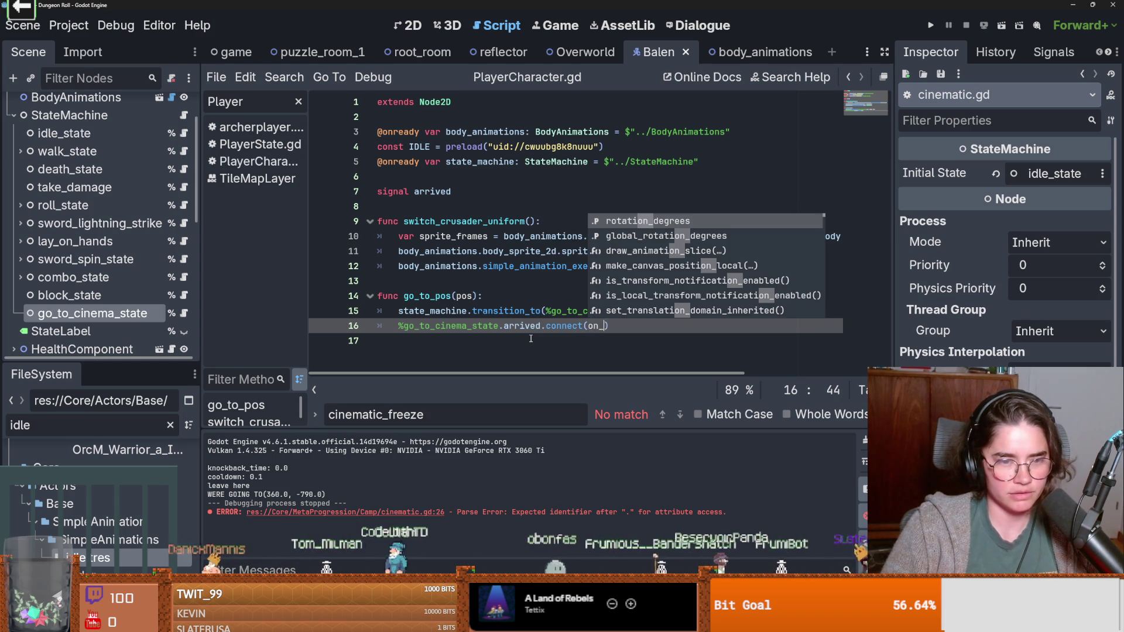
text(arriv)
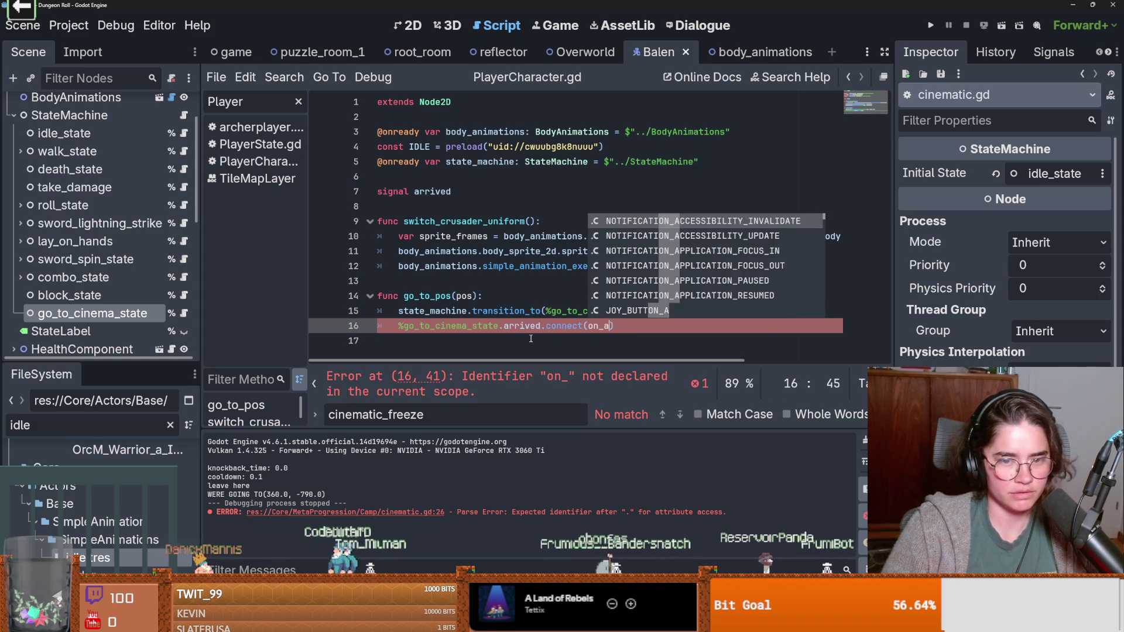
text(ed)
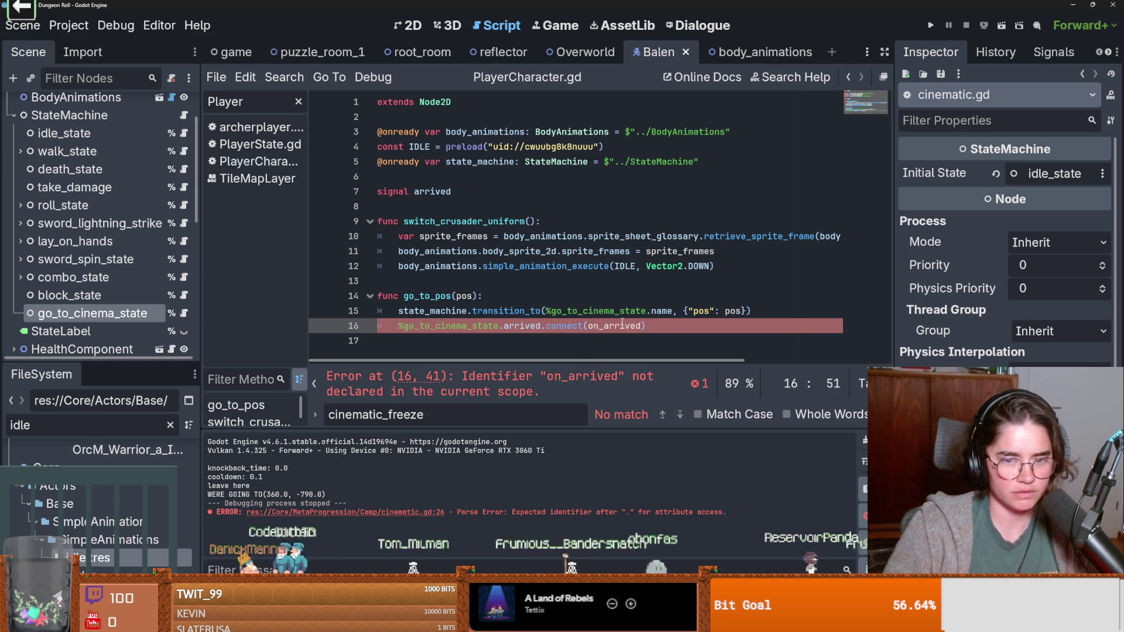
Step: Add an on_arrived function at the script end that emits arrived, and save
click(423, 340)
key(Return)
text(func)
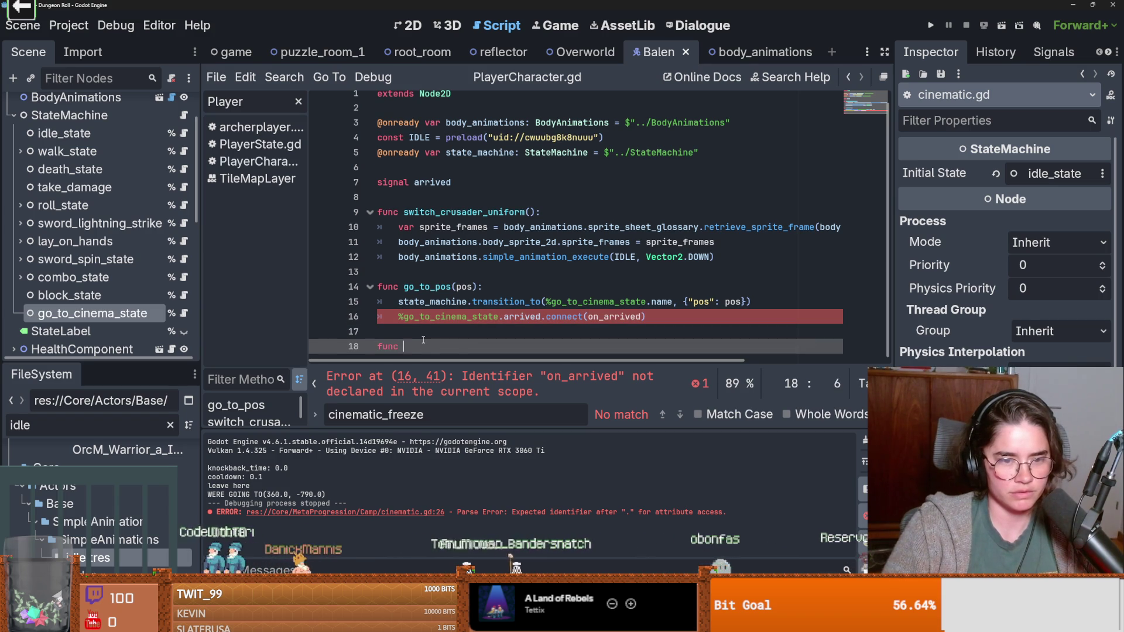
text(on_arrived()
key(Return)
text(ar)
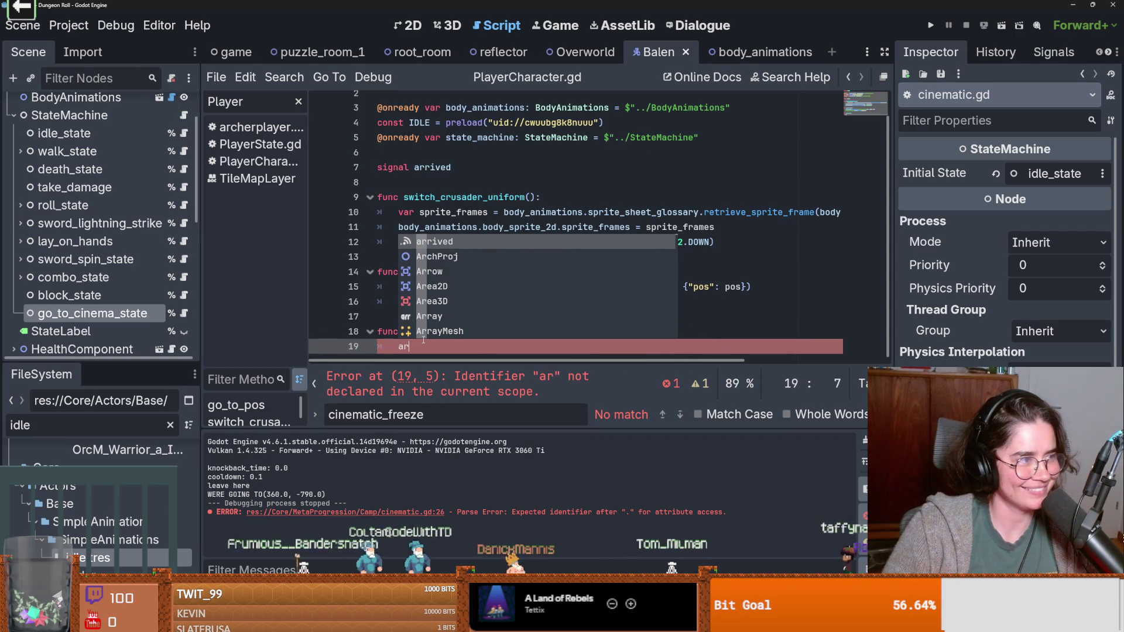
key(Return)
text(.emi)
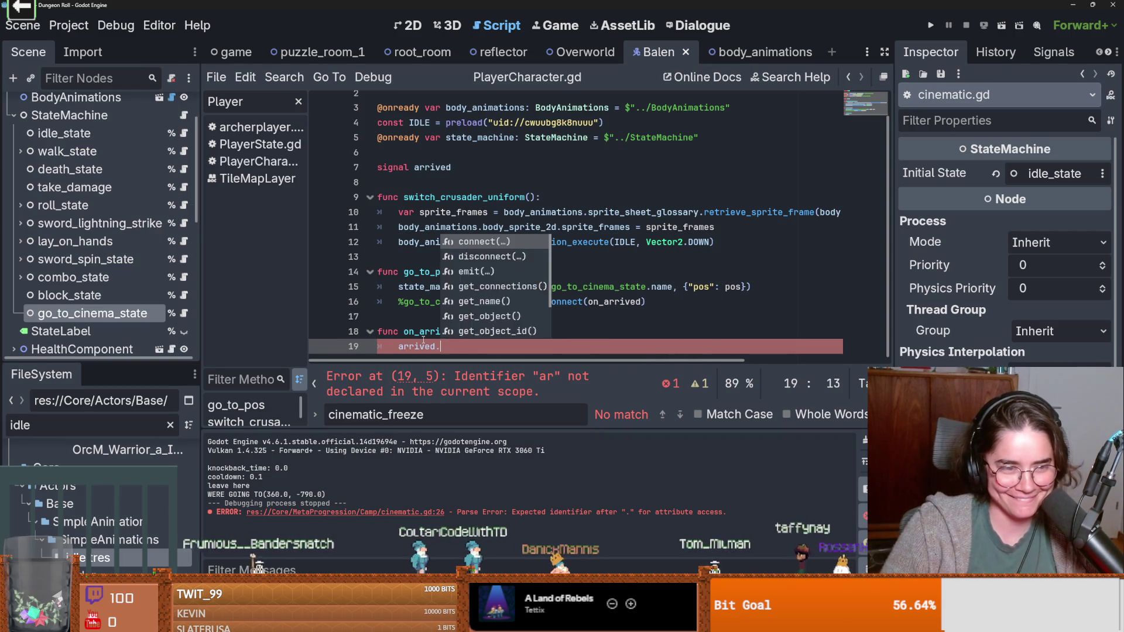
key(Return)
key(ctrl+s)
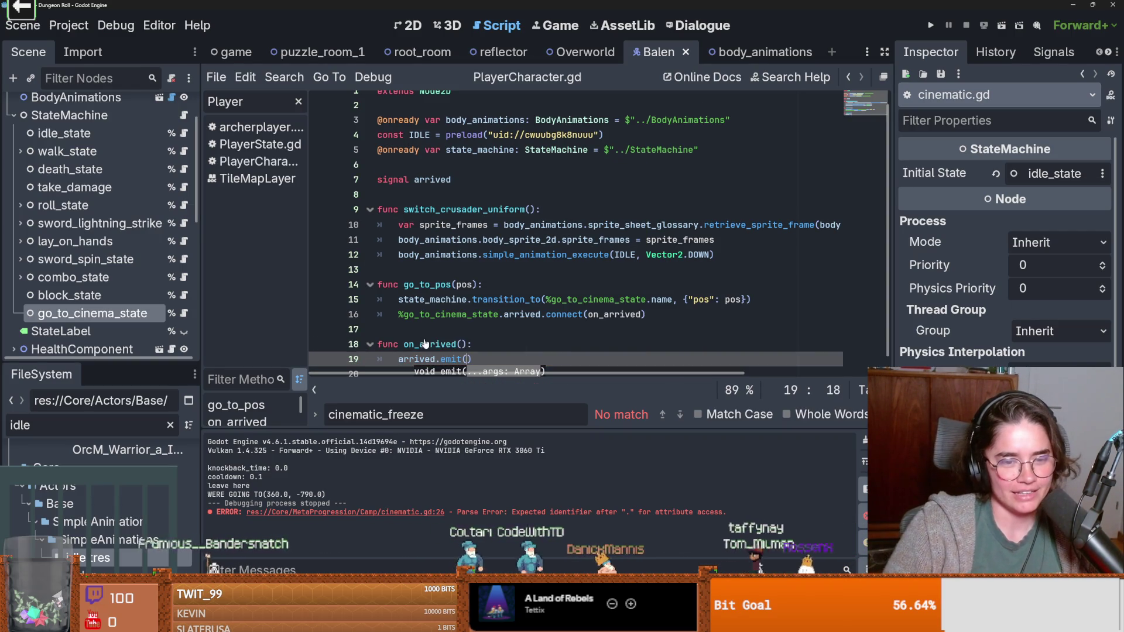
Step: Review the empty lines, save Balen's script, and switch to the Overworld scene
click(431, 335)
key(ctrl+s)
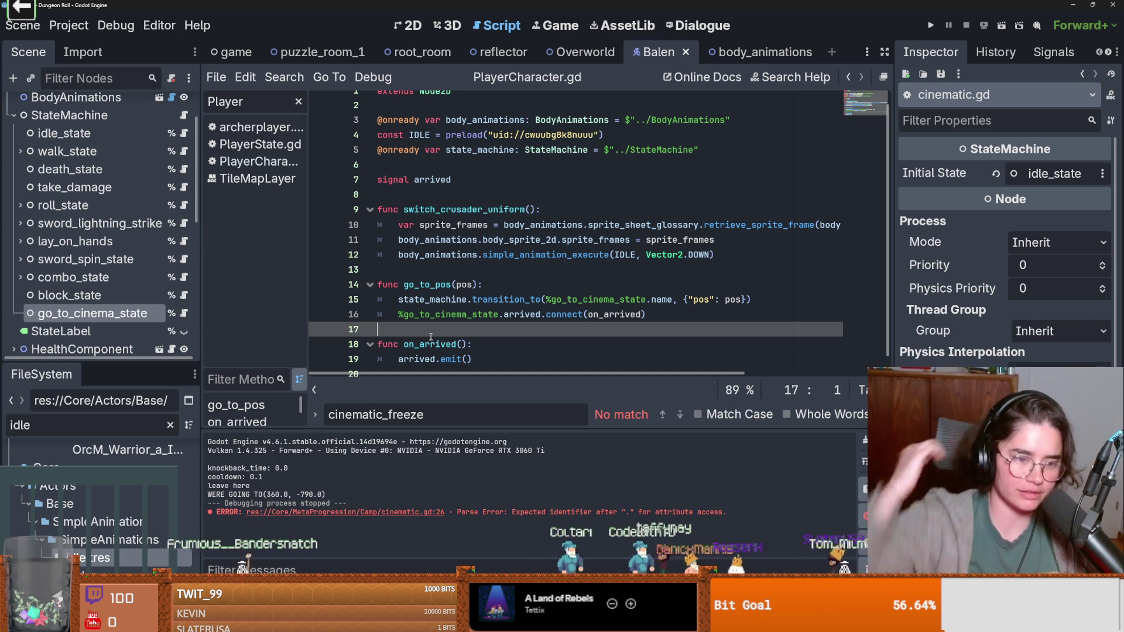
click(519, 268)
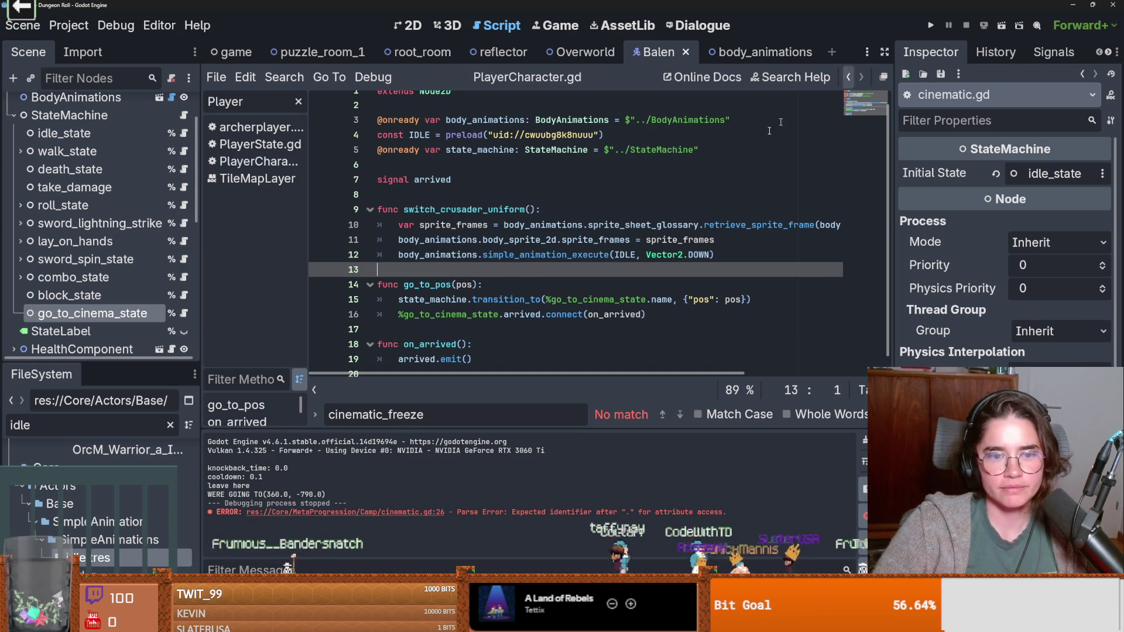
scroll(392, 273, down, 1)
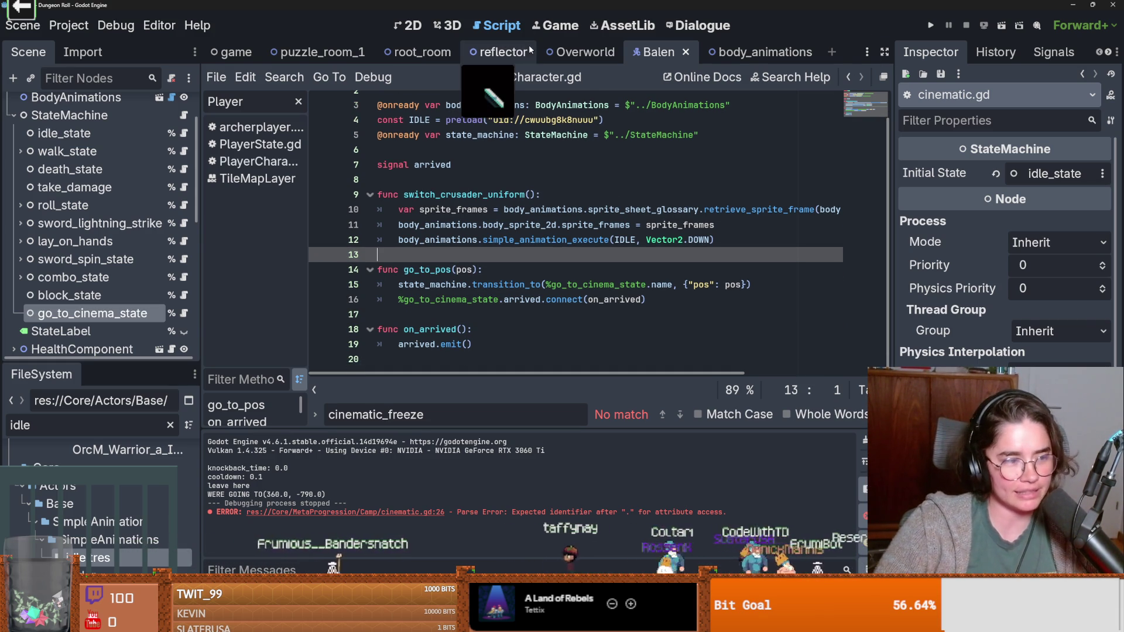
click(585, 51)
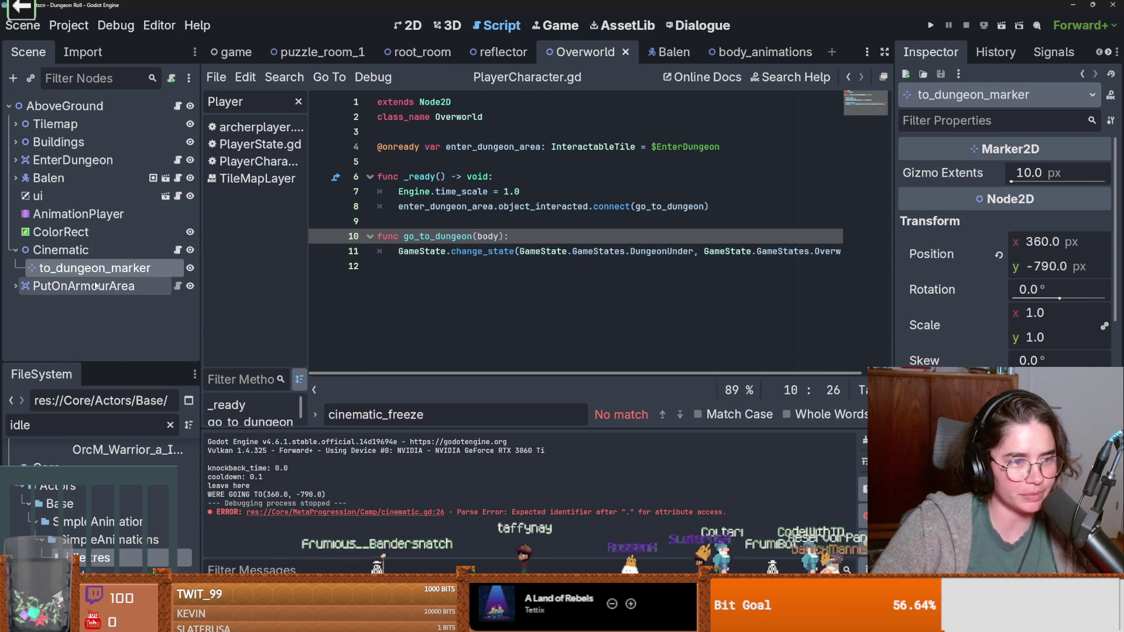
Step: Open Overworld's cinematic script and extend line 26 to balen.cinematic_node.arrived
click(177, 250)
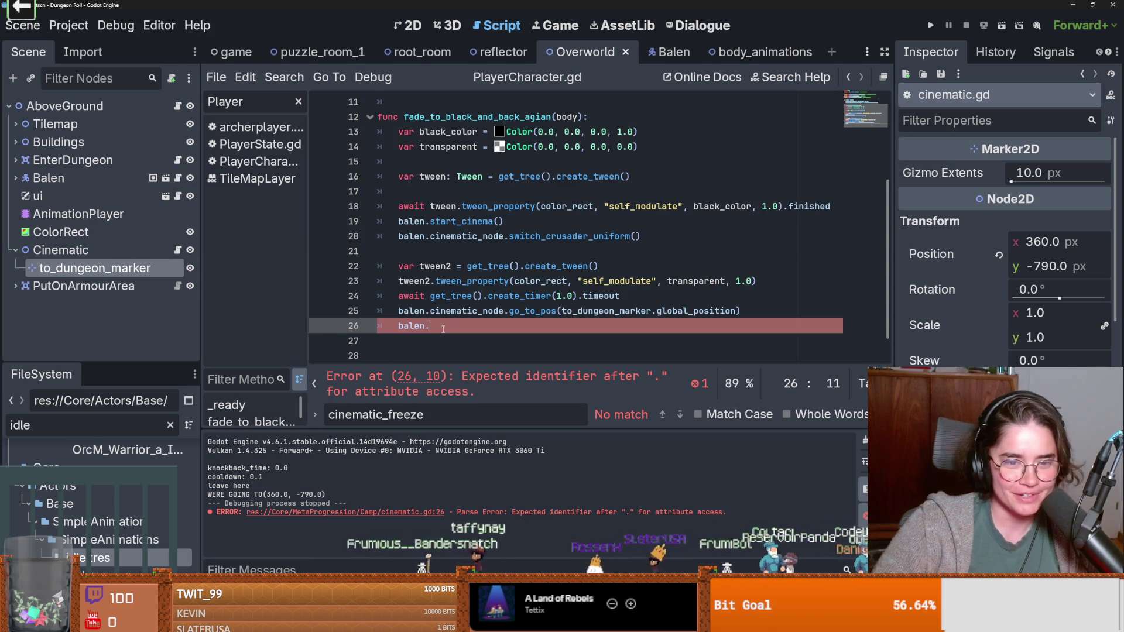
text(cin)
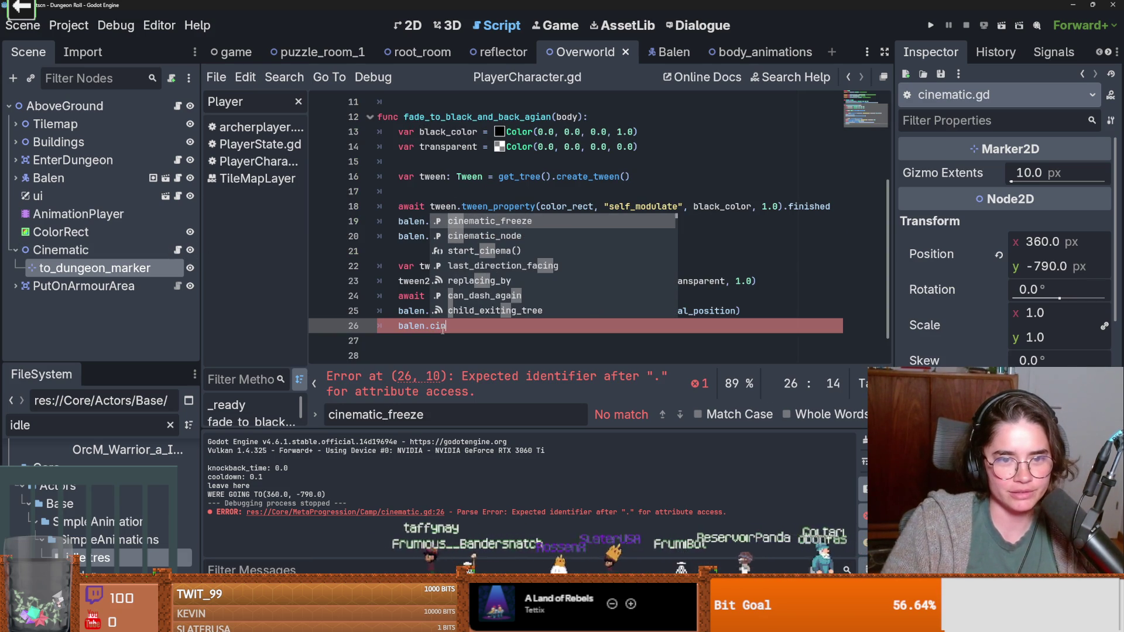
key(Return)
text(.arrived.connect()
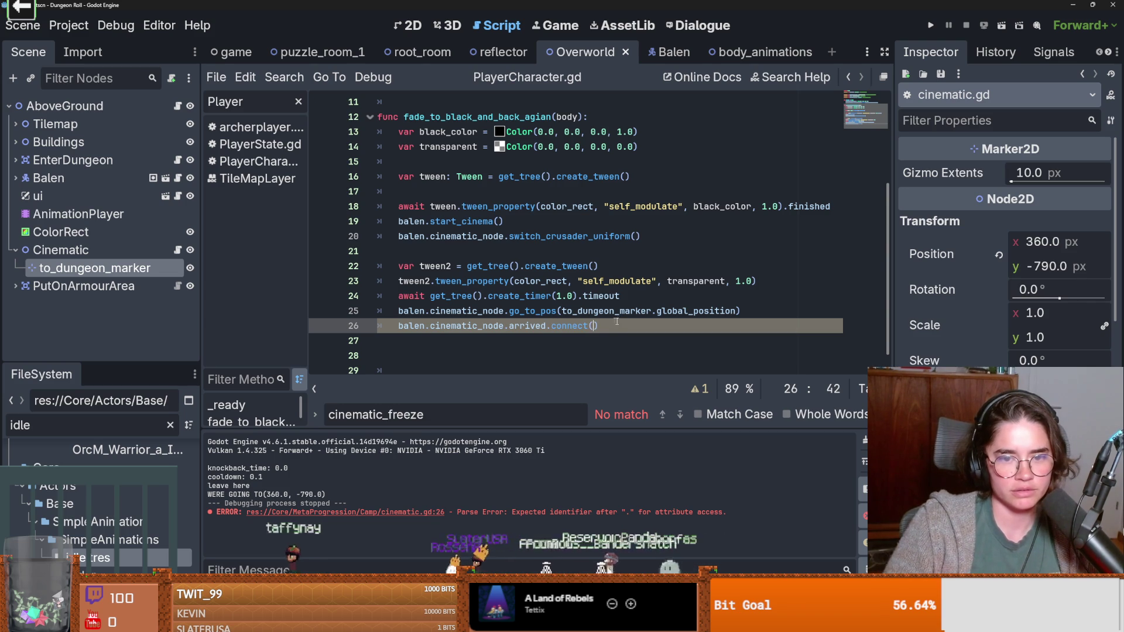
Step: Add an empty on_enter_dungeon function with a pass body and save
key(Down)
key(Down)
text(func on_enter_dun)
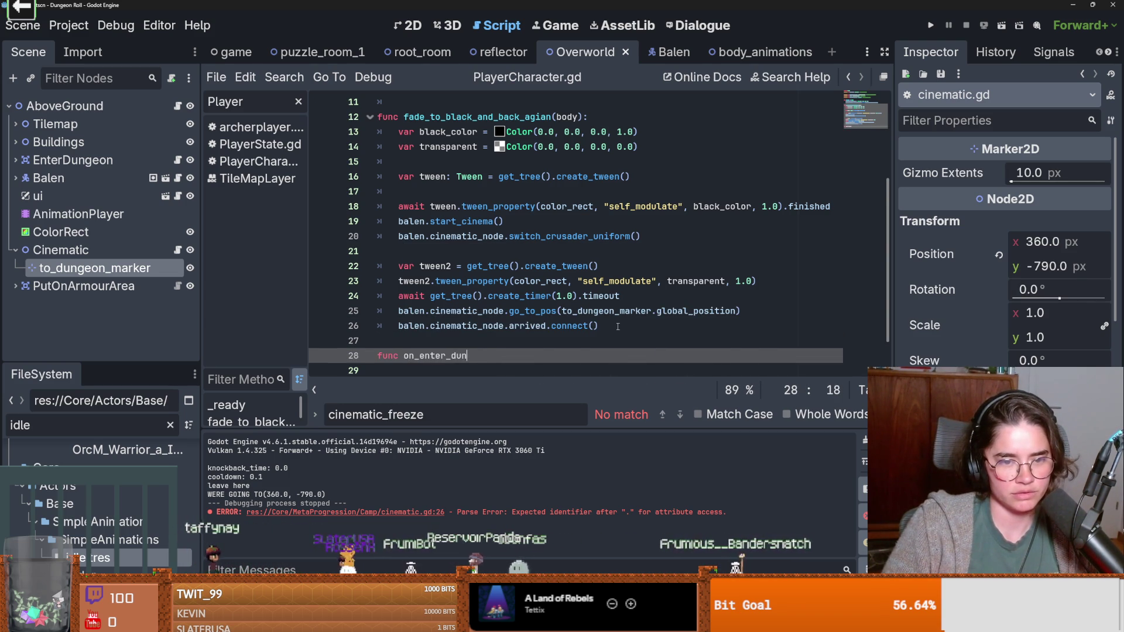
text(:)
key(Return)
text(pass)
key(ctrl+s)
Step: Paste on_enter_dungeon into the arrived.connect() call on line 26 and save
double_click(447, 351)
key(ctrl+c)
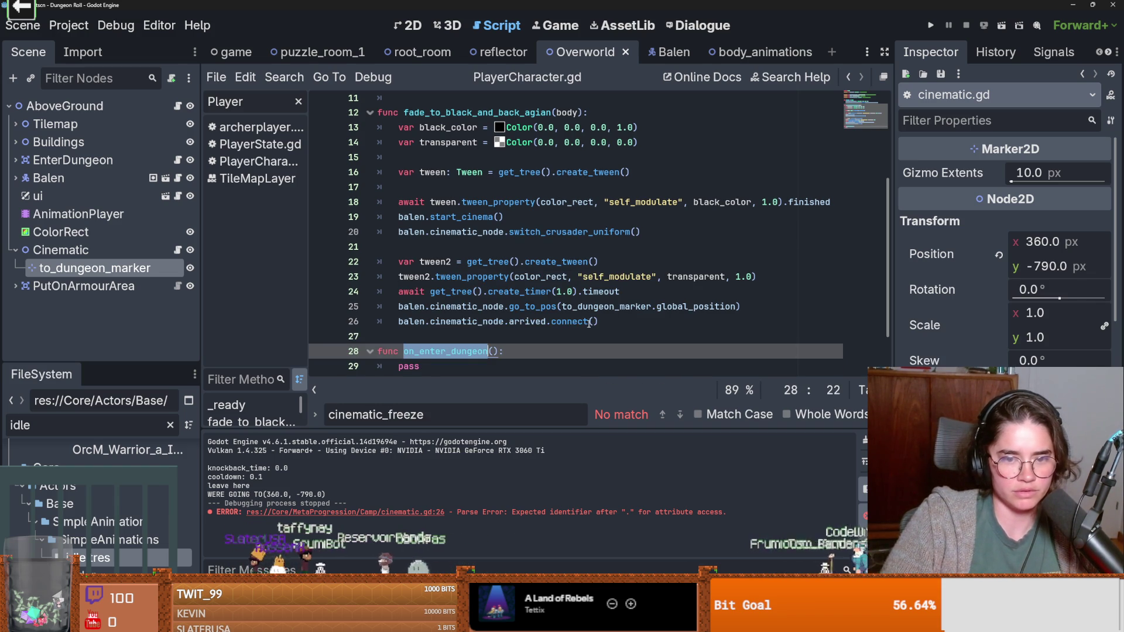
click(590, 321)
key(ctrl+v)
scroll(487, 335, up, 2)
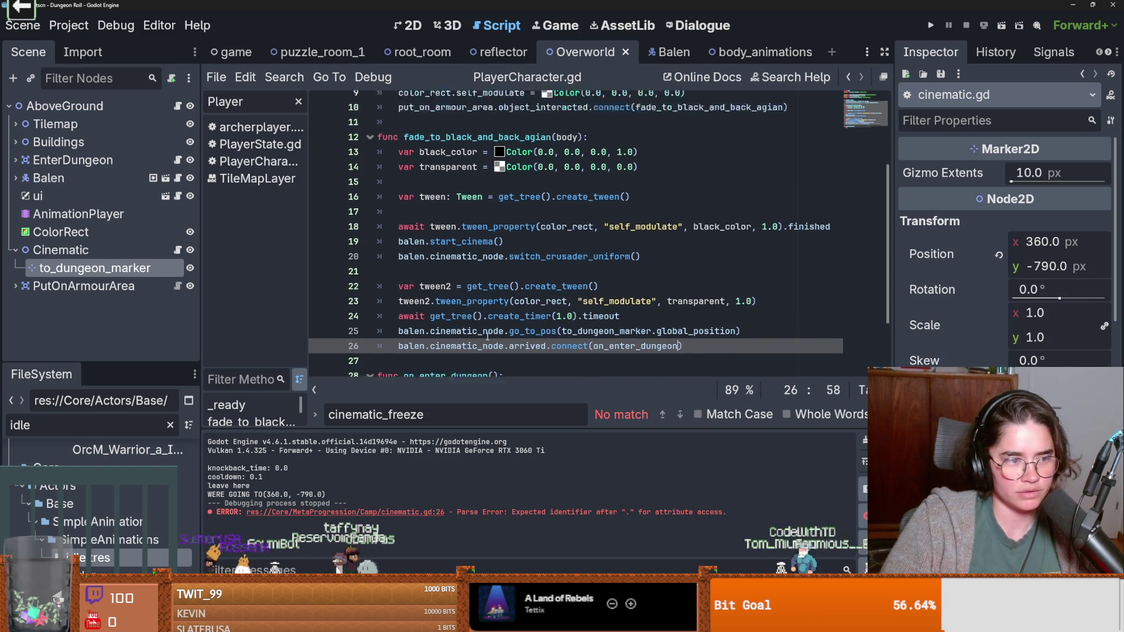
scroll(488, 335, down, 2)
key(Down)
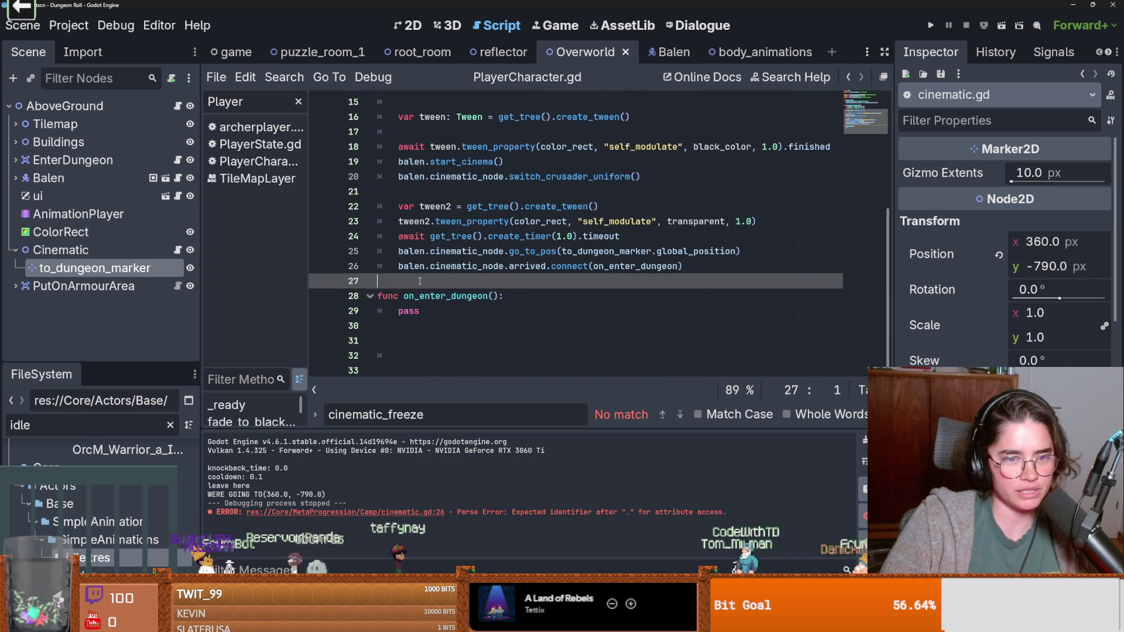
key(ctrl+s)
Step: Highlight the uses of on_enter_dungeon and cinematic_node to verify the wiring
scroll(444, 339, up, 1)
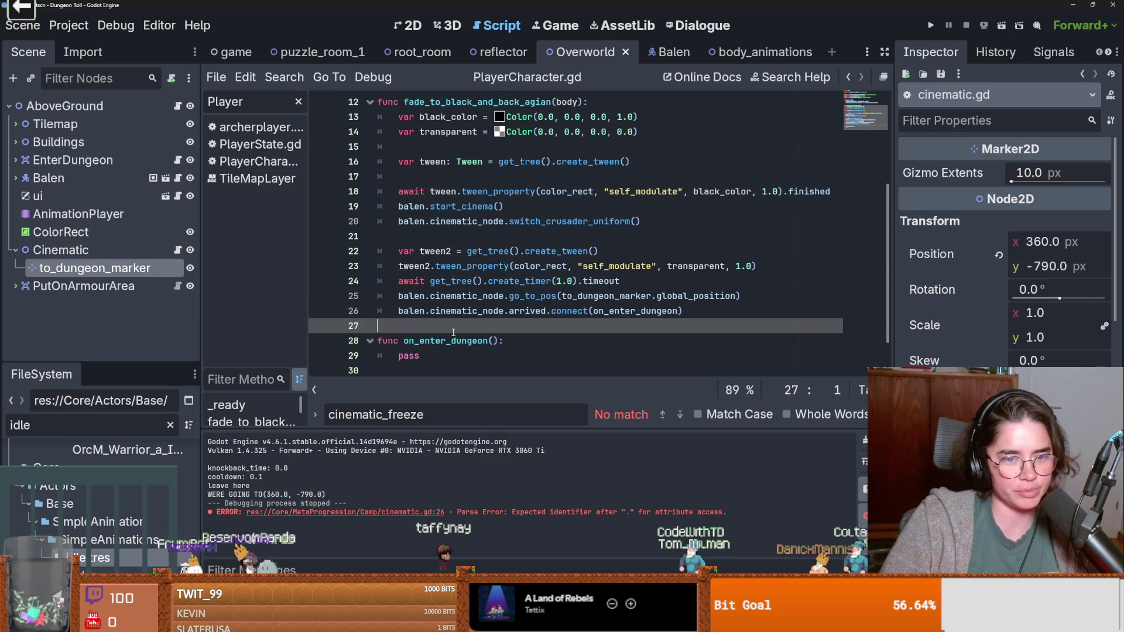
double_click(445, 339)
scroll(436, 342, up, 2)
scroll(433, 337, down, 1)
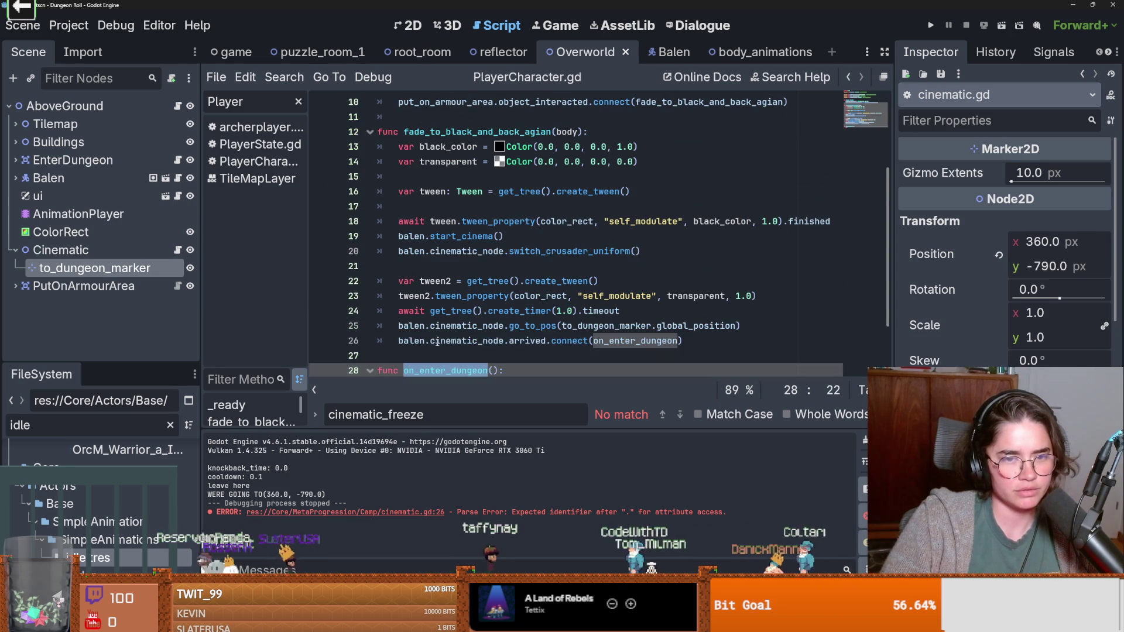
double_click(431, 337)
scroll(429, 329, up, 2)
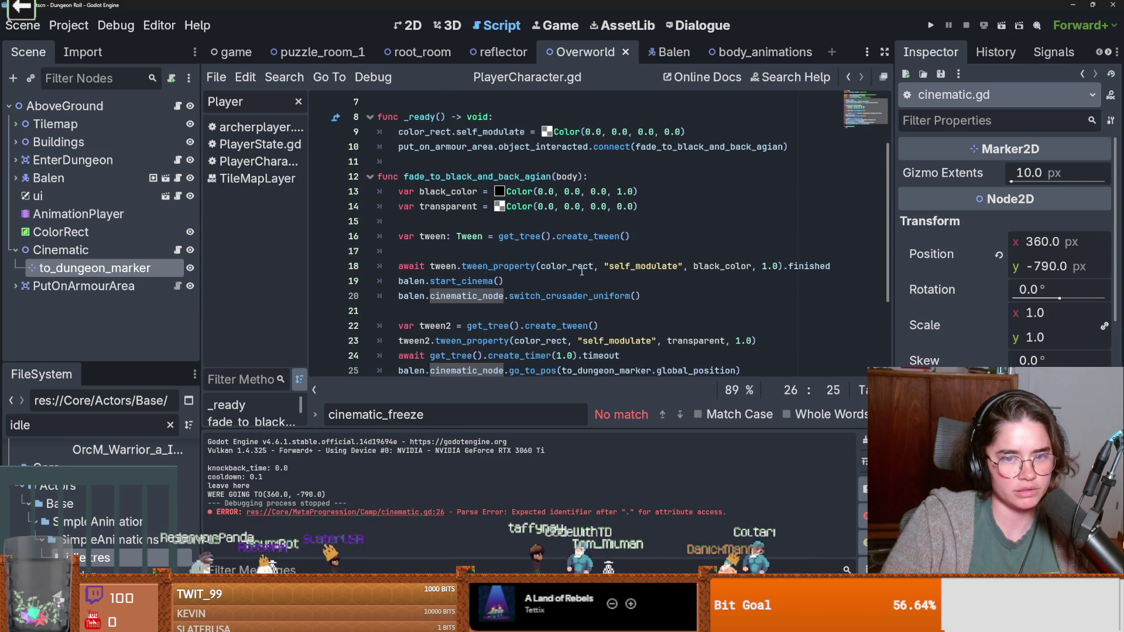
Step: Copy the tween and fade-to-black lines into on_enter_dungeon in place of pass
scroll(457, 316, down, 2)
scroll(490, 304, down, 1)
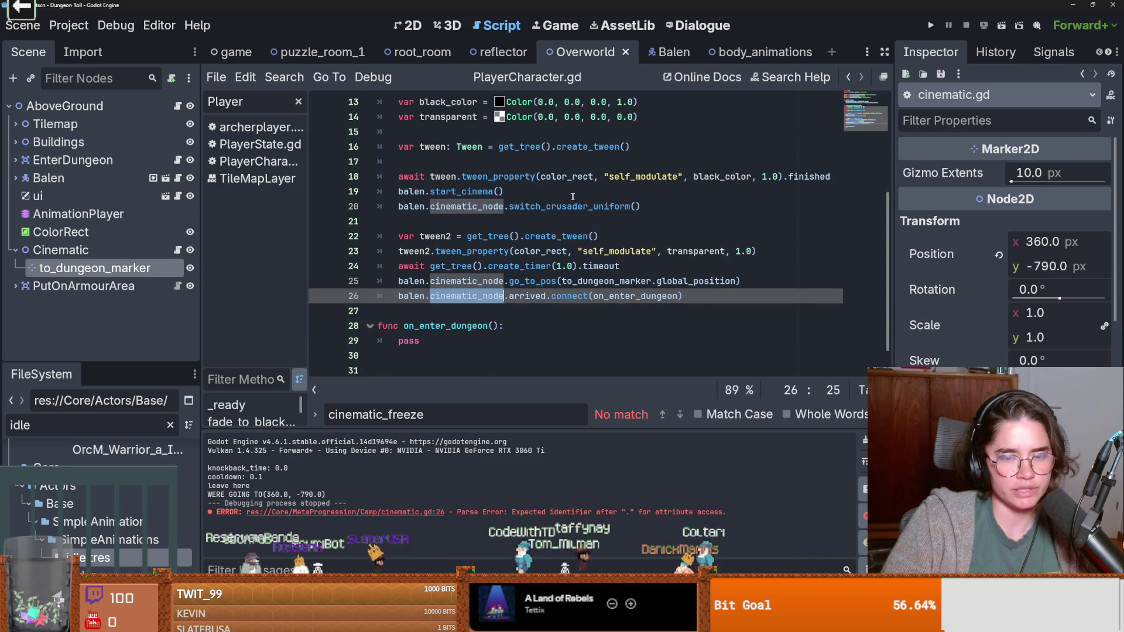
drag(526, 193, 382, 179)
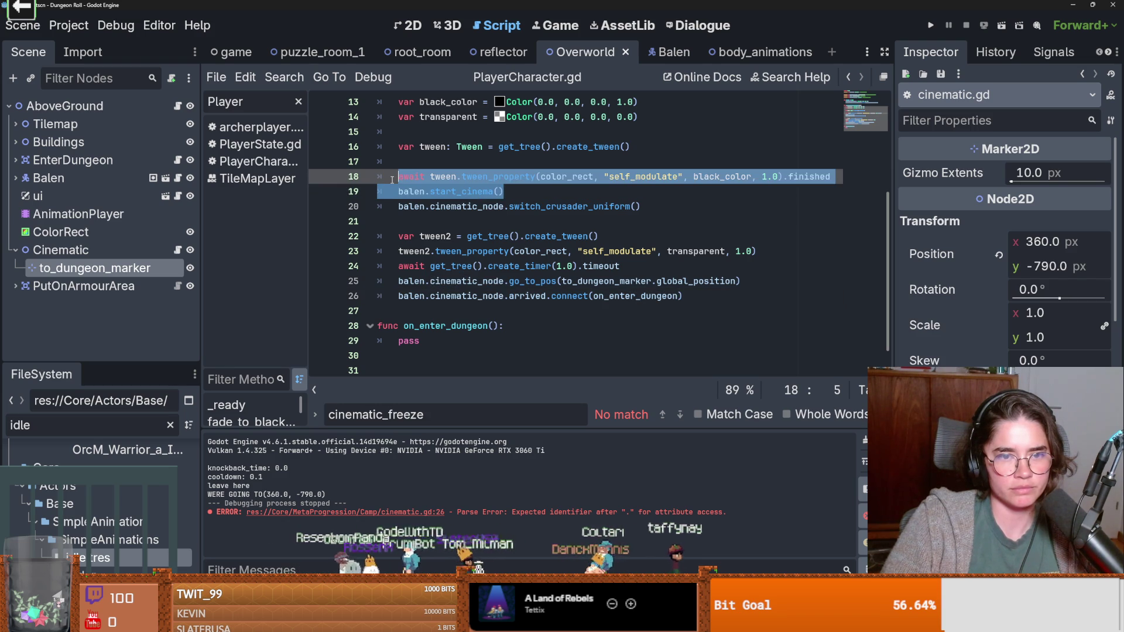
shift+click(395, 148)
key(ctrl+c)
double_click(425, 338)
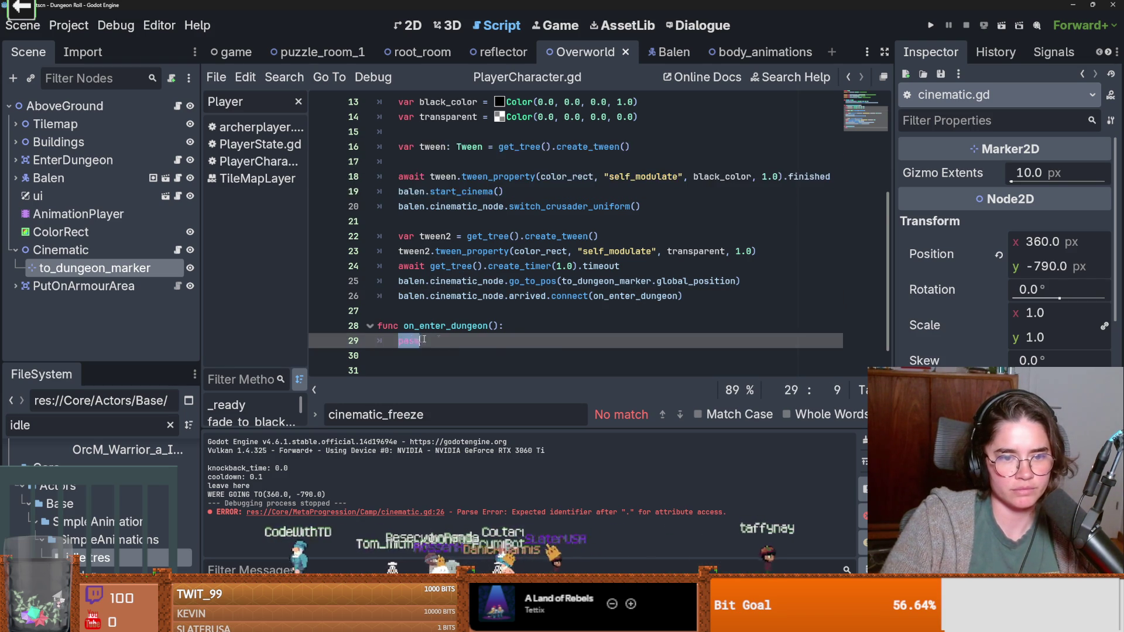
key(ctrl+v)
click(483, 290)
key(BackSpace)
key(BackSpace)
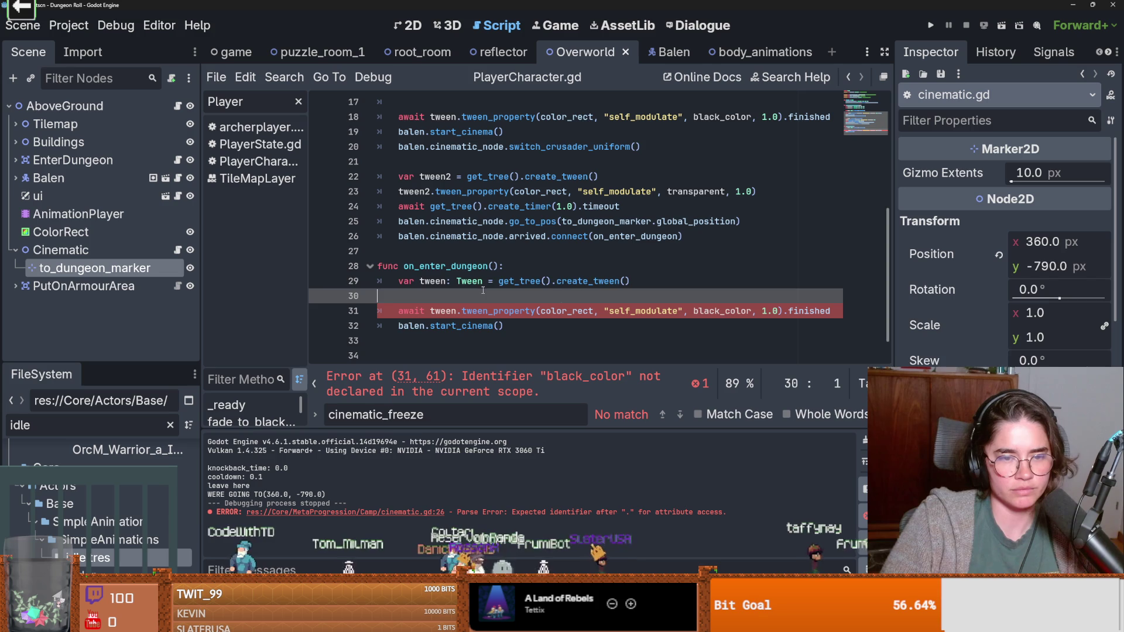
Step: Set the copied fade duration to 2.0 and delete the copied start_cinema() call
click(770, 297)
text(2)
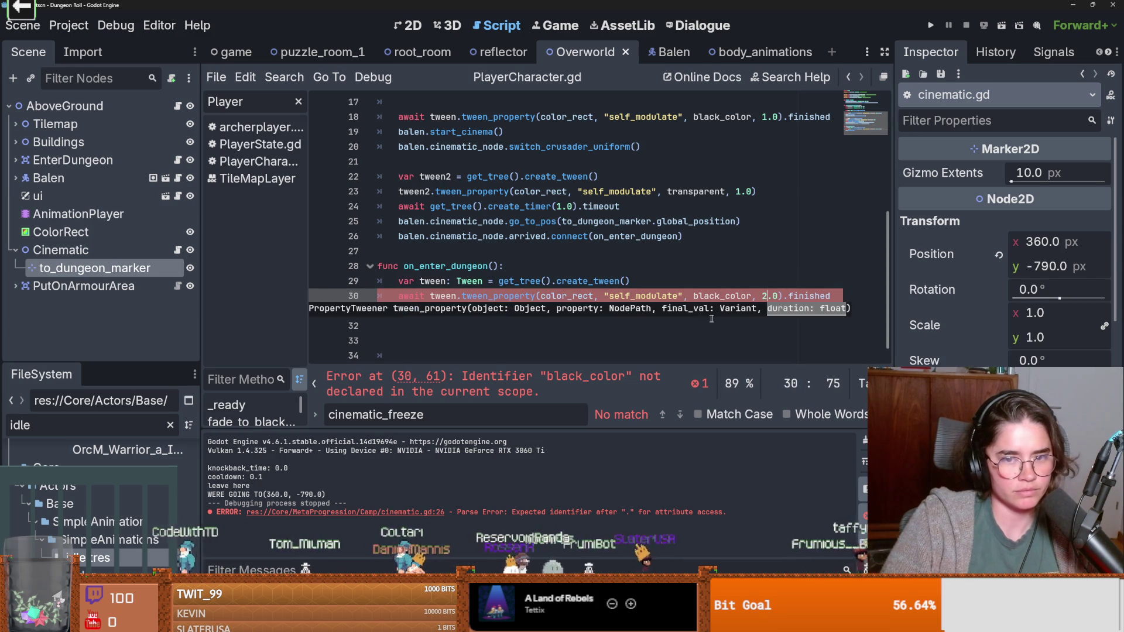
click(479, 335)
drag(506, 311, 399, 311)
key(BackSpace)
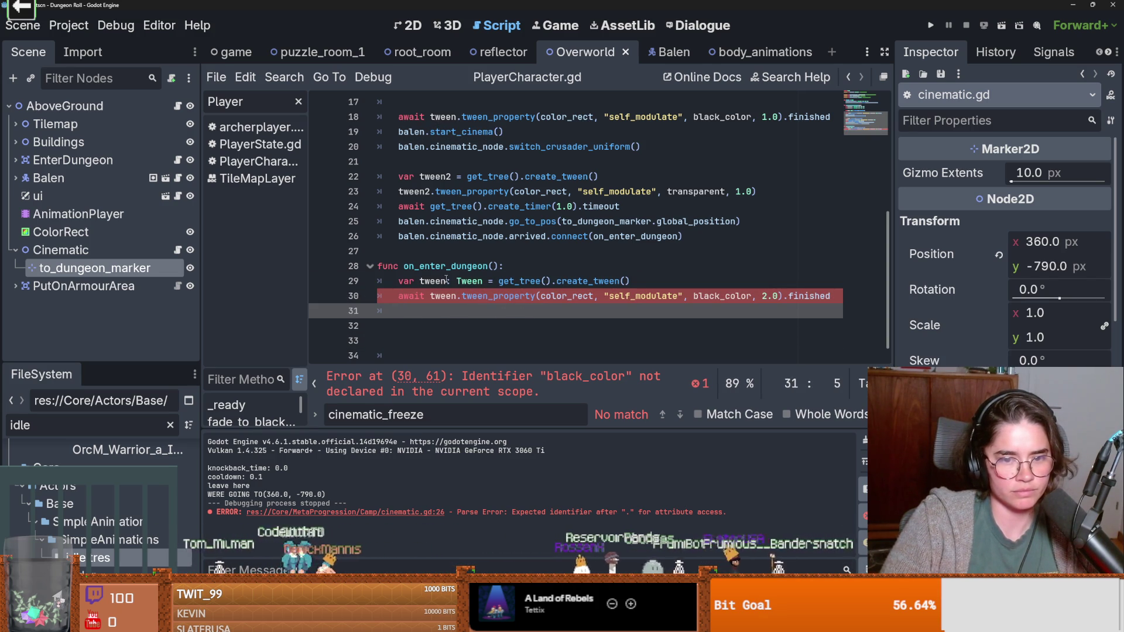
Step: Cut the black_color and transparent variable lines out of the fade function
scroll(656, 287, up, 2)
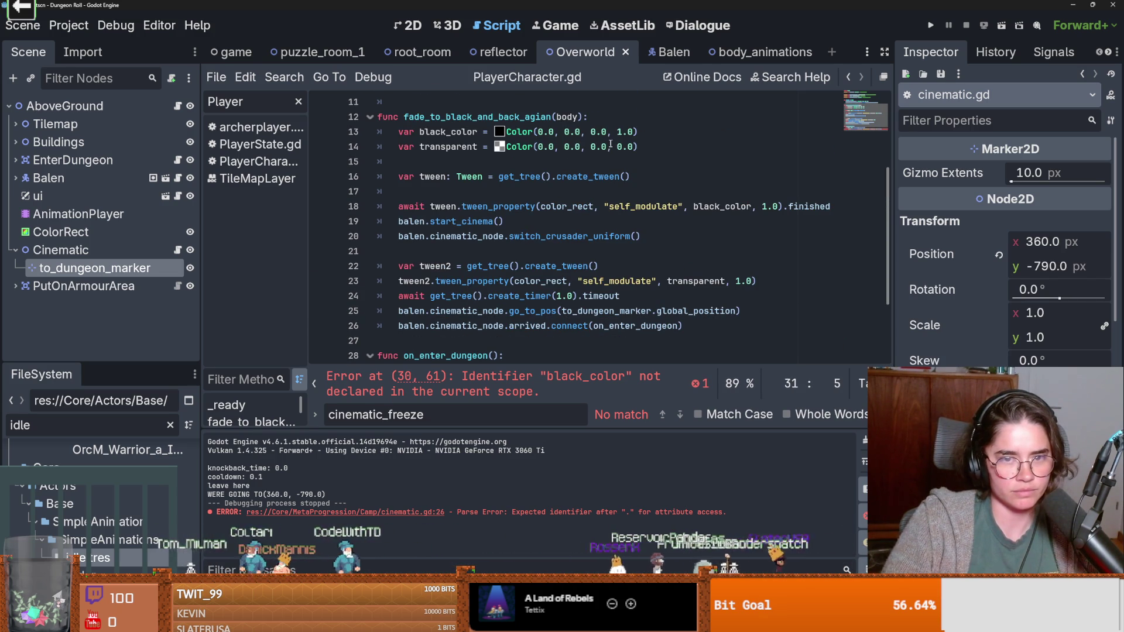
drag(641, 146, 385, 138)
key(ctrl+x)
scroll(397, 172, up, 3)
click(397, 182)
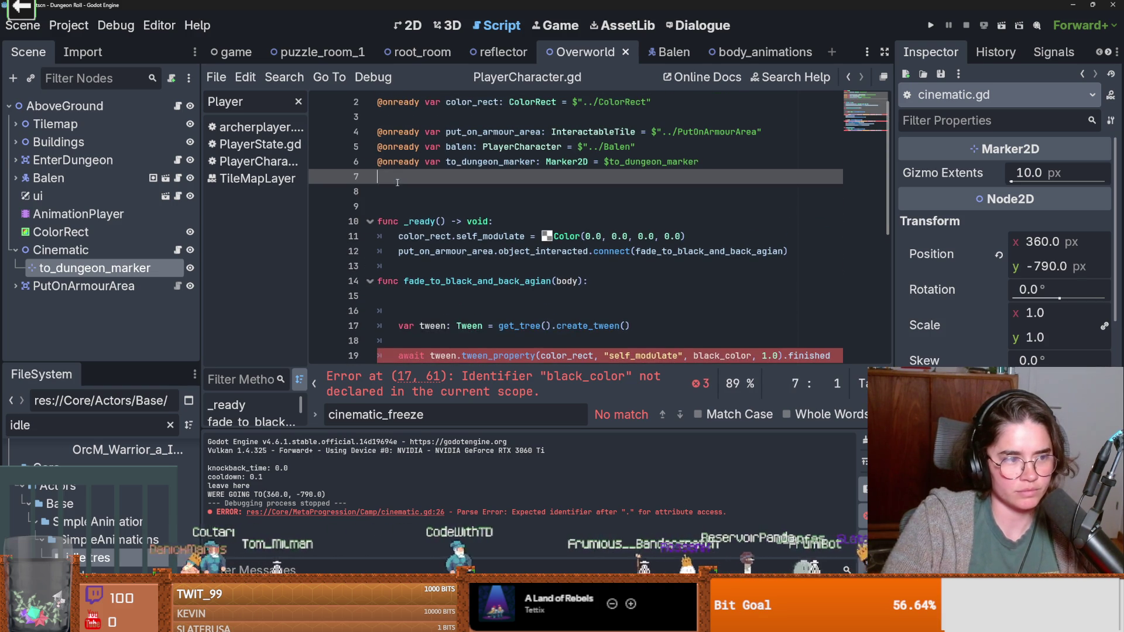
key(ctrl+v)
key(ctrl+s)
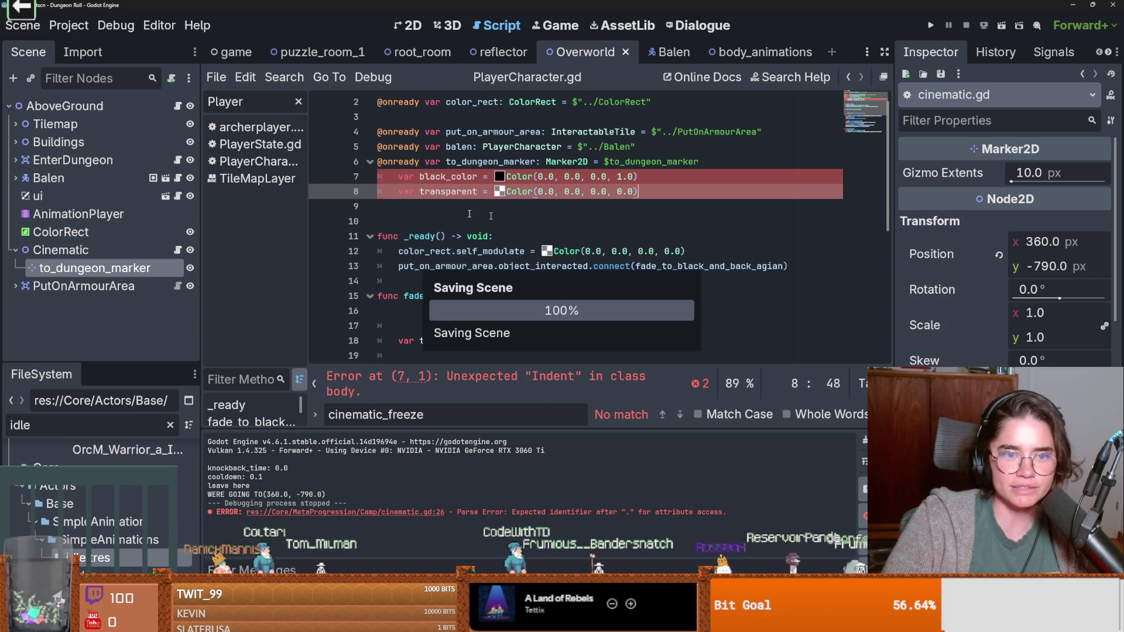
key(shift+Up)
key(shift+Tab)
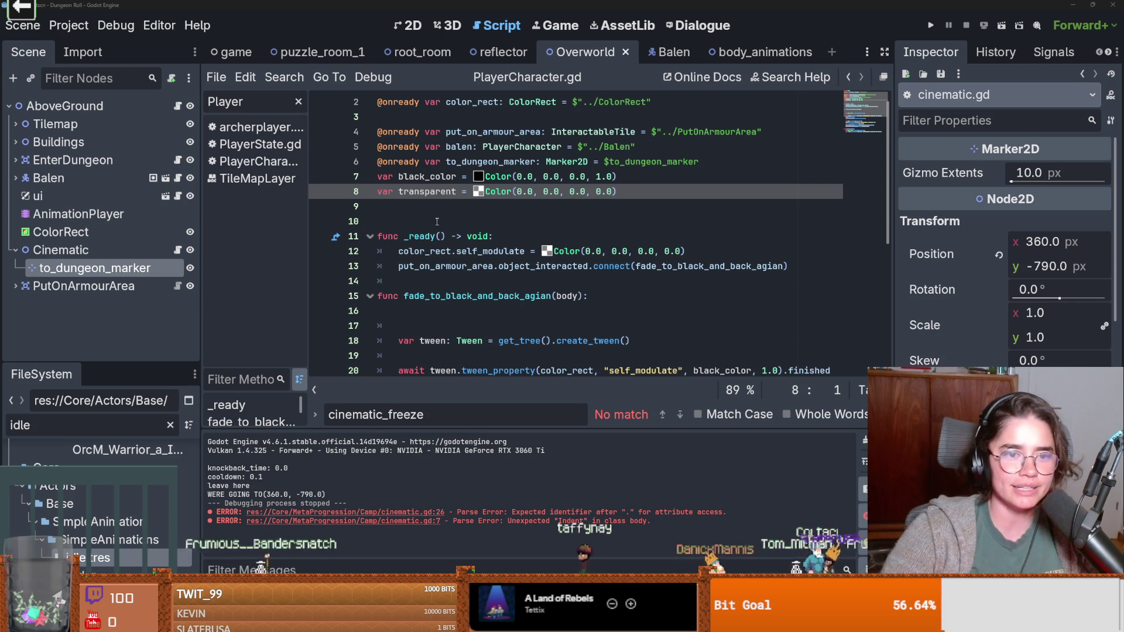
key(Down)
key(Down)
key(BackSpace)
key(ctrl+s)
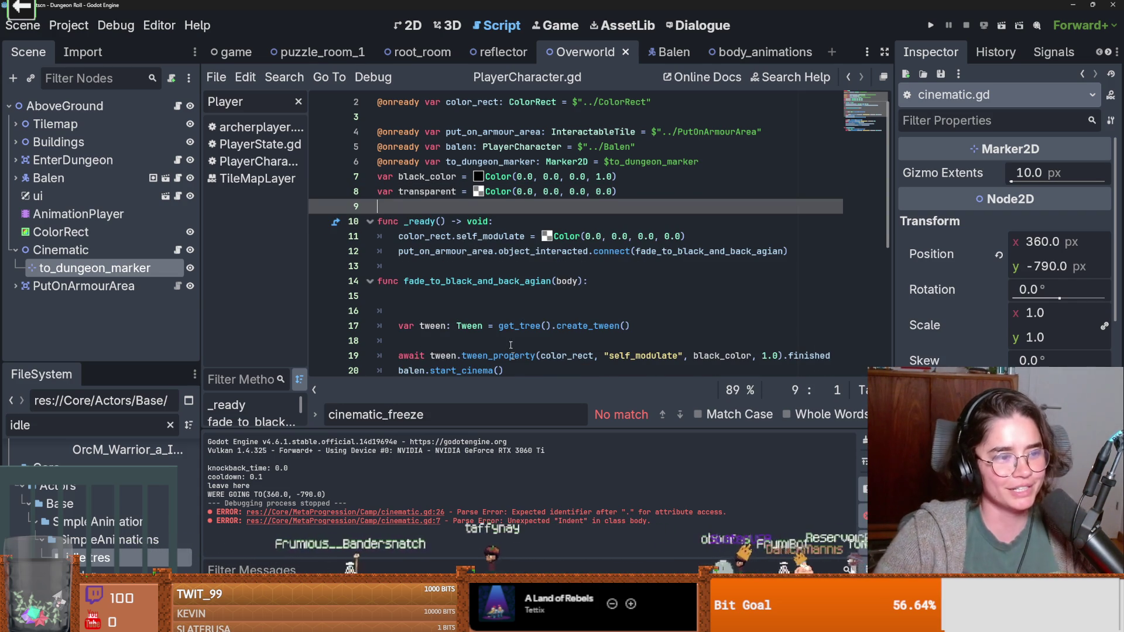
scroll(486, 278, down, 6)
click(423, 324)
key(ctrl+s)
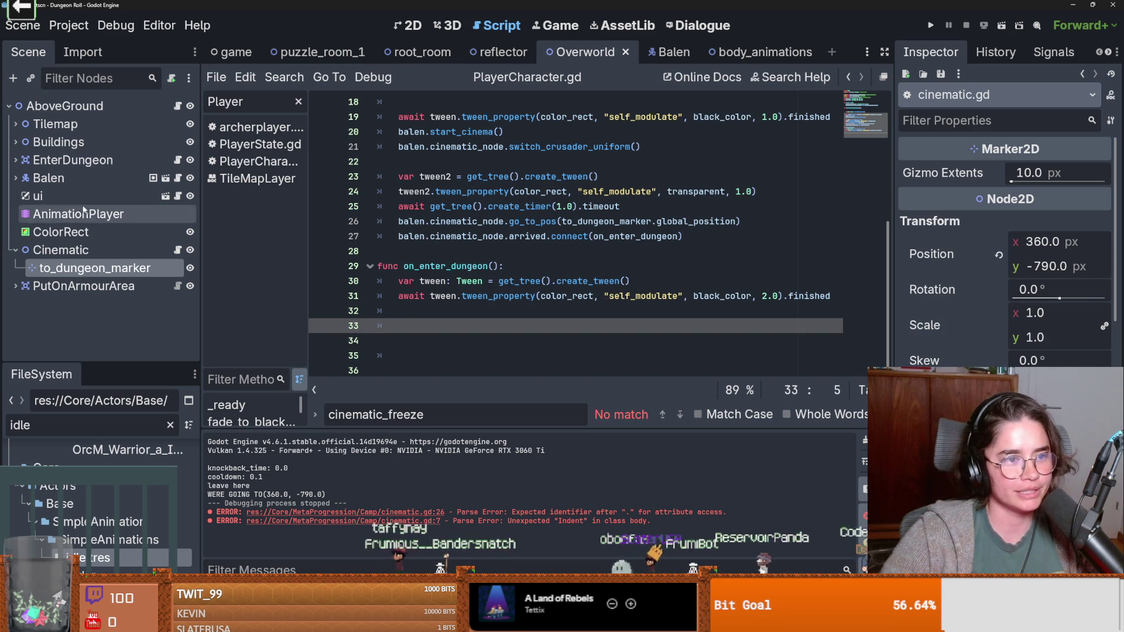
Step: Inspect the InteractableTile script and the EnterDungeon node's children
click(176, 160)
scroll(587, 284, down, 1)
scroll(586, 284, up, 6)
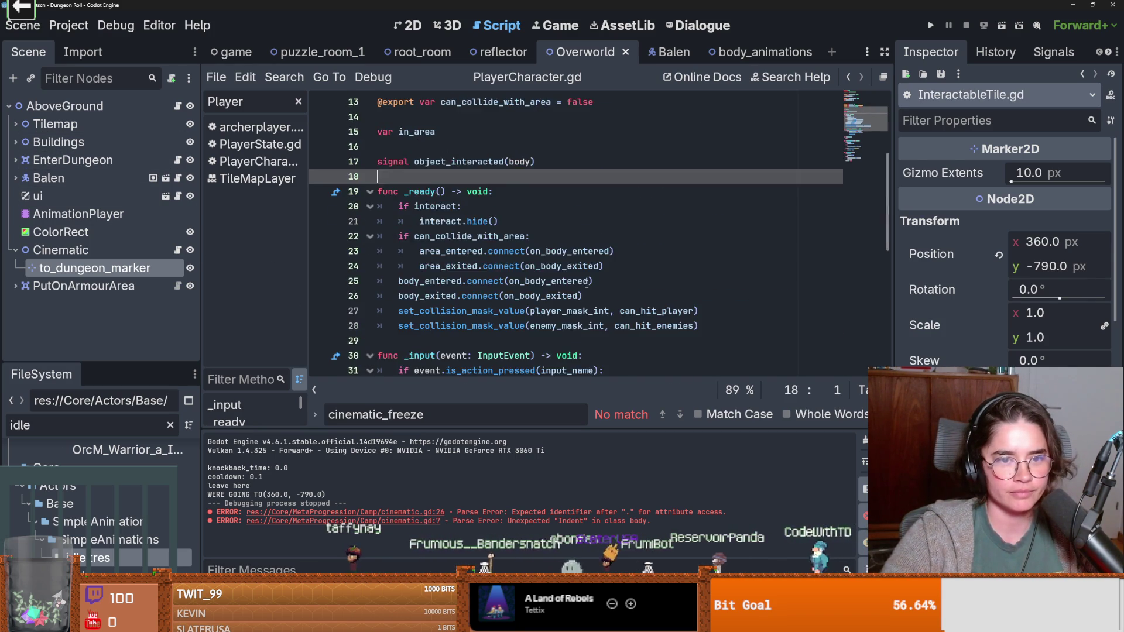
click(15, 160)
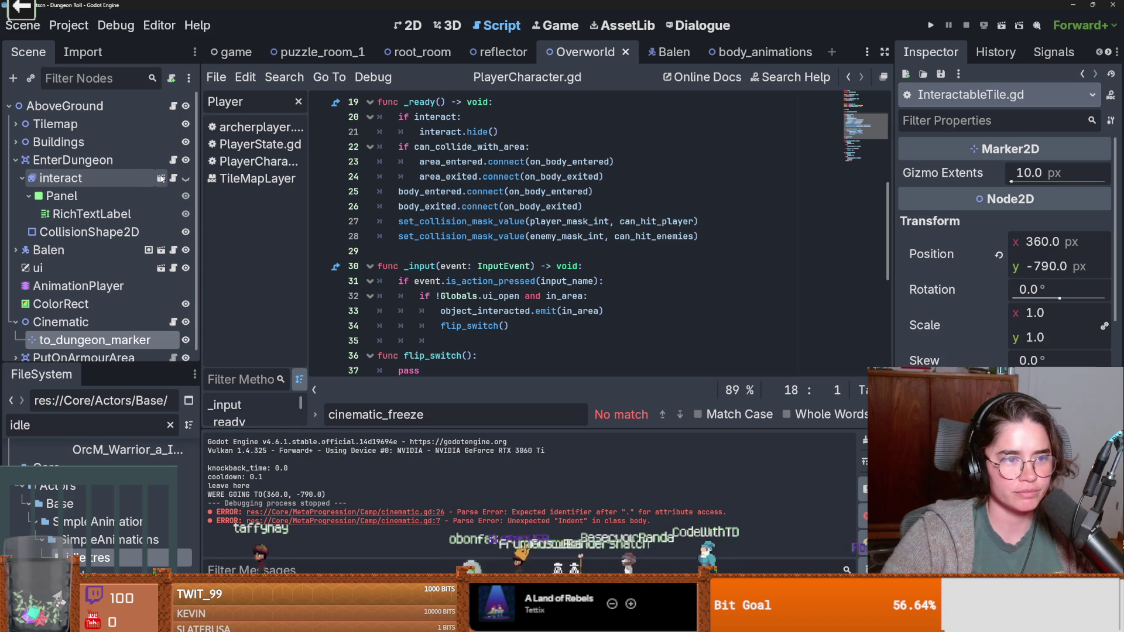
click(15, 160)
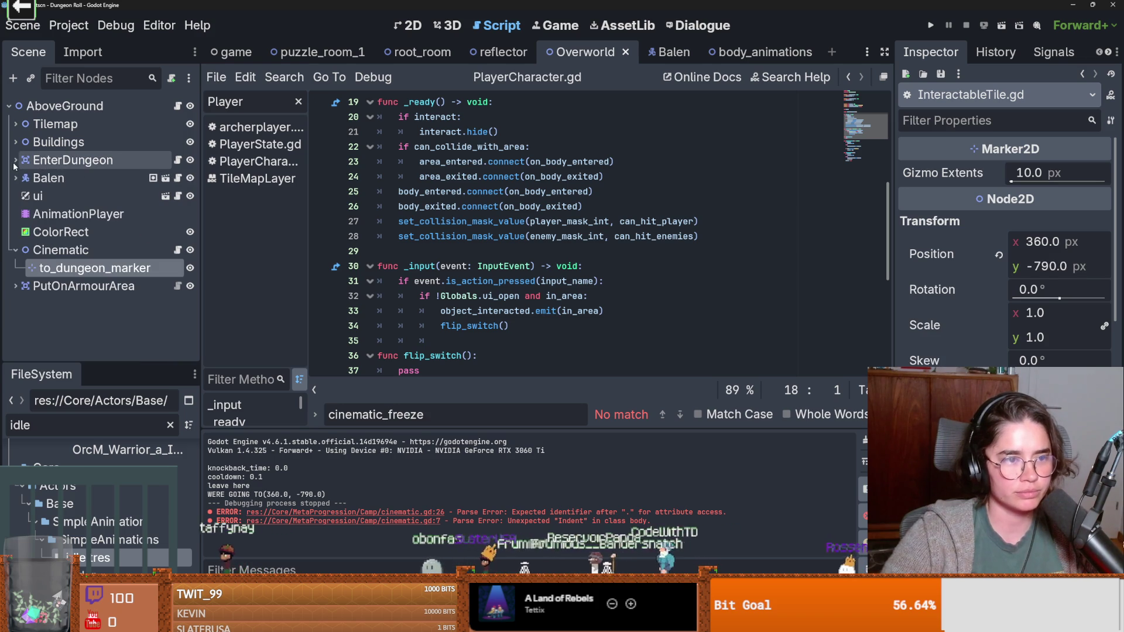
Step: Copy the GameState.change_state line from the Overworld camp script into line 32 of on_enter_dungeon and save
click(177, 106)
drag(398, 251, 908, 253)
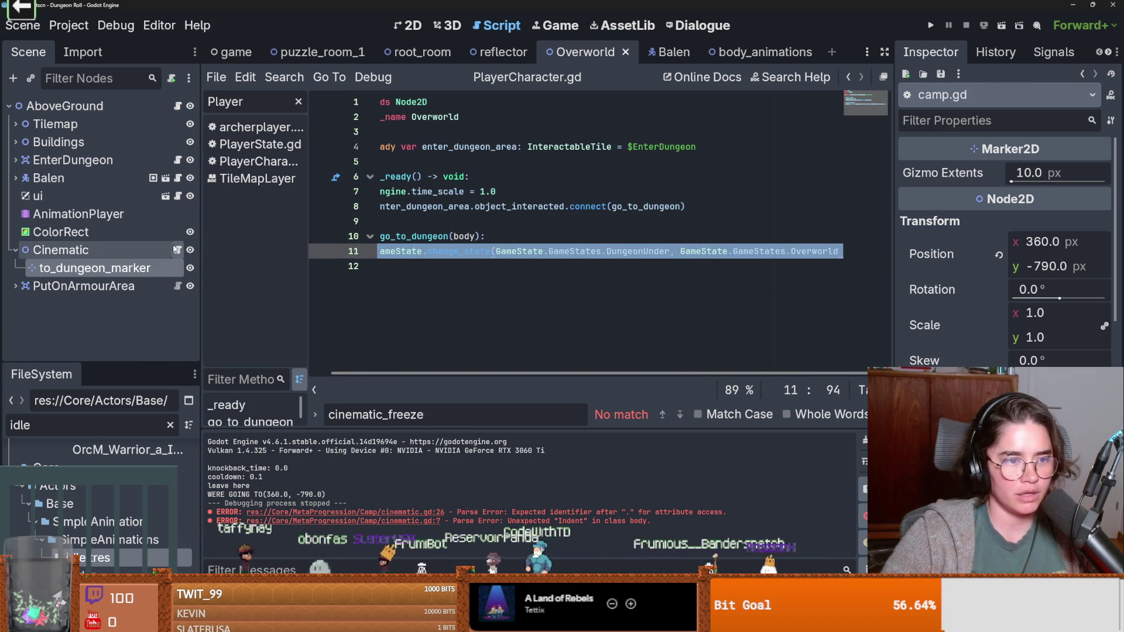
click(177, 250)
click(424, 312)
key(ctrl+v)
key(ctrl+s)
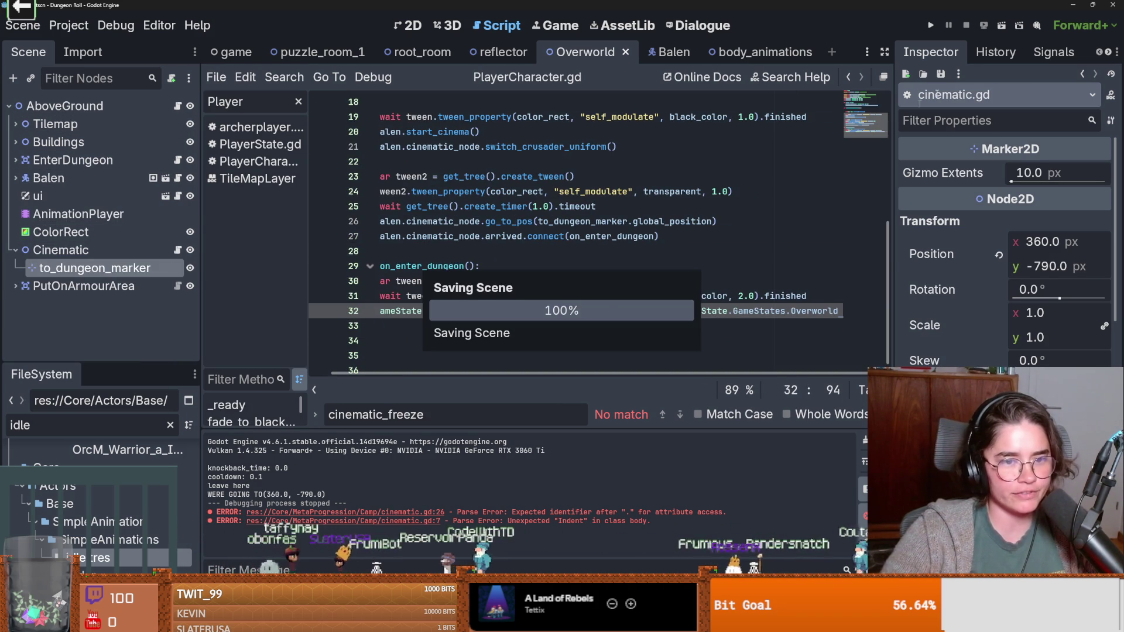
Step: Fix the typo so line 32 reads GameState instead of GGameState
click(383, 309)
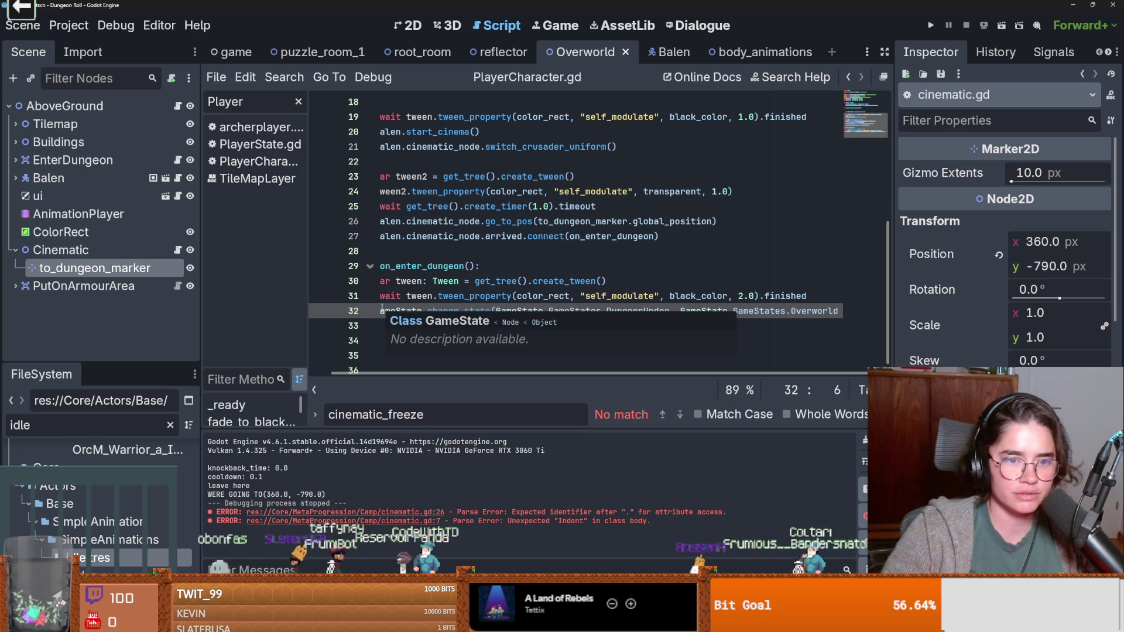
text(G)
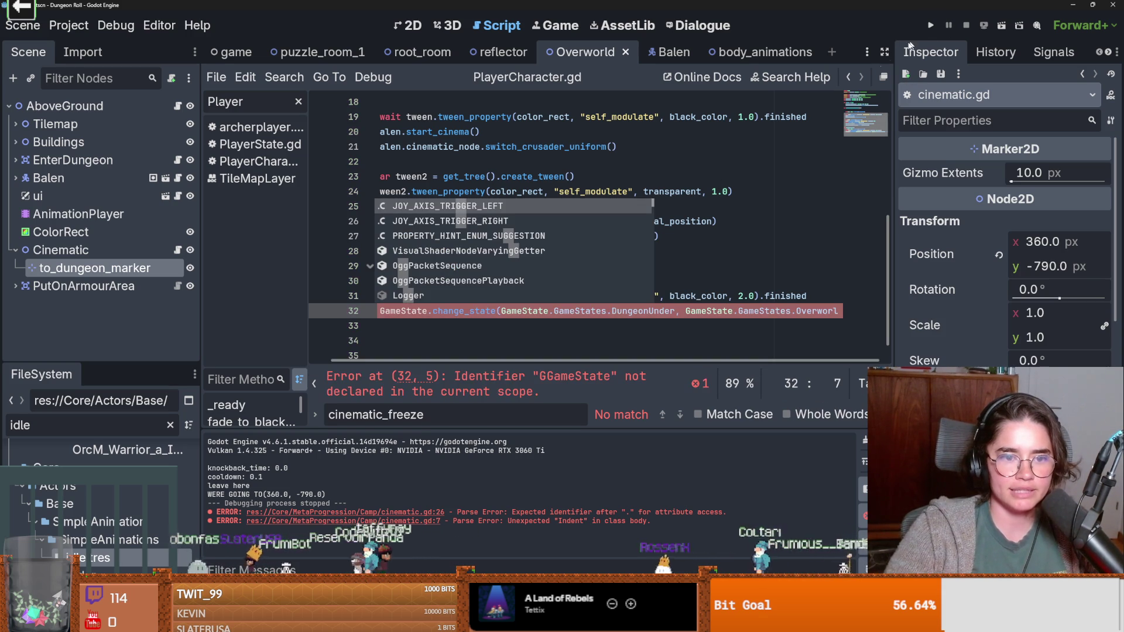
key(Escape)
key(BackSpace)
Step: Play-test the cinematic with a new game and chosen character, then stop it
key(F5)
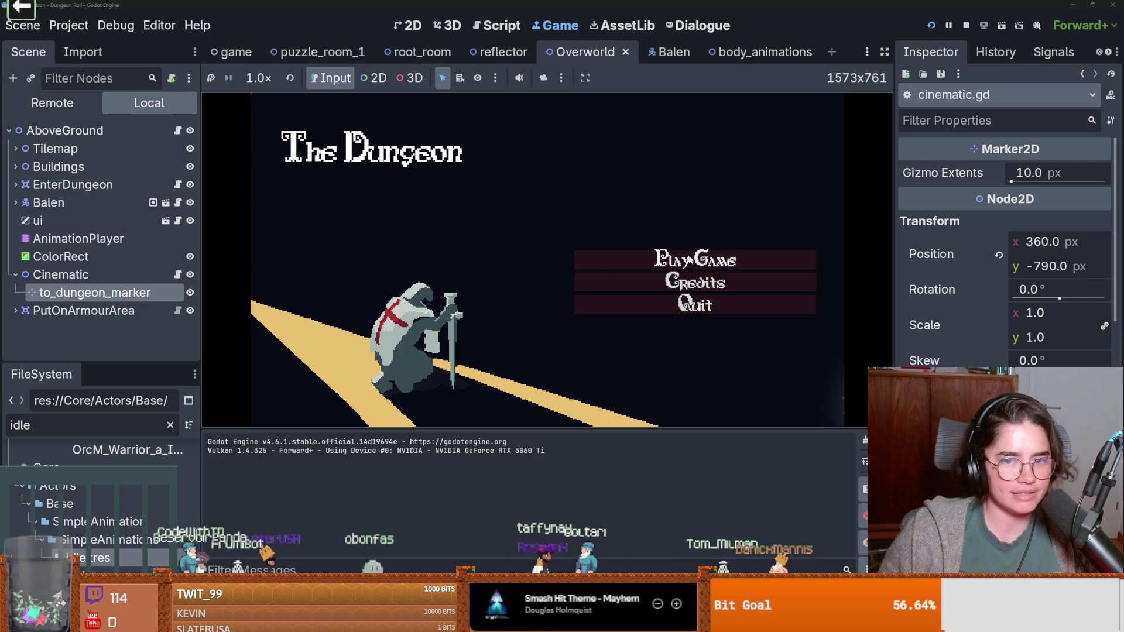
click(689, 260)
click(322, 145)
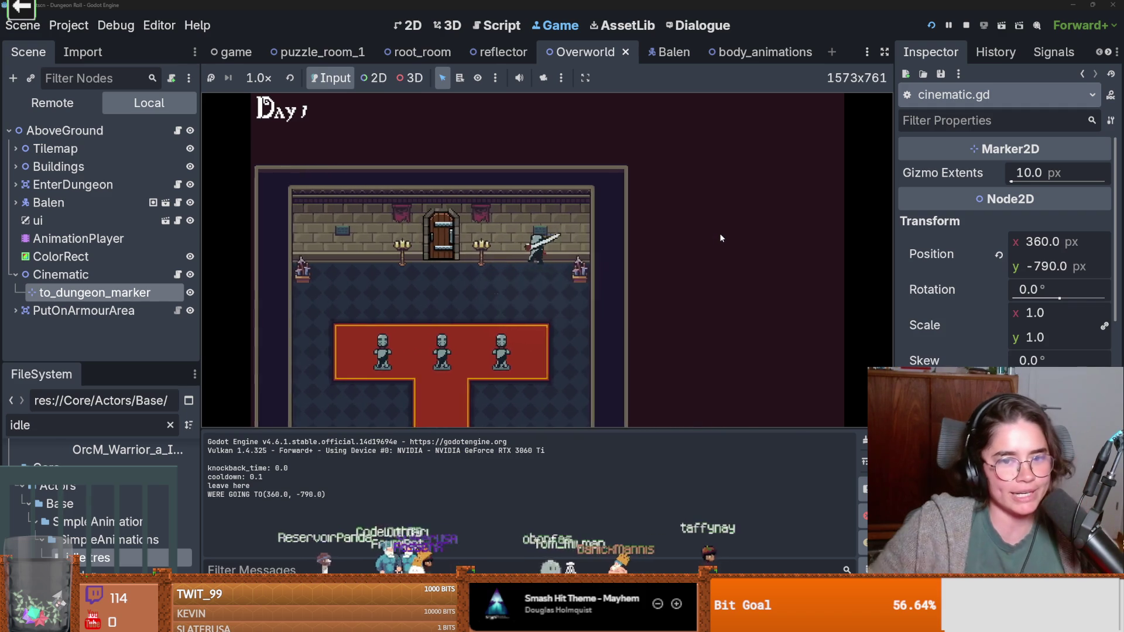
key(F6)
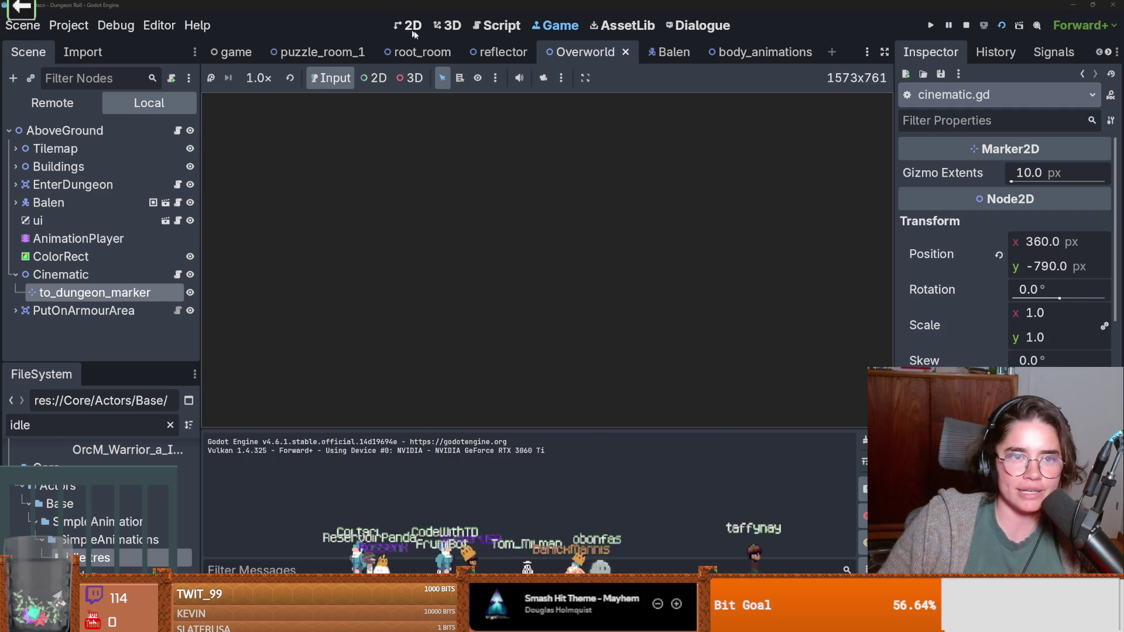
click(965, 26)
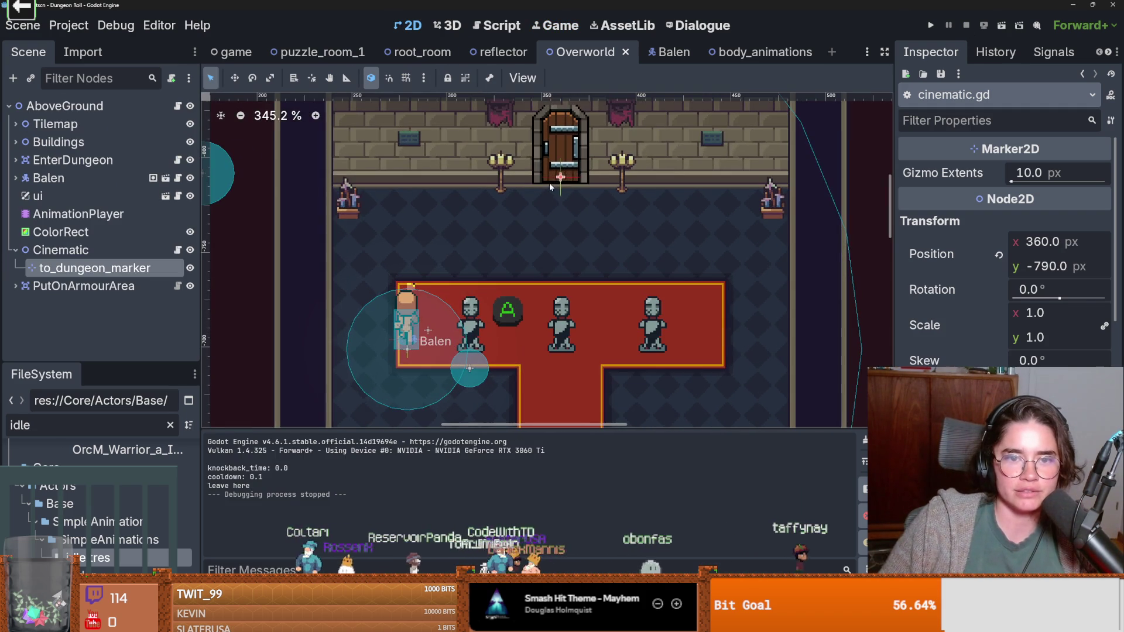
Step: Nudge to_dungeon_marker slightly left to 359, -786 and re-test until the knight reaches the dungeon
drag(560, 182, 558, 185)
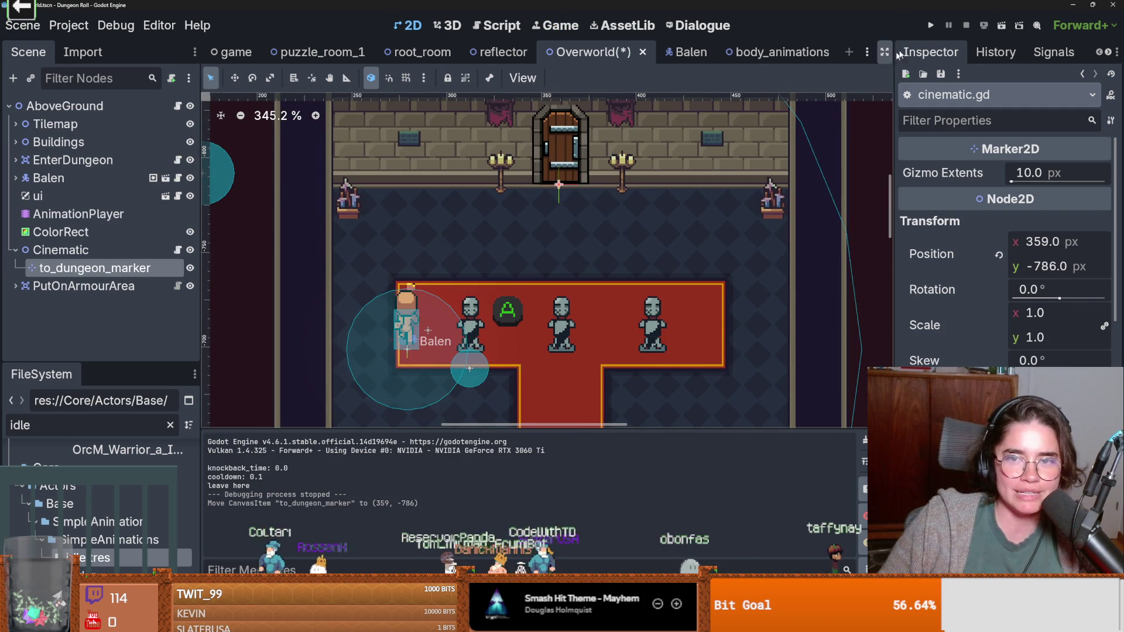
click(930, 25)
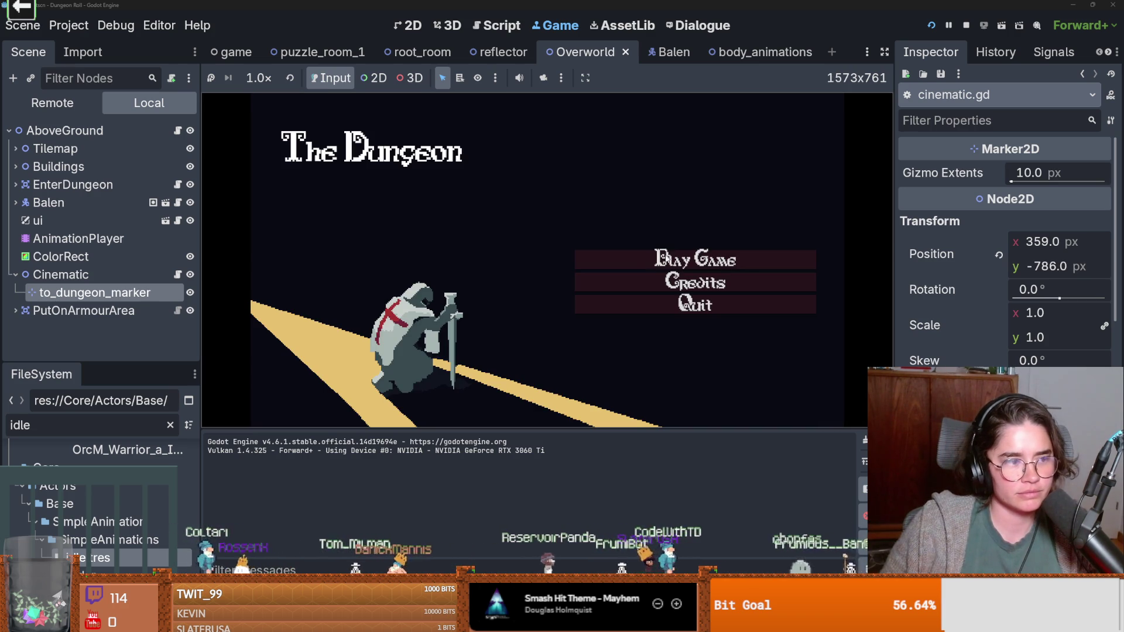
click(647, 261)
click(299, 141)
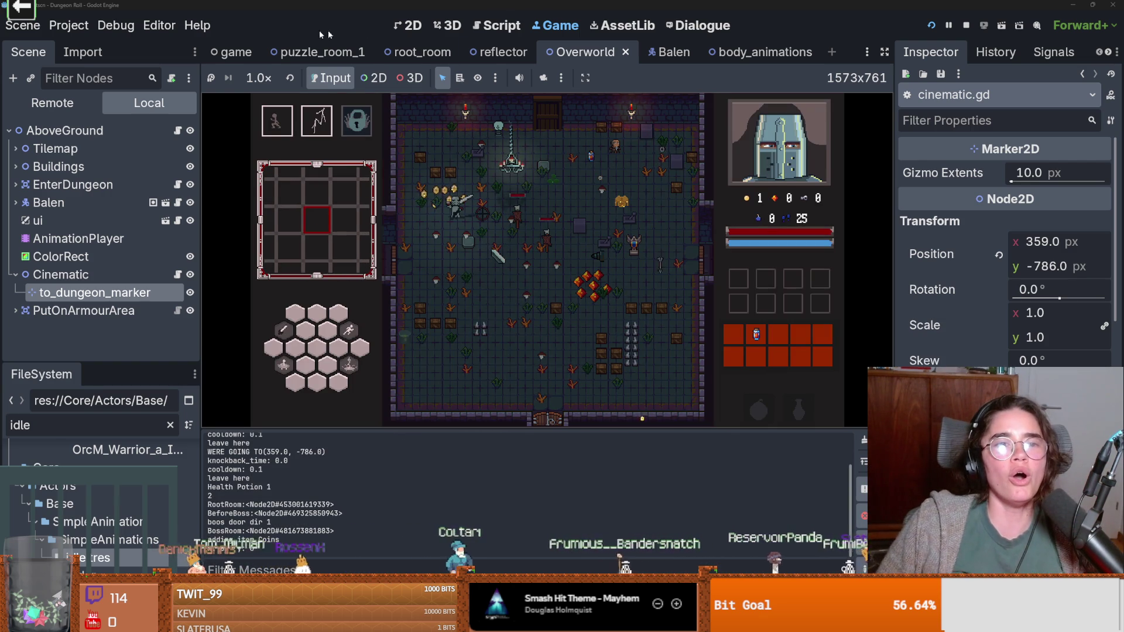
click(966, 26)
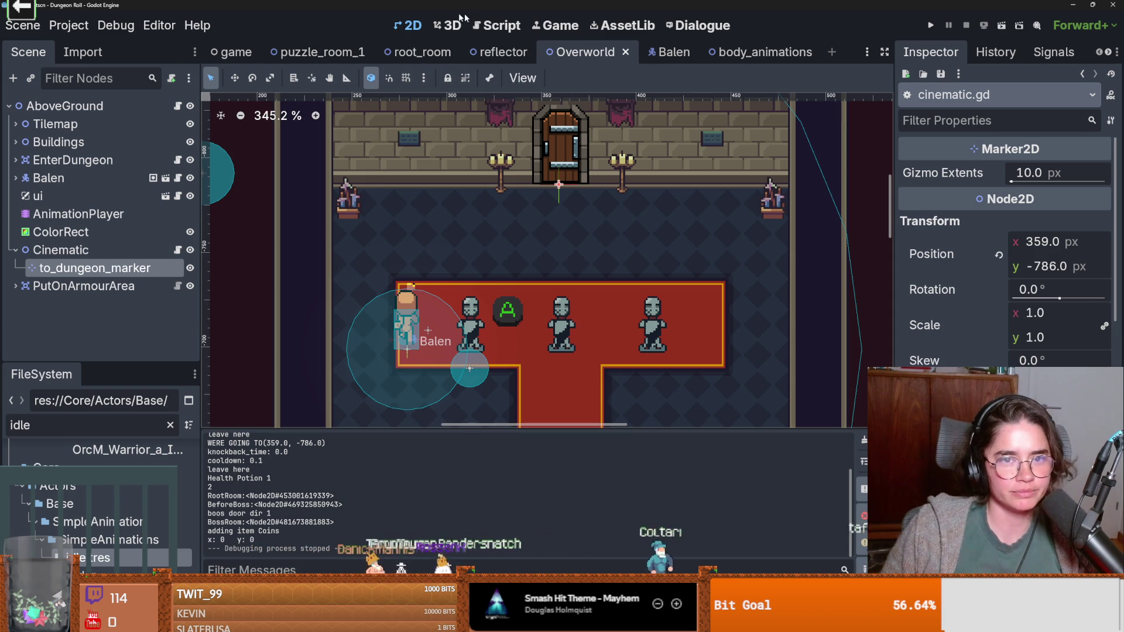
Step: Stretch the black ColorRect fade overlay upward over more of the map and save
scroll(524, 209, down, 7)
scroll(524, 210, down, 1)
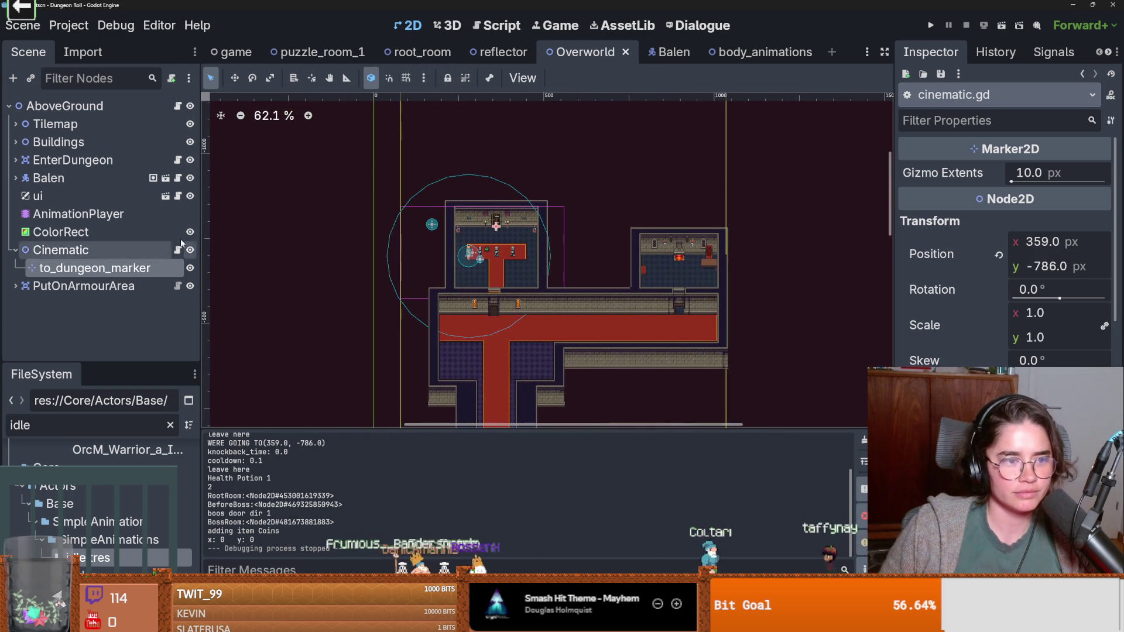
click(475, 206)
drag(498, 201, 500, 164)
key(ctrl+s)
Step: Play-test as the Crusader, trigger the dungeon entry at the statues with E, then stop and save
click(930, 26)
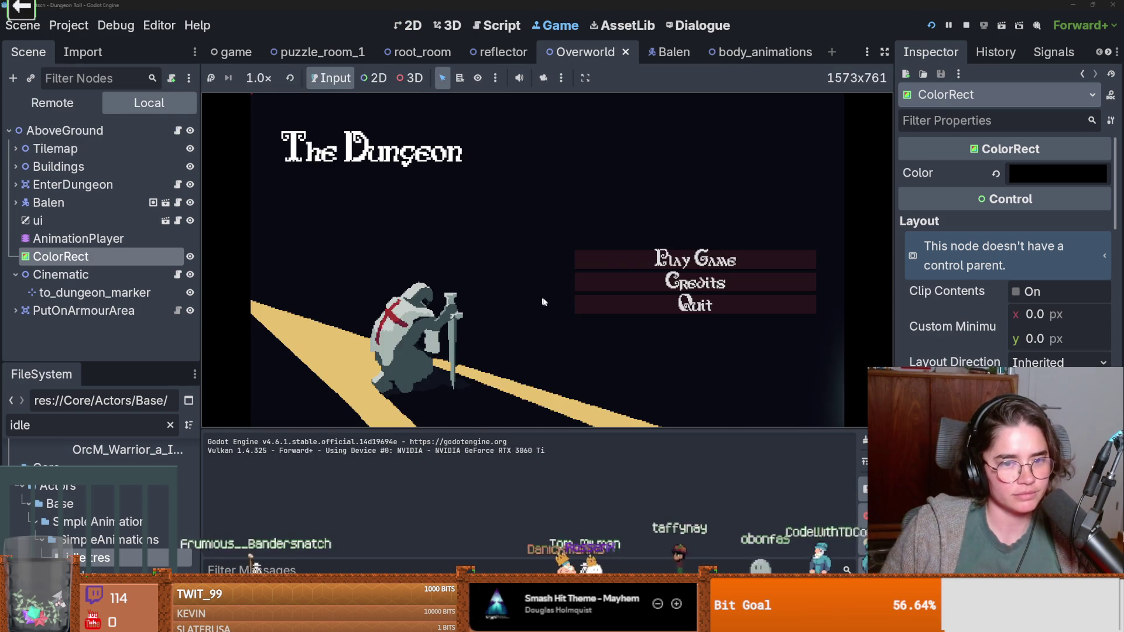
click(673, 259)
click(320, 140)
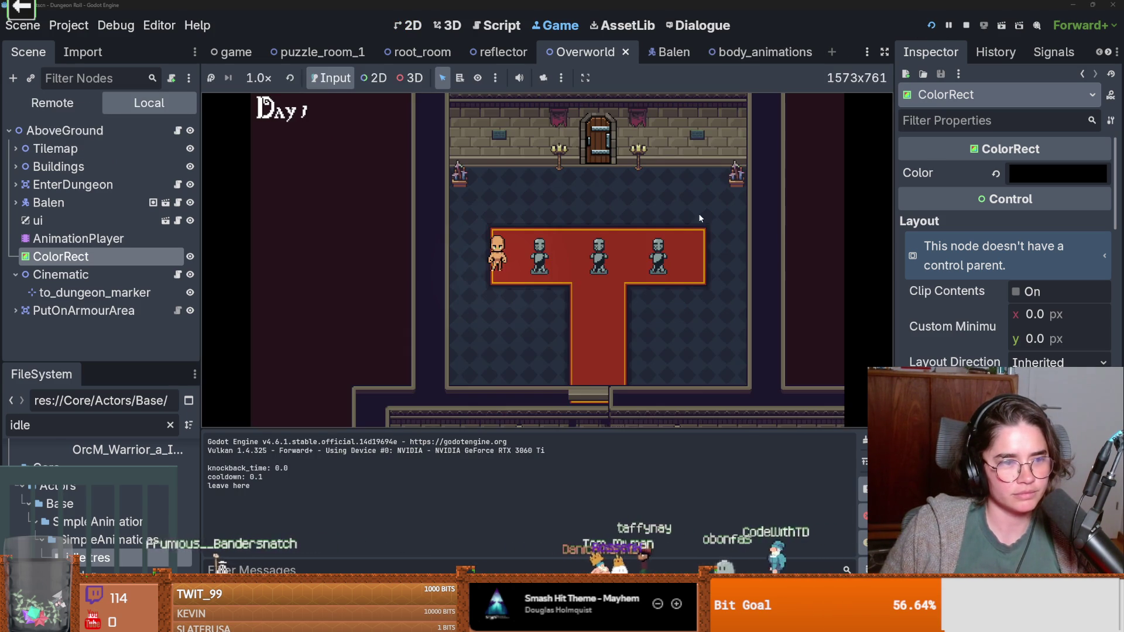
key(e)
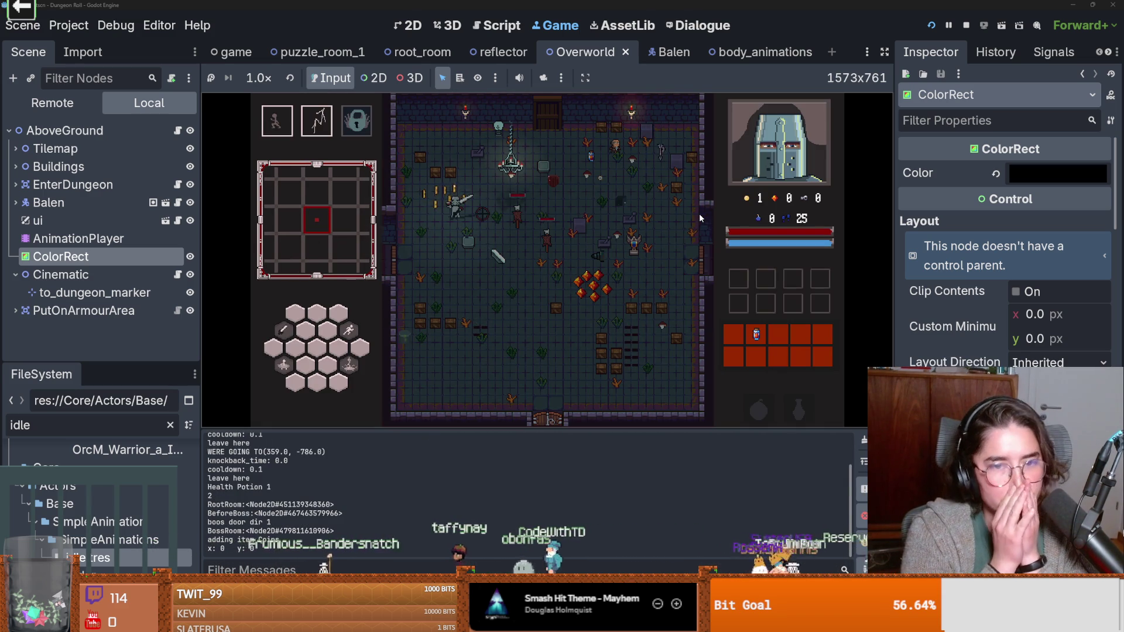
click(967, 25)
key(ctrl+s)
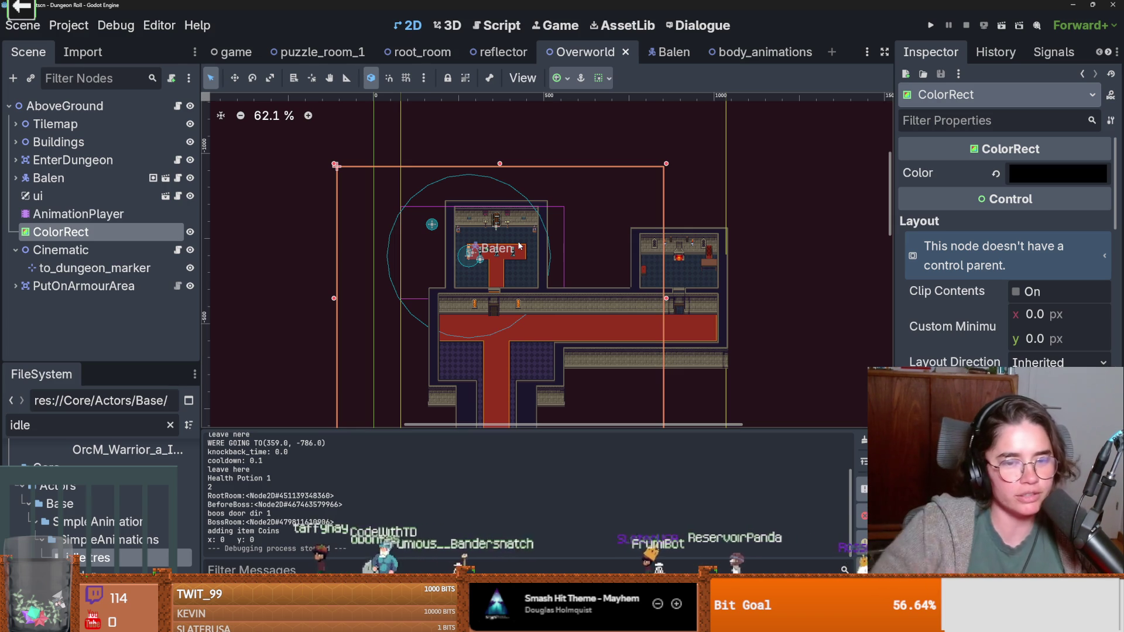
Step: Widen the Scene tree panel next to the Overworld map and save
scroll(452, 245, up, 5)
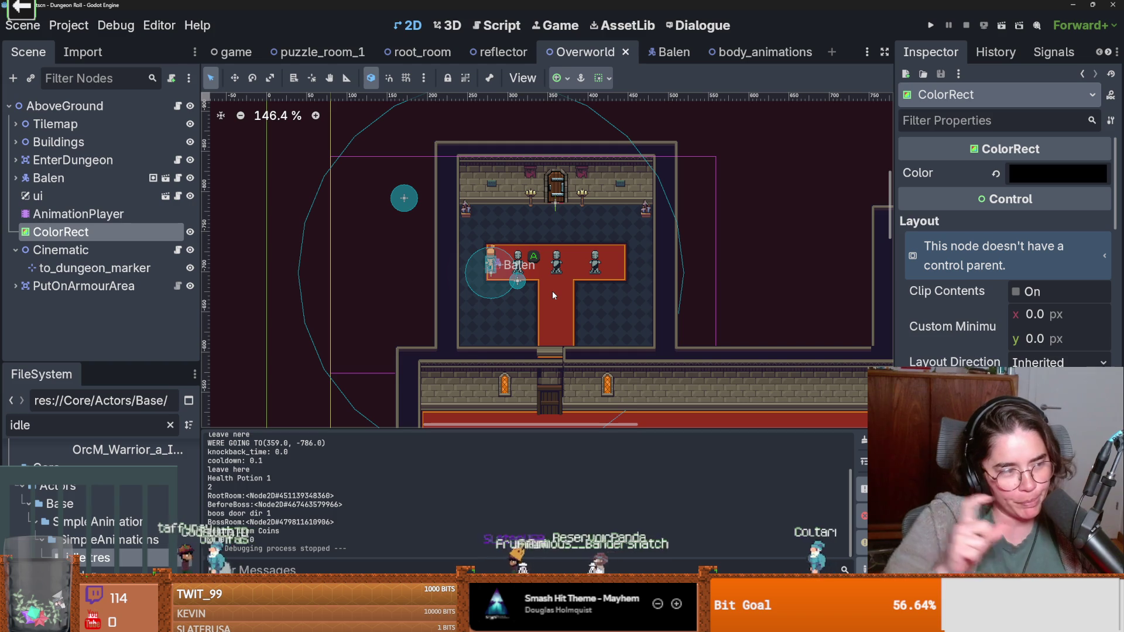
key(ctrl+s)
scroll(567, 263, up, 1)
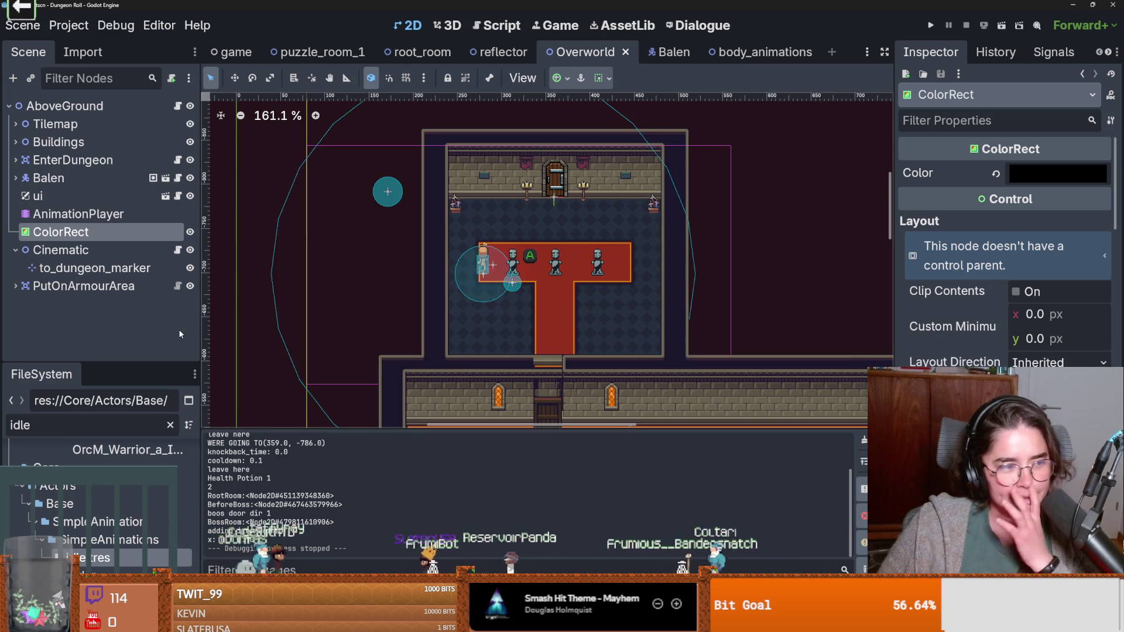
drag(201, 325, 250, 262)
key(ctrl+s)
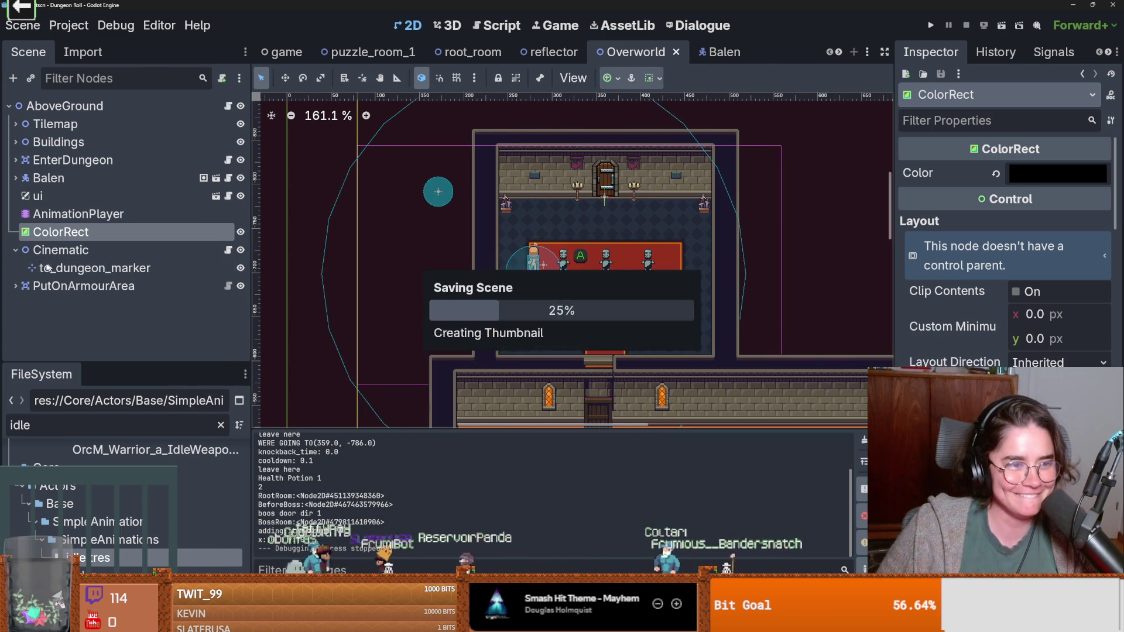
Step: Inspect the Cinematic, Buildings, StaticBody2D and EnterDungeon nodes in the Scene tree, then save
click(15, 249)
scroll(637, 285, up, 4)
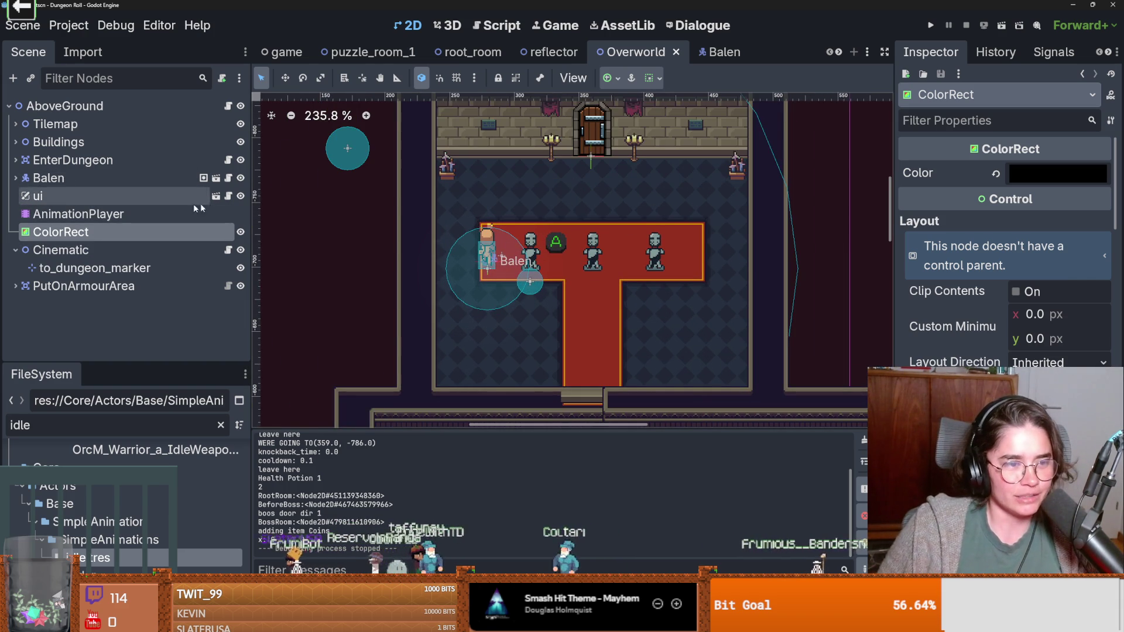
click(15, 142)
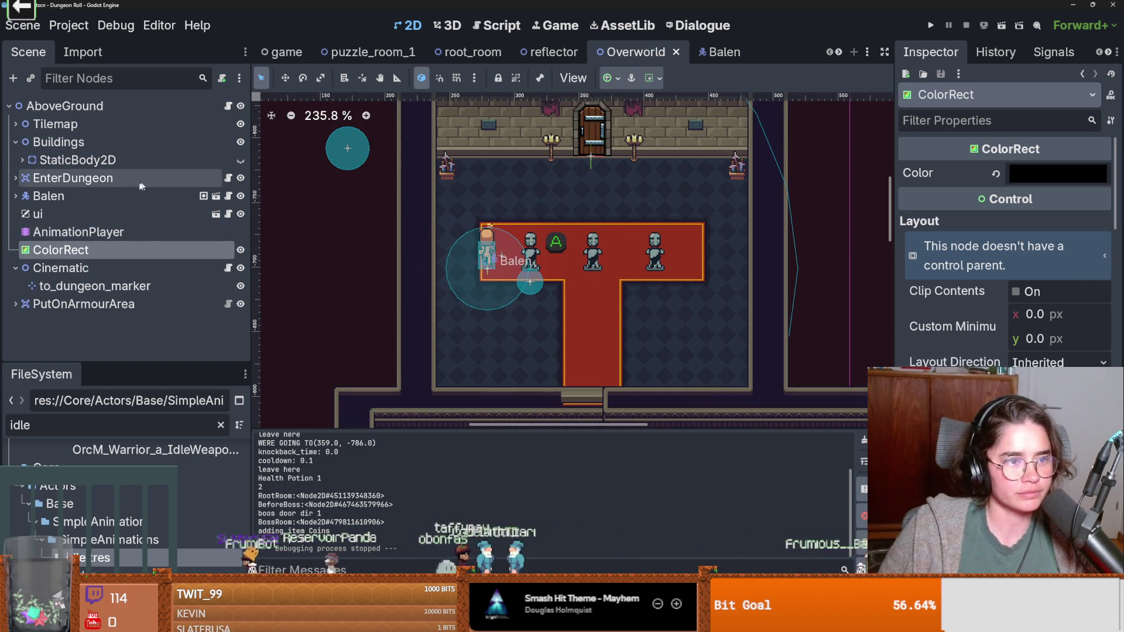
click(21, 160)
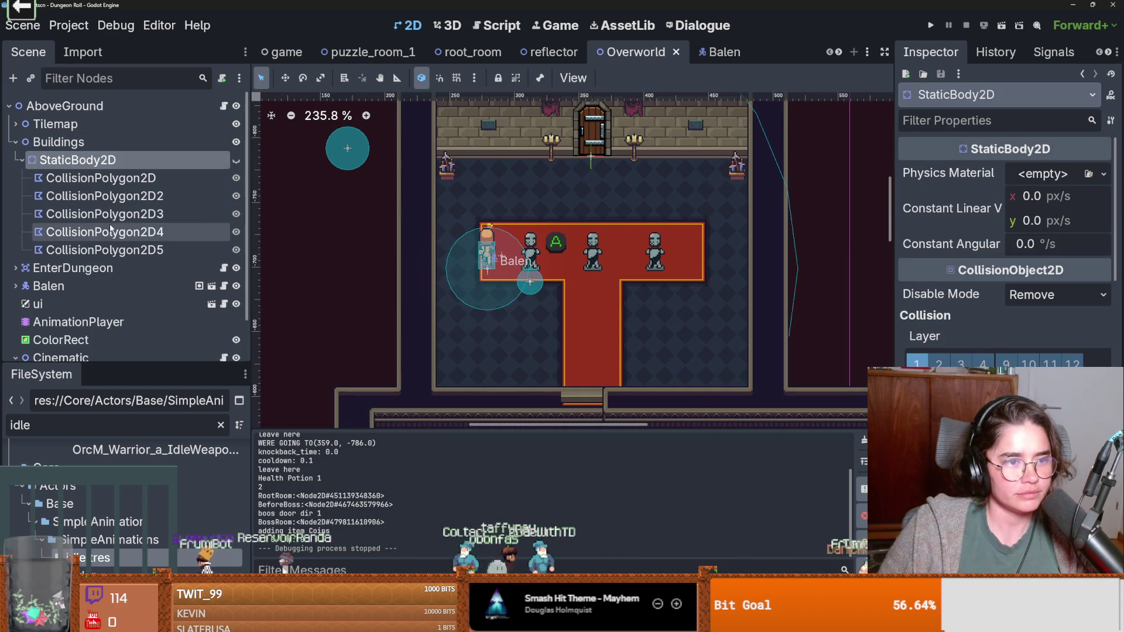
click(15, 143)
click(15, 160)
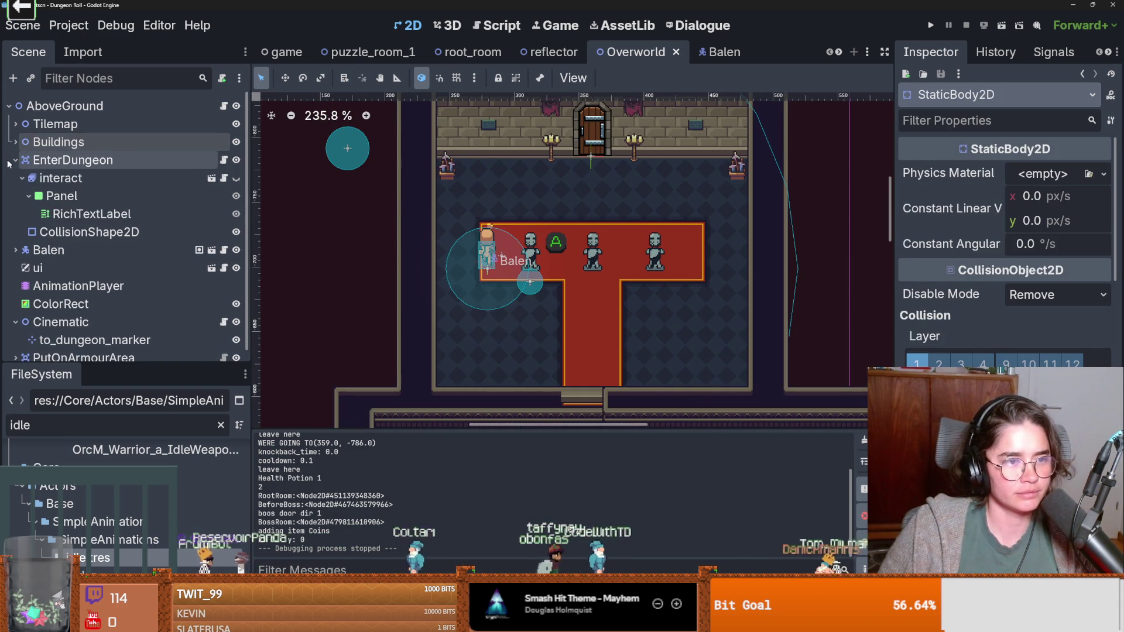
click(15, 161)
click(9, 162)
click(9, 162)
click(9, 161)
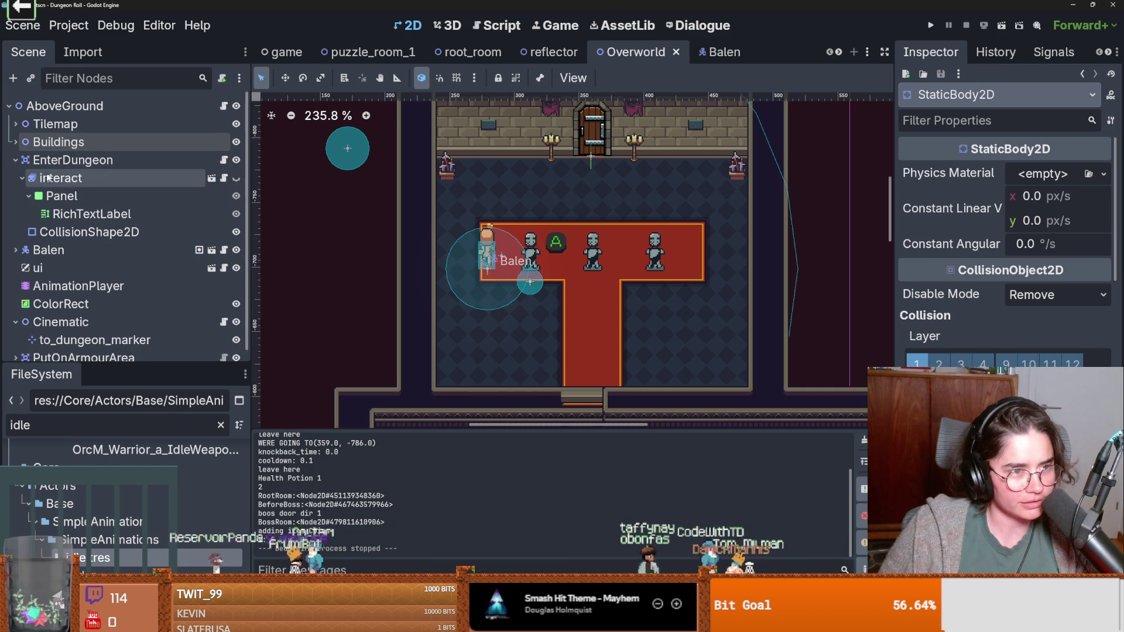
click(15, 161)
key(ctrl+s)
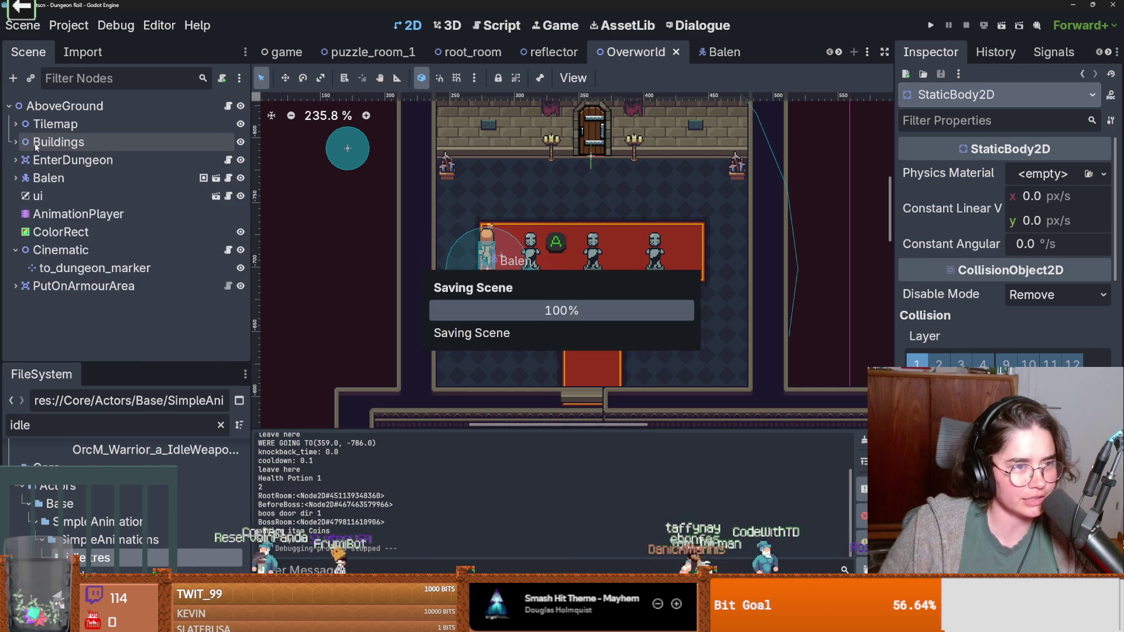
Step: Expand Tilemap and select its wallDecoration layer, keeping its name
click(15, 124)
click(175, 178)
click(236, 178)
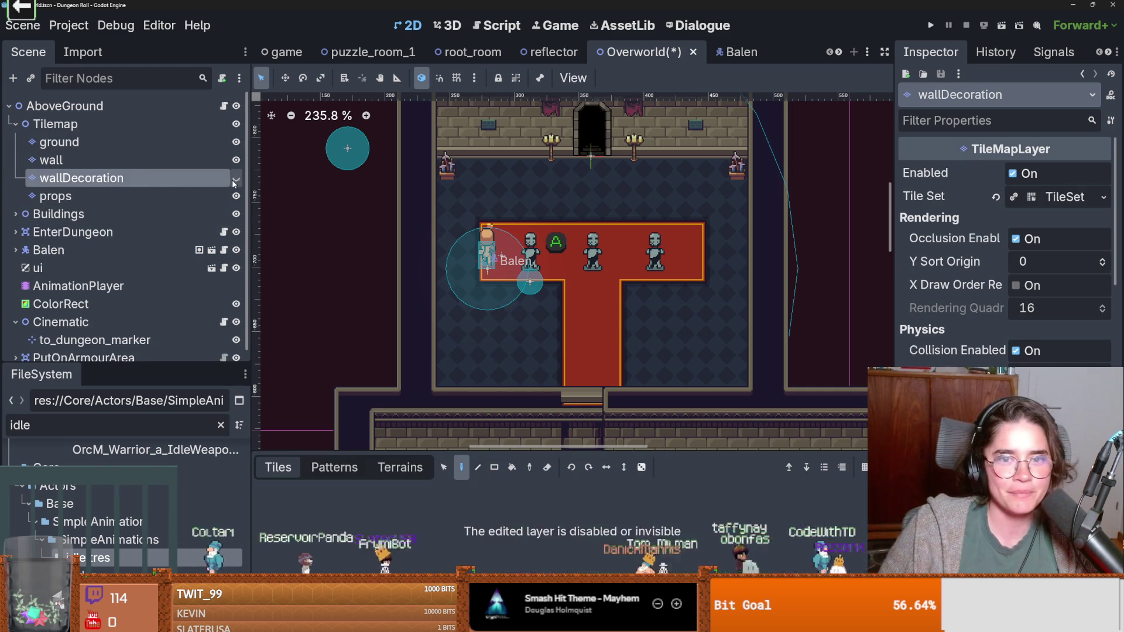
double_click(153, 174)
key(Escape)
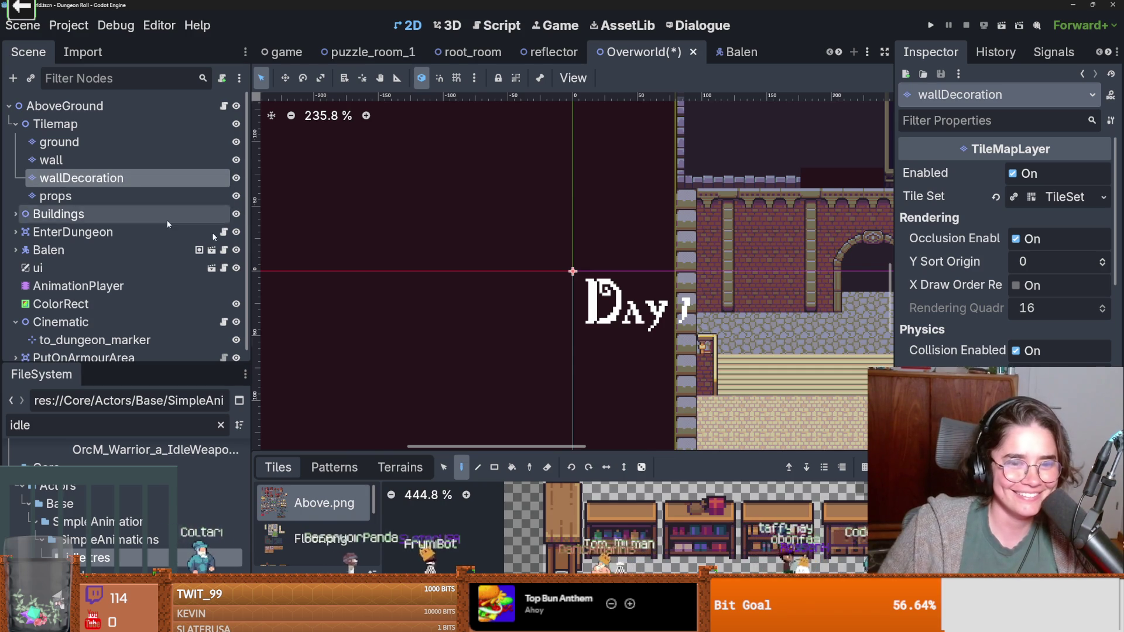
Step: Enlarge the tile palette and browse from CastleTiles back to the dungeon atlas's door tiles
key(shift+F12)
scroll(683, 293, down, 5)
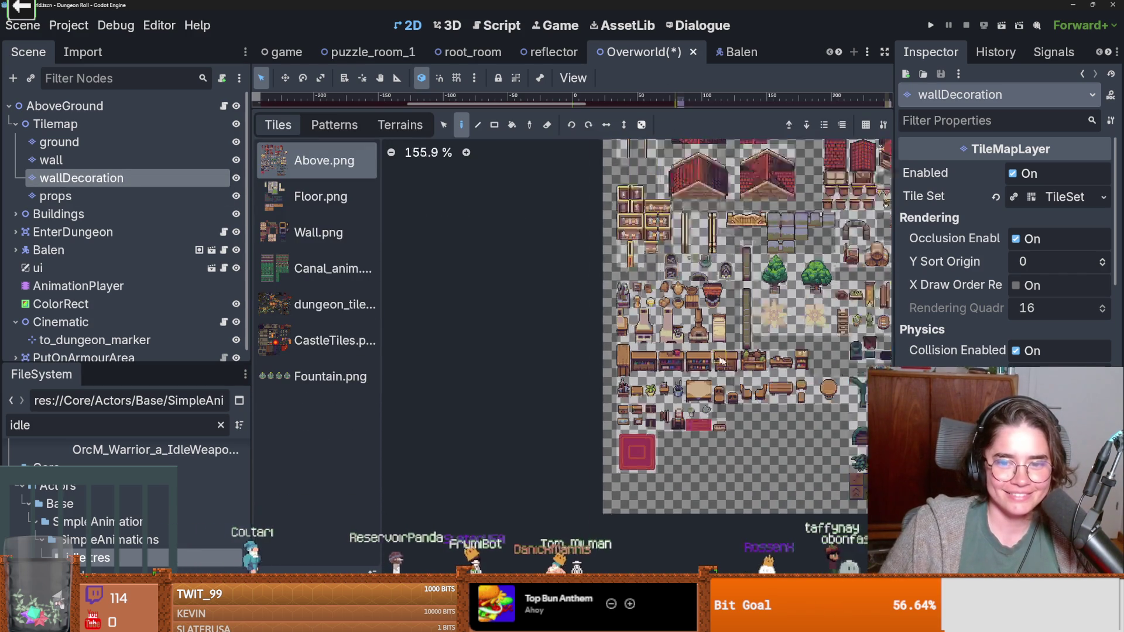
scroll(685, 328, right, 3)
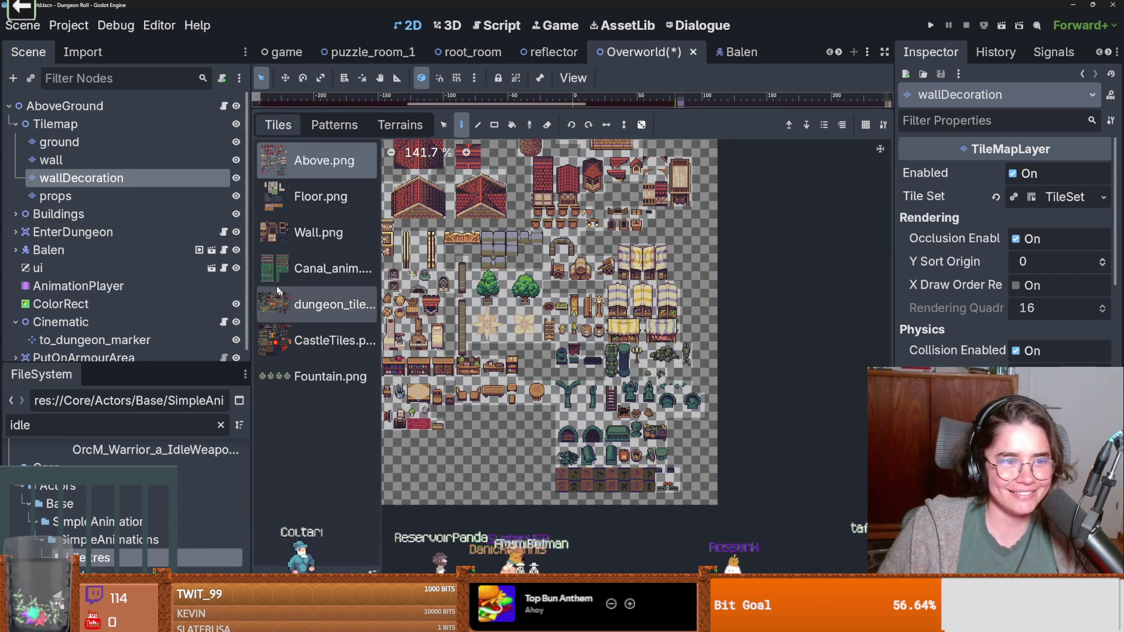
click(313, 338)
click(310, 305)
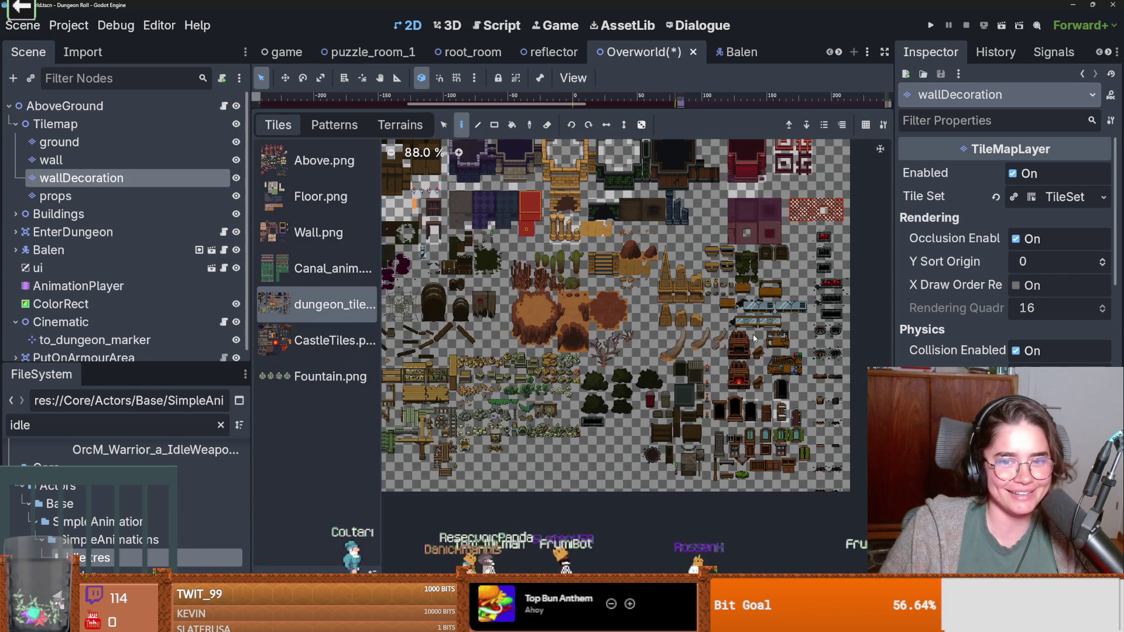
scroll(687, 225, up, 2)
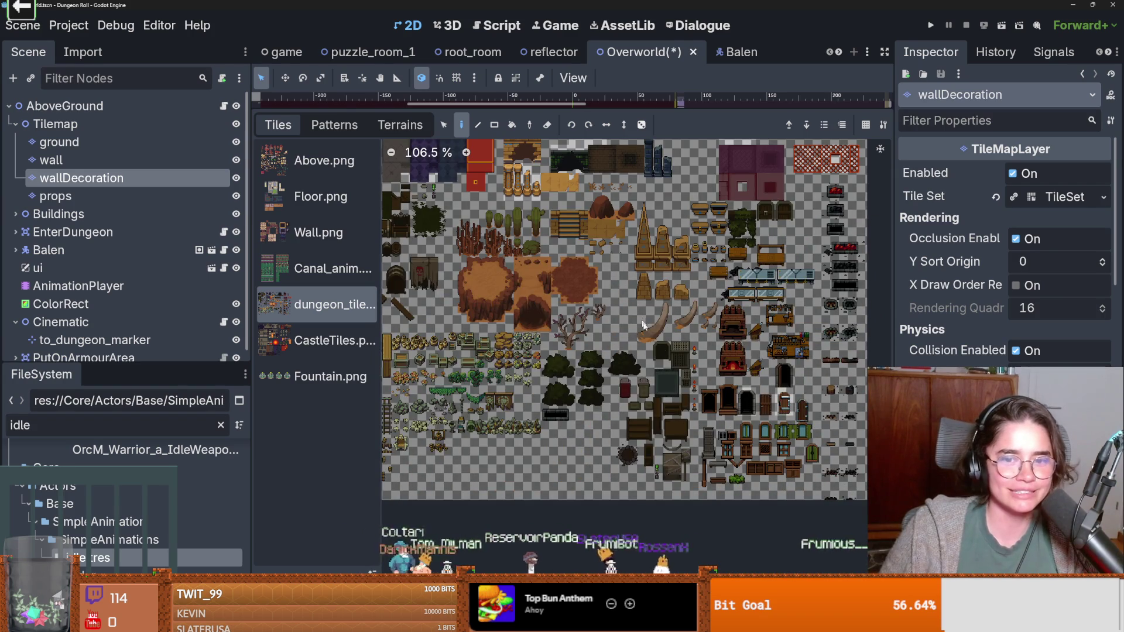
scroll(641, 317, up, 8)
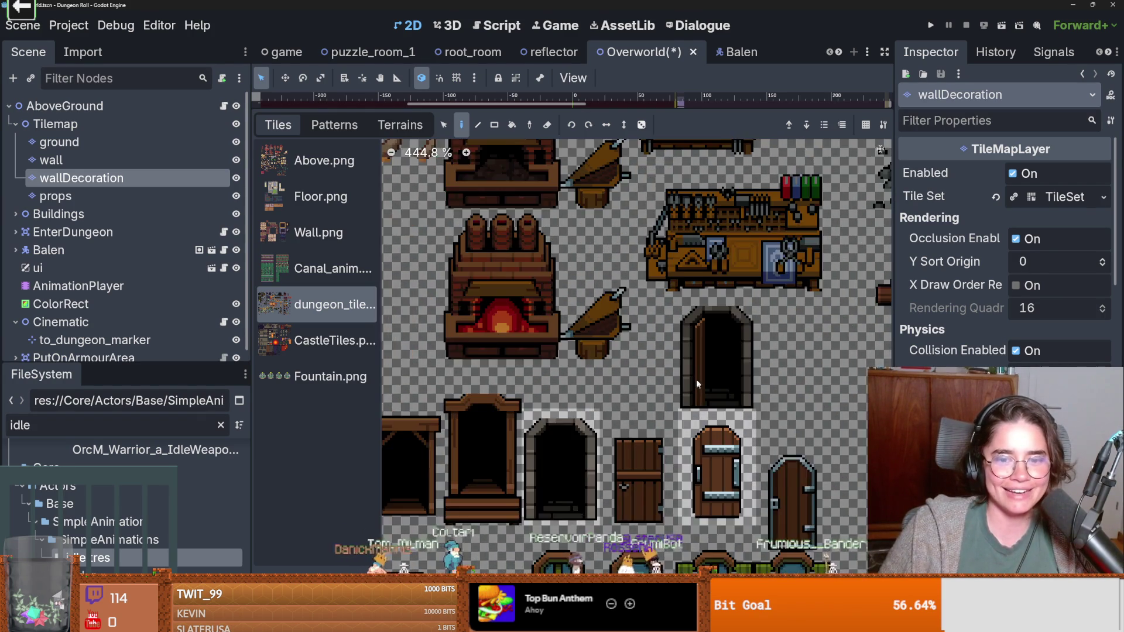
drag(697, 386, 597, 436)
Step: View the dungeon_tile atlas properties (source ID 5) in the TileSet editor
click(637, 416)
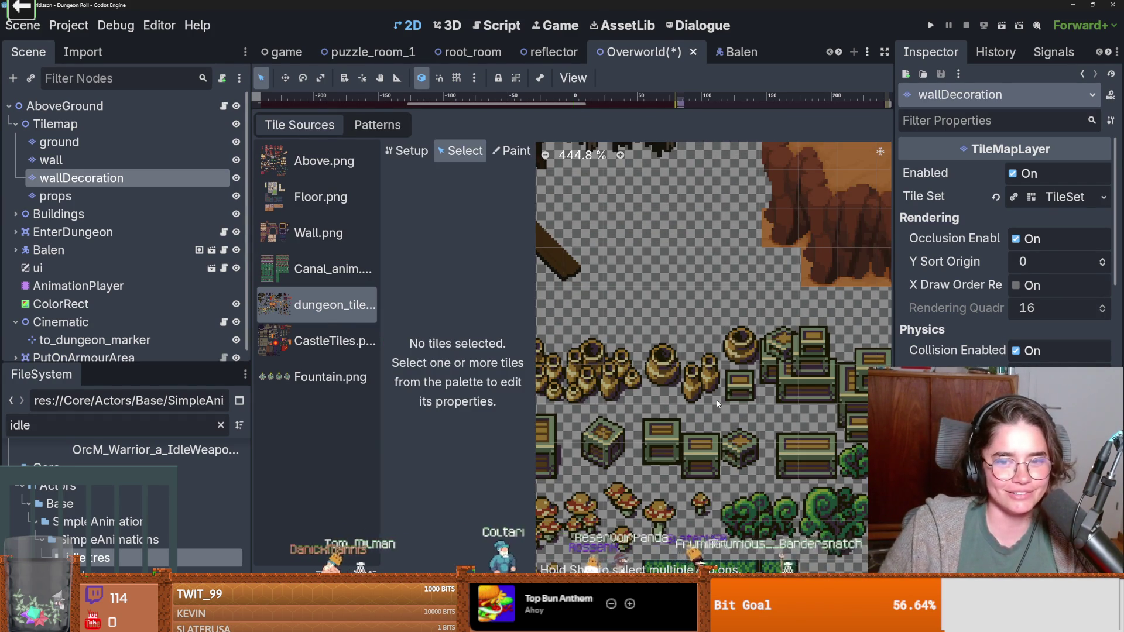
scroll(717, 403, down, 5)
scroll(621, 404, down, 5)
scroll(697, 412, up, 5)
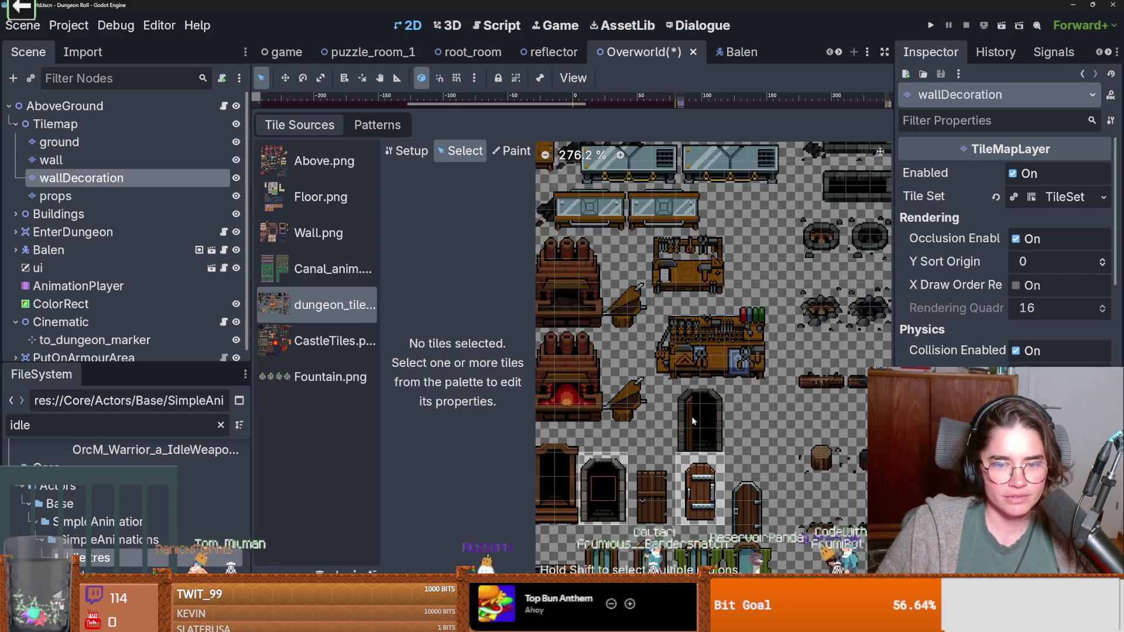
scroll(690, 416, up, 3)
click(406, 150)
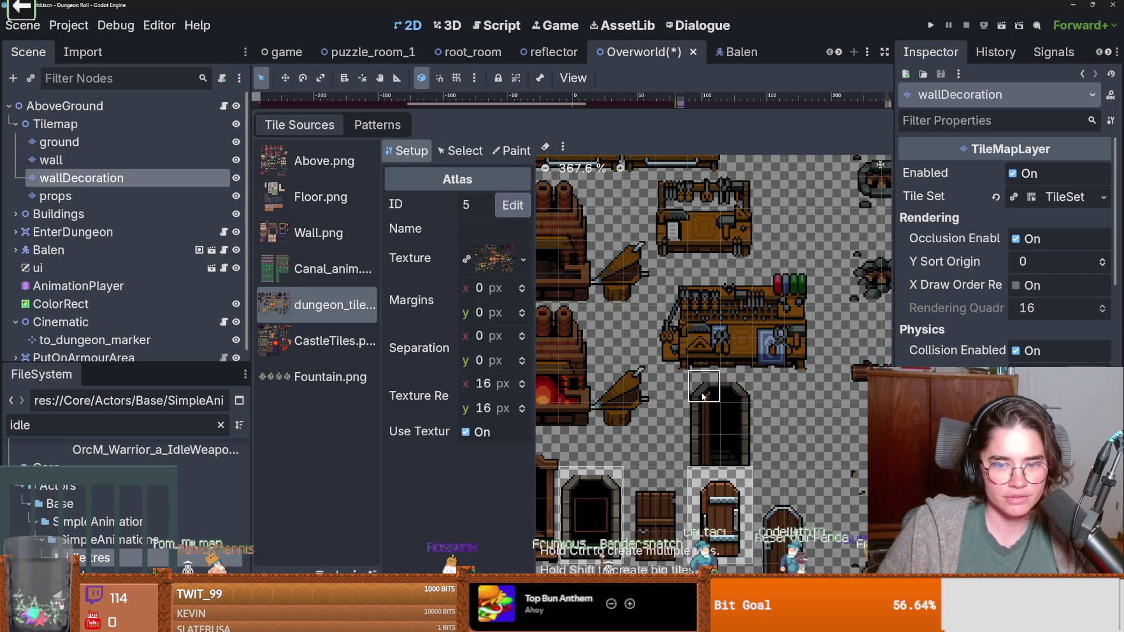
Step: Save the Overworld scene and enlarge the 2D map view
key(ctrl+s)
drag(613, 114, 602, 374)
scroll(609, 251, down, 4)
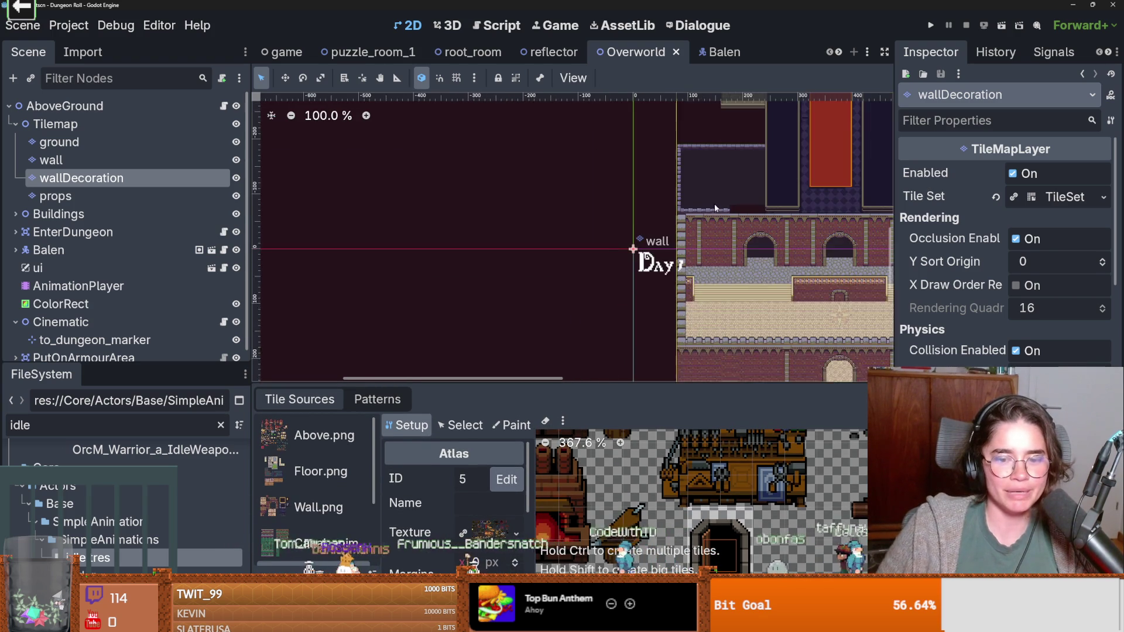
Step: Paint the open archway tile over the closed dungeon door in the carpeted room
drag(766, 200, 641, 522)
scroll(605, 239, up, 2)
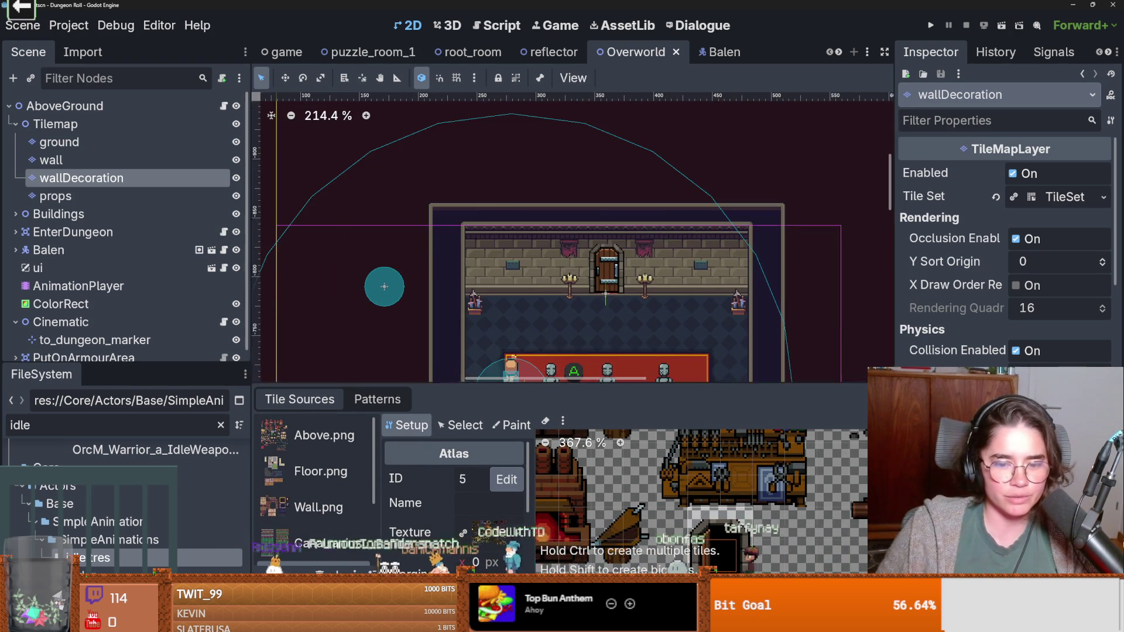
key(shift+F12)
scroll(629, 315, down, 3)
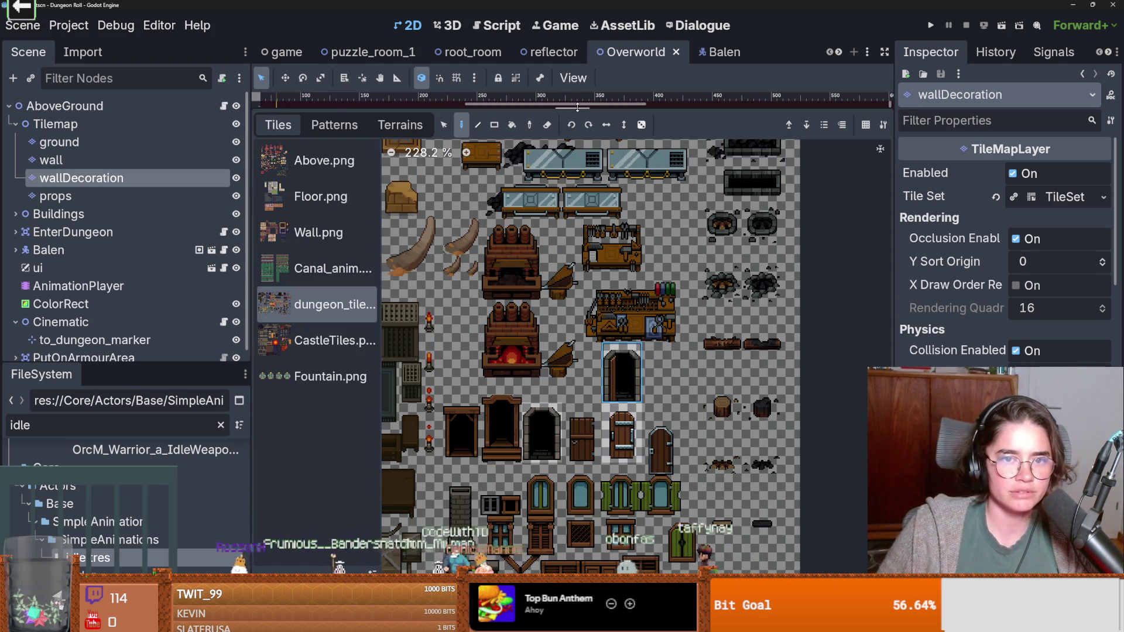
key(shift+F12)
scroll(556, 255, down, 1)
scroll(585, 257, up, 3)
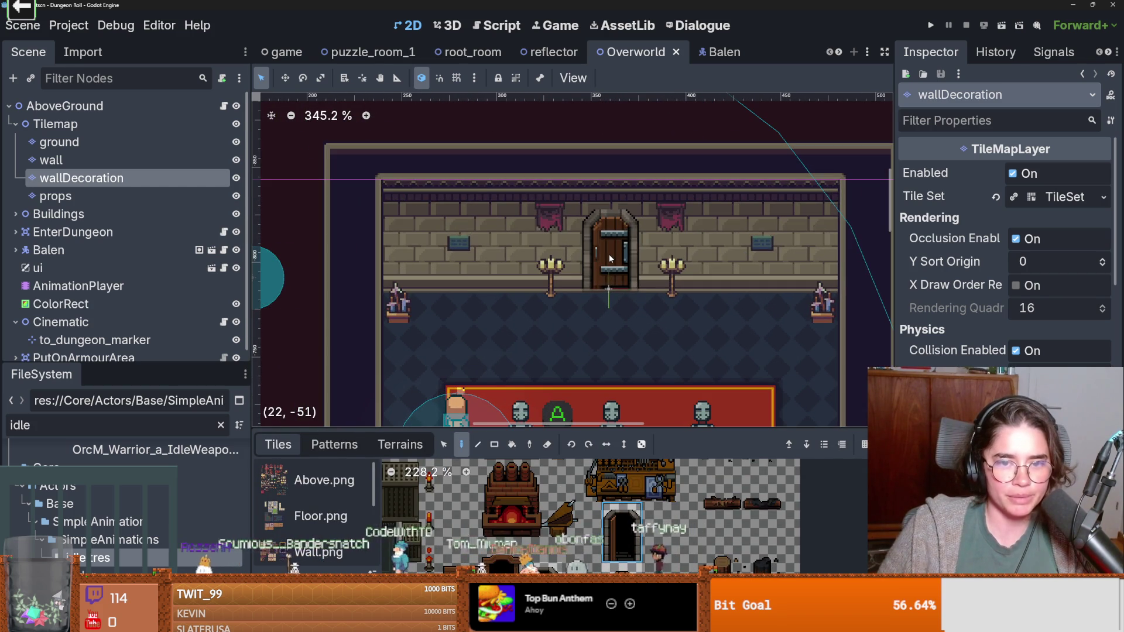
click(609, 257)
Step: Set the archway tile's texture origin y to 2 px in the TileSet, then return to the TileMap editor
scroll(617, 248, up, 3)
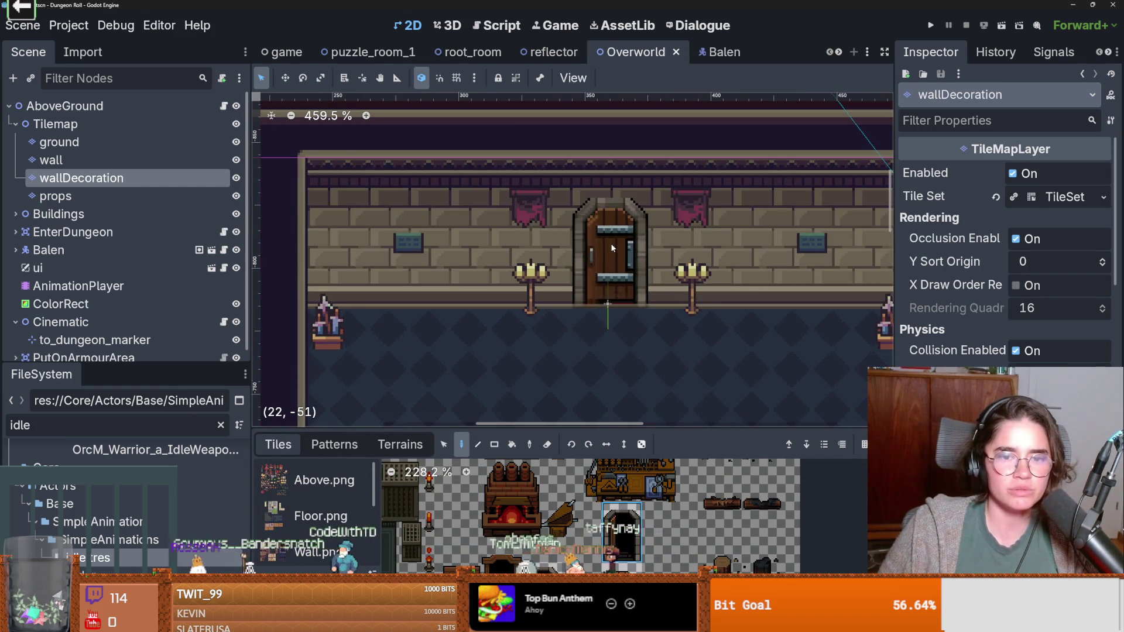
scroll(609, 237, up, 1)
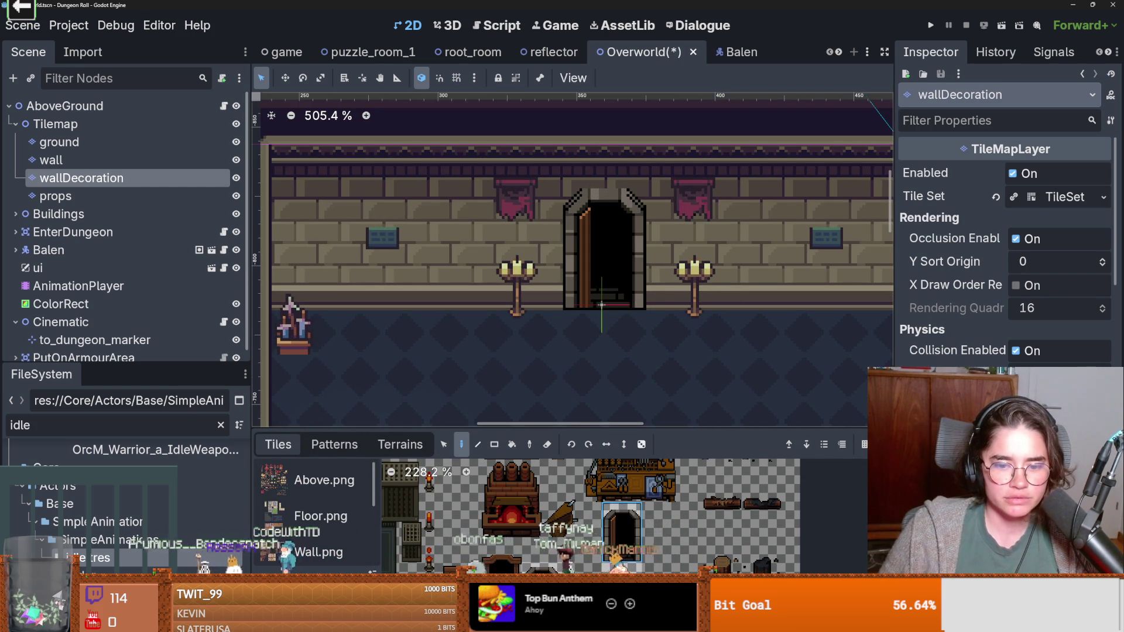
click(504, 425)
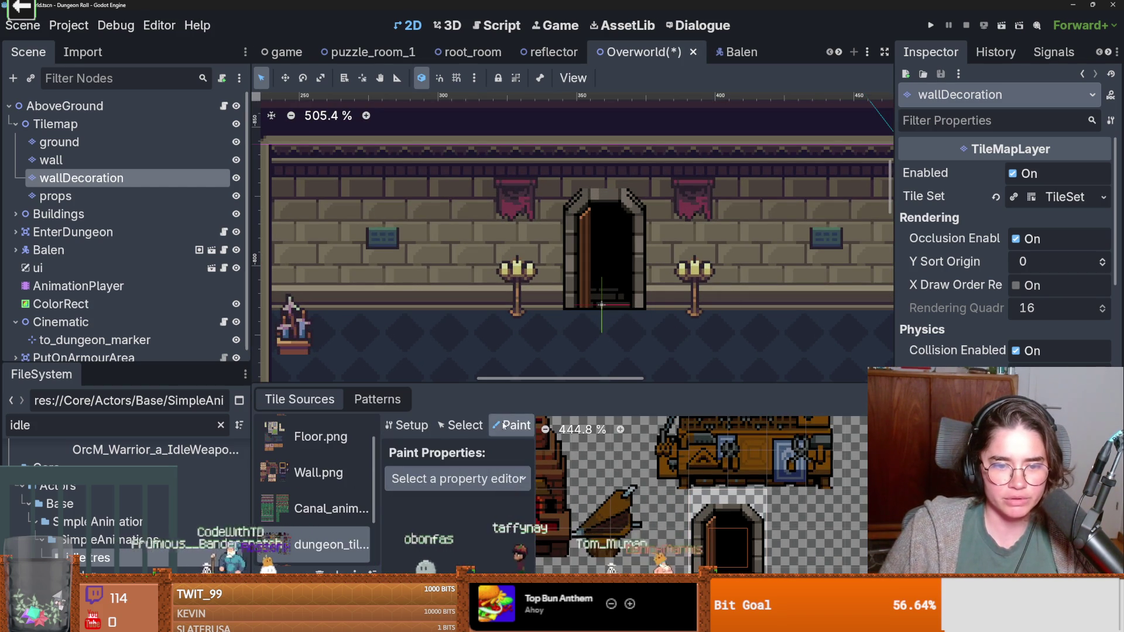
click(460, 426)
click(728, 527)
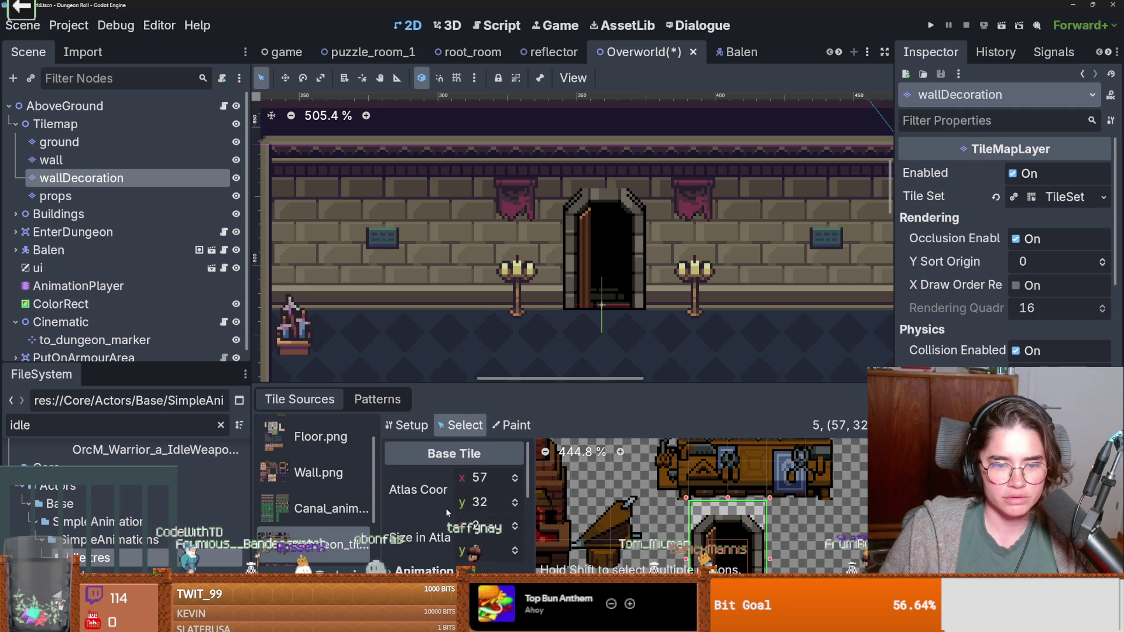
scroll(447, 512, down, 5)
scroll(510, 518, down, 1)
click(515, 470)
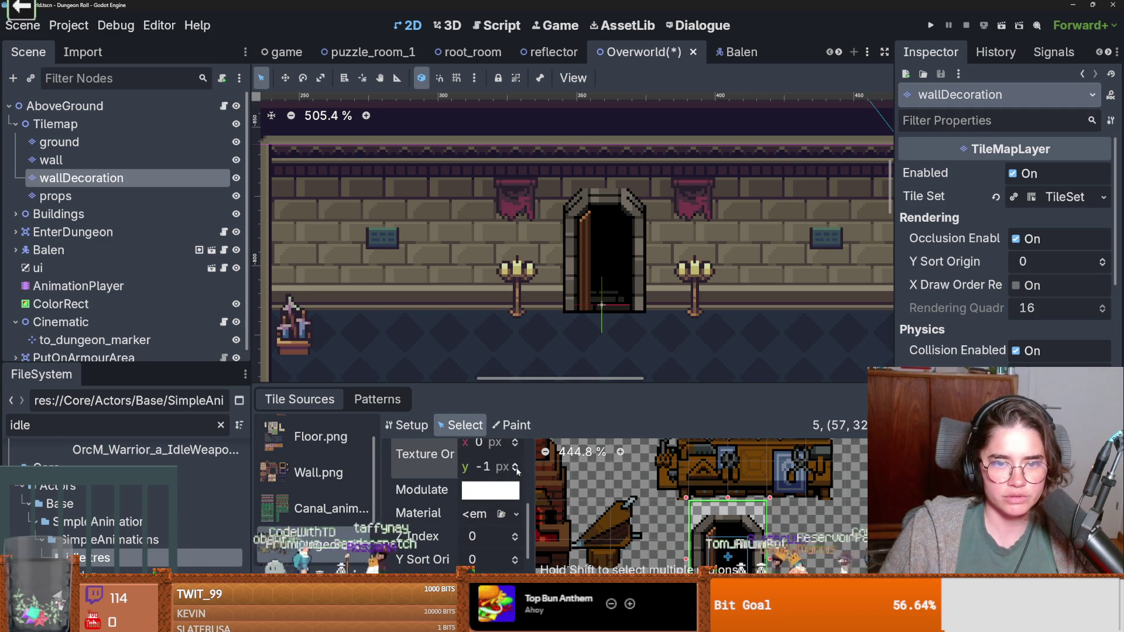
click(515, 463)
click(515, 463)
click(515, 464)
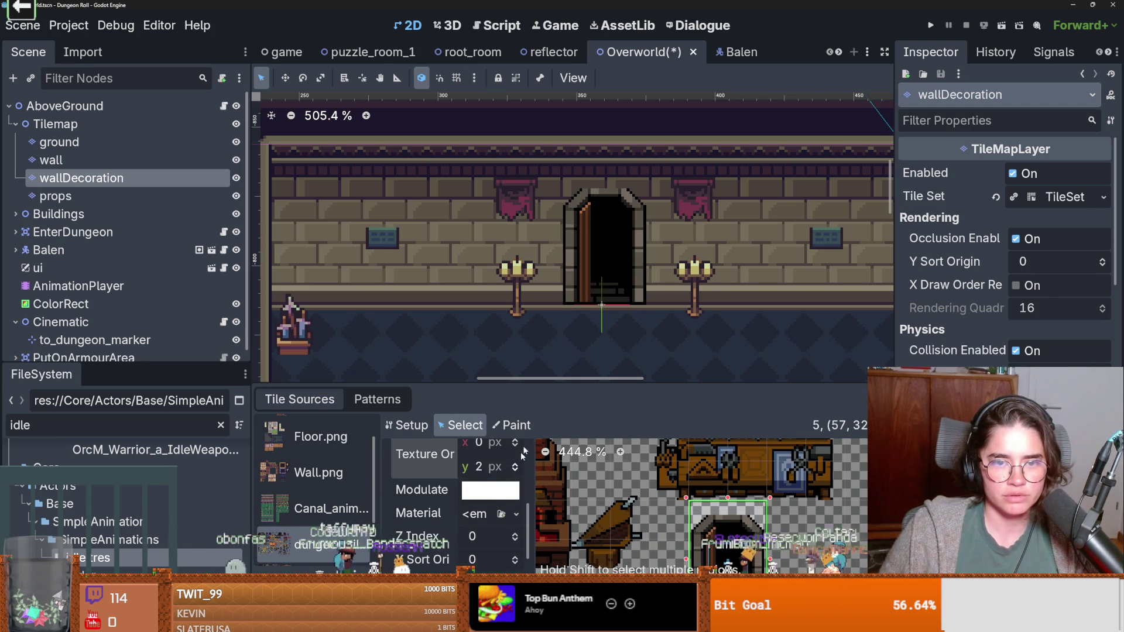
right_click(605, 268)
click(105, 190)
click(117, 185)
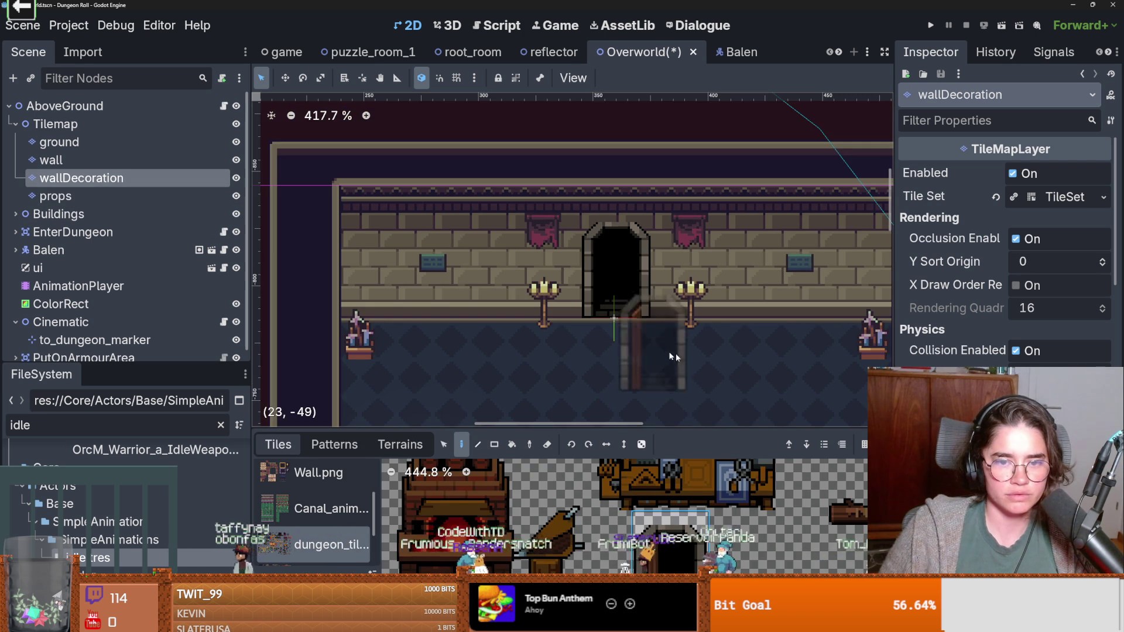
Step: Paint the closed wooden door tile back over the archway
scroll(682, 516, down, 2)
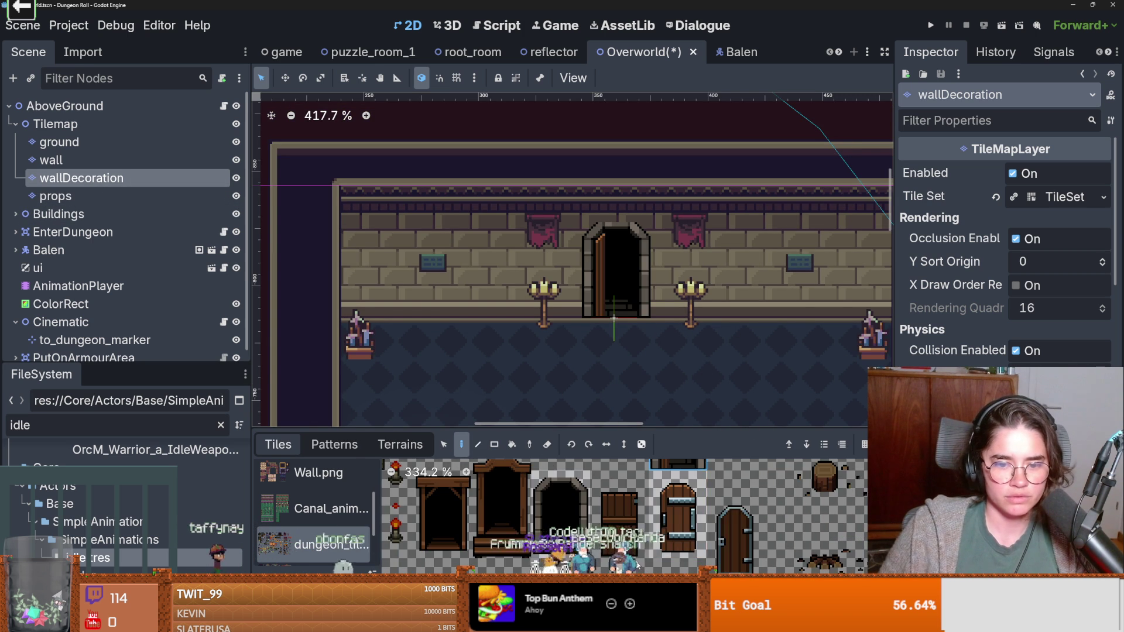
click(682, 516)
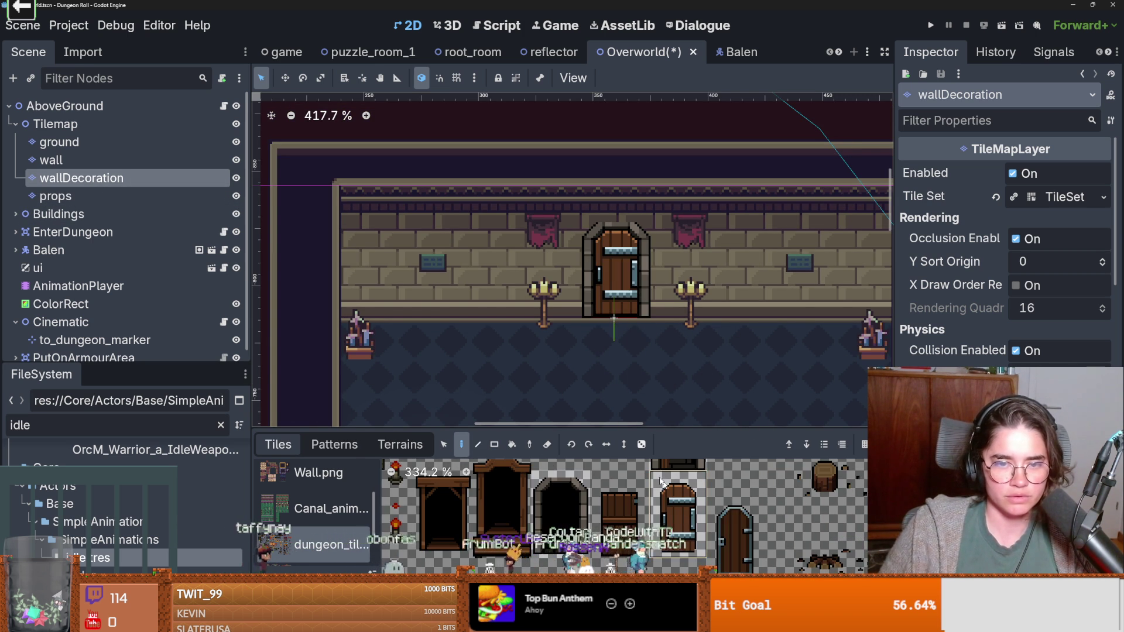
scroll(641, 328, up, 2)
scroll(639, 314, up, 1)
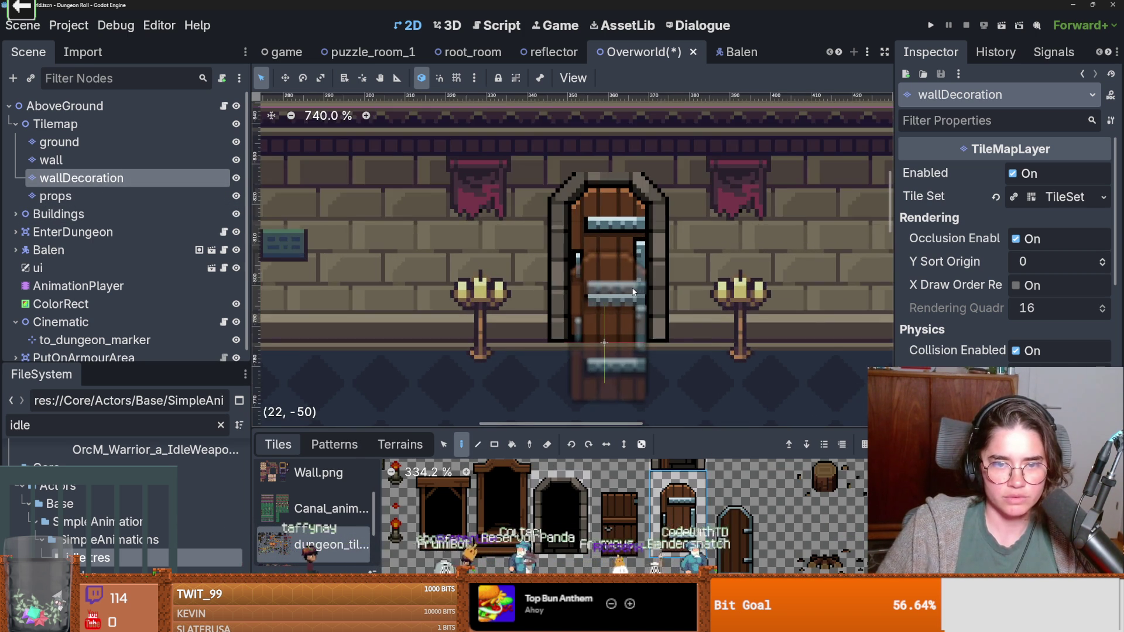
mouse_move(689, 428)
mouse_down()
mouse_move(688, 338)
mouse_move(688, 371)
mouse_up()
click(595, 259)
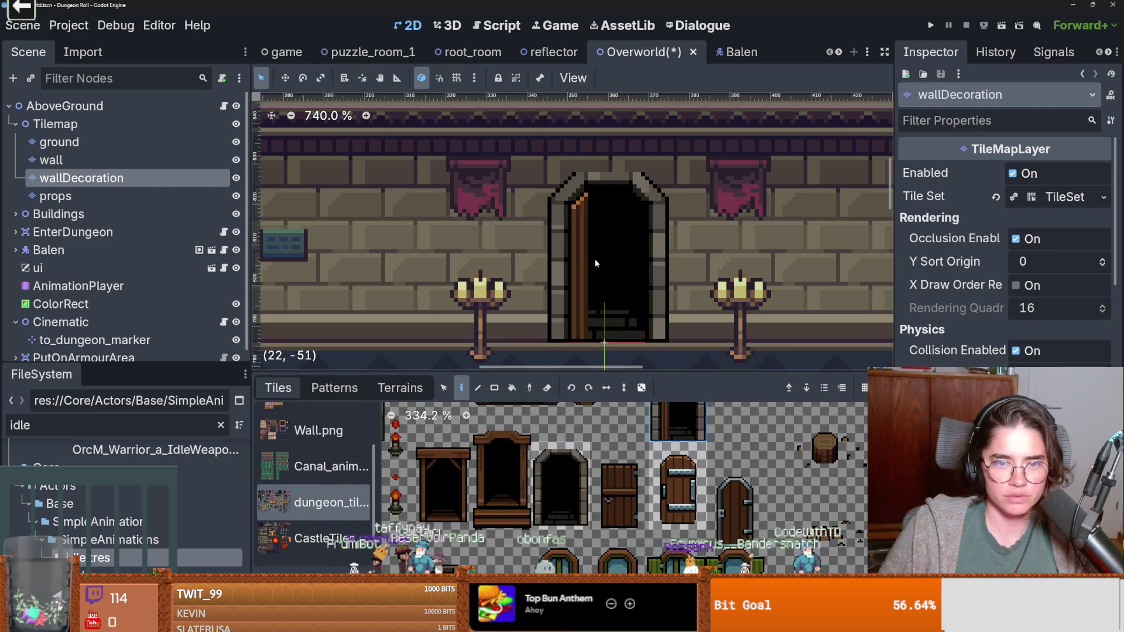
click(691, 426)
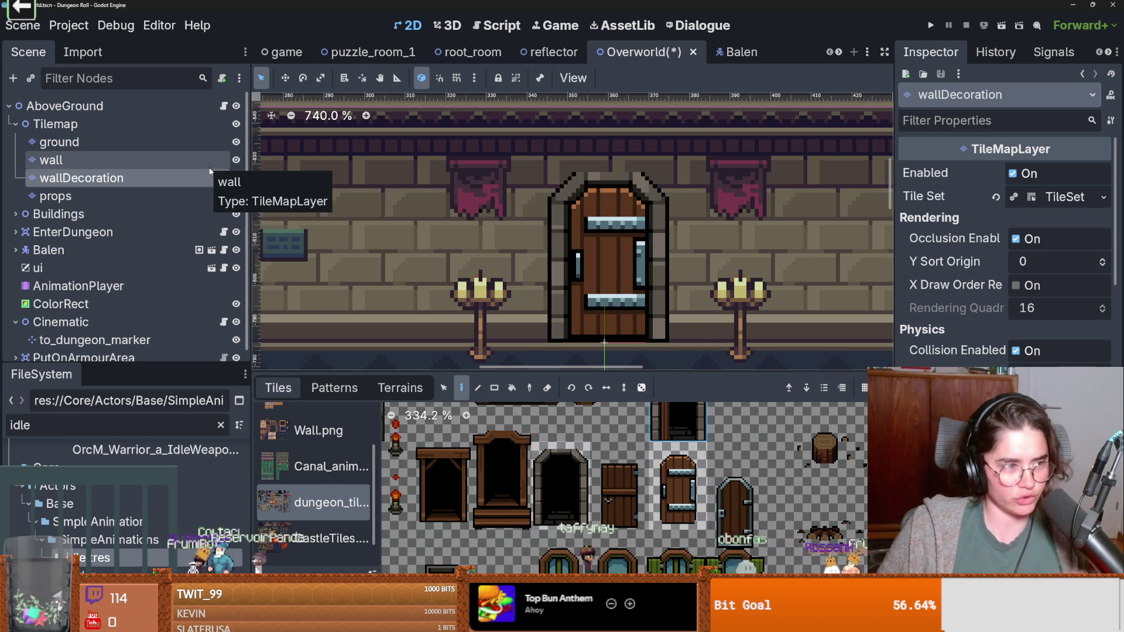
Step: Open the Cinematic node's script to the fade_to_black_and_back_agian function
scroll(214, 159, down, 1)
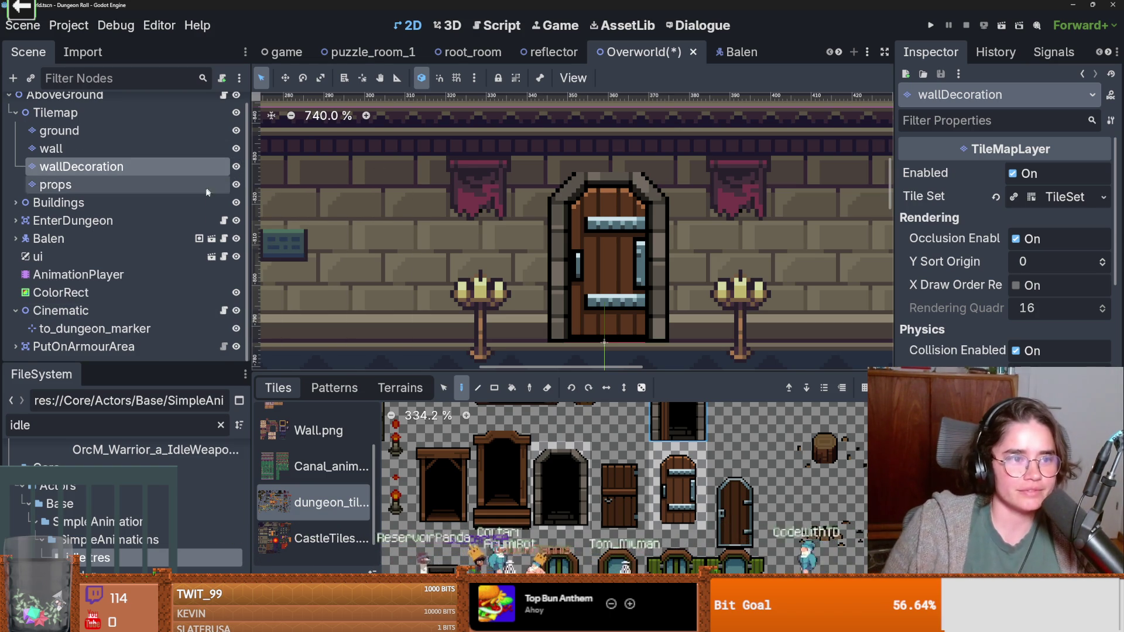
scroll(208, 233, up, 1)
scroll(168, 216, down, 1)
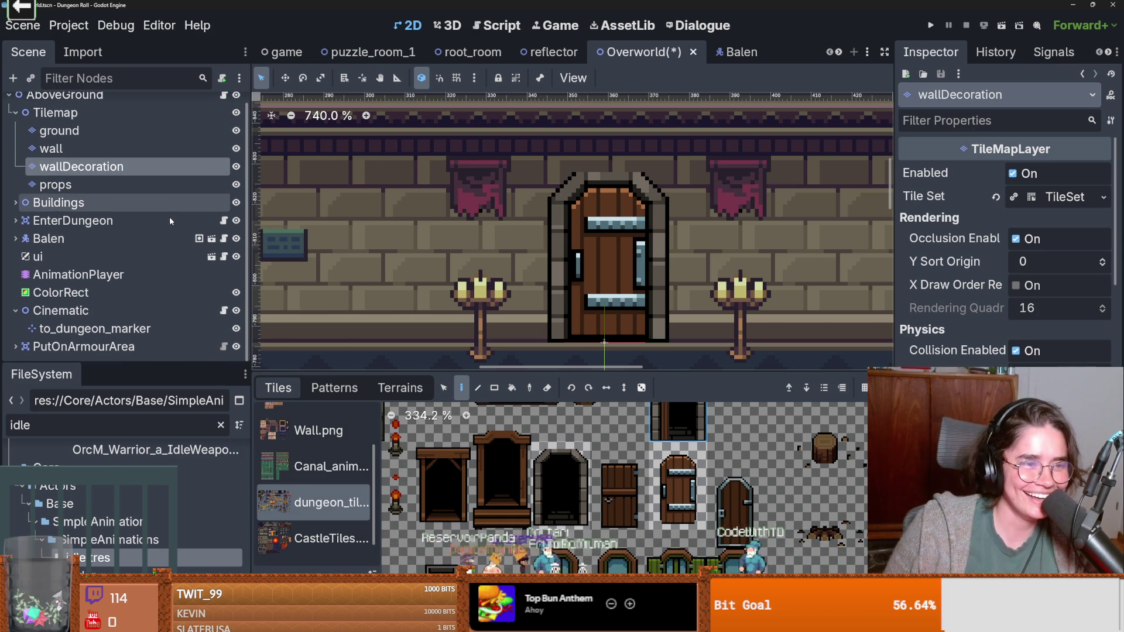
click(223, 310)
scroll(469, 205, up, 5)
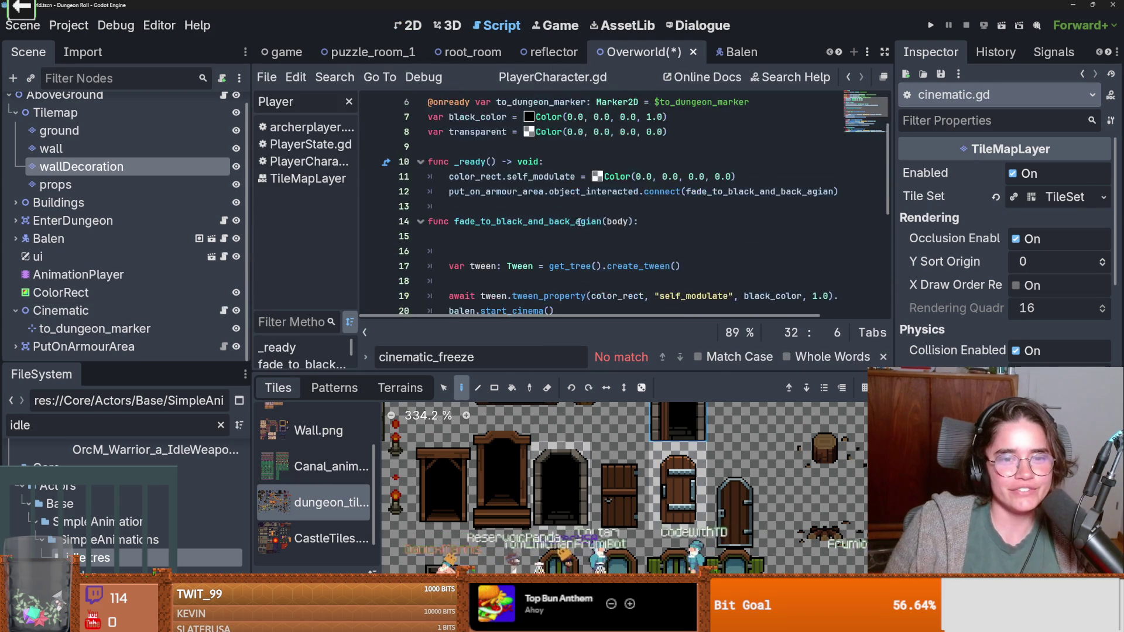
Step: Declare open_door_atlas as Vector2i(57,32) below the color variables
click(445, 222)
key(Return)
key(Return)
click(445, 227)
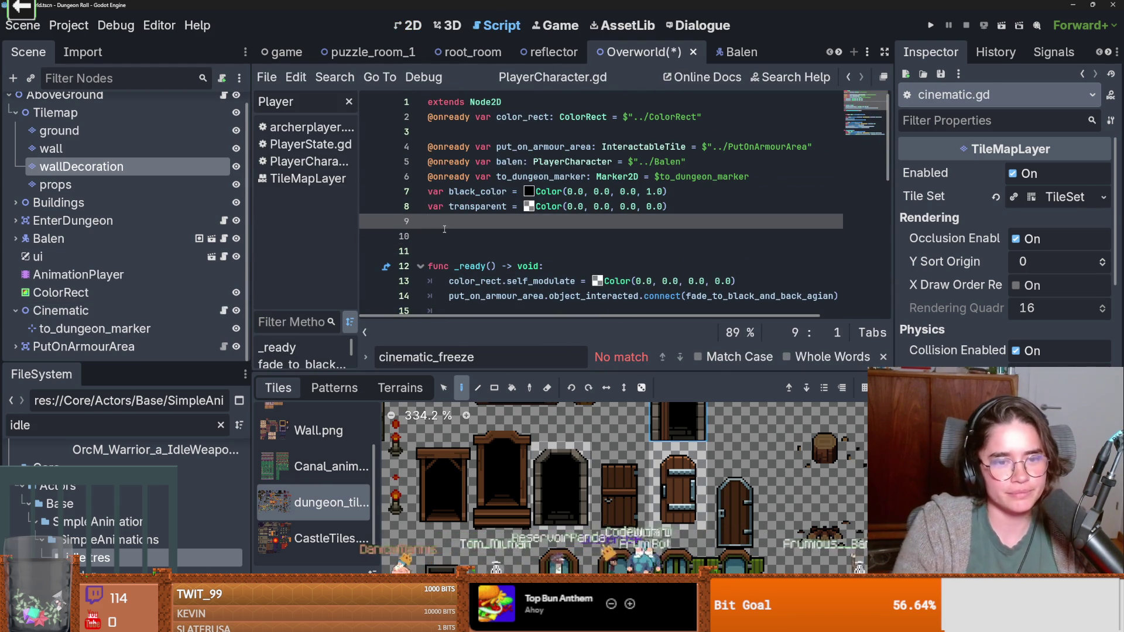
click(444, 229)
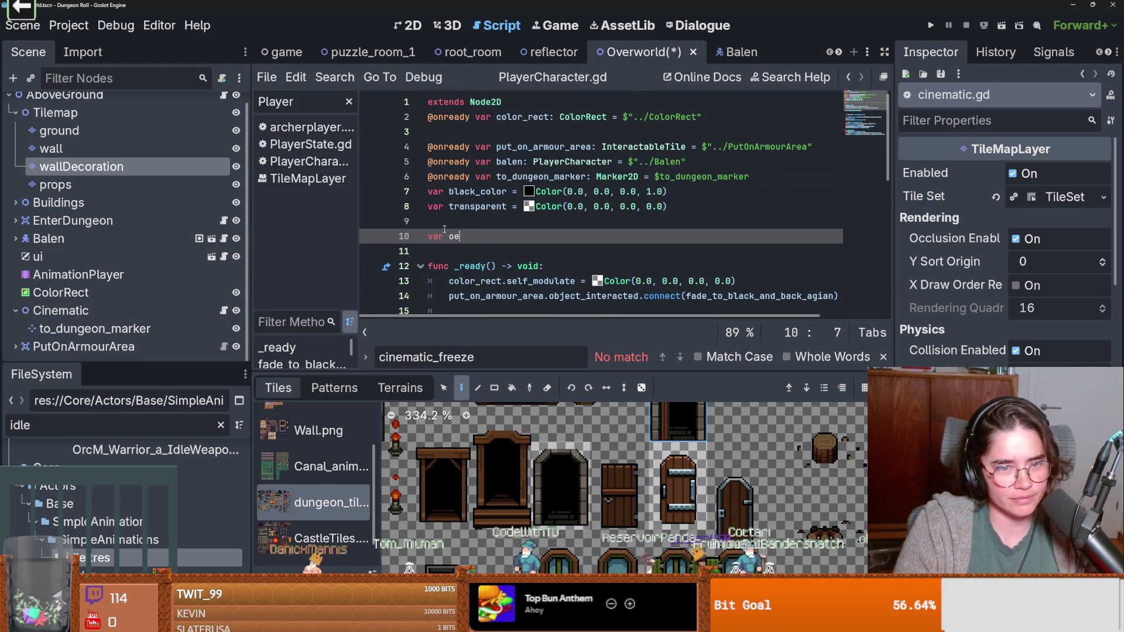
text(var open_door_atlas =)
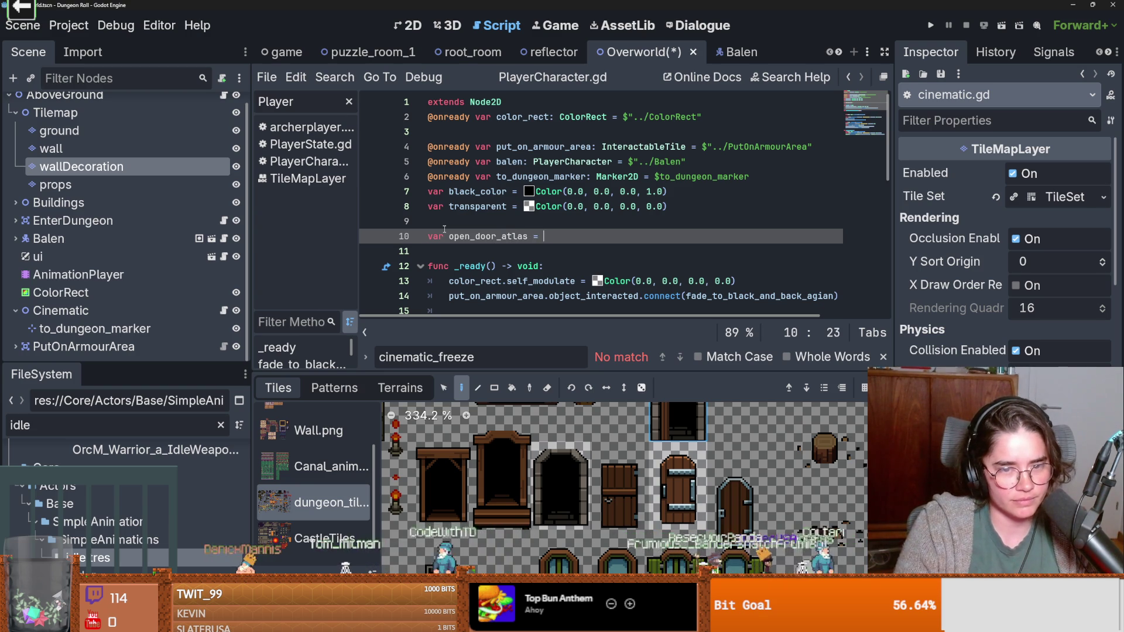
text(Vector29)
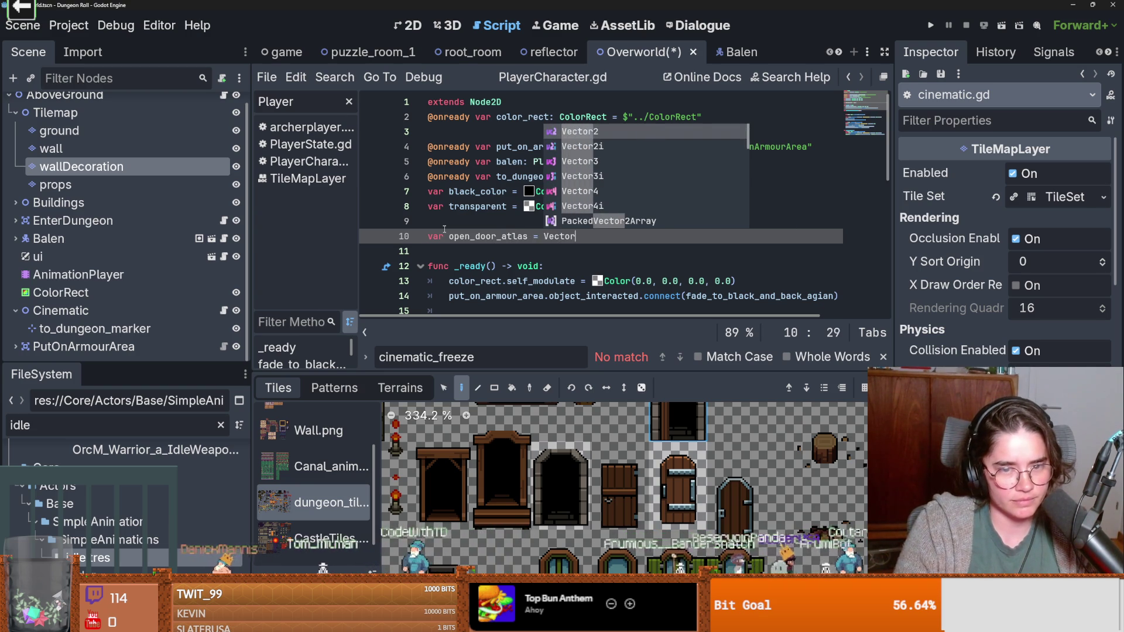
key(BackSpace)
text(i(57,32)
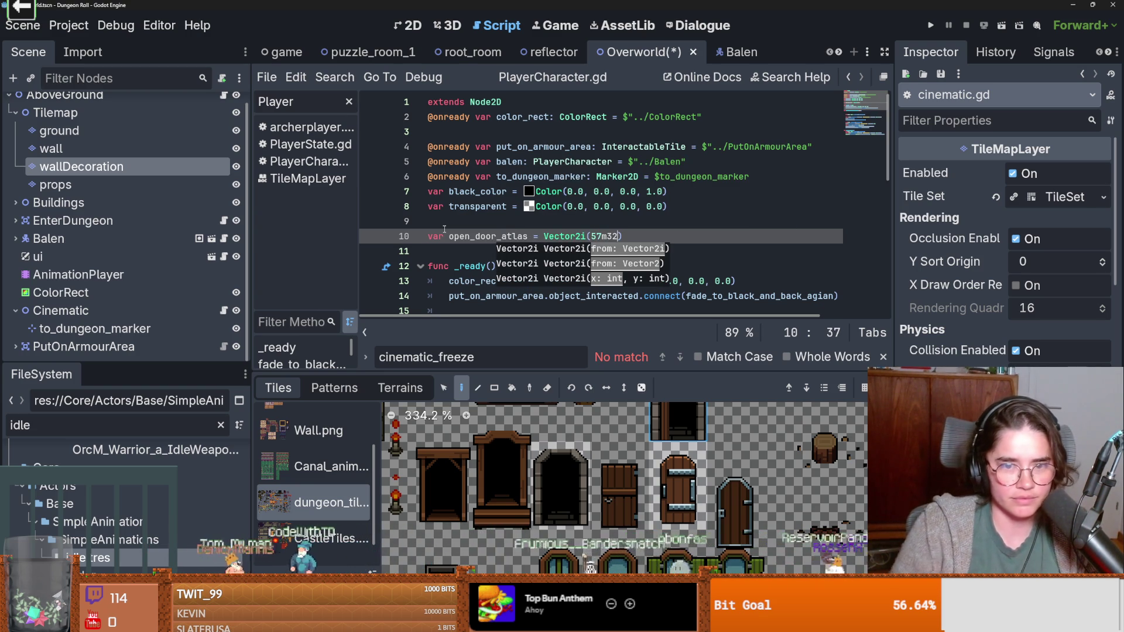
click(470, 236)
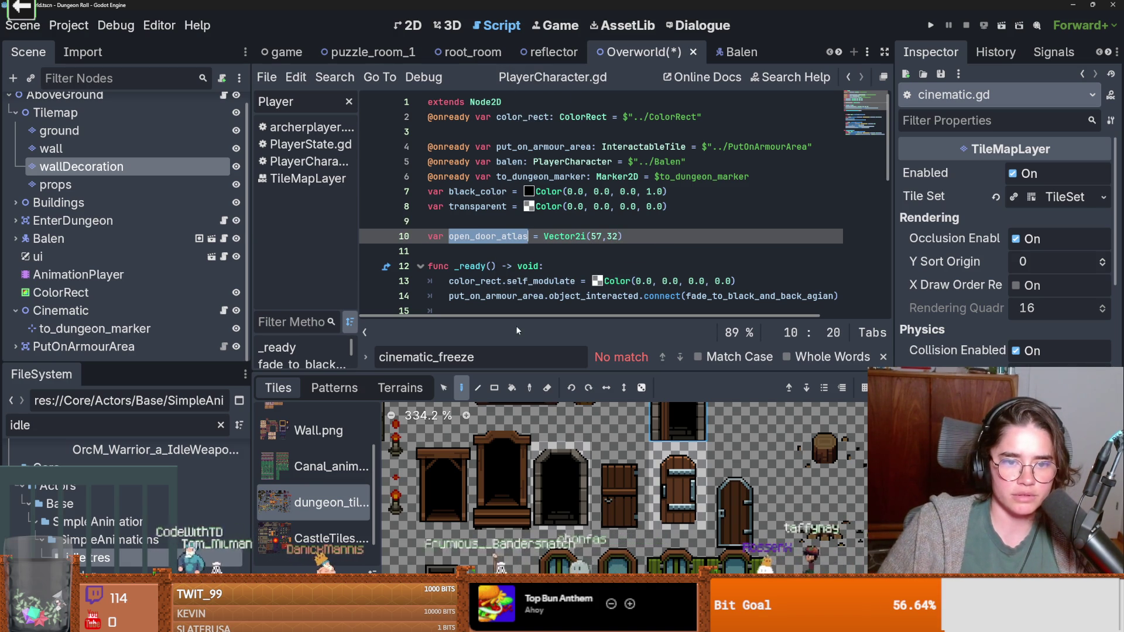
Step: Add open_door_pos as Vector2i(22, -51) from the door's map coordinates
click(408, 26)
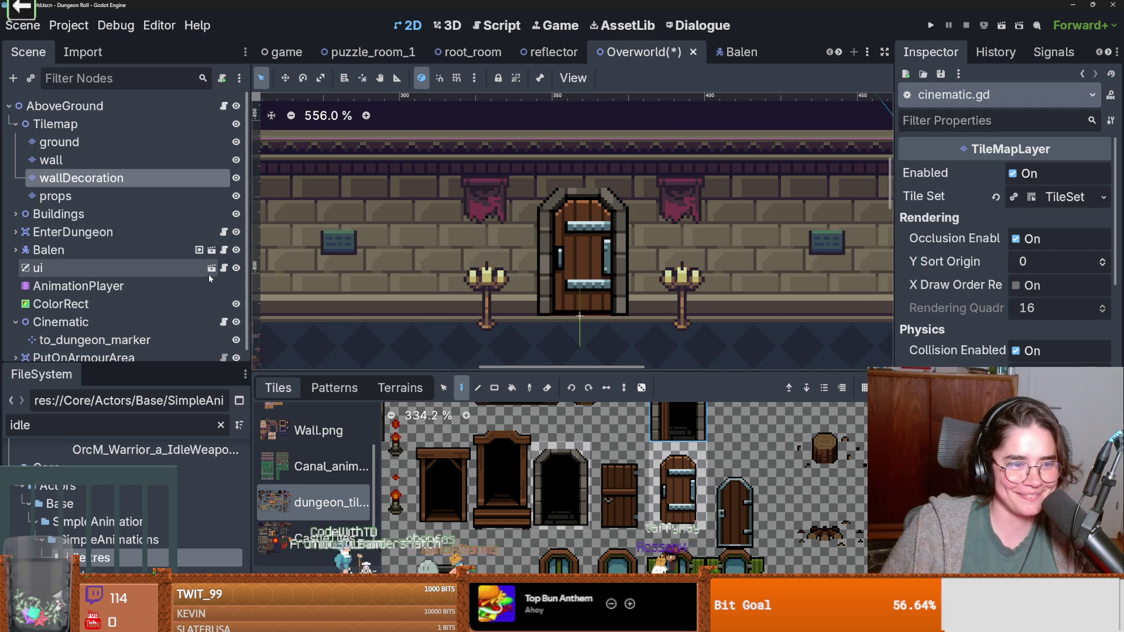
click(225, 310)
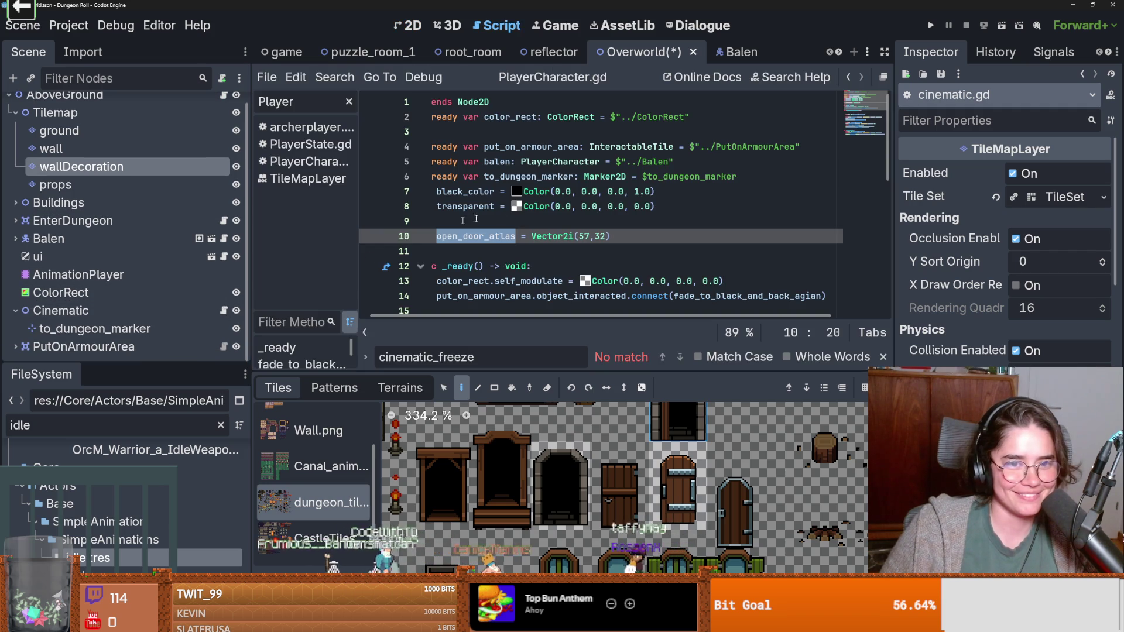
click(624, 244)
key(Return)
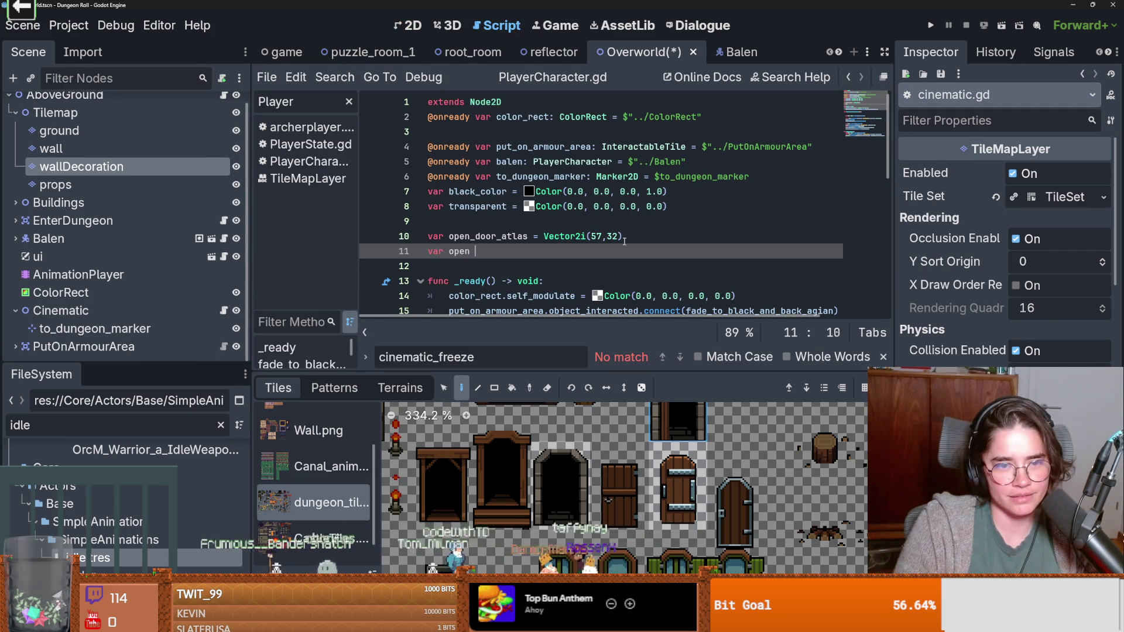
text(var open_door_pos =)
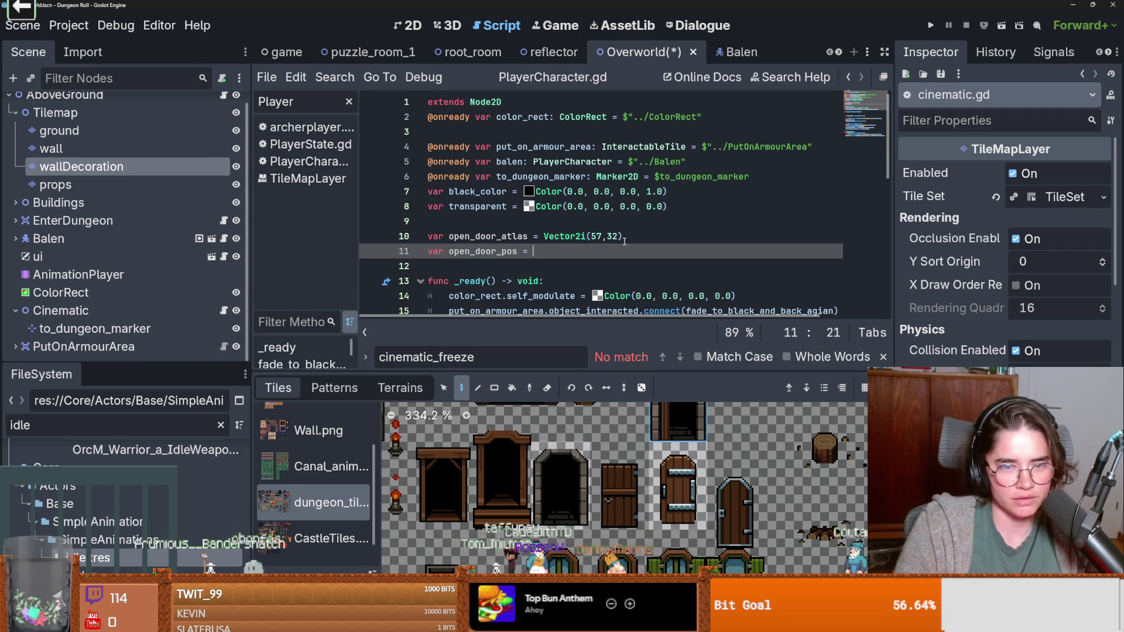
text(Vector2)
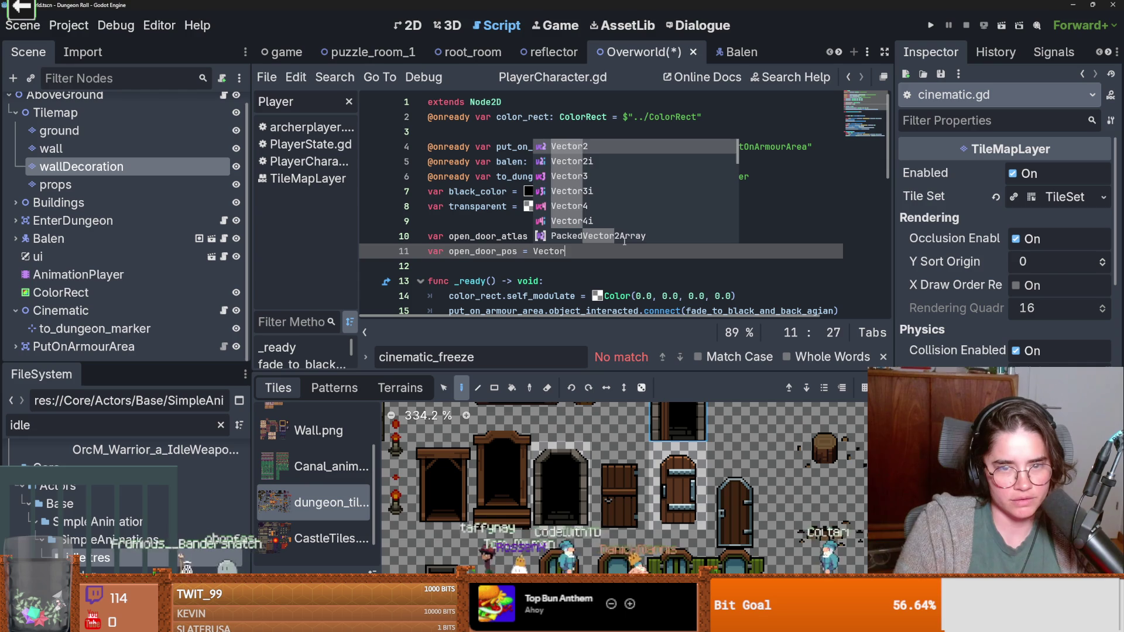
text(i()
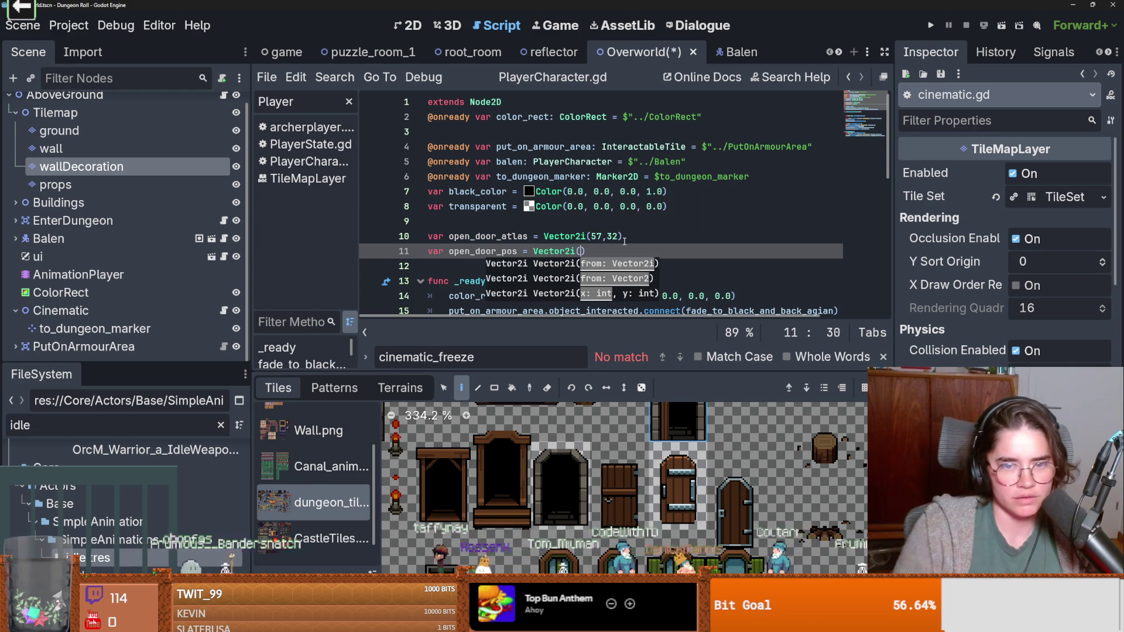
click(413, 26)
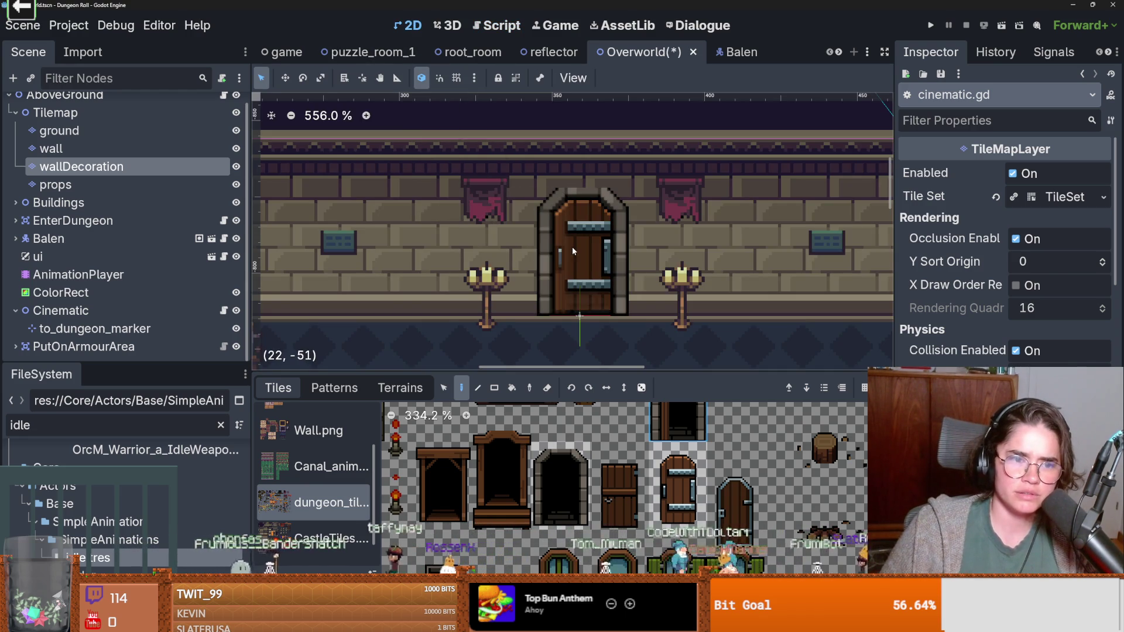
click(224, 310)
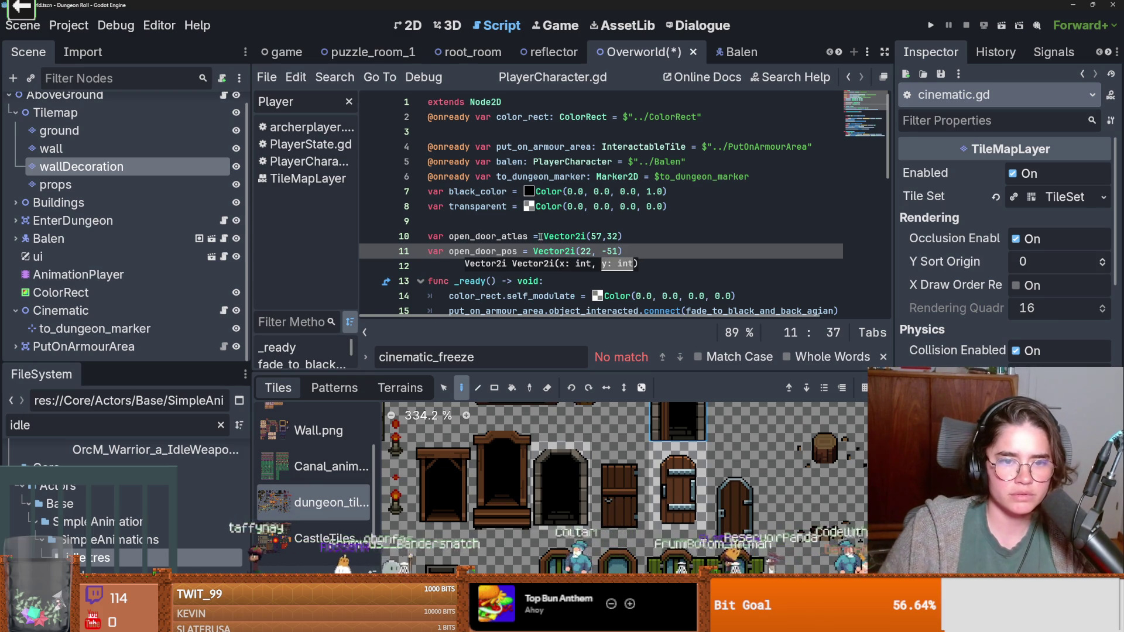
key(End)
key(Return)
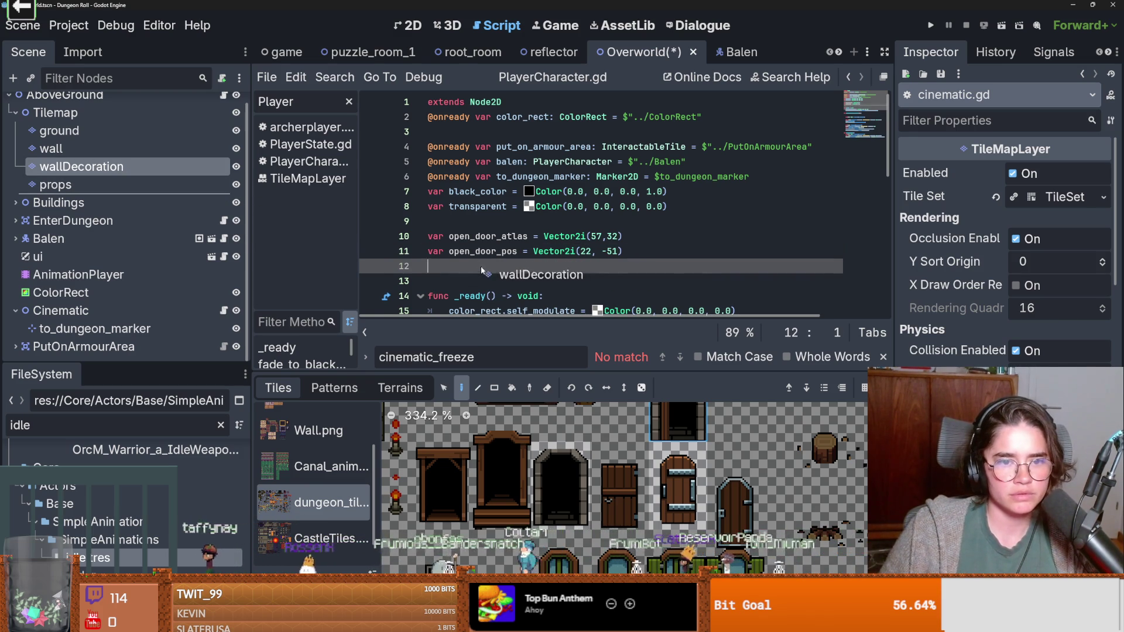
drag(482, 269, 484, 268)
double_click(515, 266)
scroll(517, 270, down, 8)
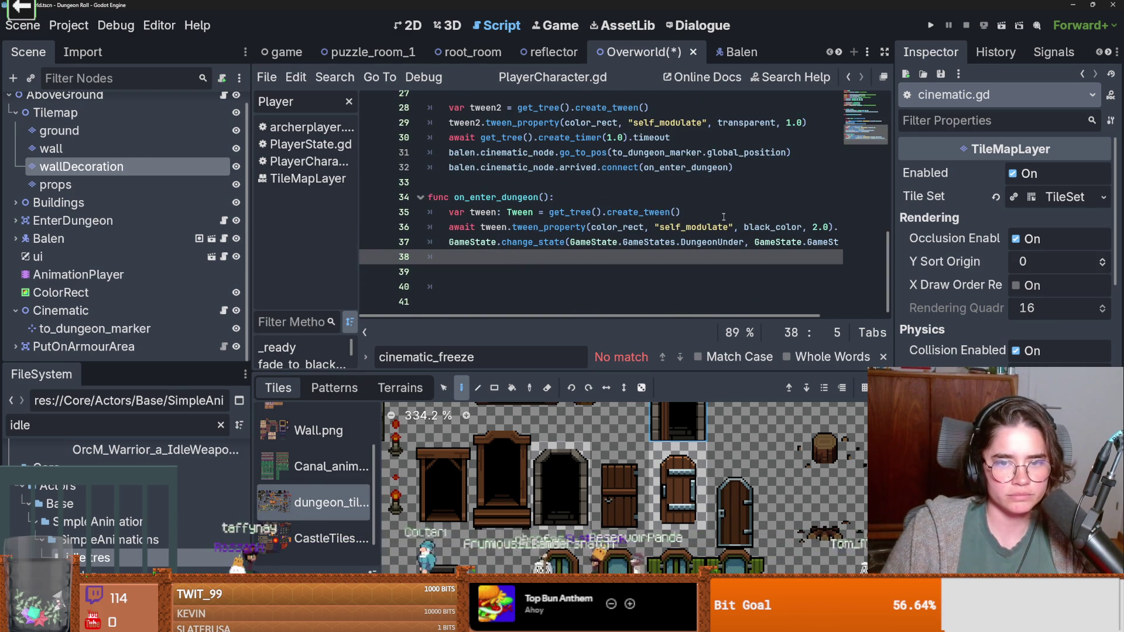
Step: Add wall_decoration.set_cell(open_door_pos, 5, open_door_atlas) at the start of on_enter_dungeon and save
key(Down)
key(Down)
key(Down)
key(Up)
key(Up)
key(Up)
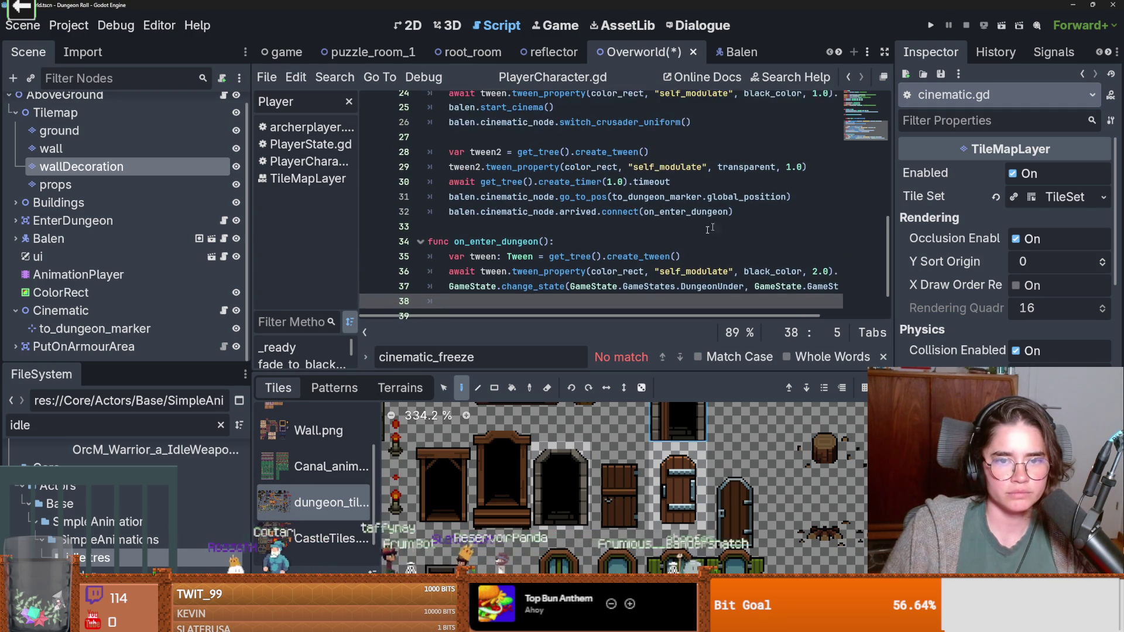
click(565, 199)
key(Return)
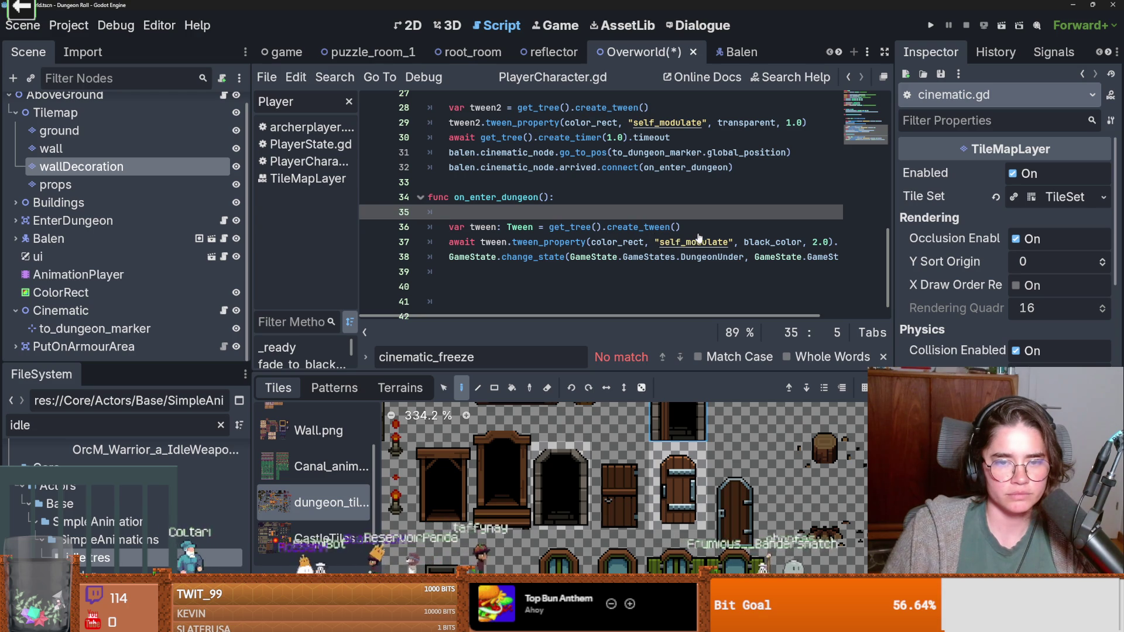
text(wall_decoration)
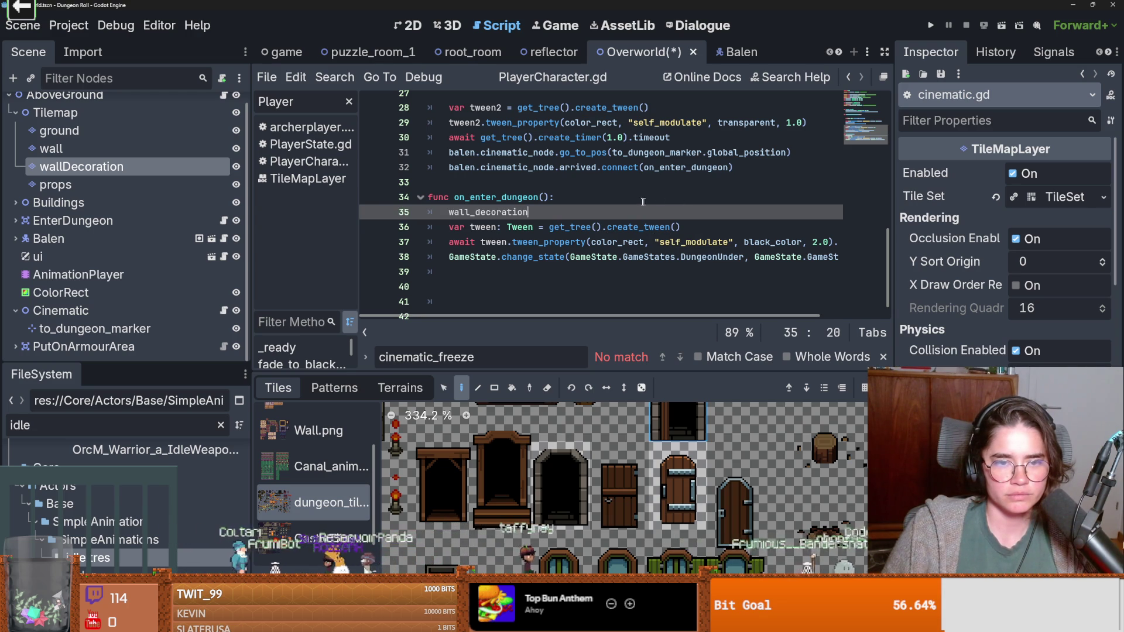
text(.s)
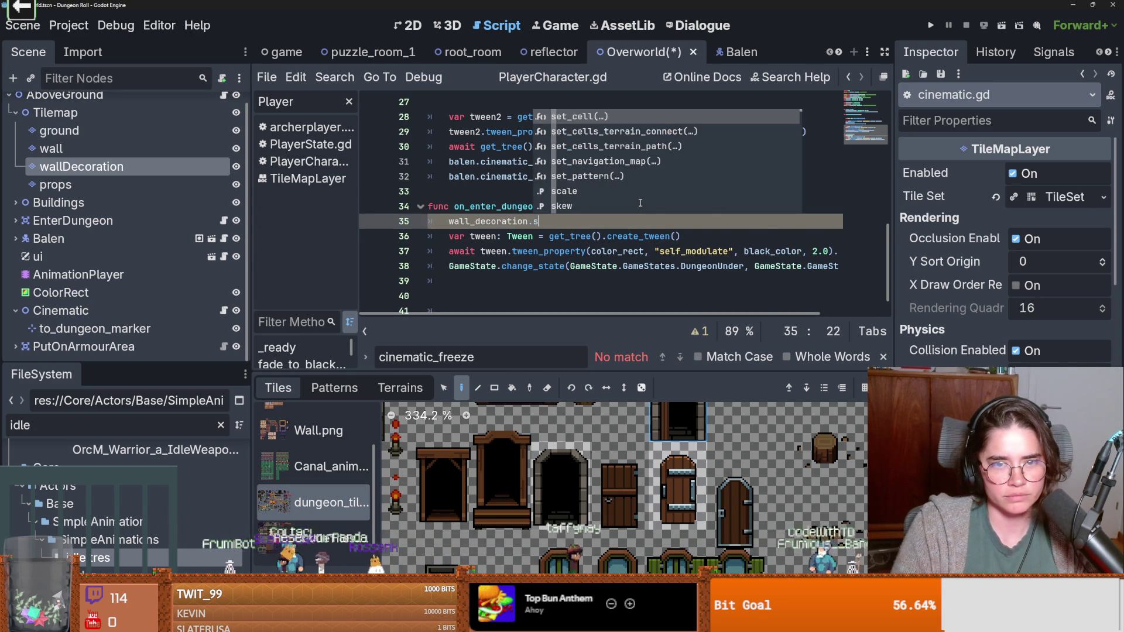
key(Return)
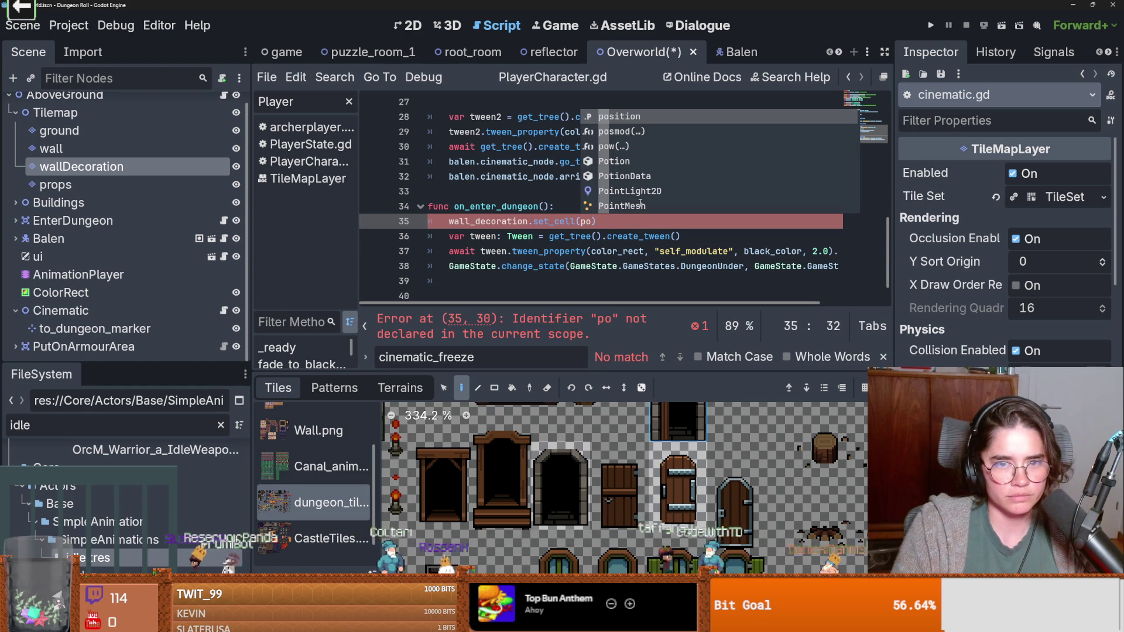
key(BackSpace)
key(BackSpace)
scroll(546, 219, up, 6)
scroll(546, 220, up, 3)
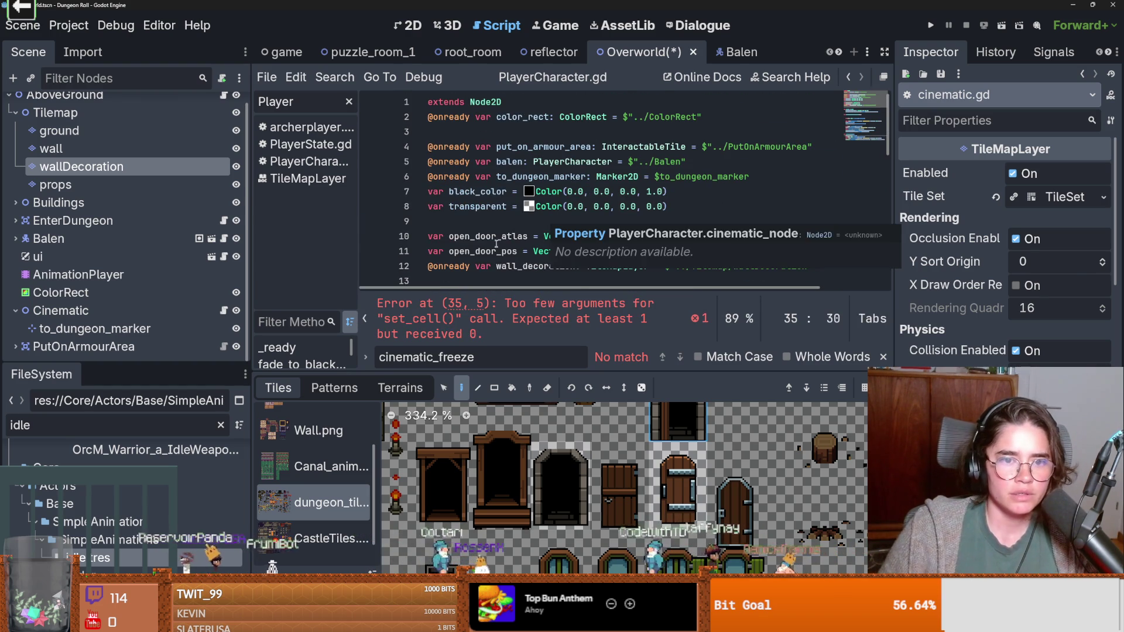
scroll(489, 251, down, 9)
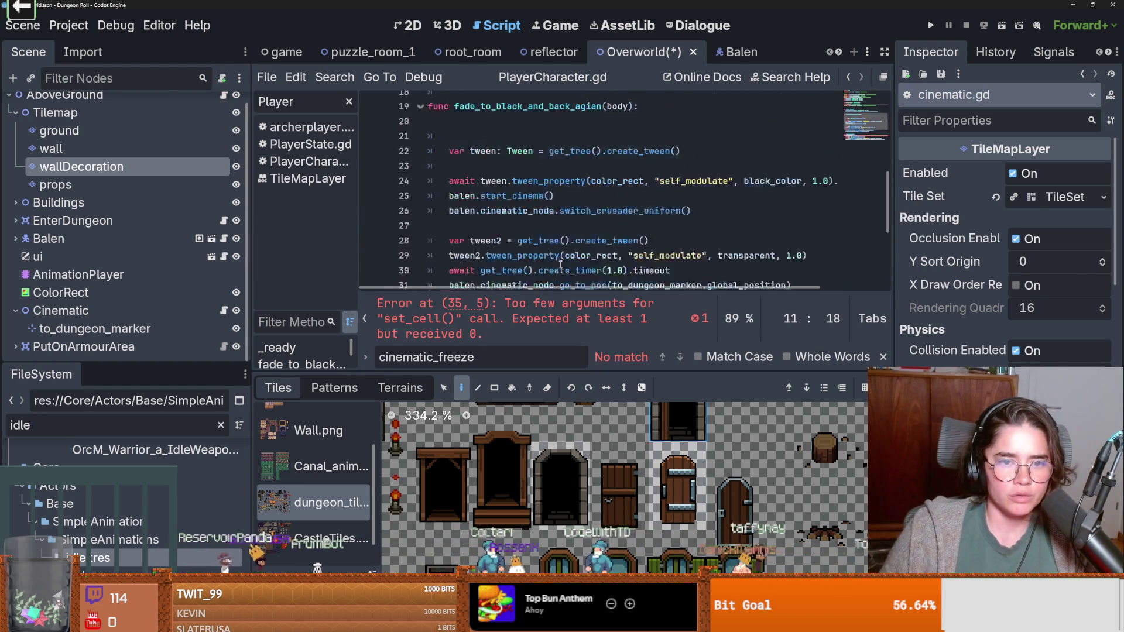
text(open_door_pos,5,)
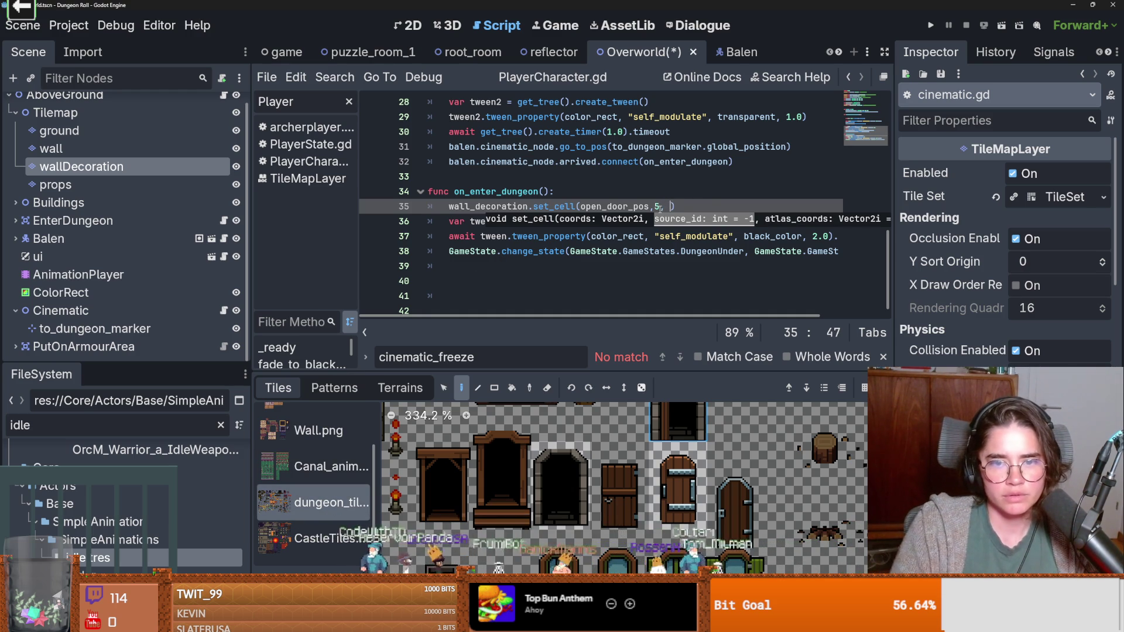
text(en_door_atlas)
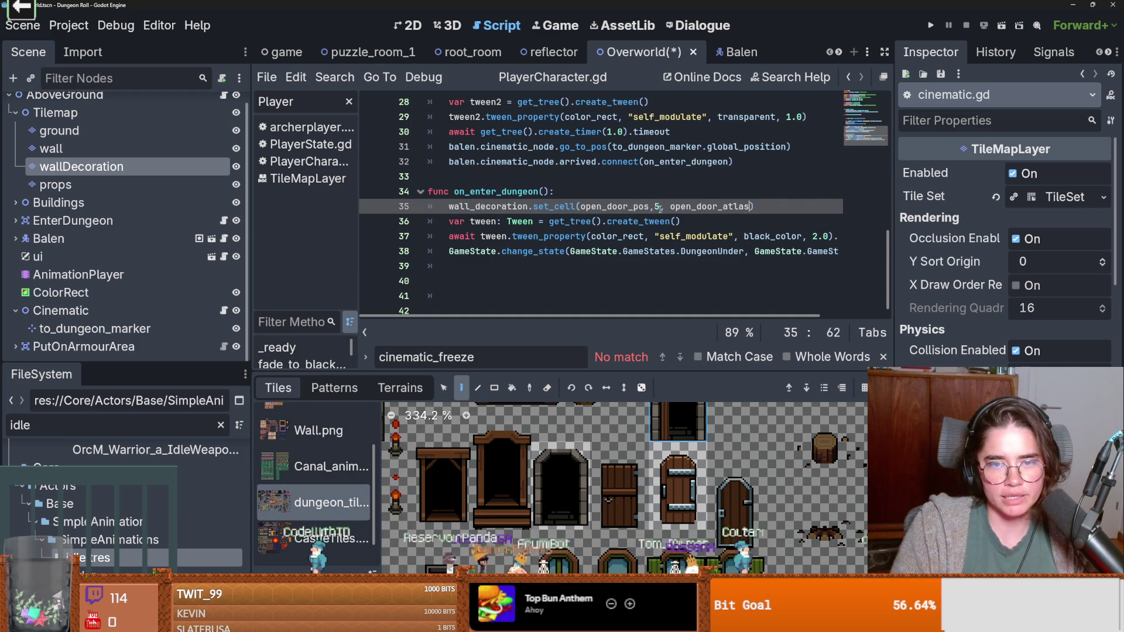
text(,)
key(ctrl+s)
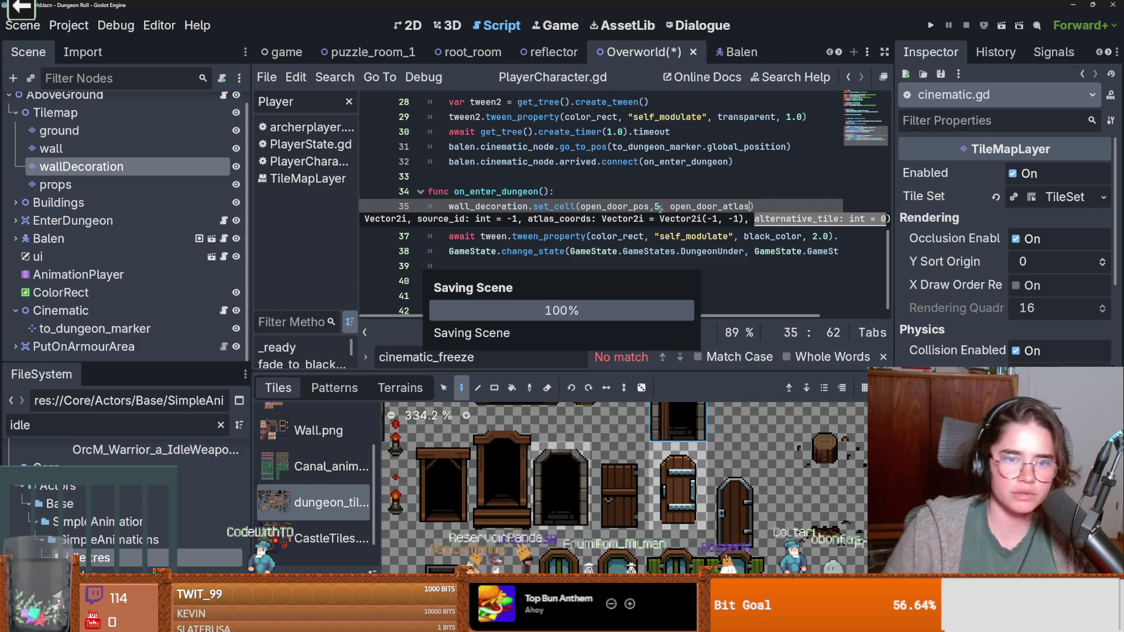
Step: Change the tween fade duration from 2.0 to 3.0, save, and run the game to test
click(773, 208)
key(Return)
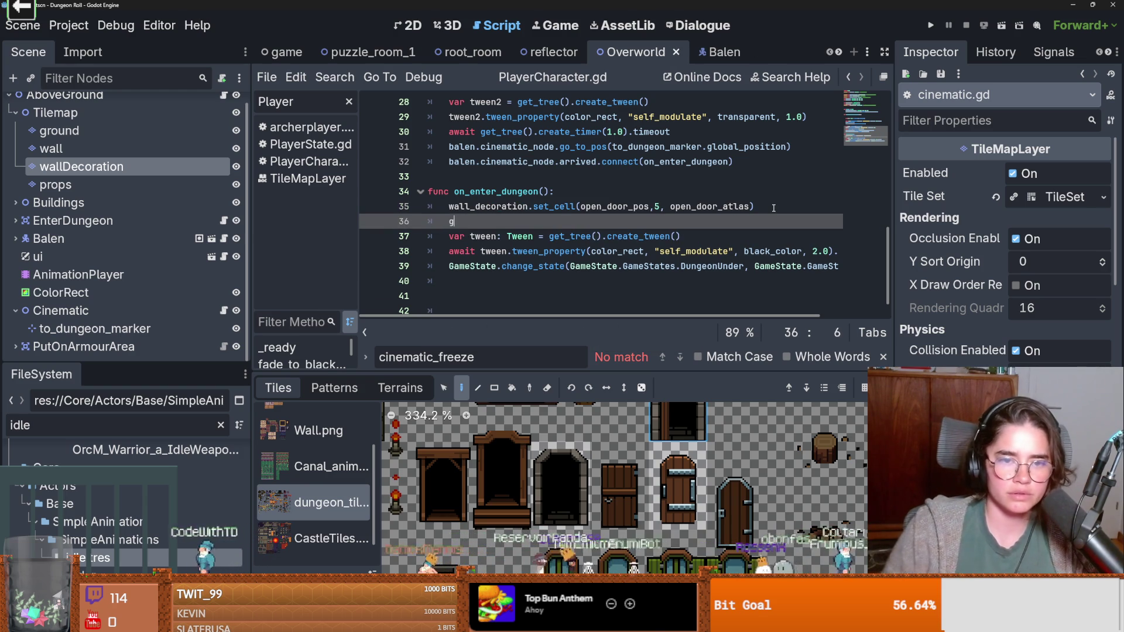
text(get_)
key(BackSpace)
key(BackSpace)
key(BackSpace)
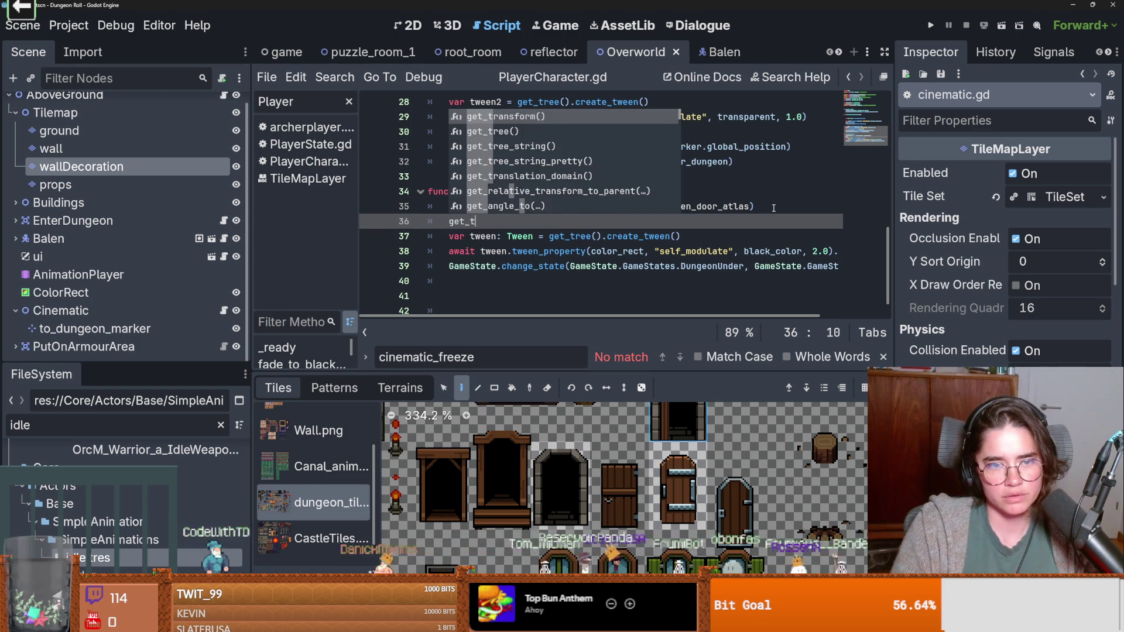
click(813, 250)
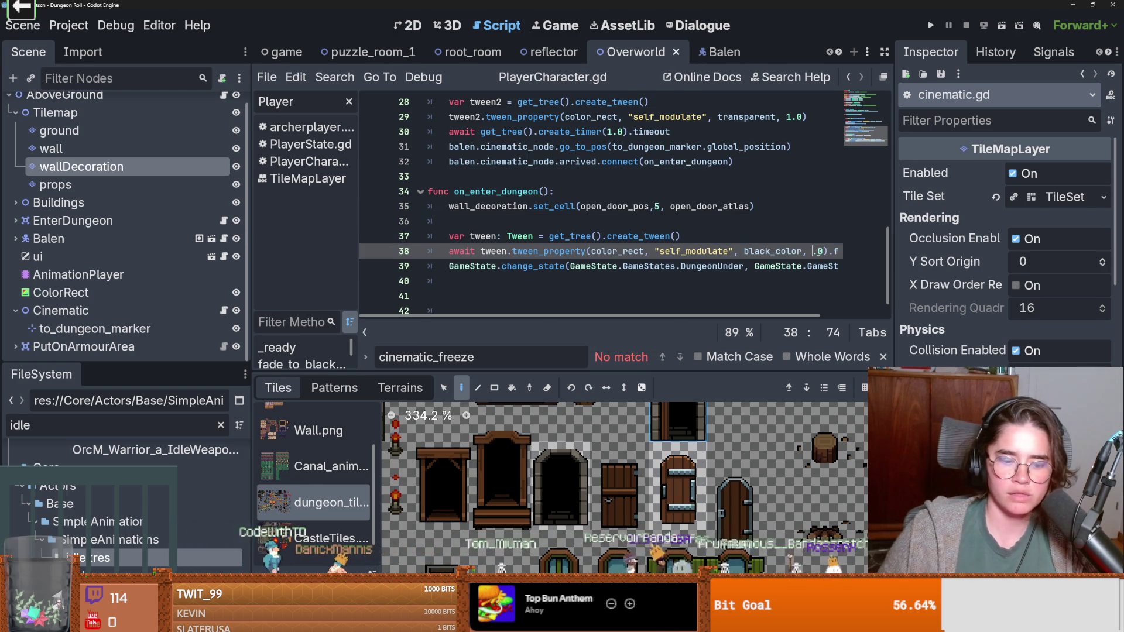
text(3)
key(ctrl+s)
click(737, 221)
key(ctrl+s)
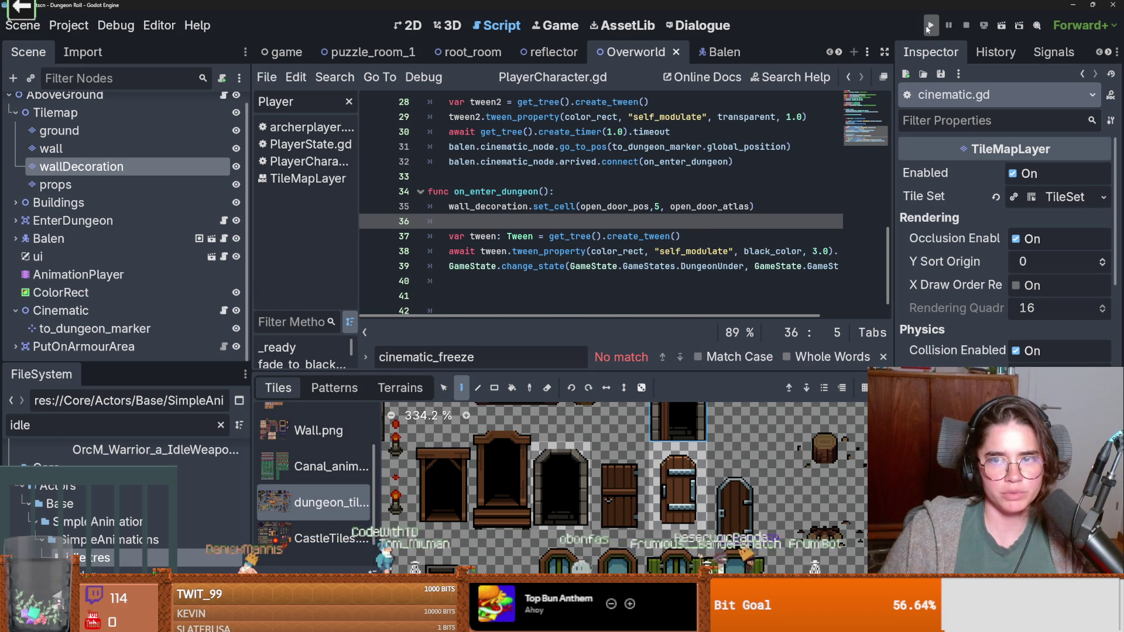
click(929, 27)
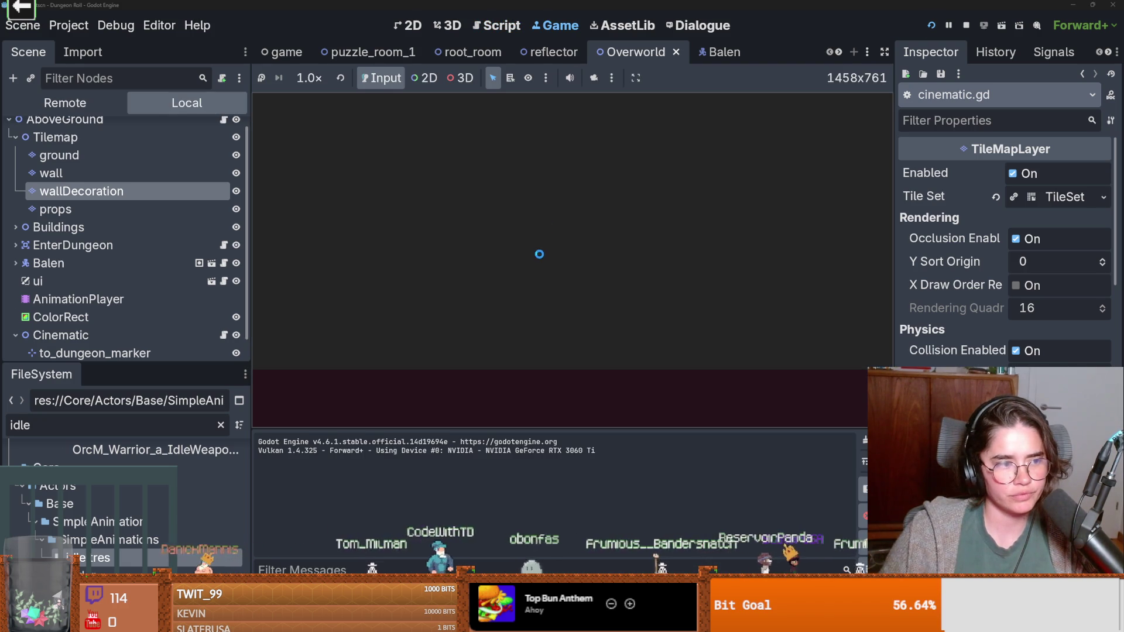
Step: Start the game from the title menu, choose the Crusader, then stop the running game
click(619, 245)
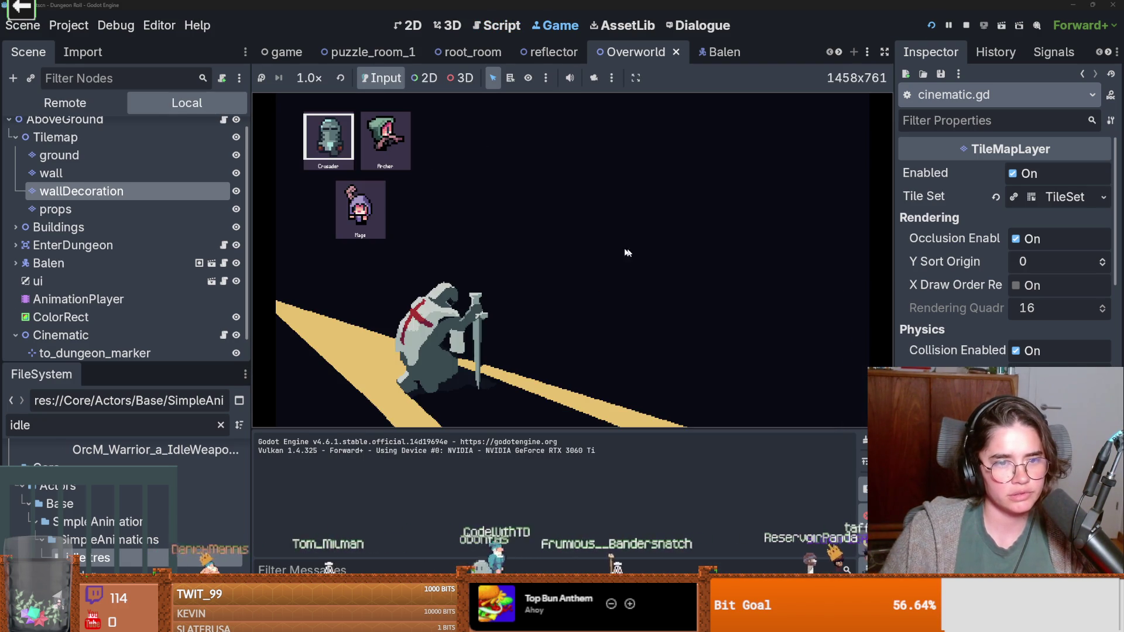
click(337, 156)
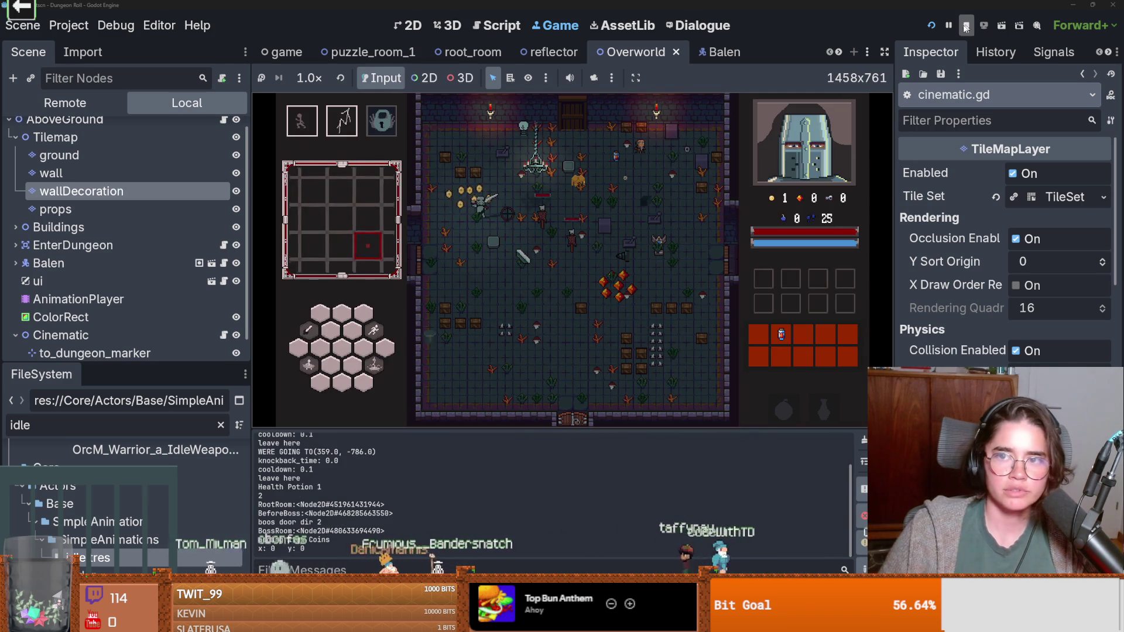
click(965, 26)
key(ctrl+s)
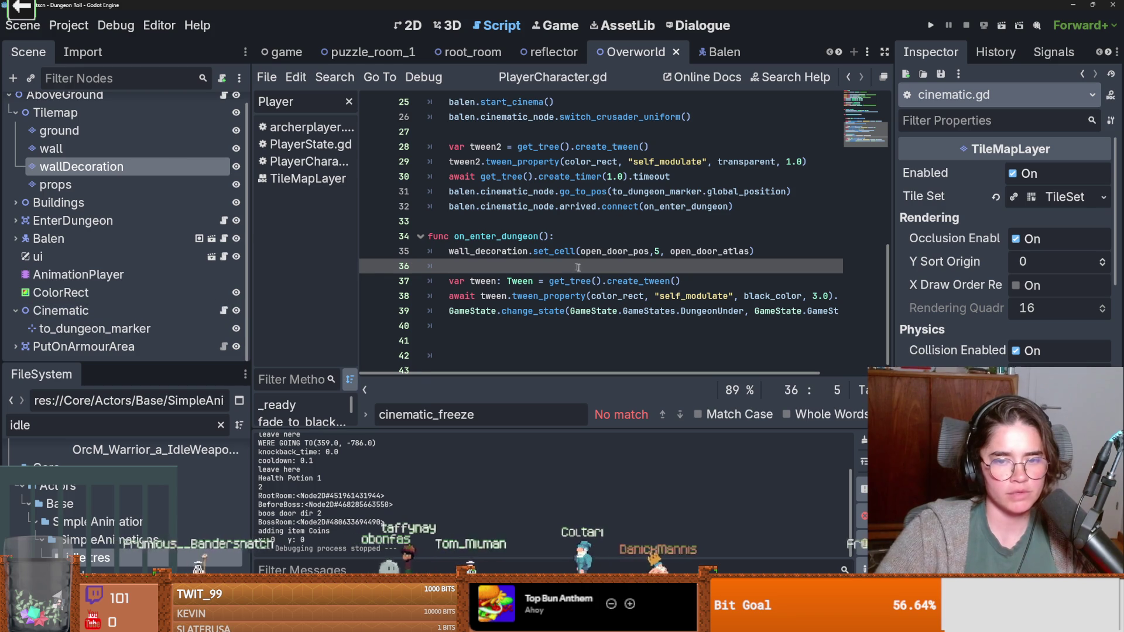
Step: Run the game again, pick a character, press E at the statue to trigger the cinematic, then stop
scroll(649, 285, right, 2)
click(744, 299)
text(2)
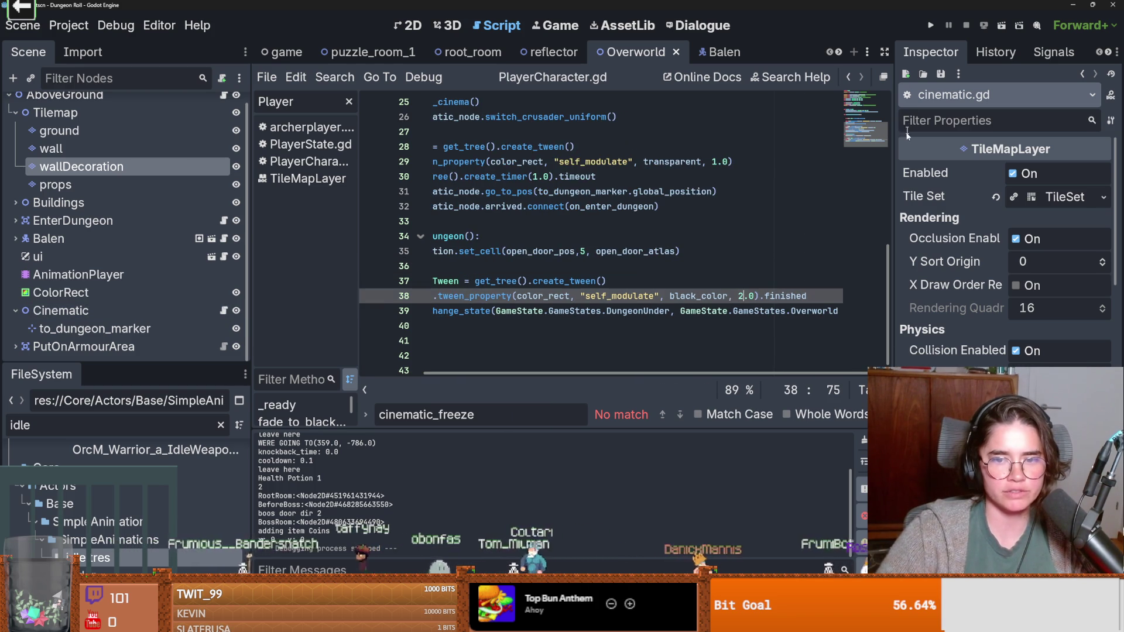
click(931, 25)
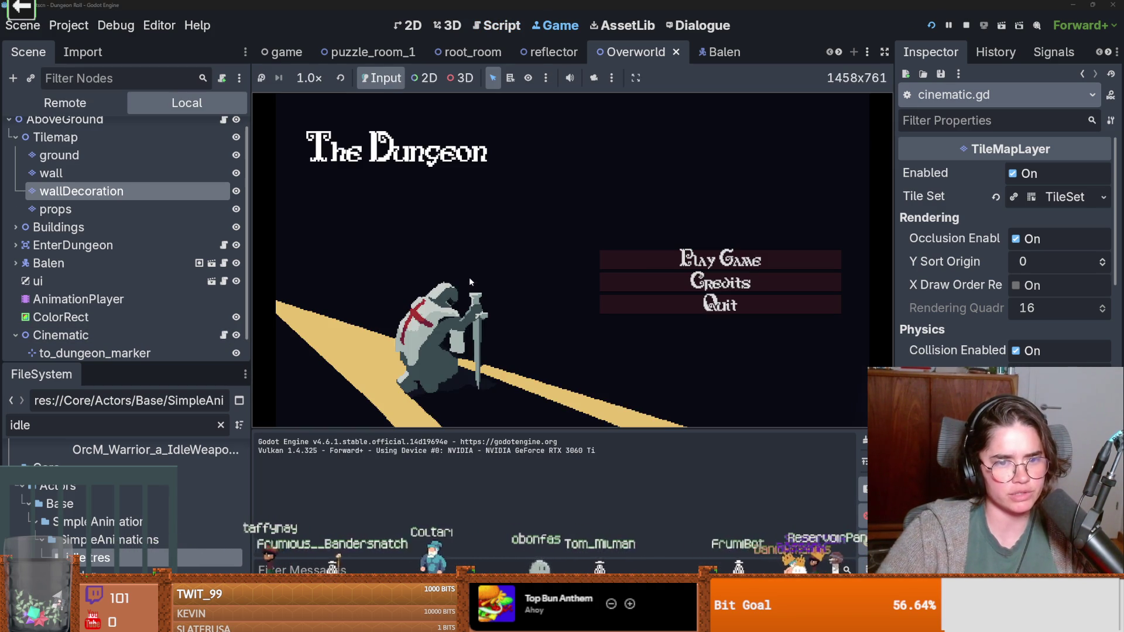
click(720, 258)
click(360, 193)
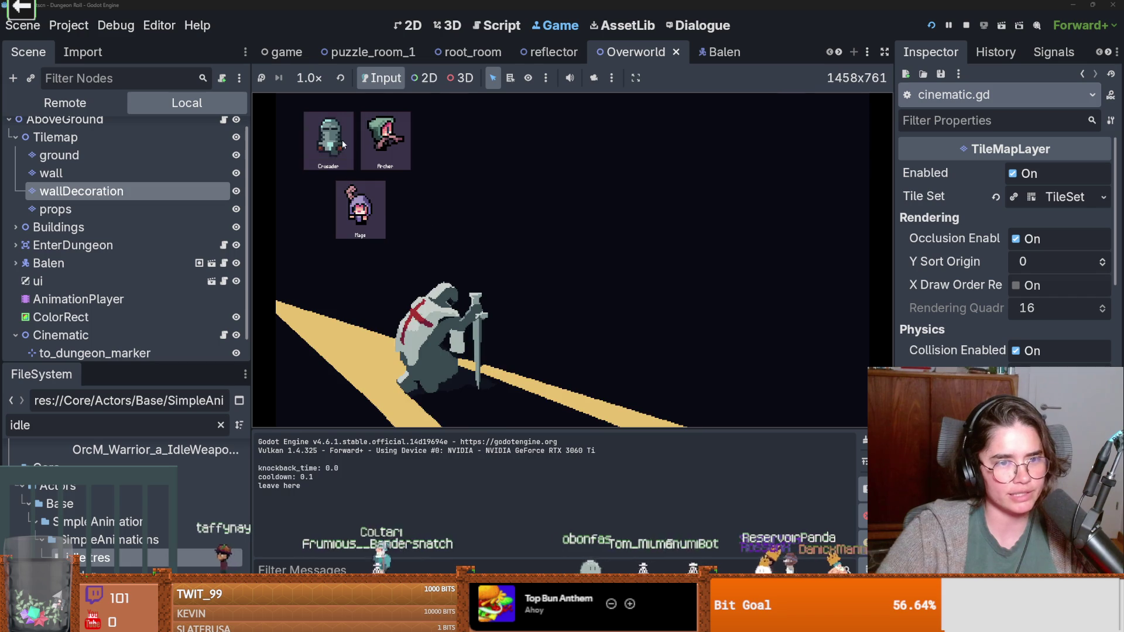
key(e)
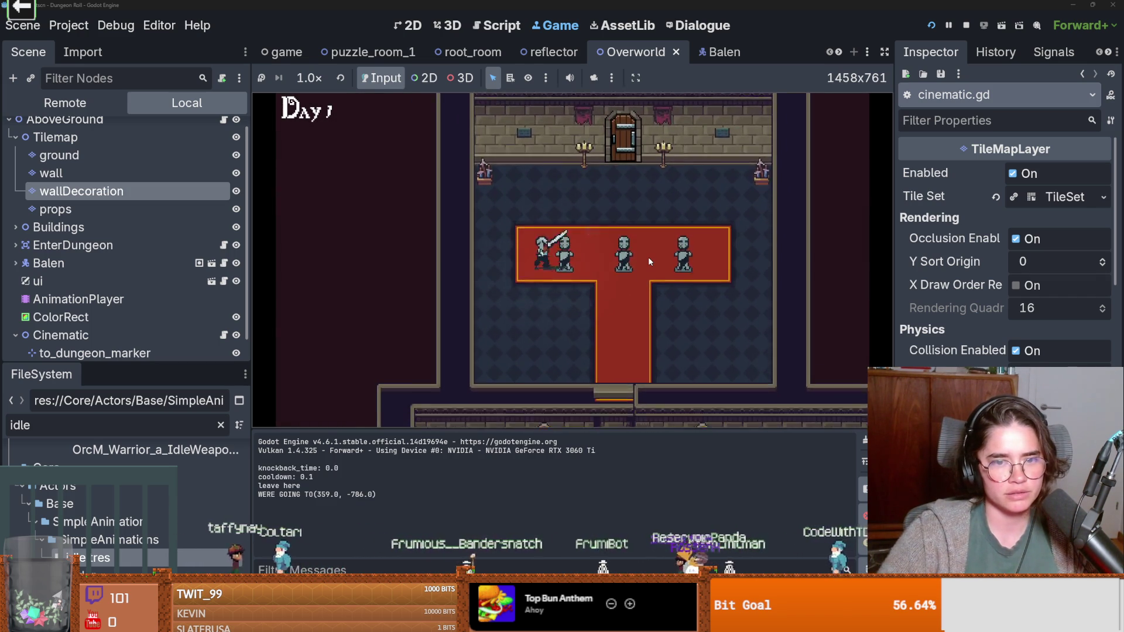
click(966, 25)
key(ctrl+s)
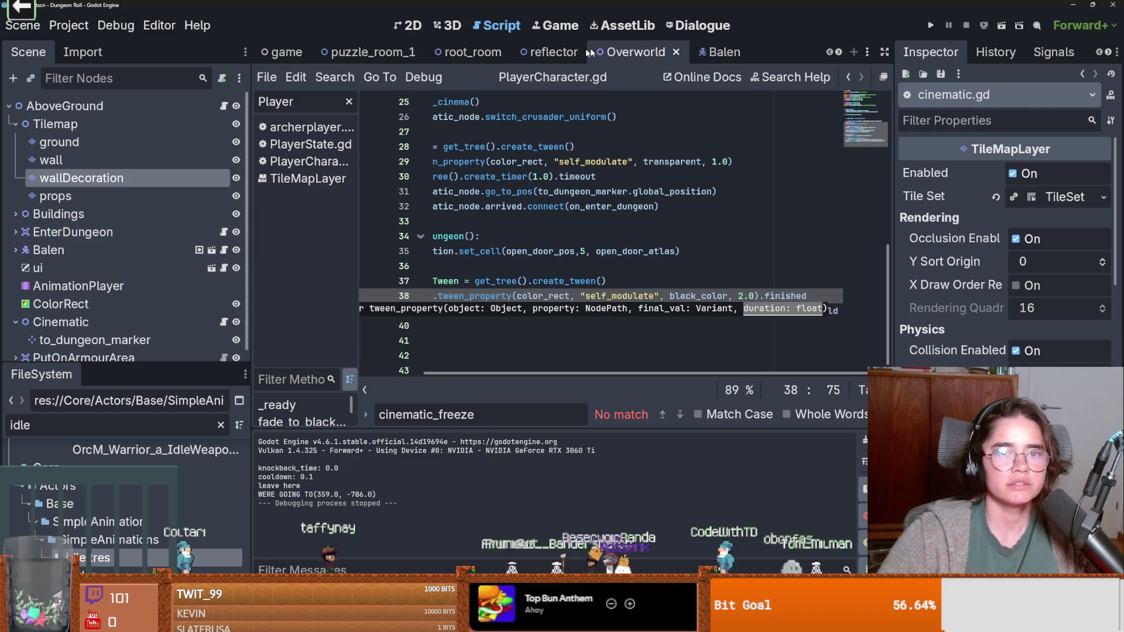
Step: In the Balen script, change the movement condition's 'or' to 'and' and play-test the statue cinematic
click(715, 51)
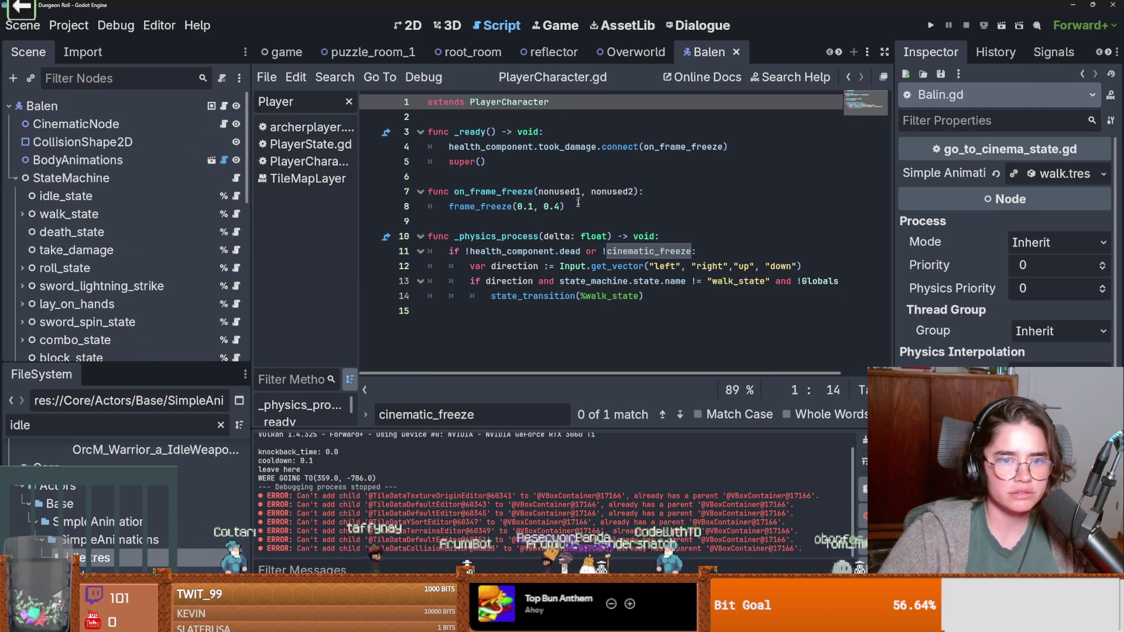
click(592, 251)
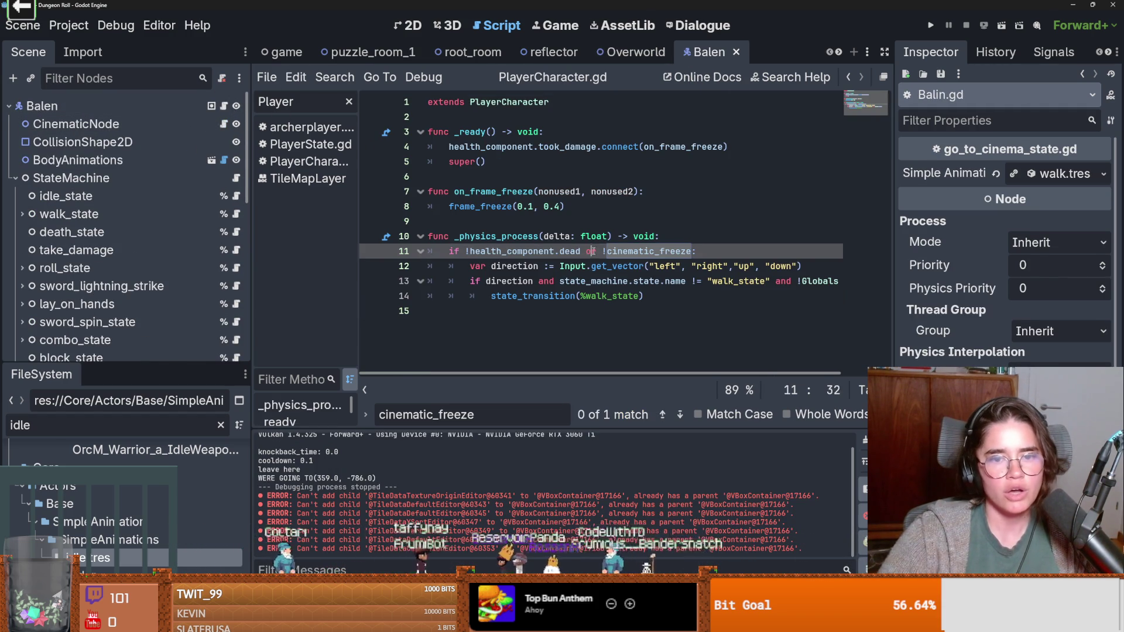
text(and)
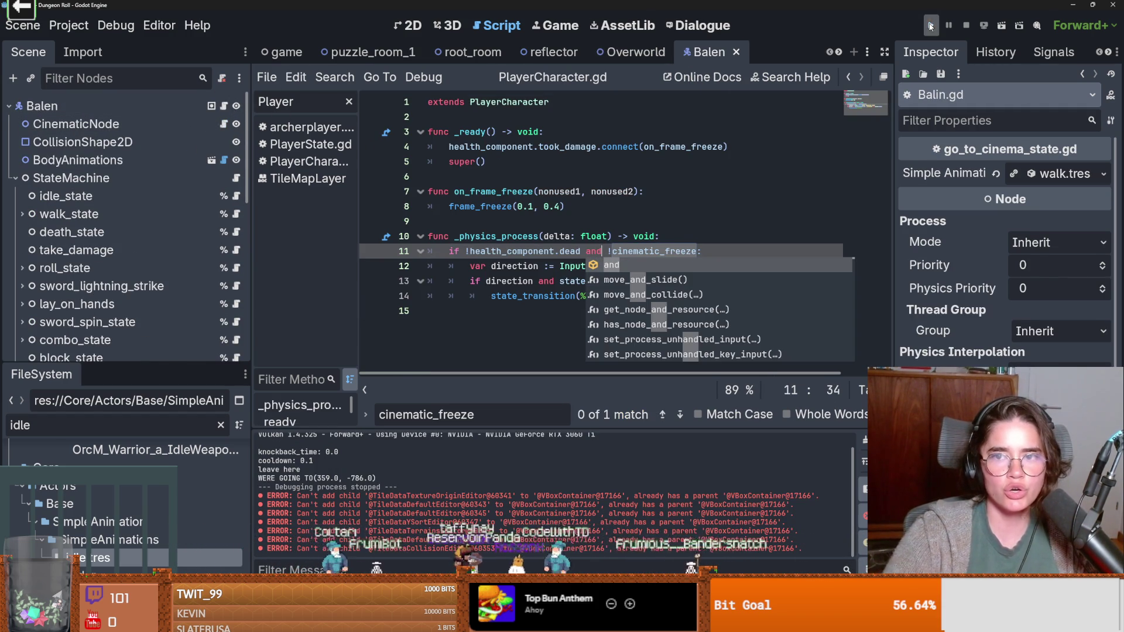
click(926, 26)
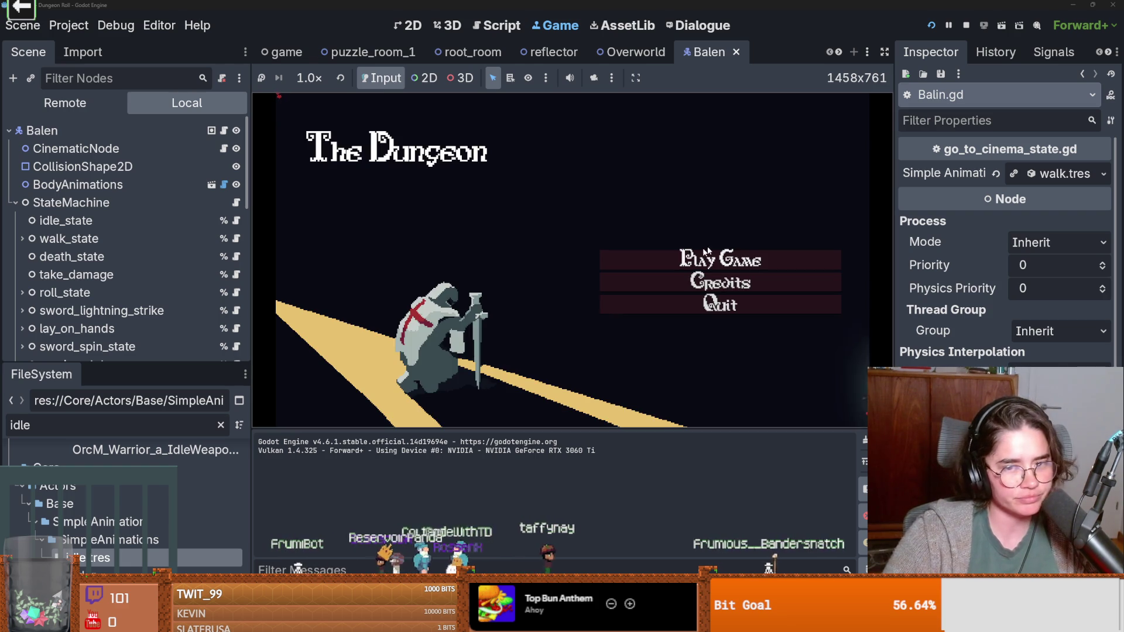
click(714, 257)
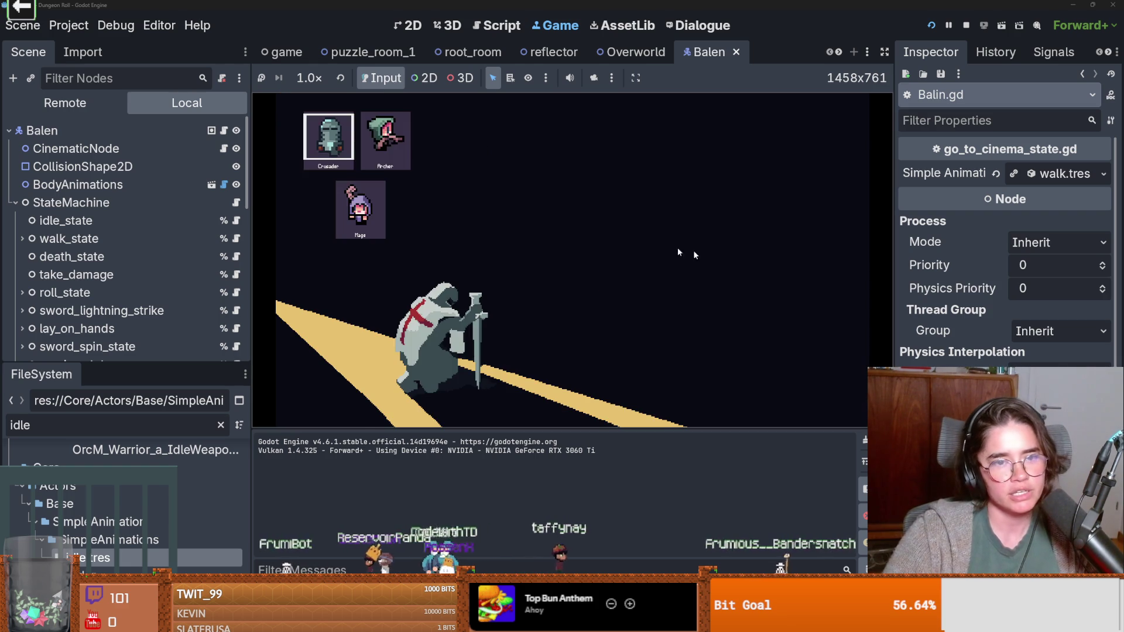
click(337, 158)
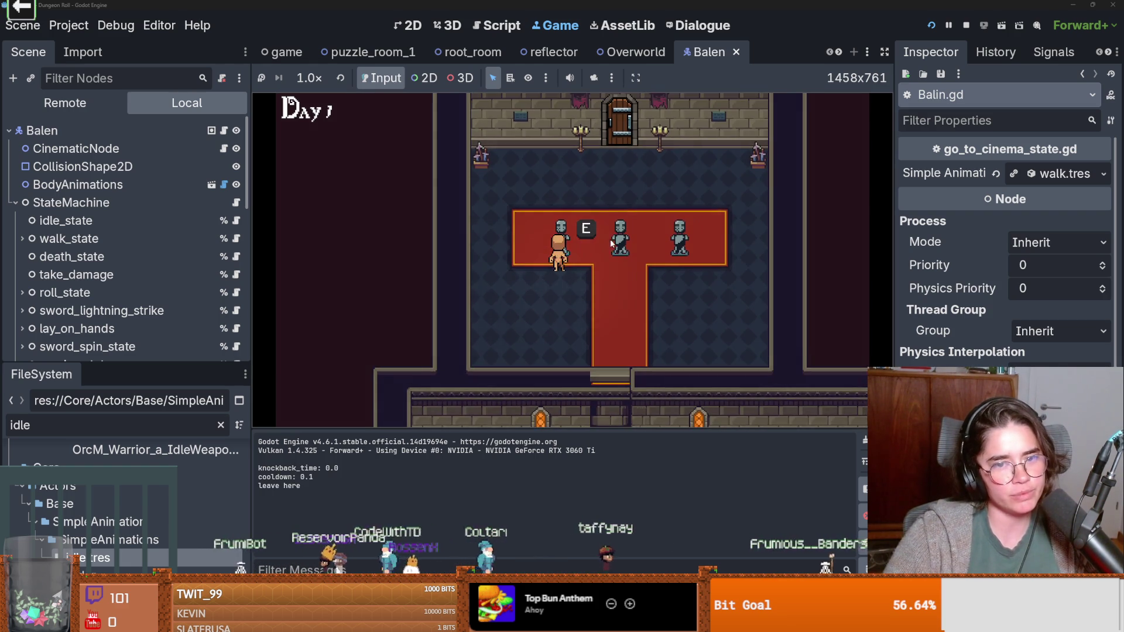
key(e)
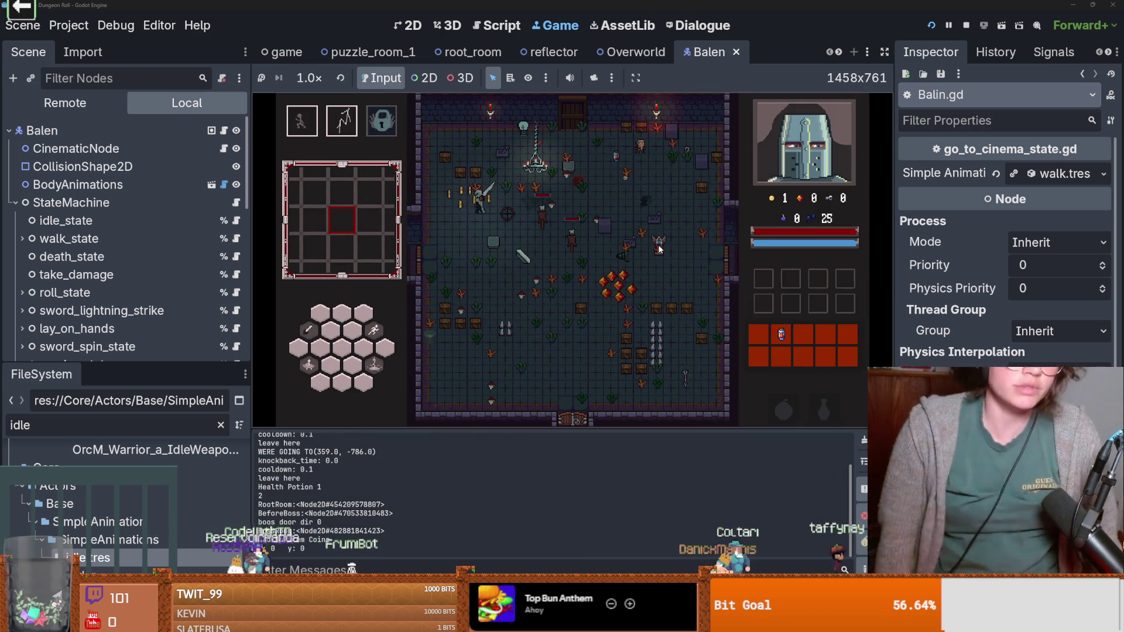
Step: Filter the FileSystem dock for 'main_men' and open main_menu.tscn
double_click(153, 430)
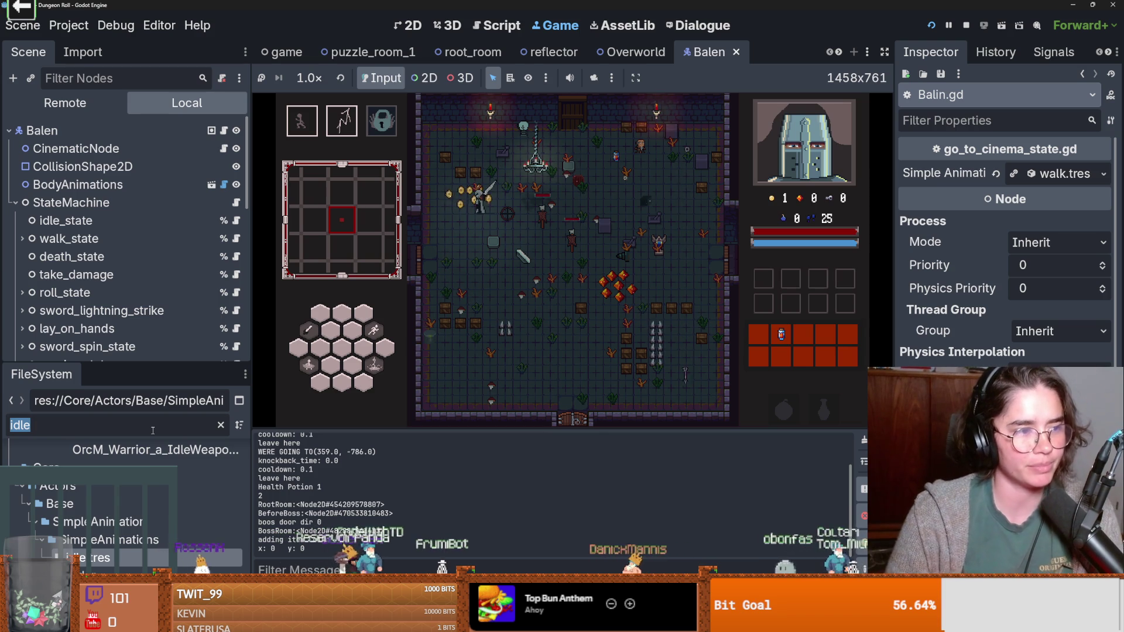
text(m)
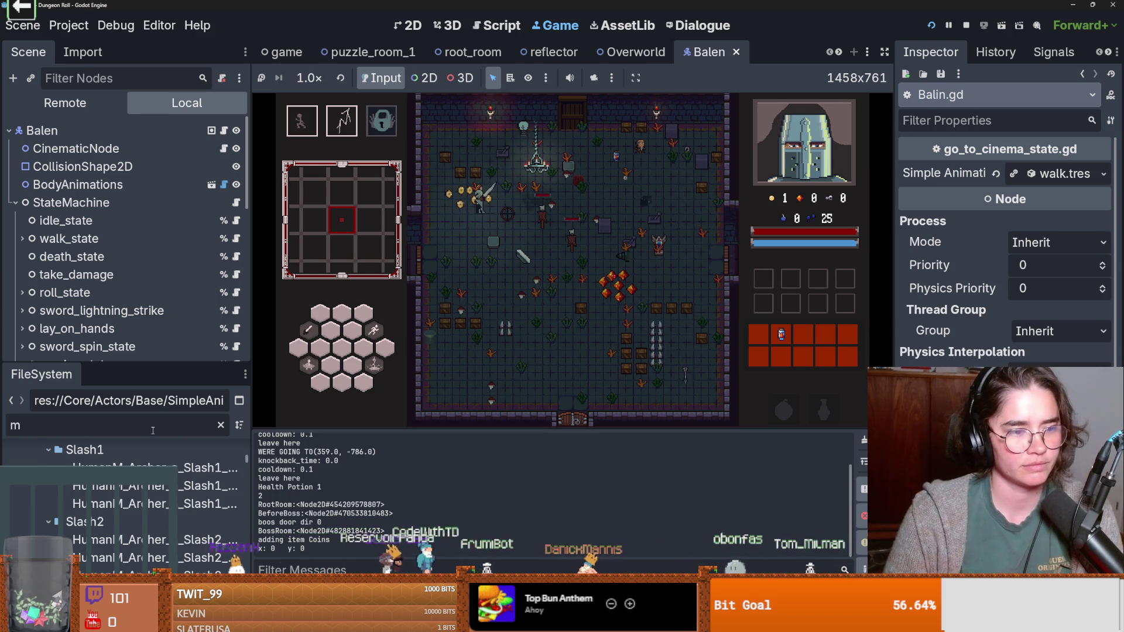
text(ain_men)
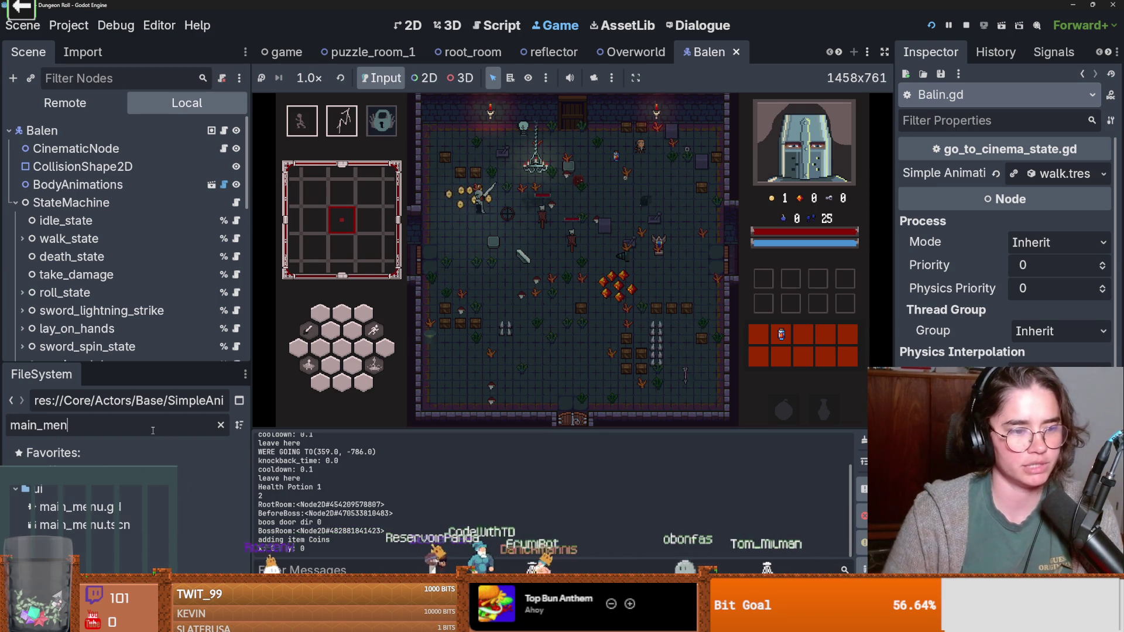
double_click(82, 524)
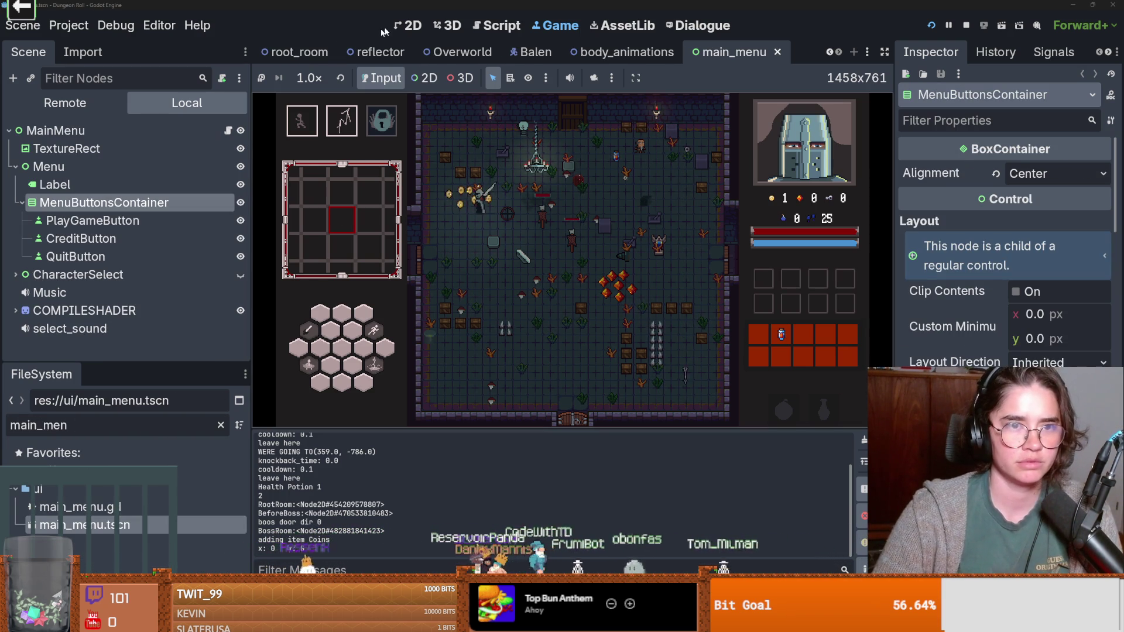
Step: Open the main menu's script at player_chosen, briefly cutting its code and then restoring it
click(410, 25)
click(614, 314)
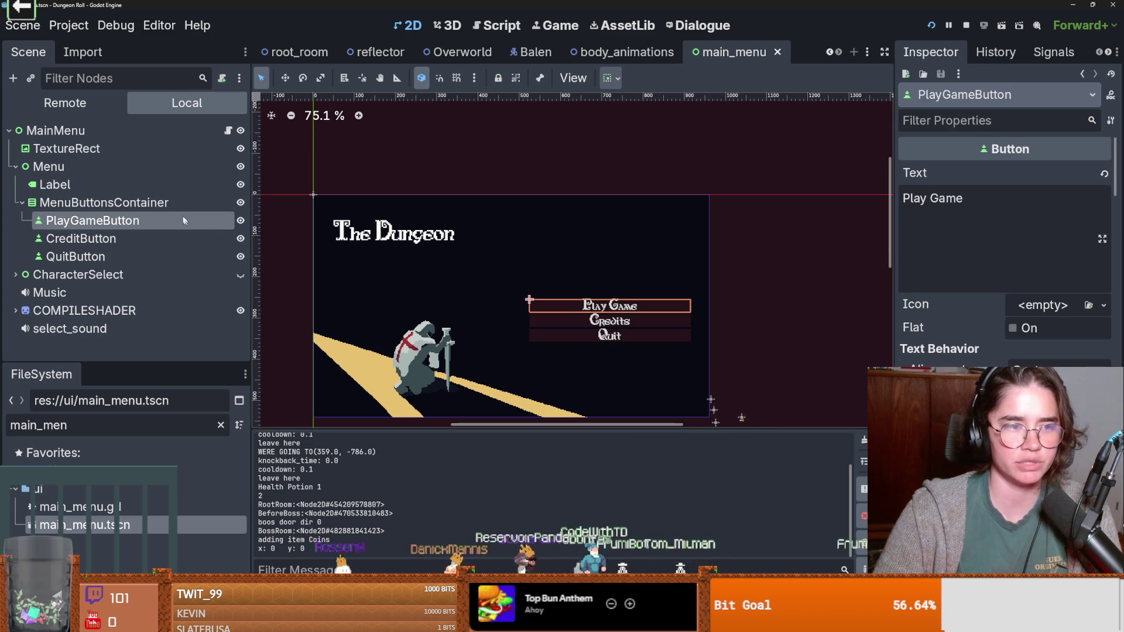
click(228, 130)
scroll(557, 264, up, 3)
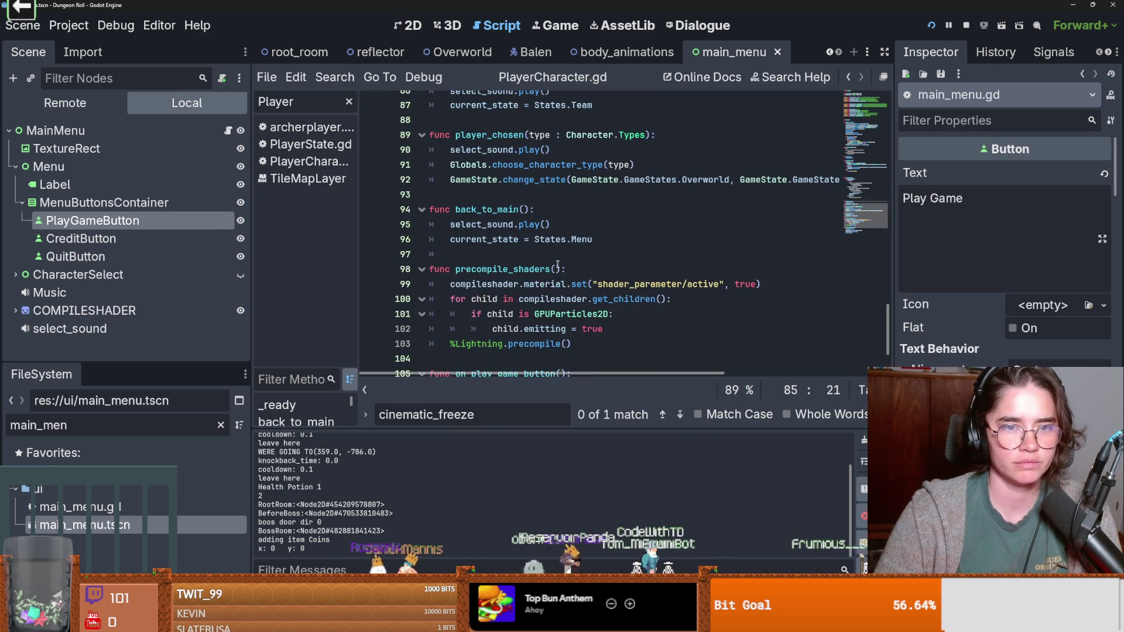
double_click(492, 185)
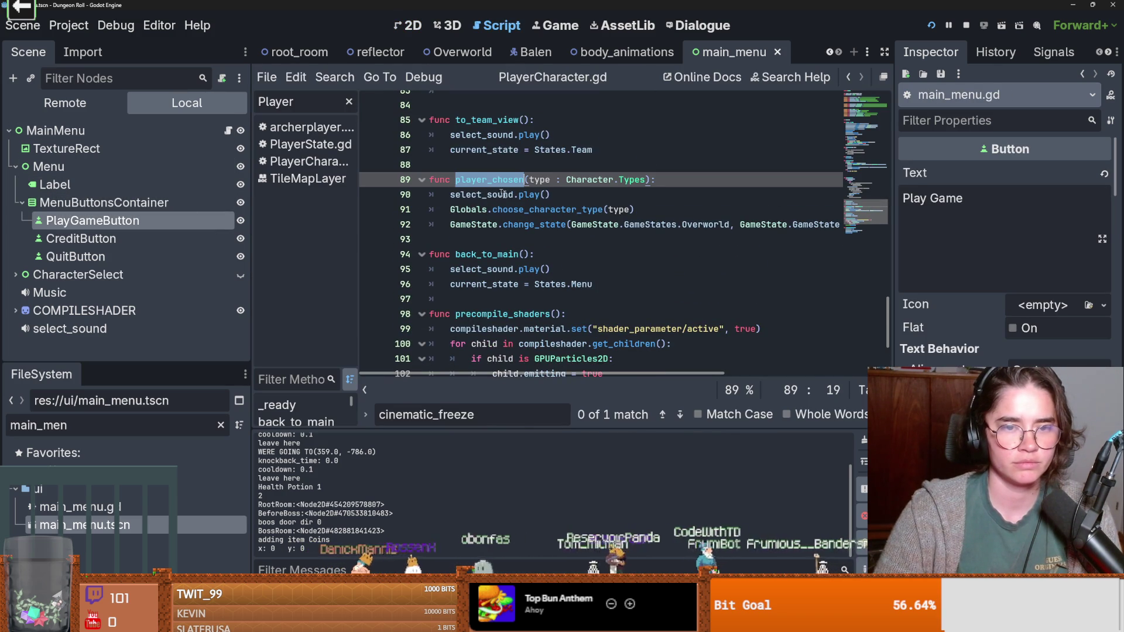
triple_click(451, 224)
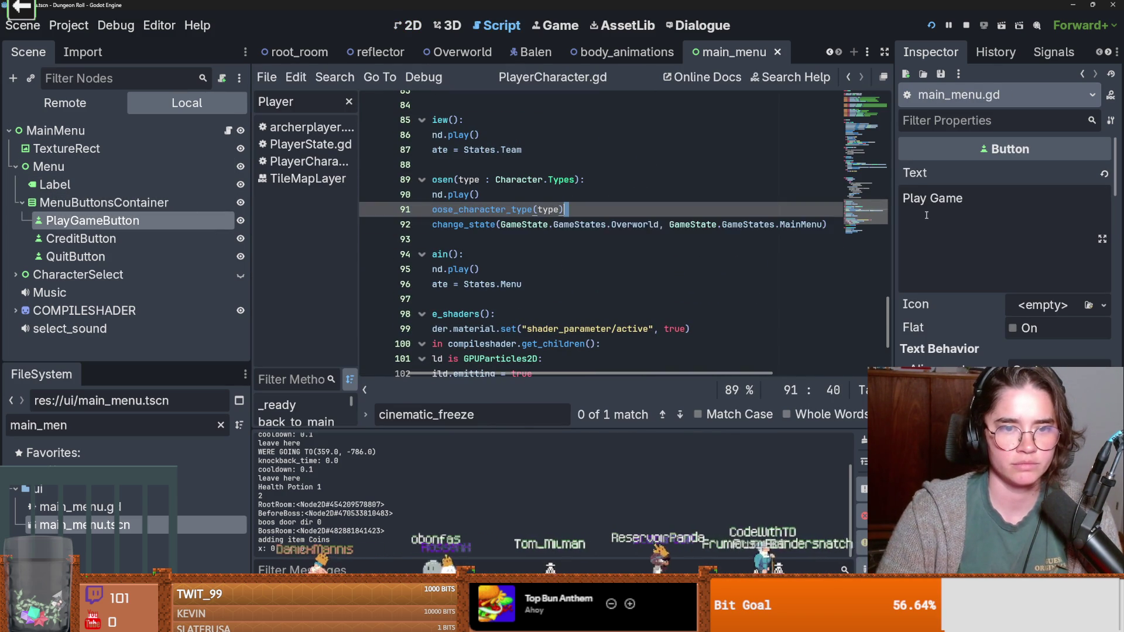
scroll(567, 234, up, 2)
mouse_move(819, 314)
mouse_down()
mouse_move(527, 299)
mouse_move(401, 275)
mouse_up()
key(ctrl+x)
scroll(527, 286, up, 20)
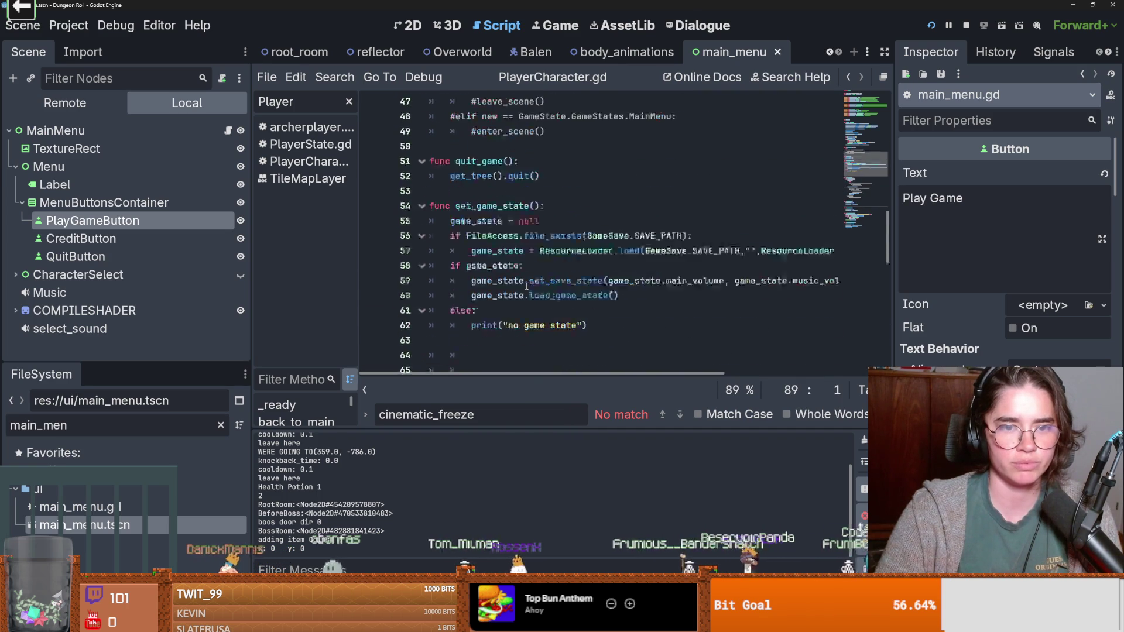
scroll(526, 286, down, 4)
mouse_move(430, 296)
mouse_down()
mouse_move(585, 298)
mouse_move(632, 325)
mouse_move(884, 320)
mouse_up()
scroll(884, 320, down, 1)
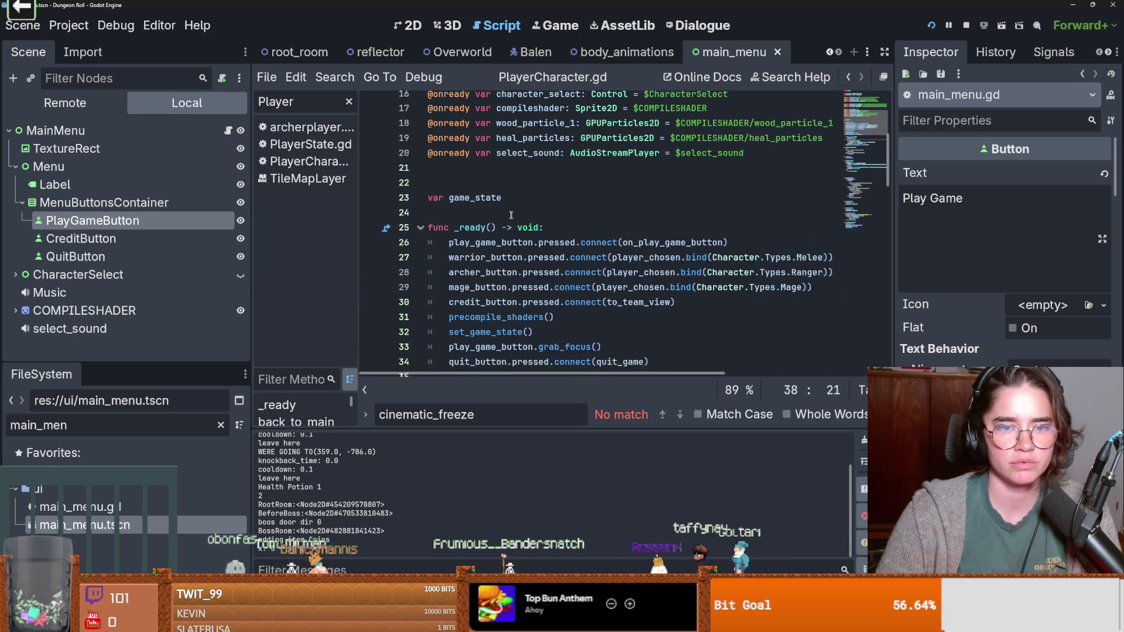
scroll(532, 228, down, 5)
click(527, 229)
scroll(527, 231, down, 6)
key(alt+Down)
key(alt+Down)
key(alt+Down)
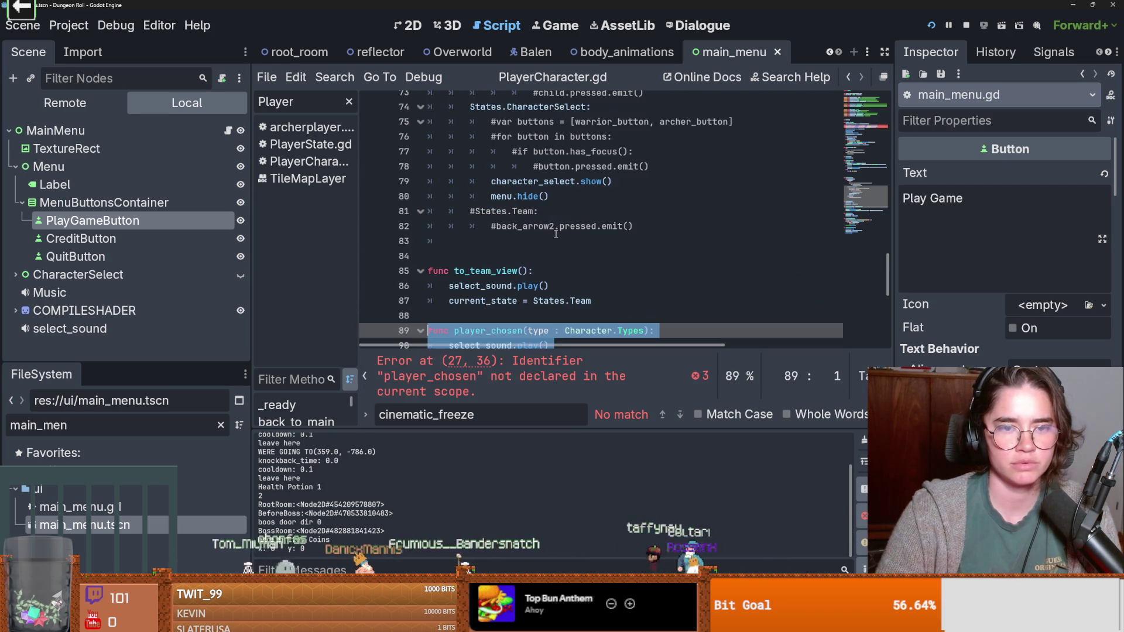
click(532, 220)
Step: Delete the Globals.choose_character_type(type) line 91 from player_chosen and return to Overworld
drag(634, 192, 455, 191)
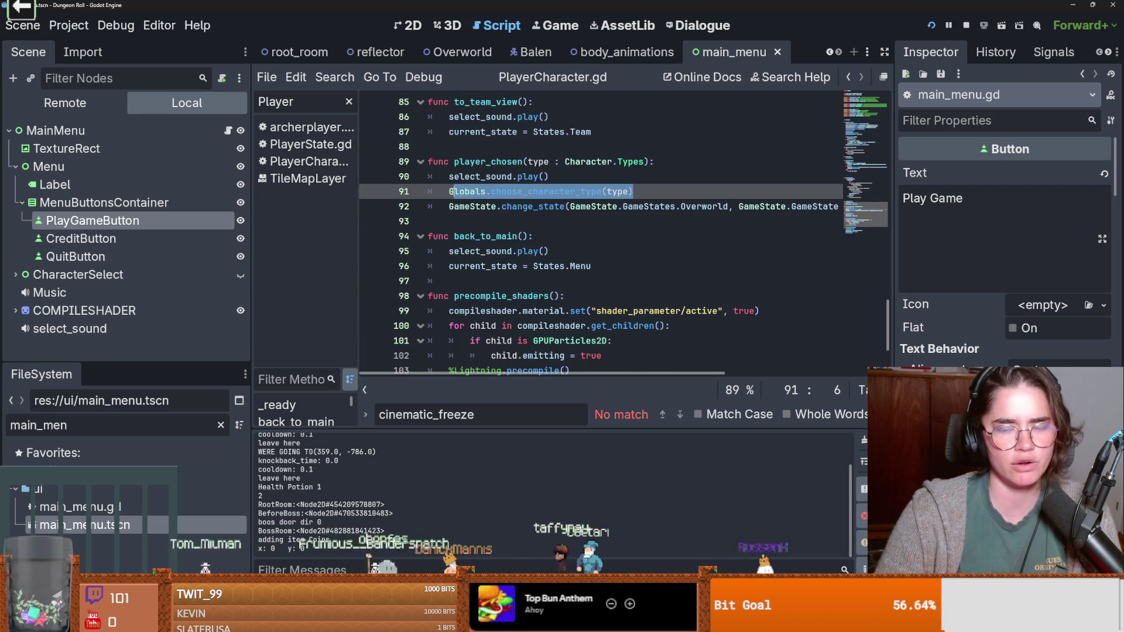
click(539, 191)
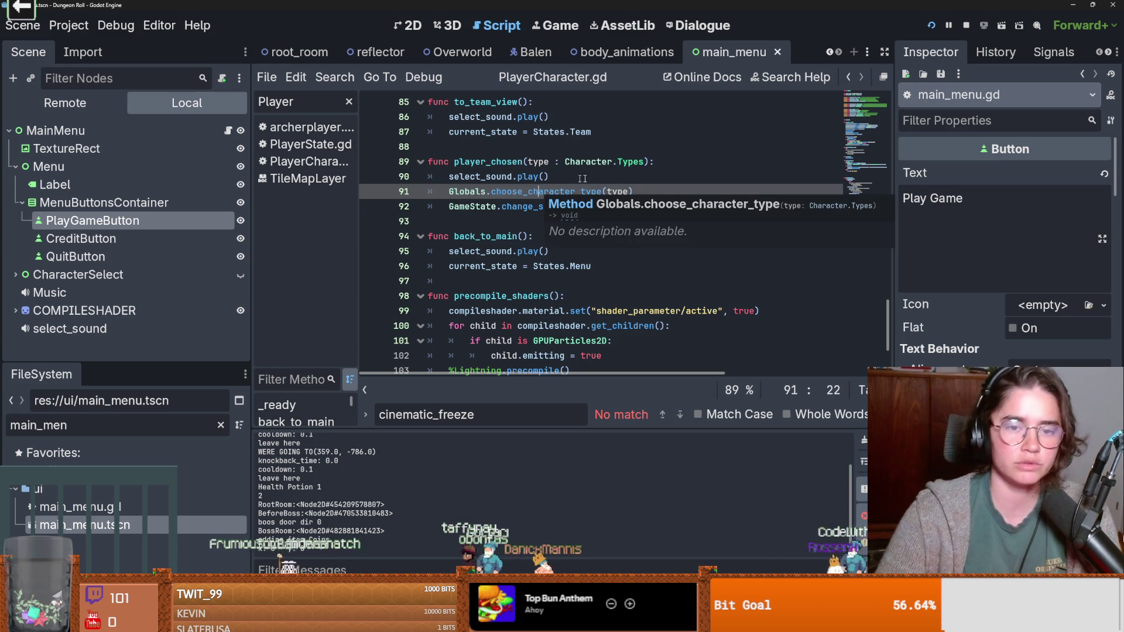
drag(634, 192, 433, 197)
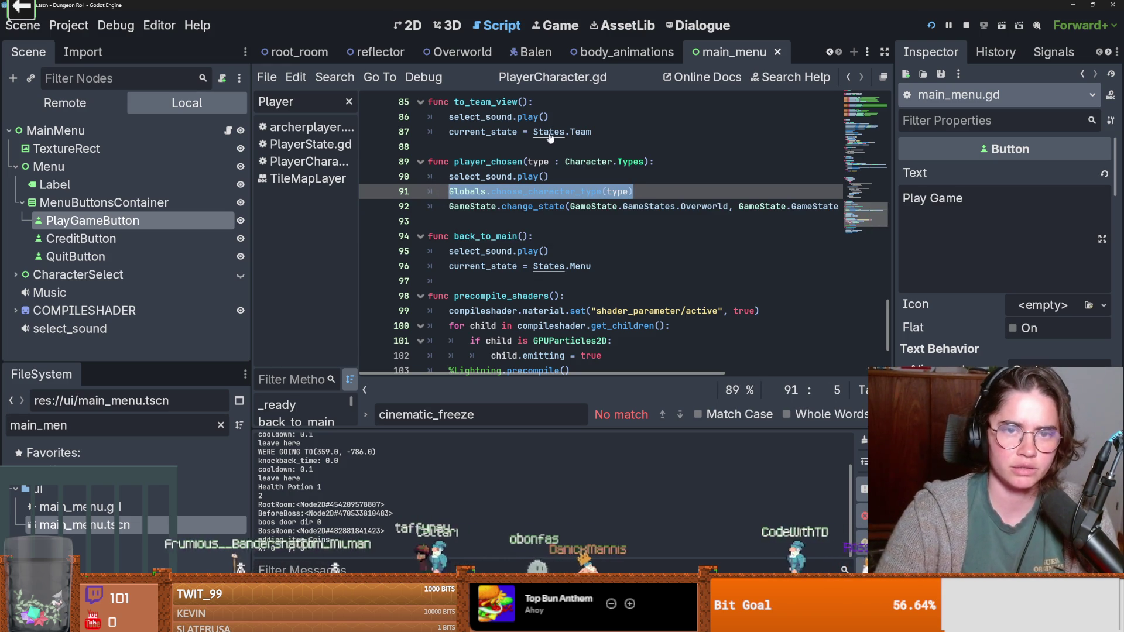
key(BackSpace)
click(470, 55)
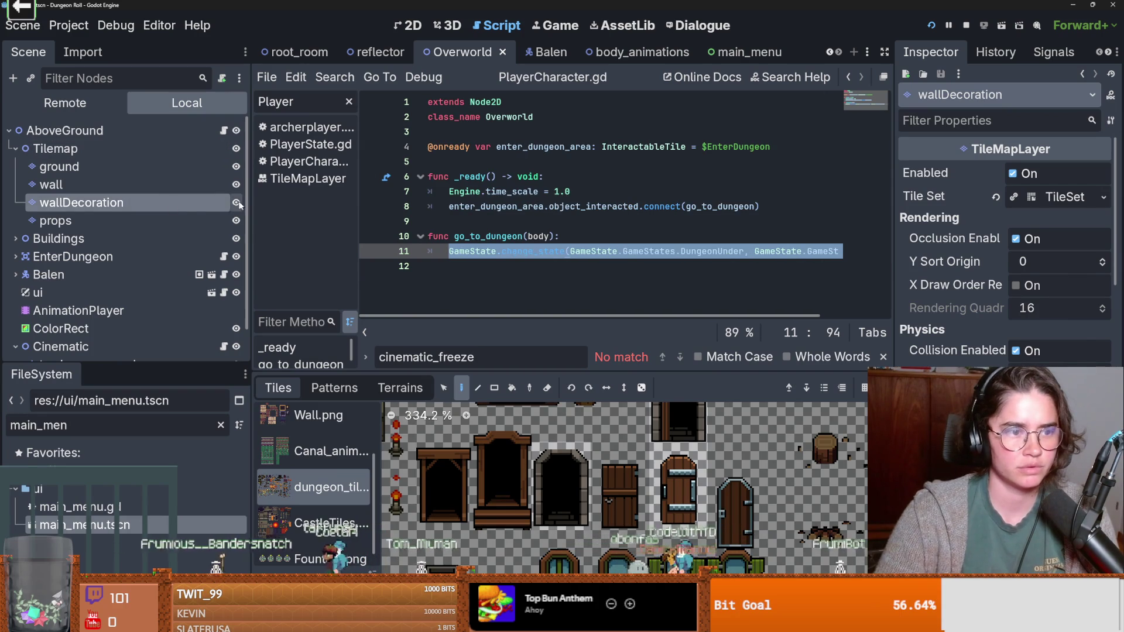
Step: Paste the Globals.choose_character_type(type) call as the first line of fade_to_black_and_back_agian in cinematic.gd
scroll(150, 275, down, 2)
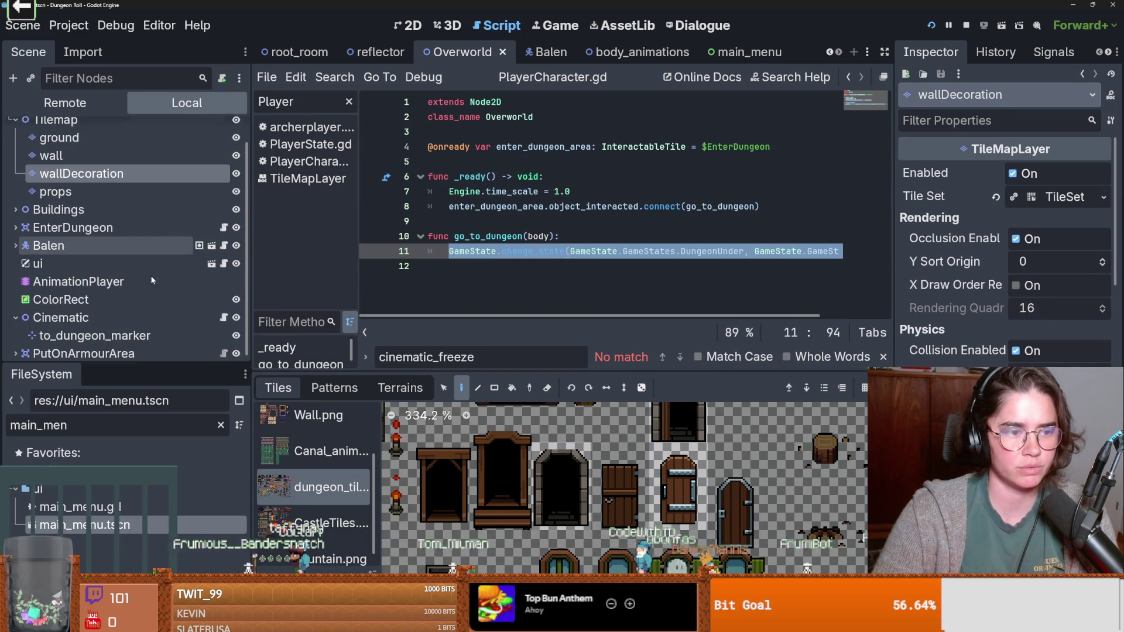
click(224, 310)
scroll(497, 224, up, 6)
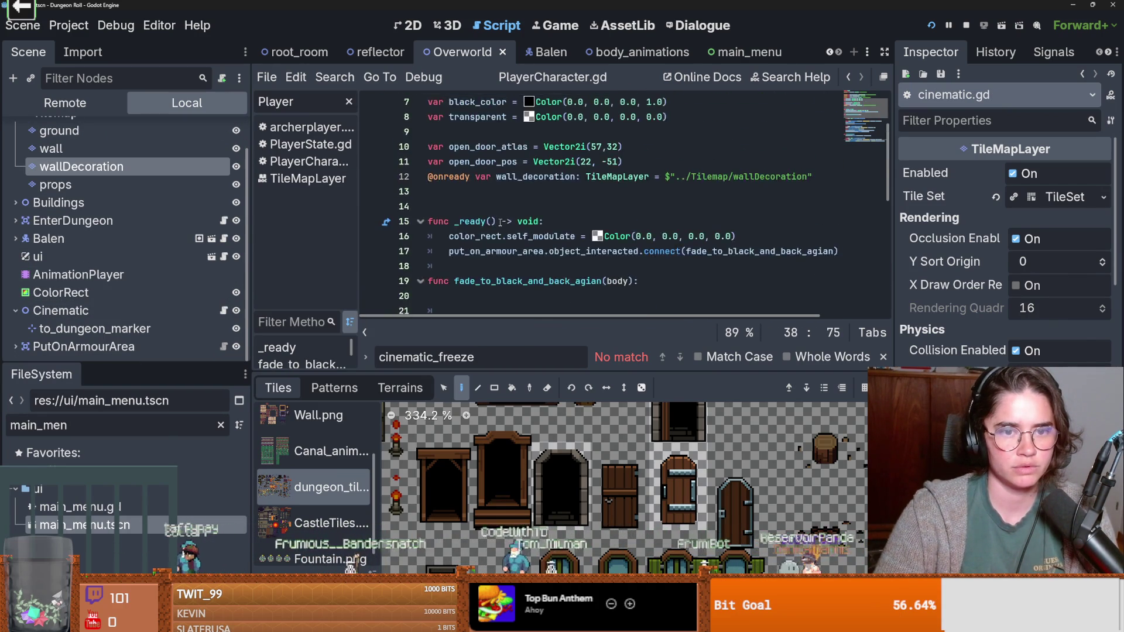
scroll(497, 224, down, 3)
click(480, 167)
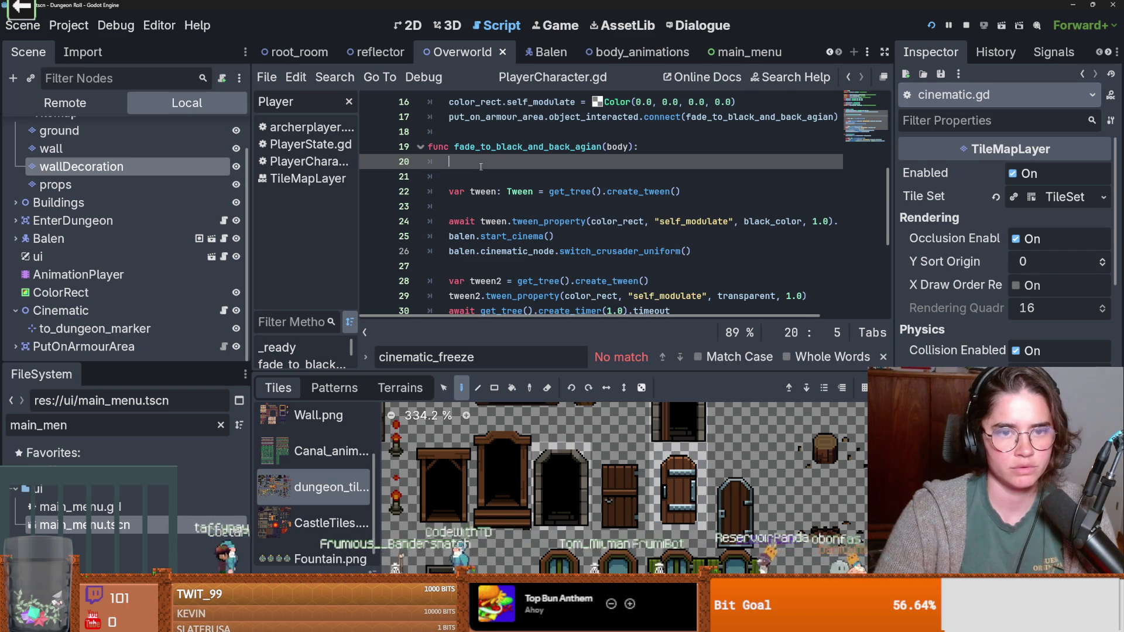
key(Return)
key(ctrl+v)
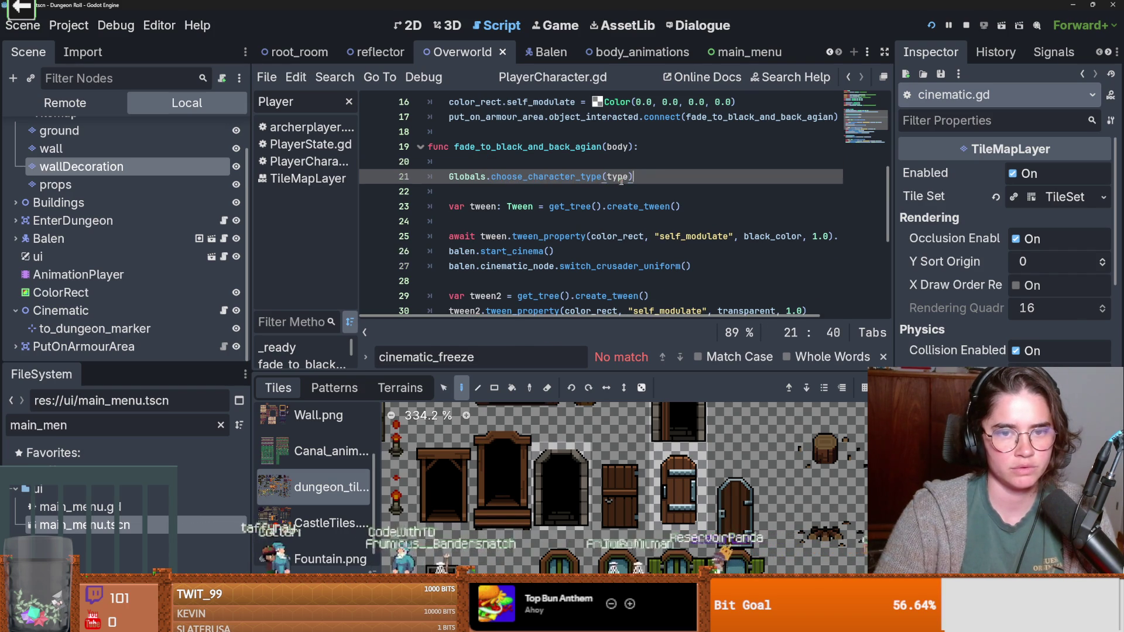
Step: Review main_menu.gd's button bindings to player_chosen with Melee, Ranger and Mage, then return to Overworld
click(734, 51)
scroll(578, 209, up, 4)
scroll(578, 210, up, 14)
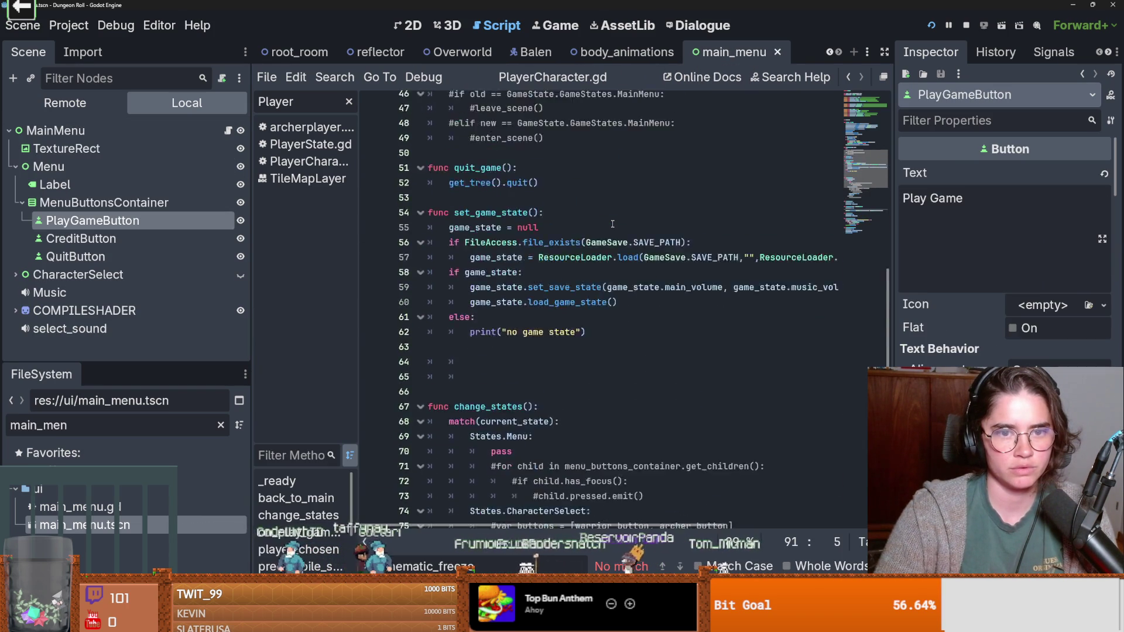
scroll(612, 224, up, 3)
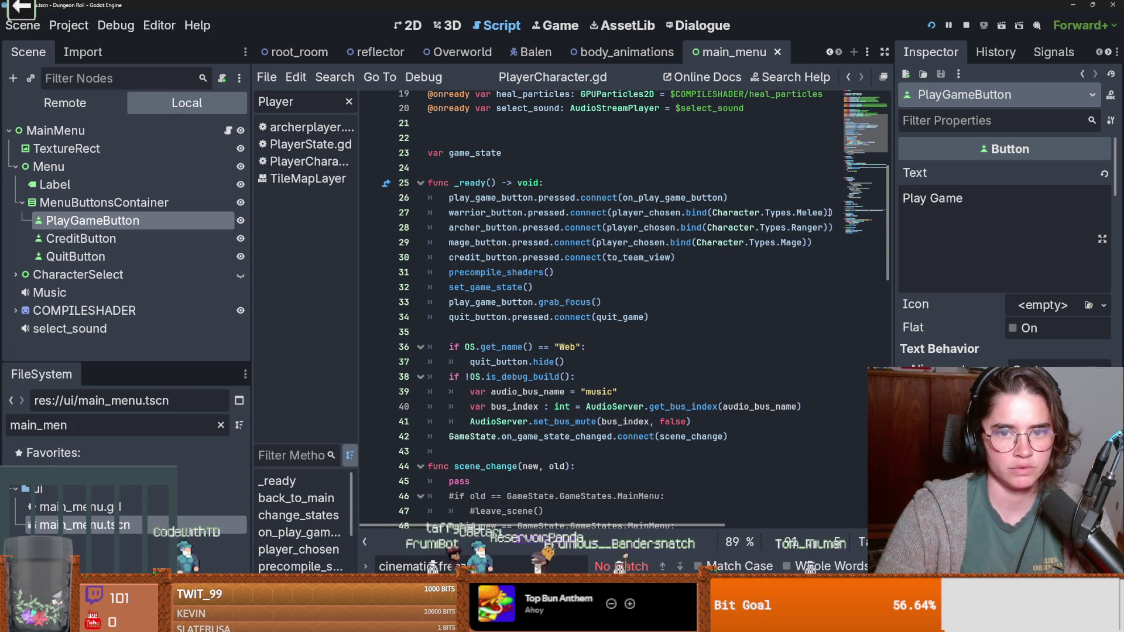
drag(824, 212, 712, 212)
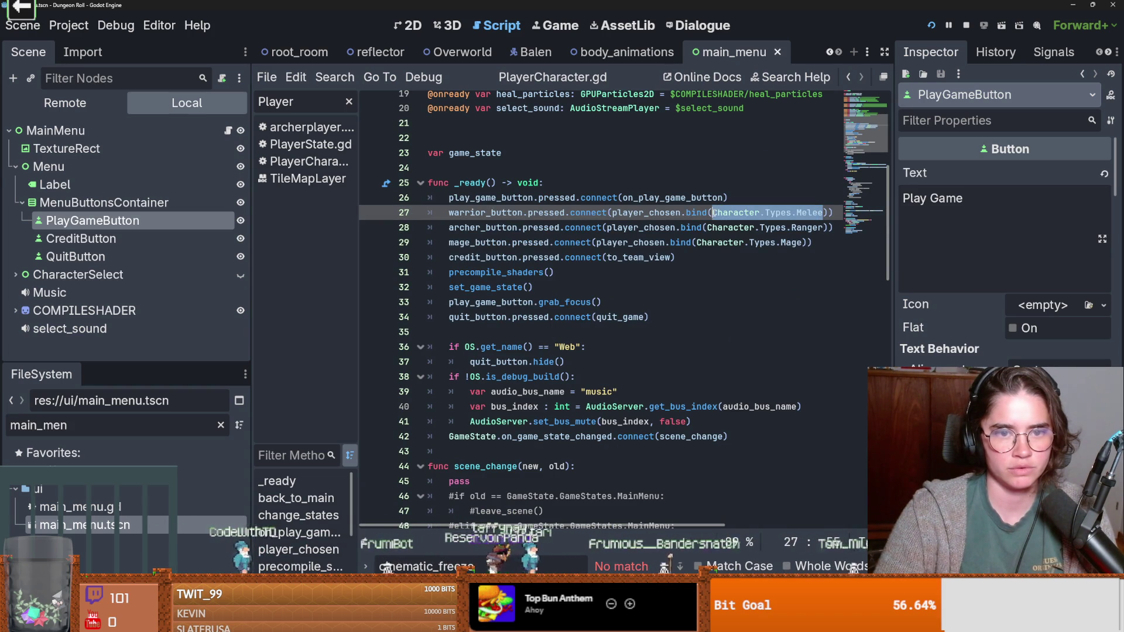
scroll(653, 230, up, 6)
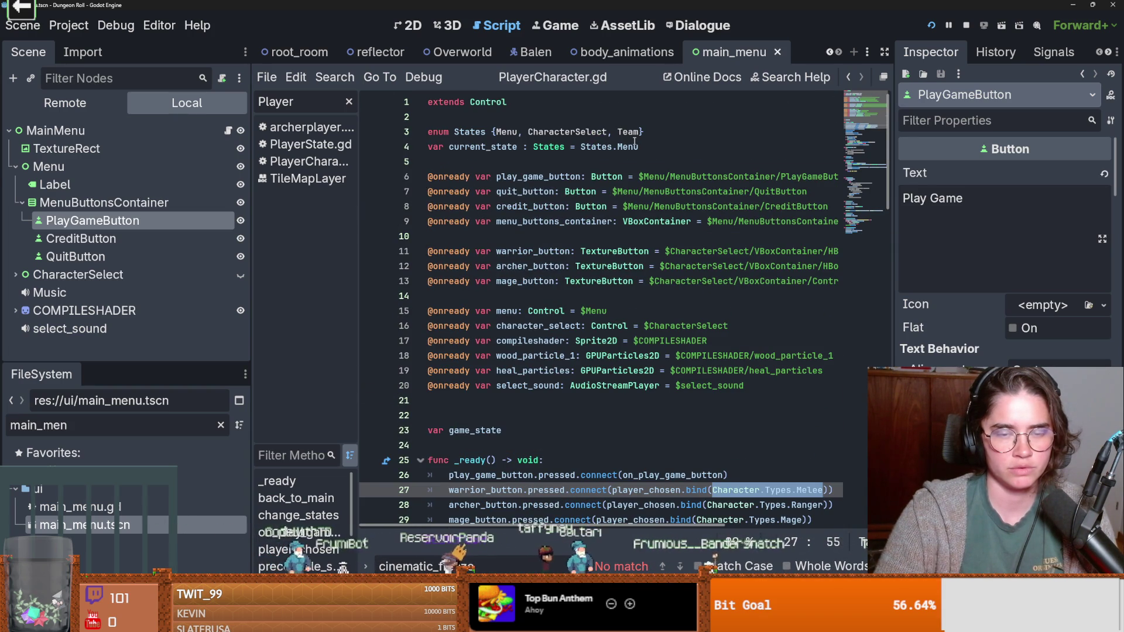
scroll(747, 316, down, 3)
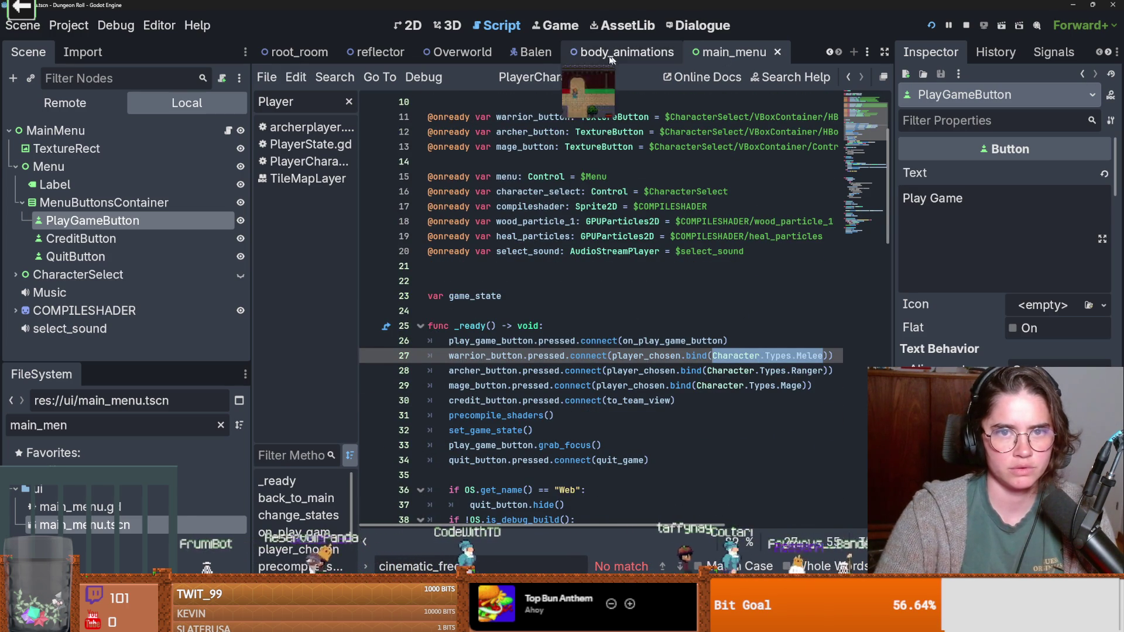
click(462, 56)
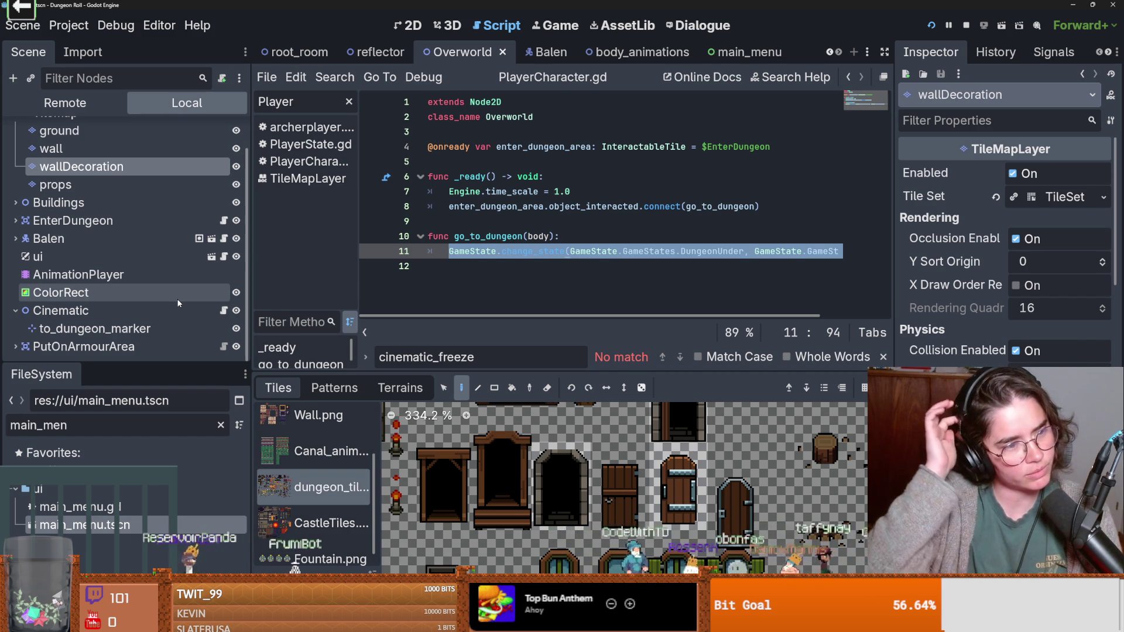
scroll(24, 176, up, 1)
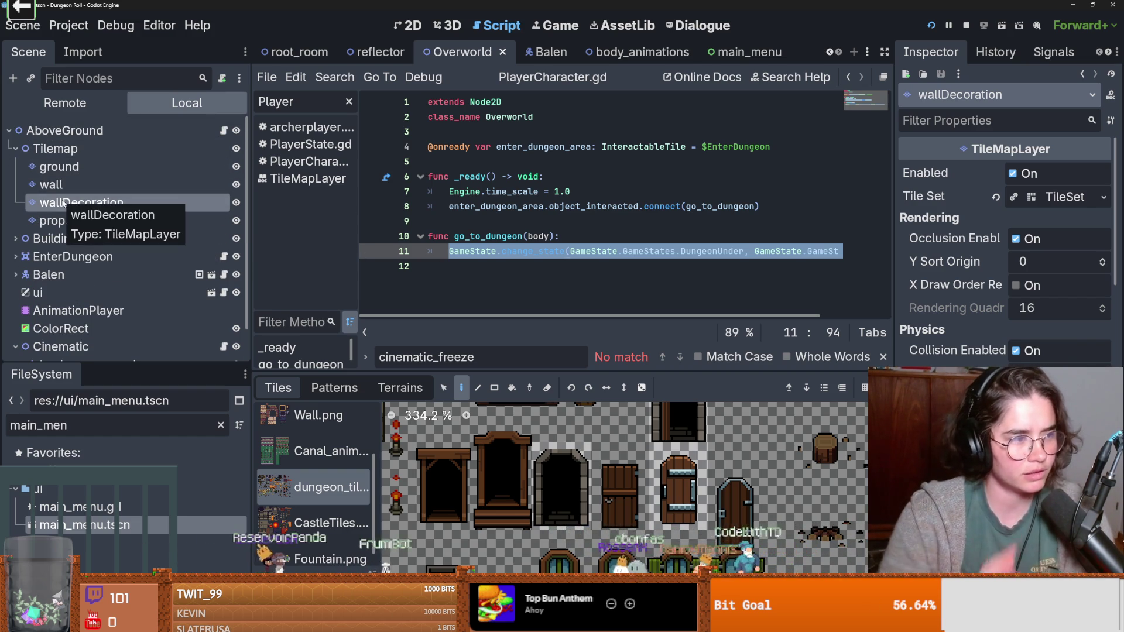
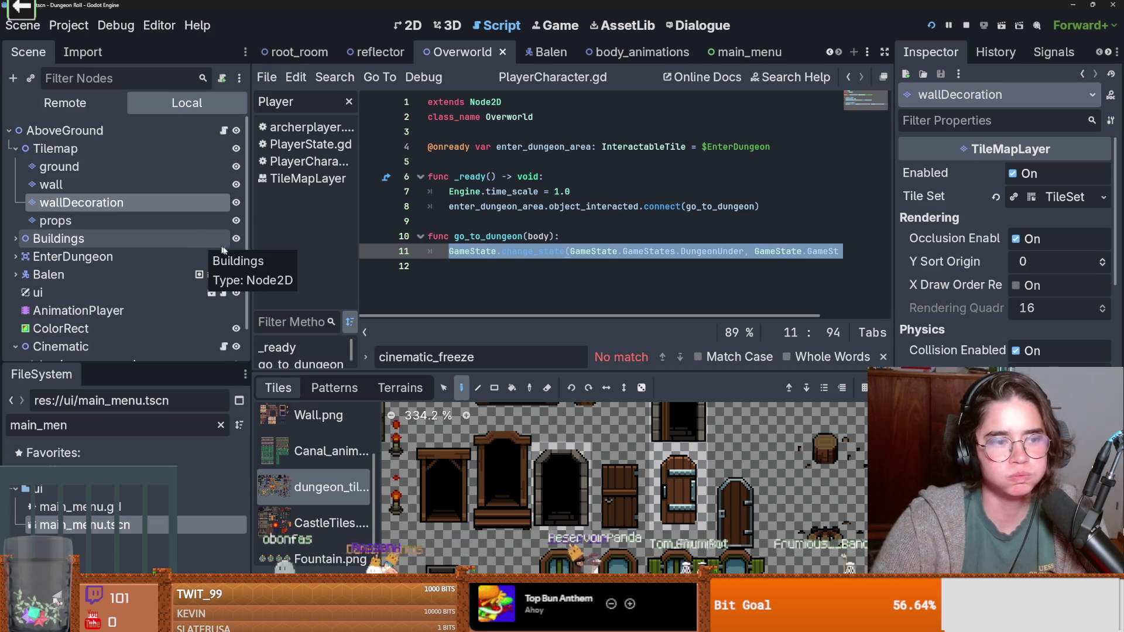
Step: In cinematic.gd, change line 21's choose_character_type argument to Character.Types.Ranger and run the project
scroll(204, 248, down, 1)
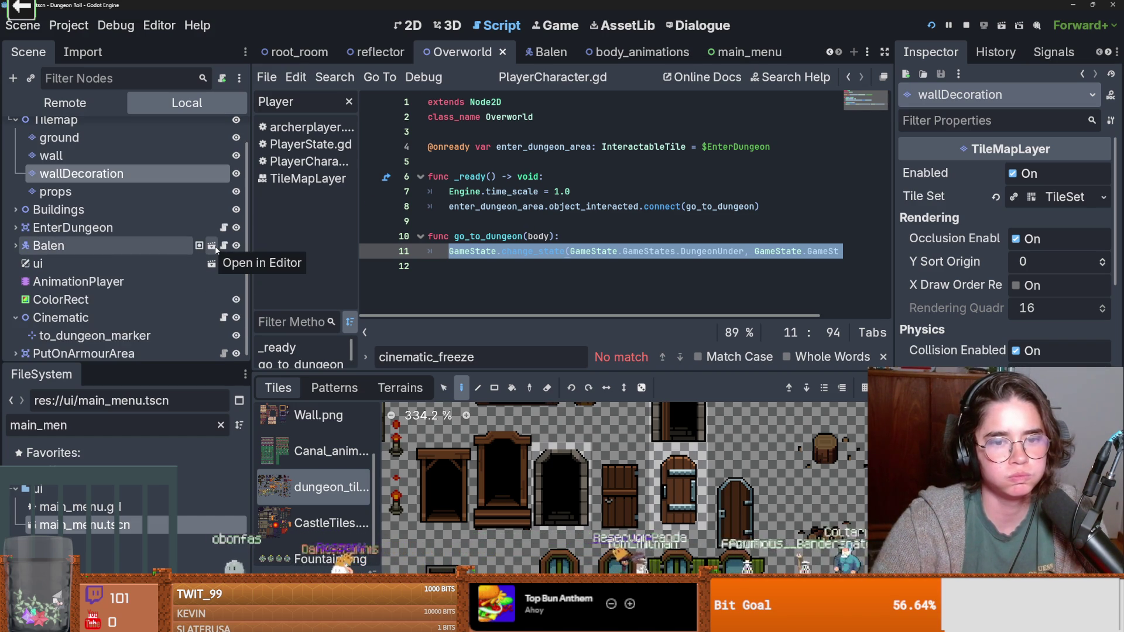
scroll(215, 247, down, 1)
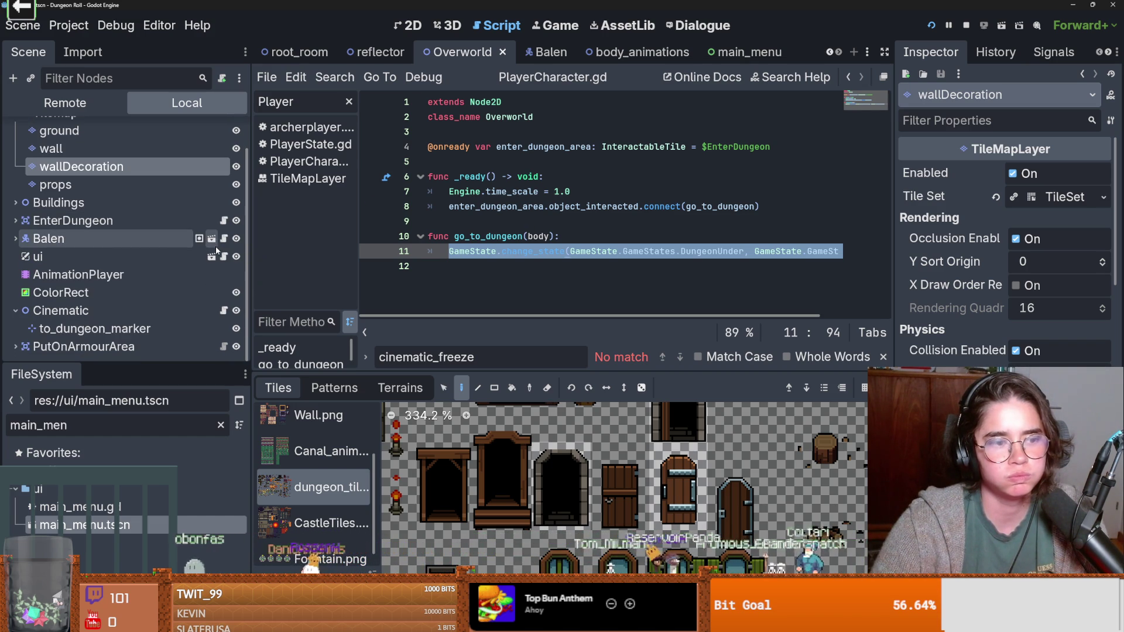
click(223, 311)
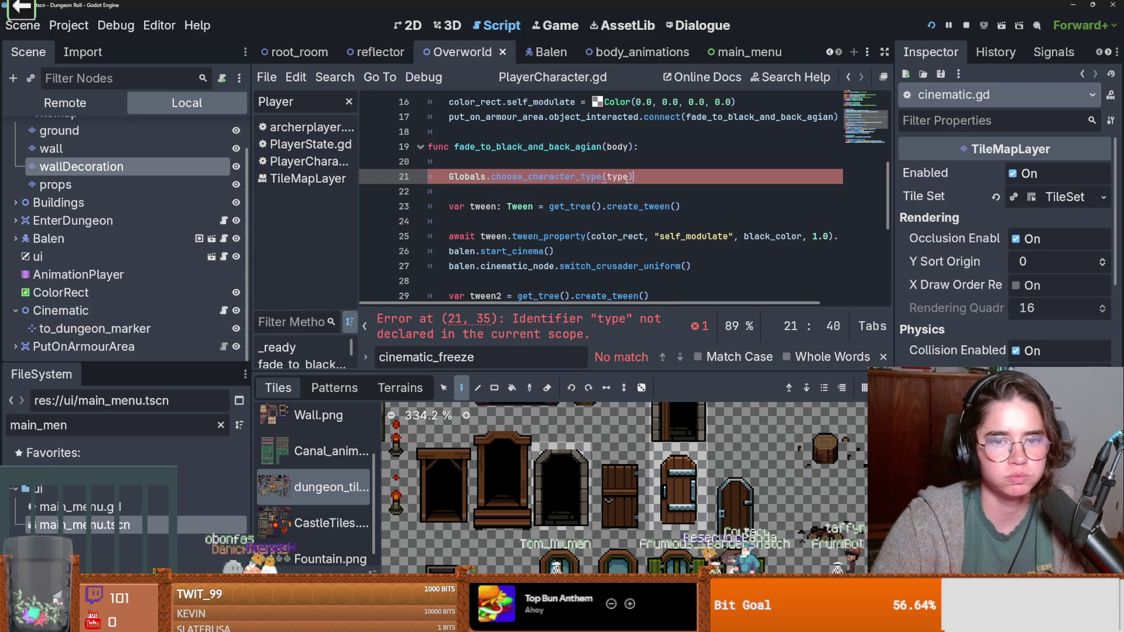
text(Character.Types.Melee)
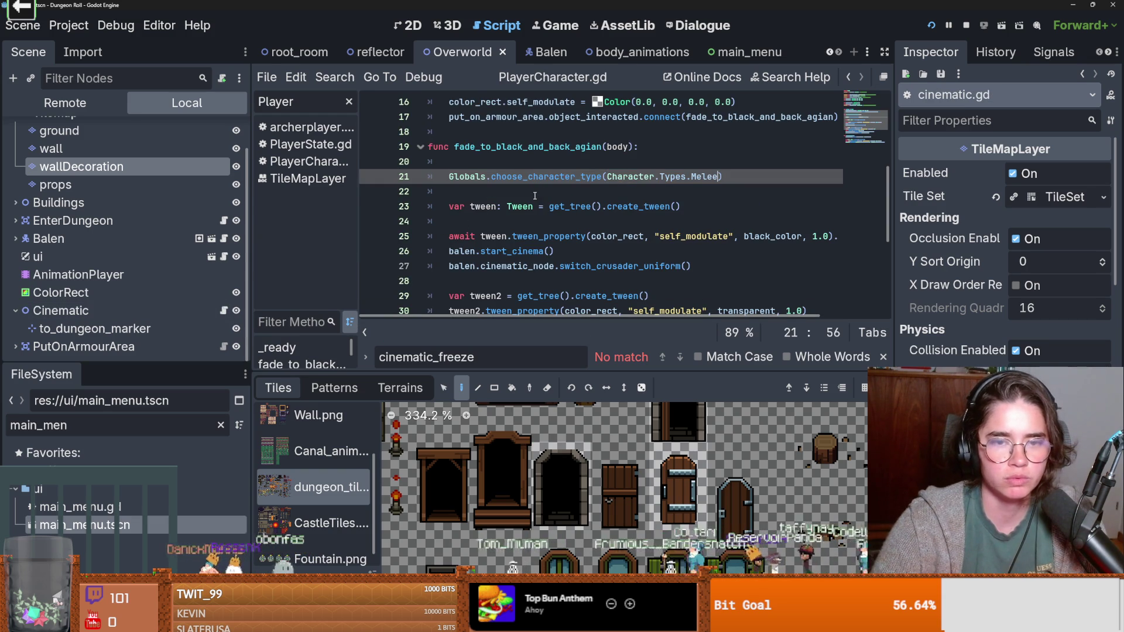
click(534, 196)
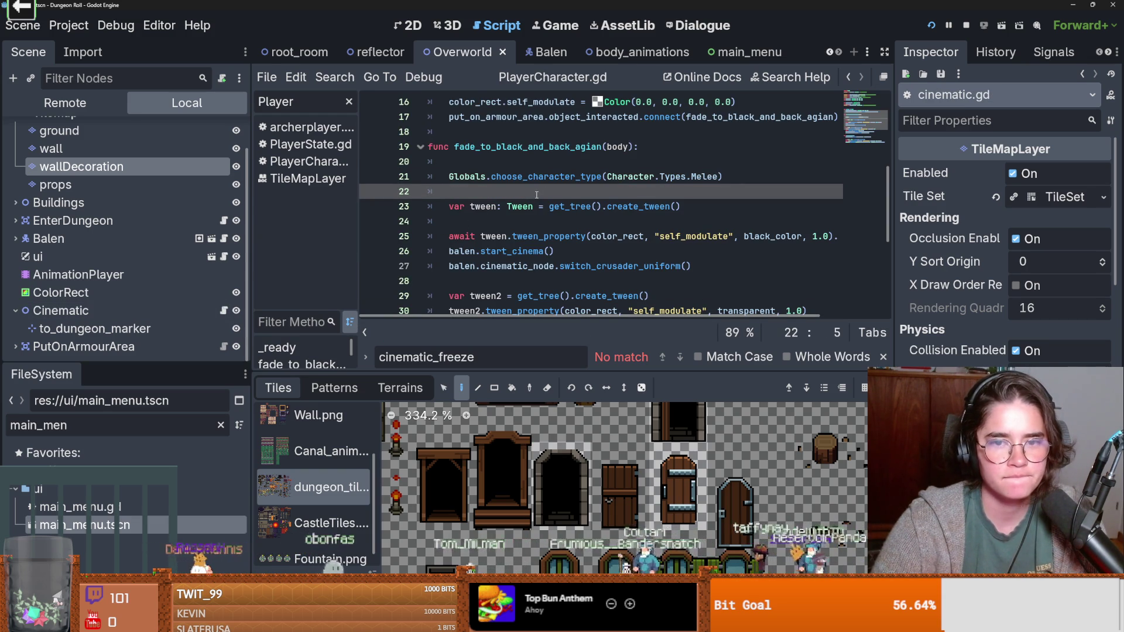
double_click(699, 178)
text(Ranger)
click(930, 26)
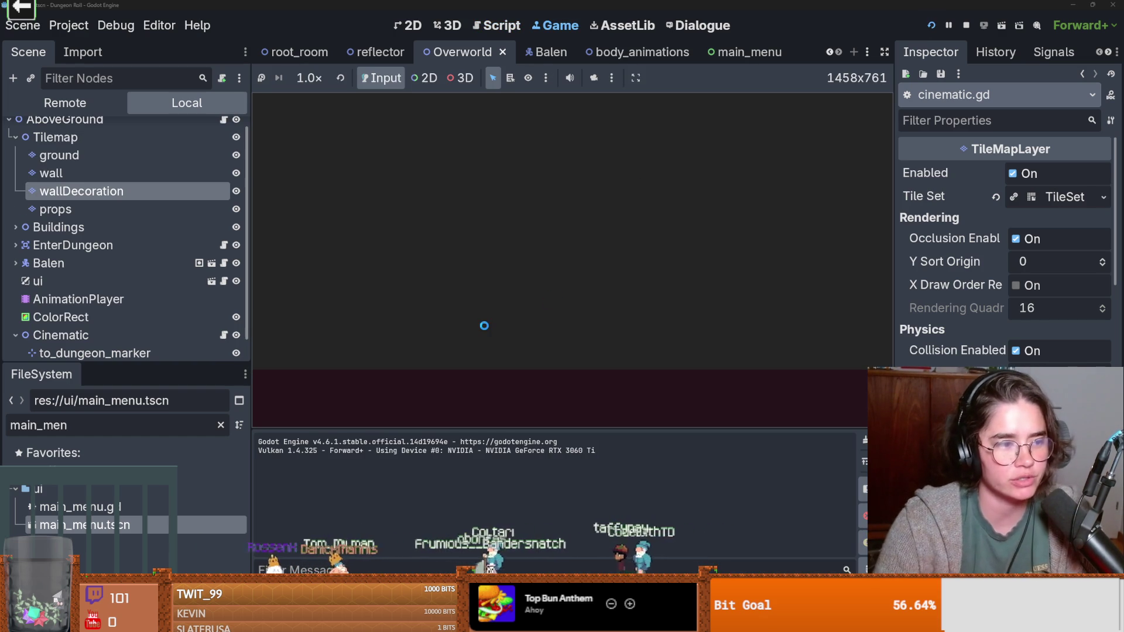
Step: In the running game, choose Play Game, pick a character to enter the Day 1 dungeon, then return to main_menu
click(657, 262)
click(361, 150)
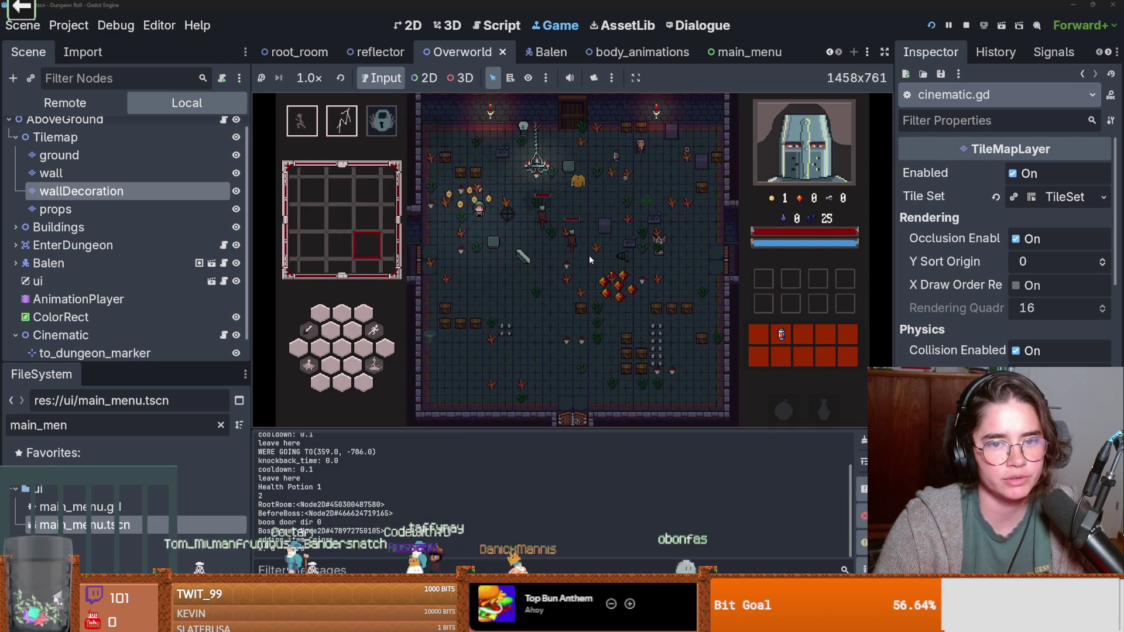
click(549, 251)
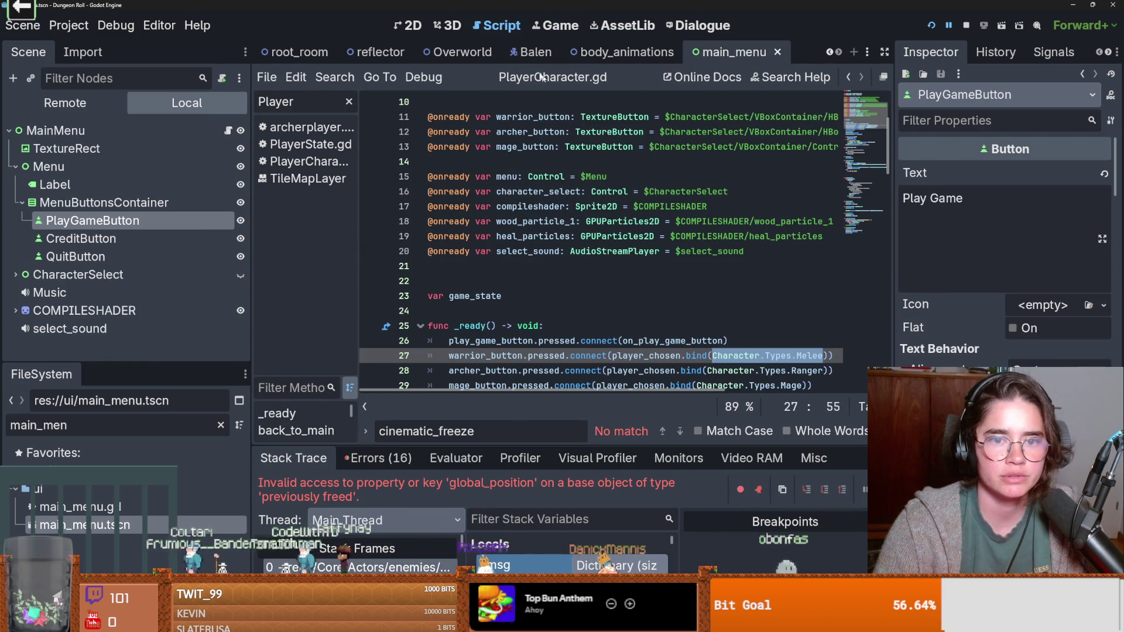
Step: Look over the Balen and Overworld scenes and the Balen player script
click(530, 51)
click(482, 56)
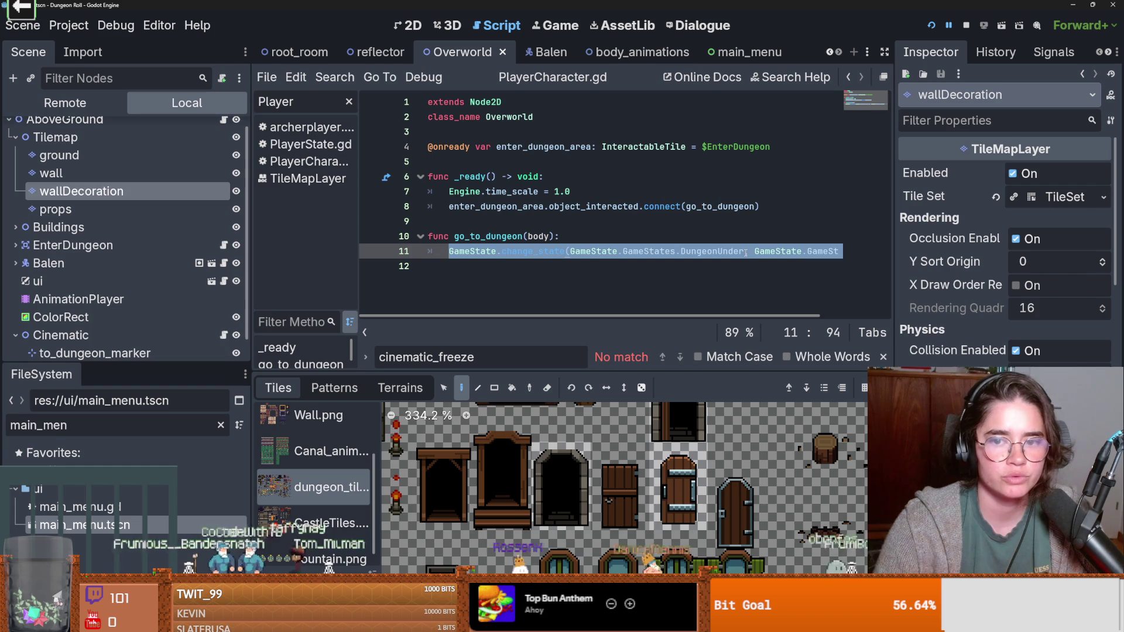
click(200, 262)
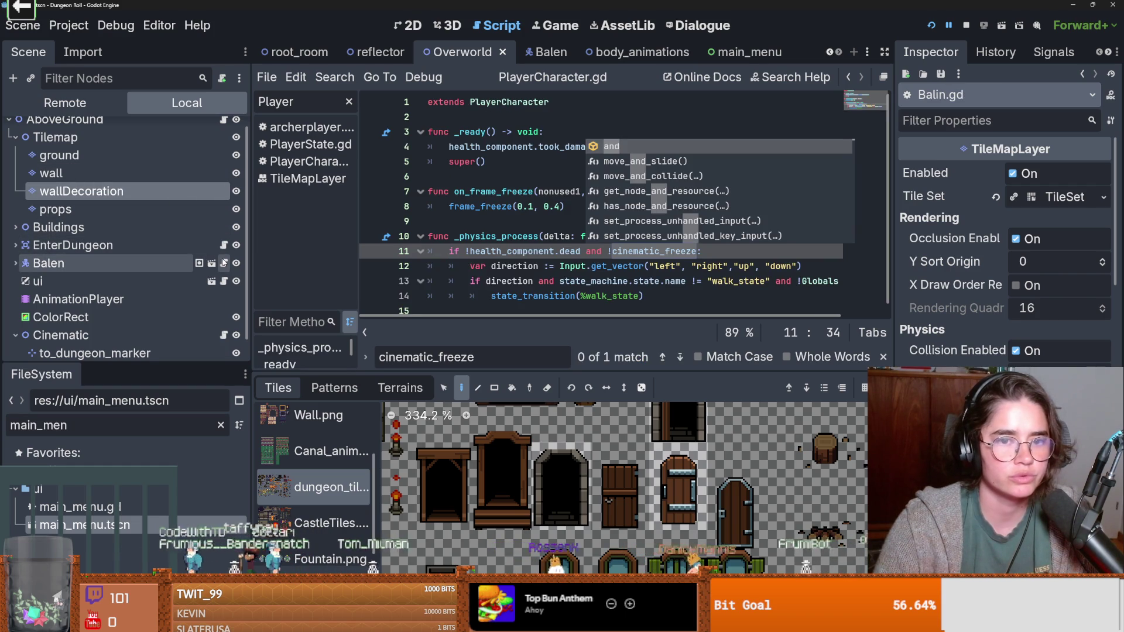
key(Left)
key(Left)
key(Left)
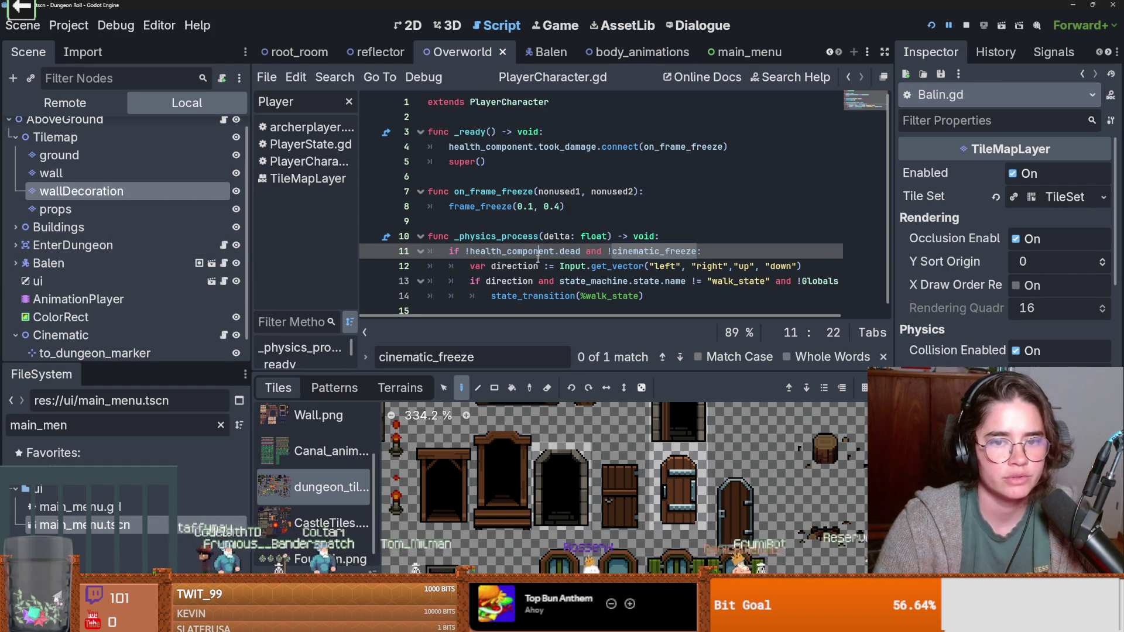
scroll(223, 242, down, 1)
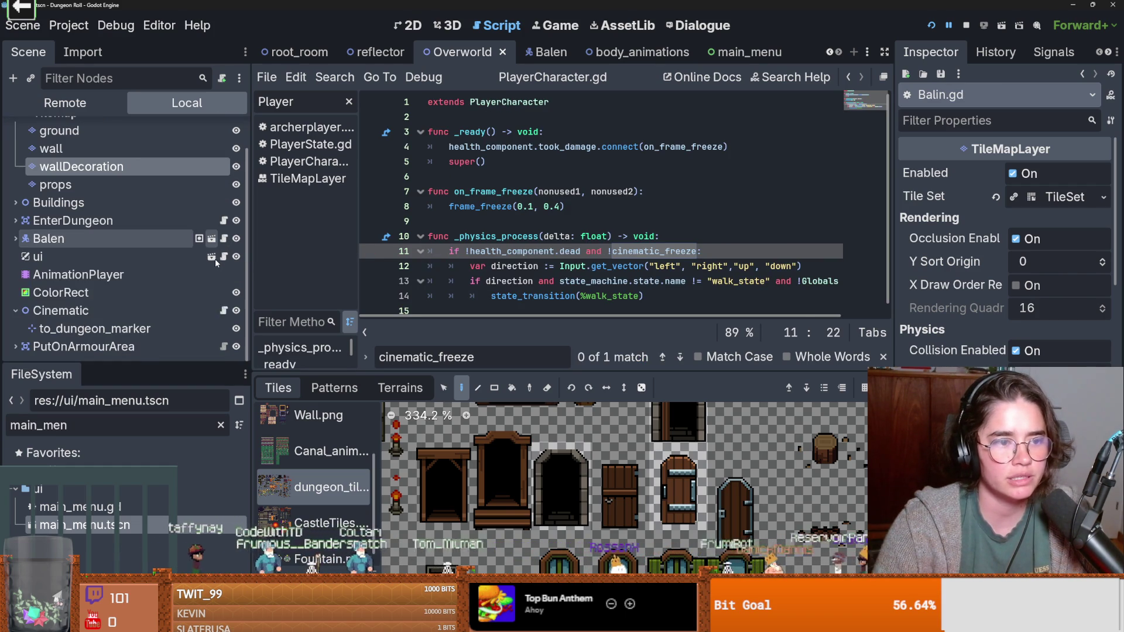
Step: Replace Ranger with Melee on cinematic.gd line 21 via autocomplete and save with Ctrl+S
click(224, 310)
double_click(704, 177)
key(BackSpace)
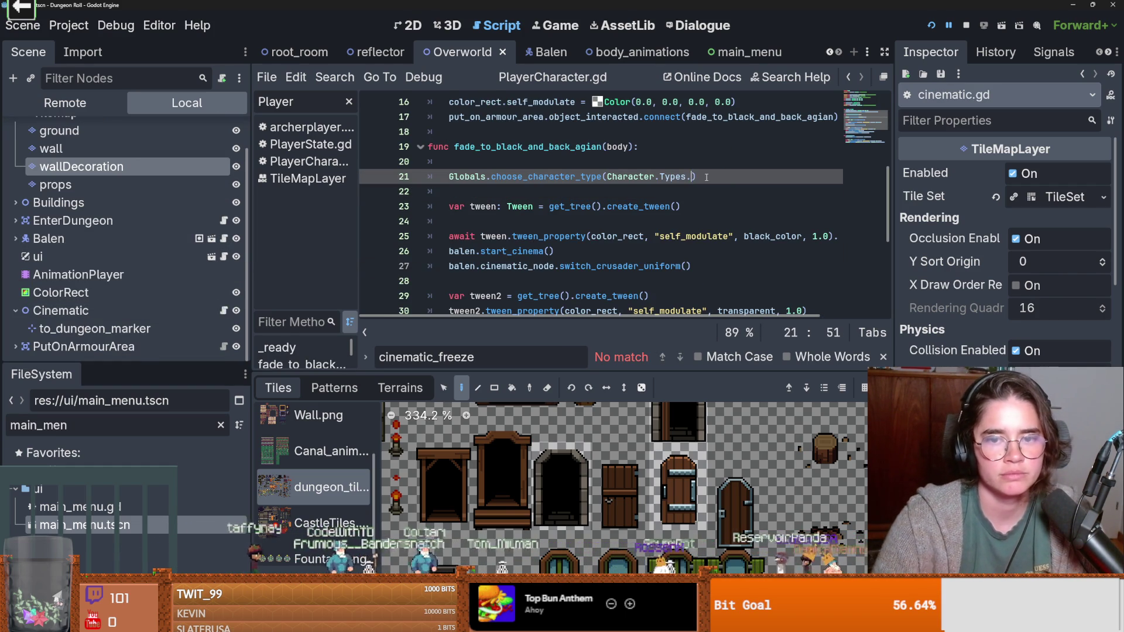
text(C)
key(BackSpace)
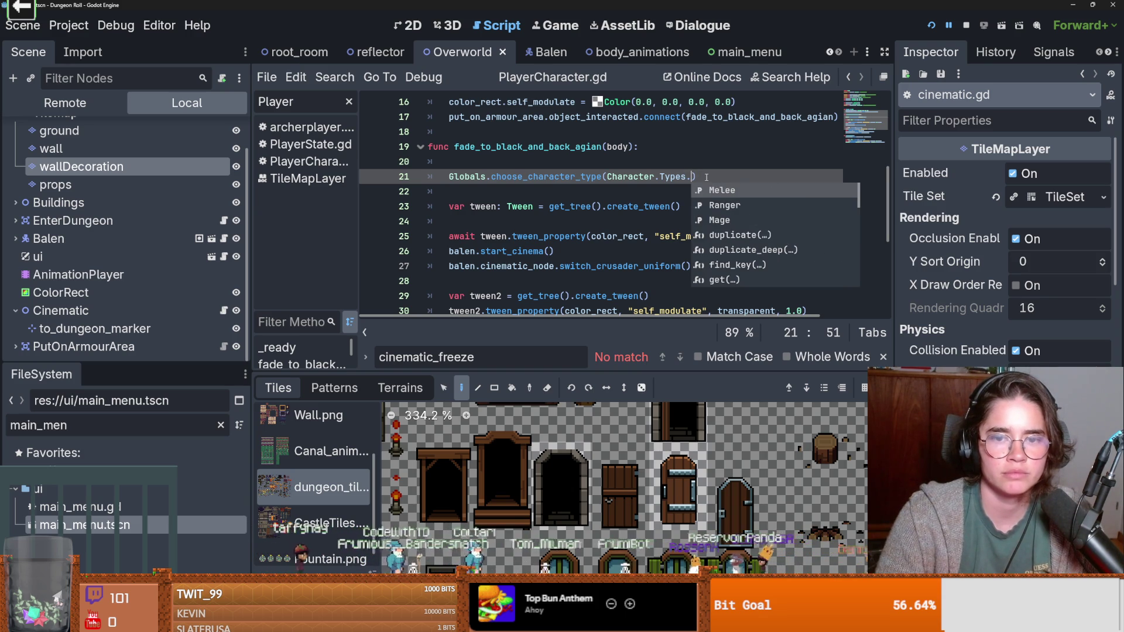
key(Down)
key(Up)
key(Return)
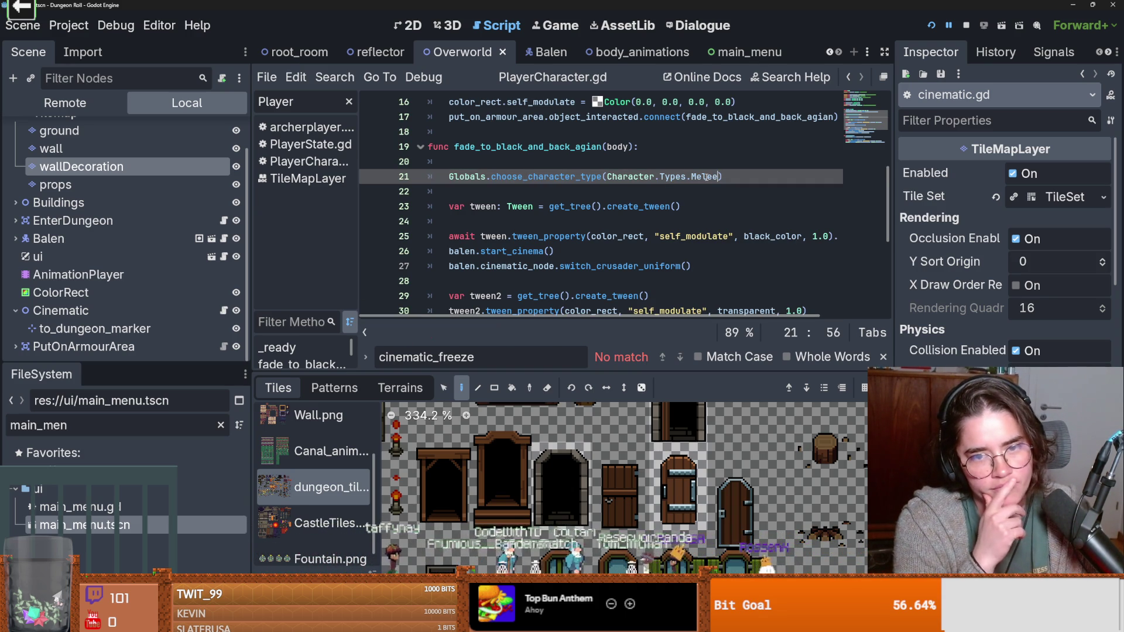
key(ctrl+s)
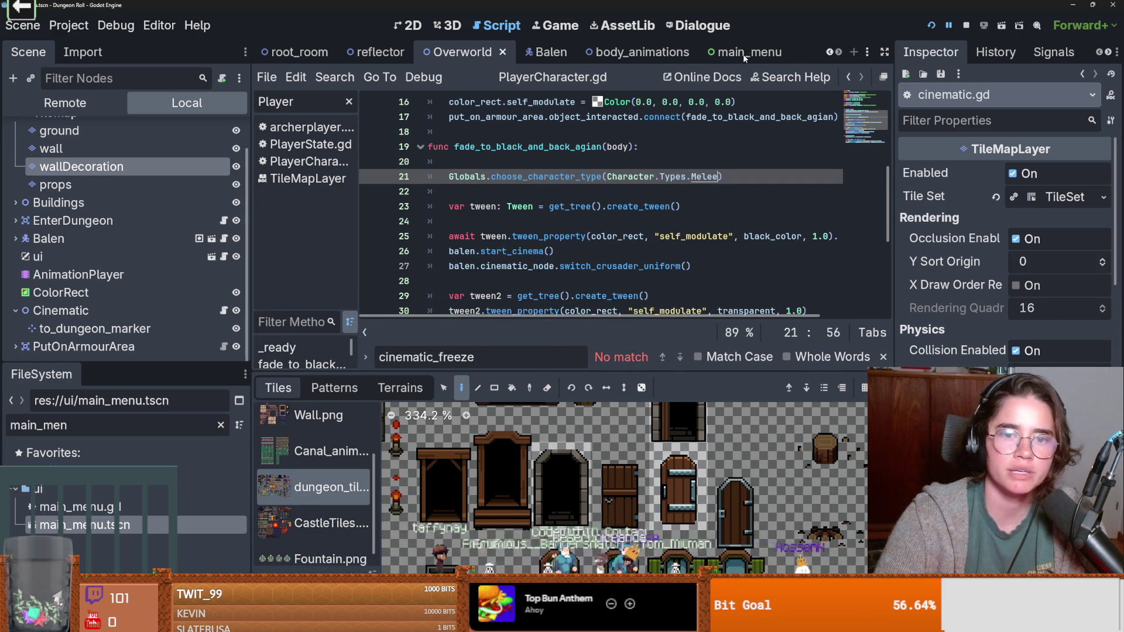
Step: In main_menu, cut the three character-button connection lines 27–29 from _ready
click(738, 51)
click(701, 371)
drag(817, 384, 421, 358)
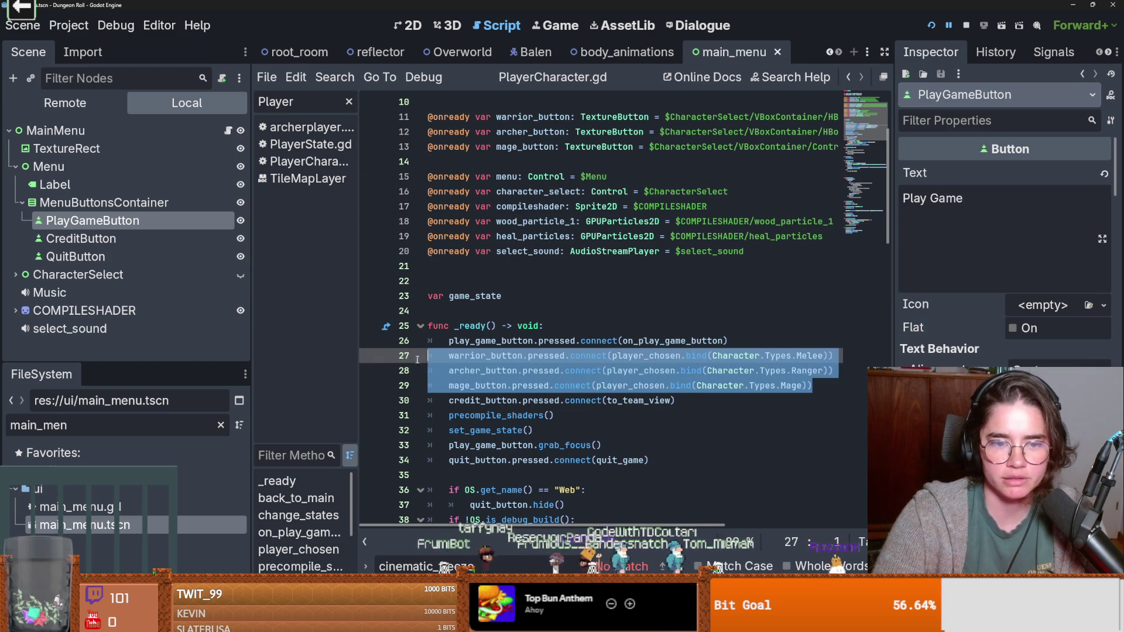
key(ctrl+x)
scroll(551, 401, down, 20)
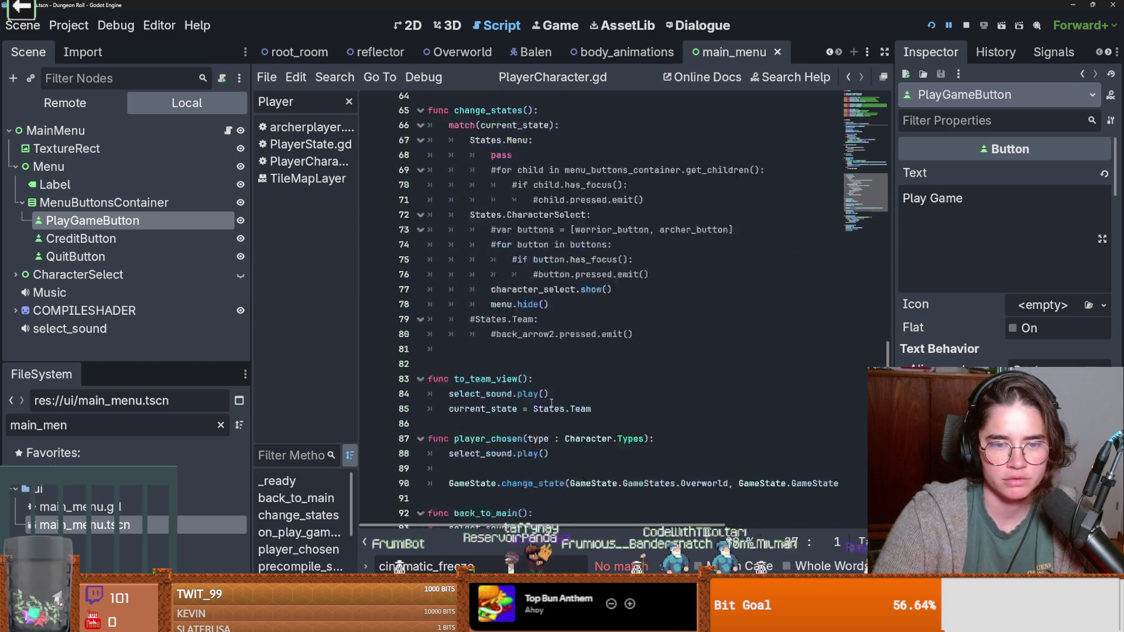
scroll(552, 402, down, 3)
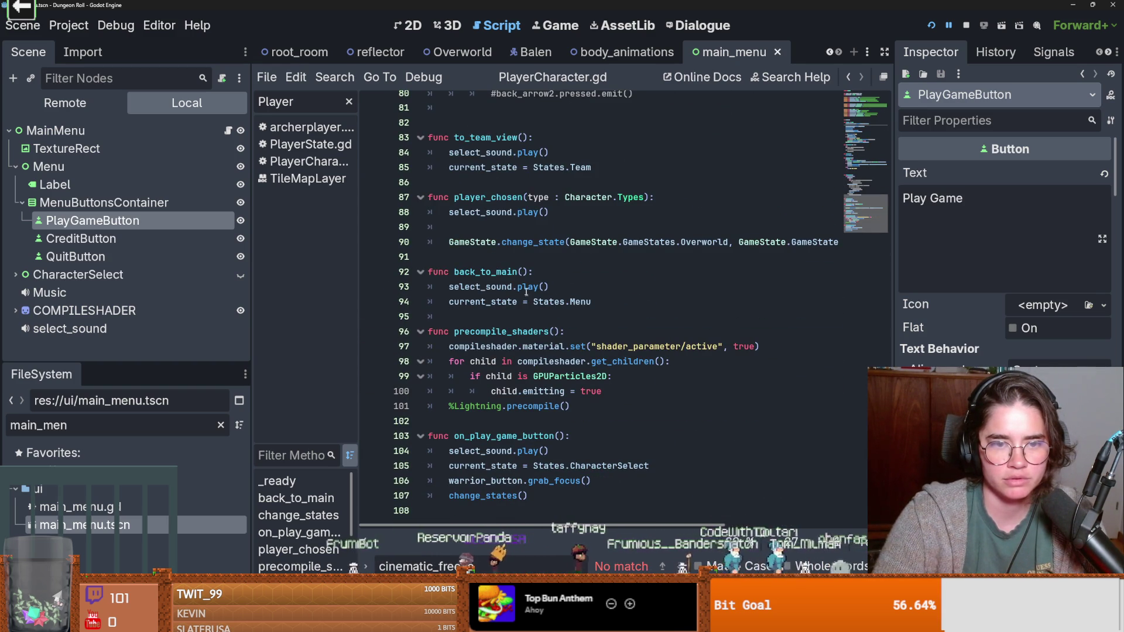
Step: Delete the GameState.change_state call and the unused player_chosen function
triple_click(465, 243)
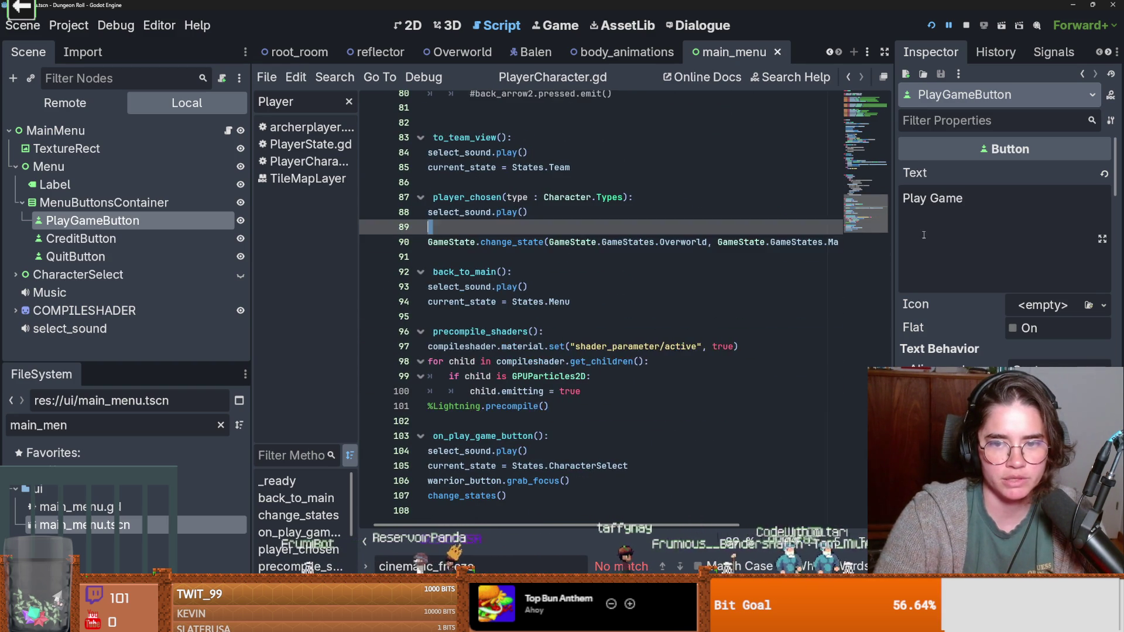
key(ctrl+x)
key(shift+Up)
key(shift+Up)
key(shift+Up)
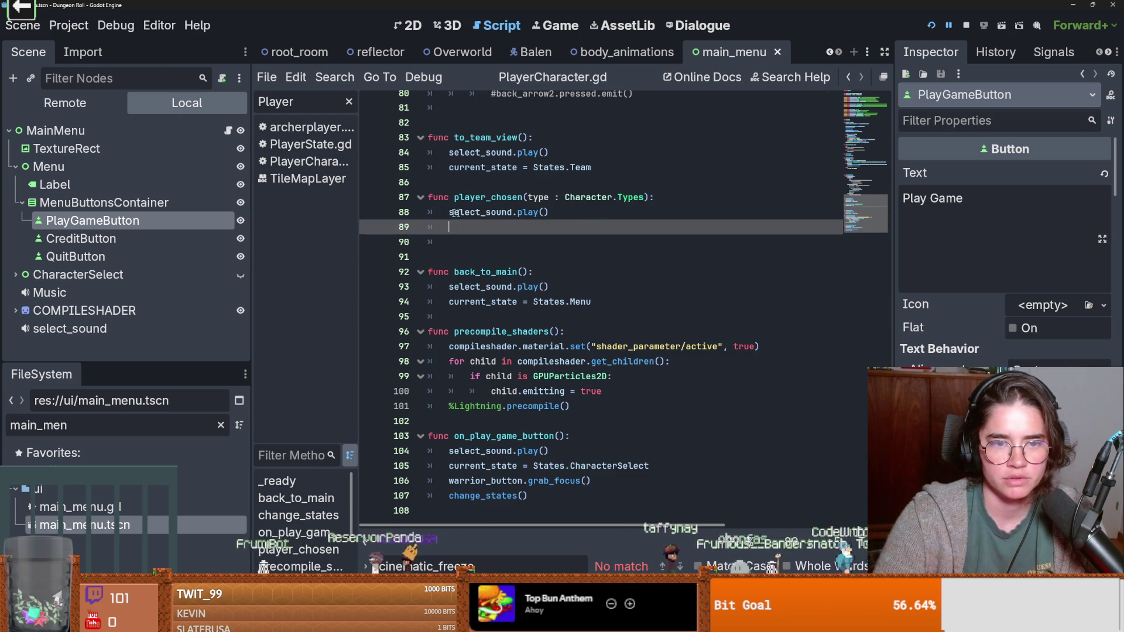
key(ctrl+x)
scroll(511, 268, up, 2)
scroll(490, 380, down, 1)
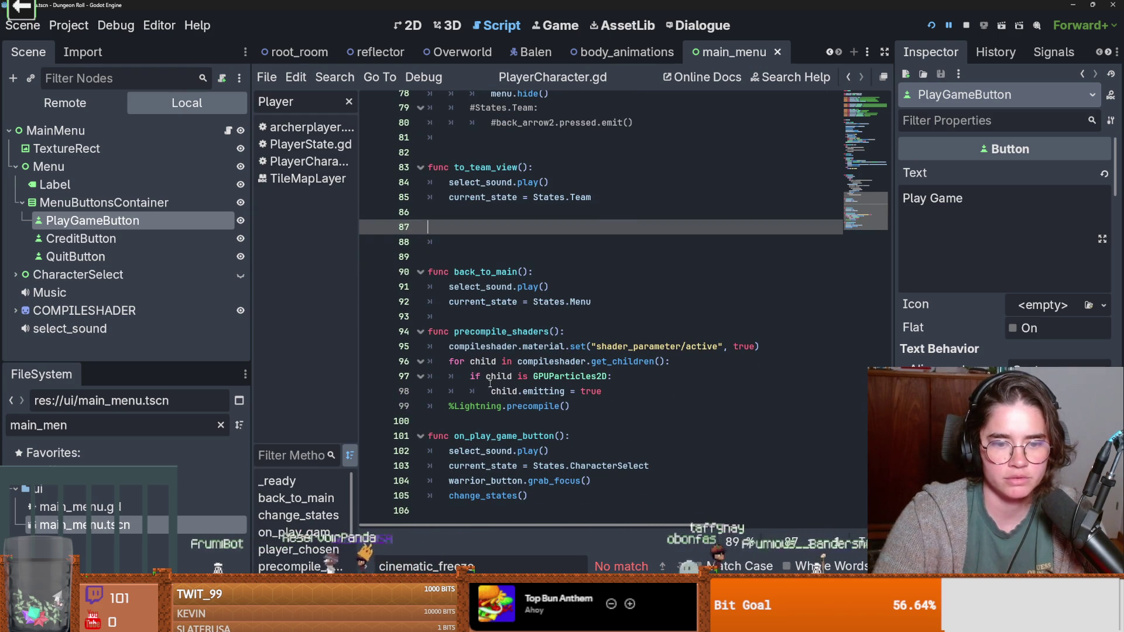
Step: Replace the character-select lines 103–105 in on_play_game_button with one pasted line and run
double_click(605, 467)
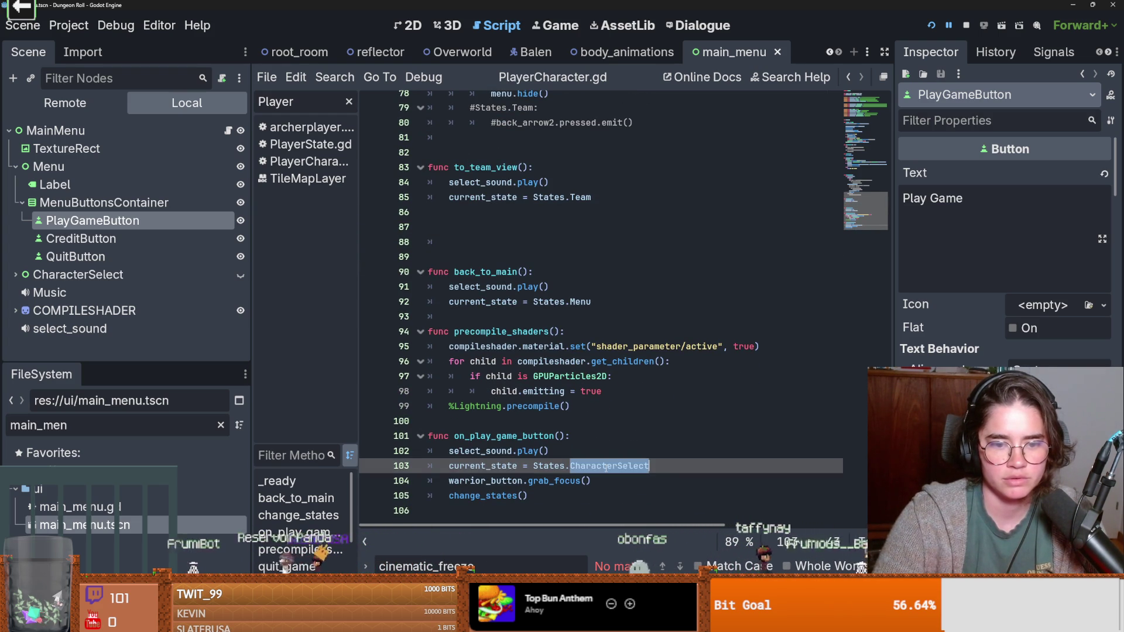
click(602, 478)
key(shift+Home)
key(shift+Up)
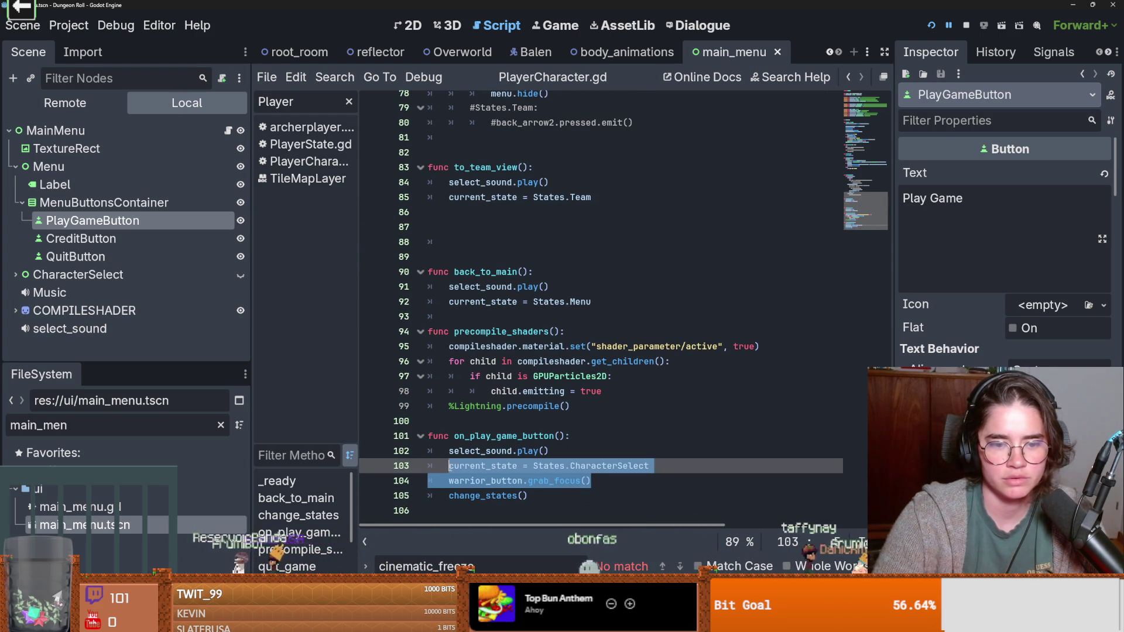
key(shift+Down)
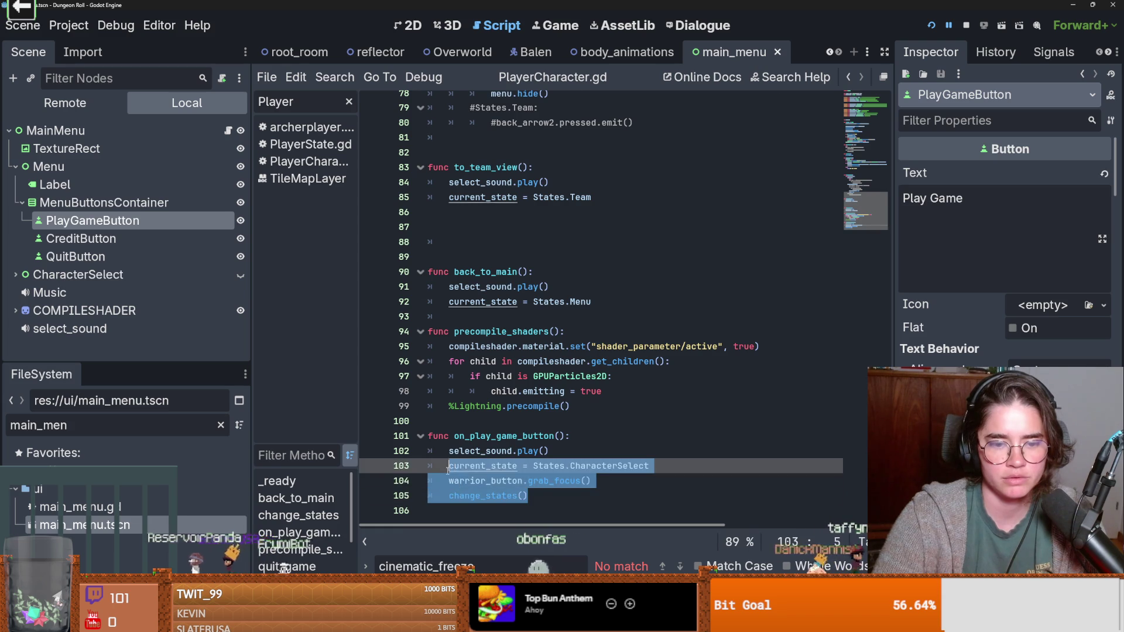
key(ctrl+v)
scroll(585, 293, up, 4)
click(931, 27)
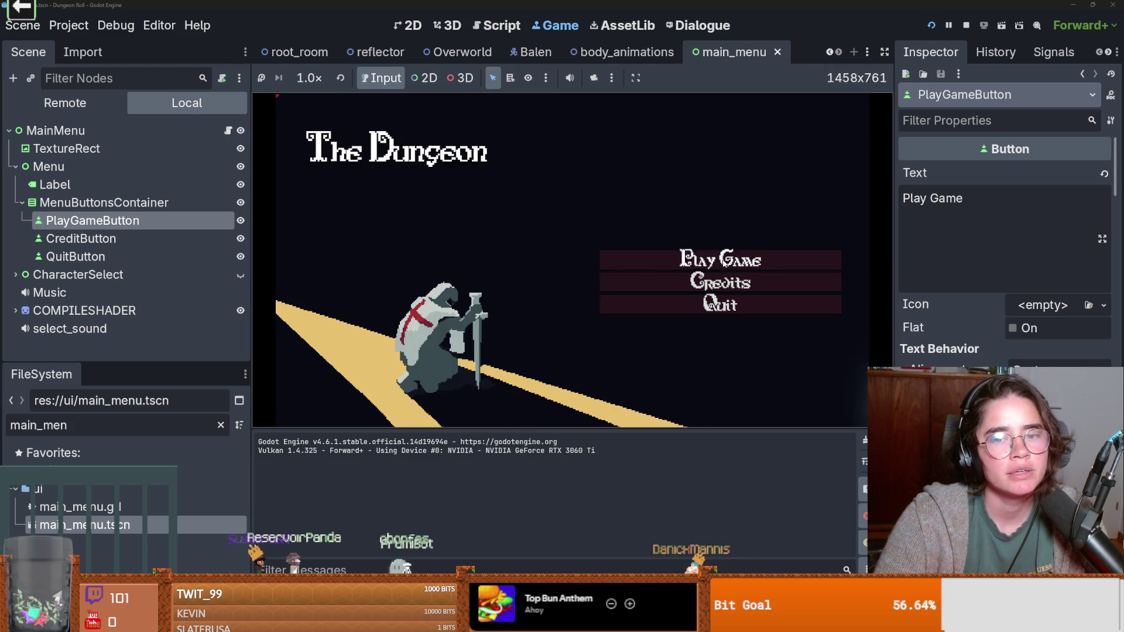
Step: Start Play Game and walk the player through the Day 1 rooms to the statue room's T carpet
click(592, 264)
key(Right)
key(Down)
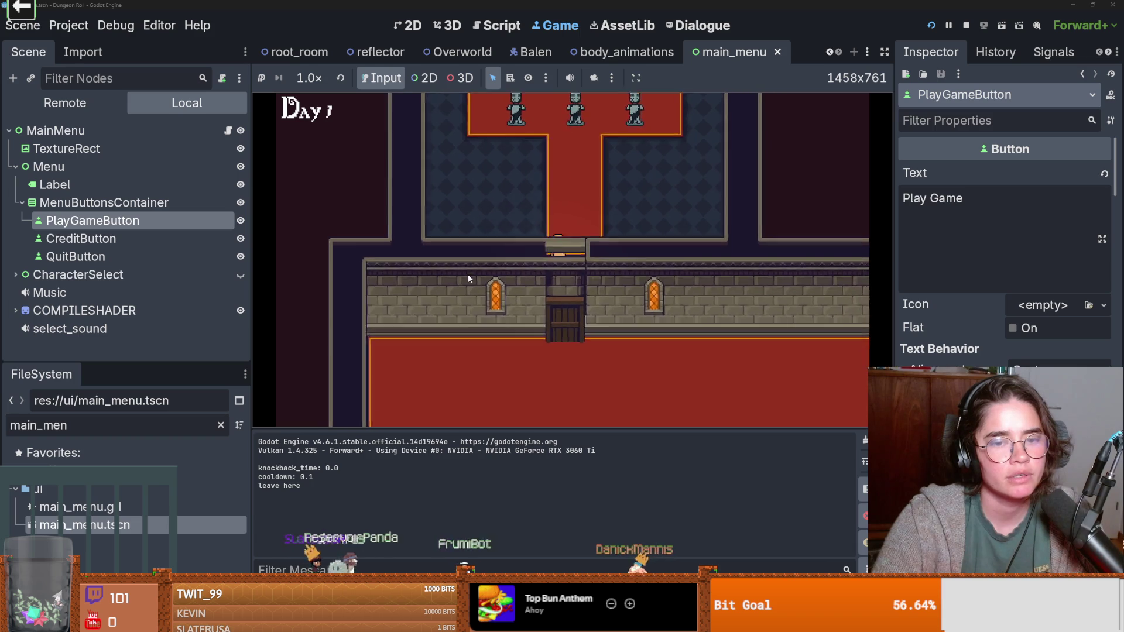
key(Down)
key(Up)
key(Down)
key(Up)
key(Left)
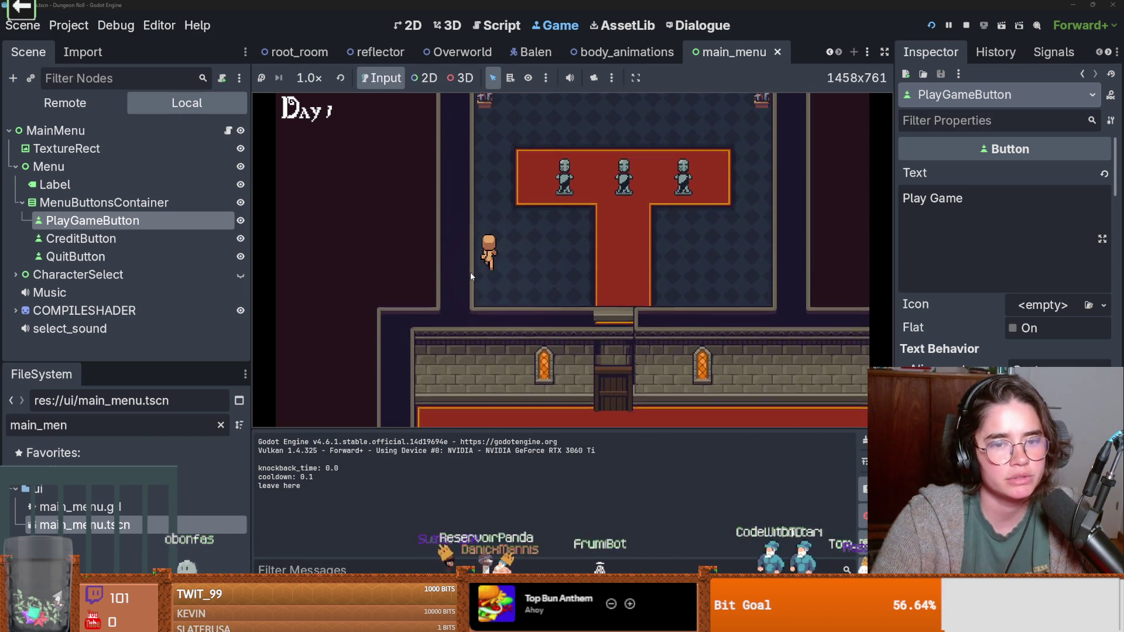
key(Up)
key(Right)
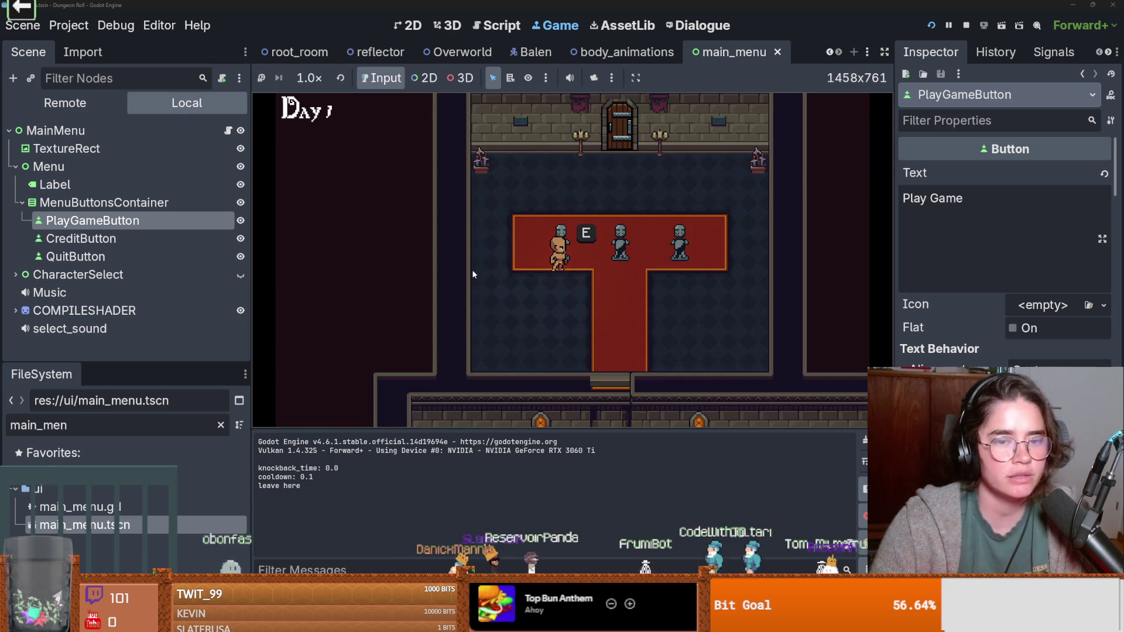
Step: Interact with the statue using E to trigger the cinematic, walk to the door, then stop with F8
key(e)
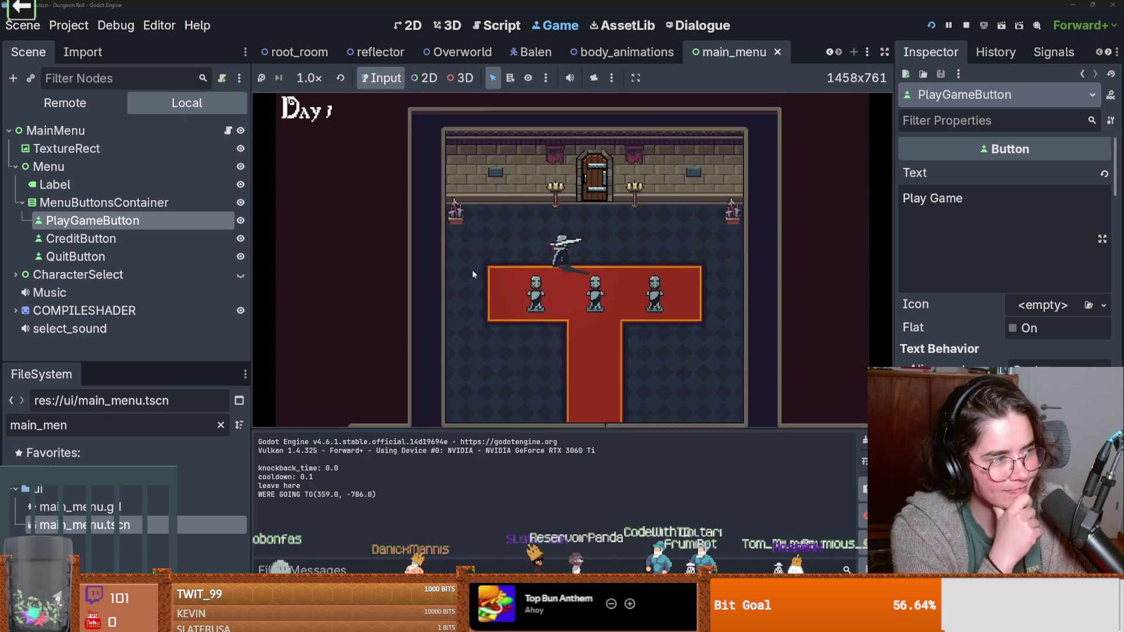
key(Up)
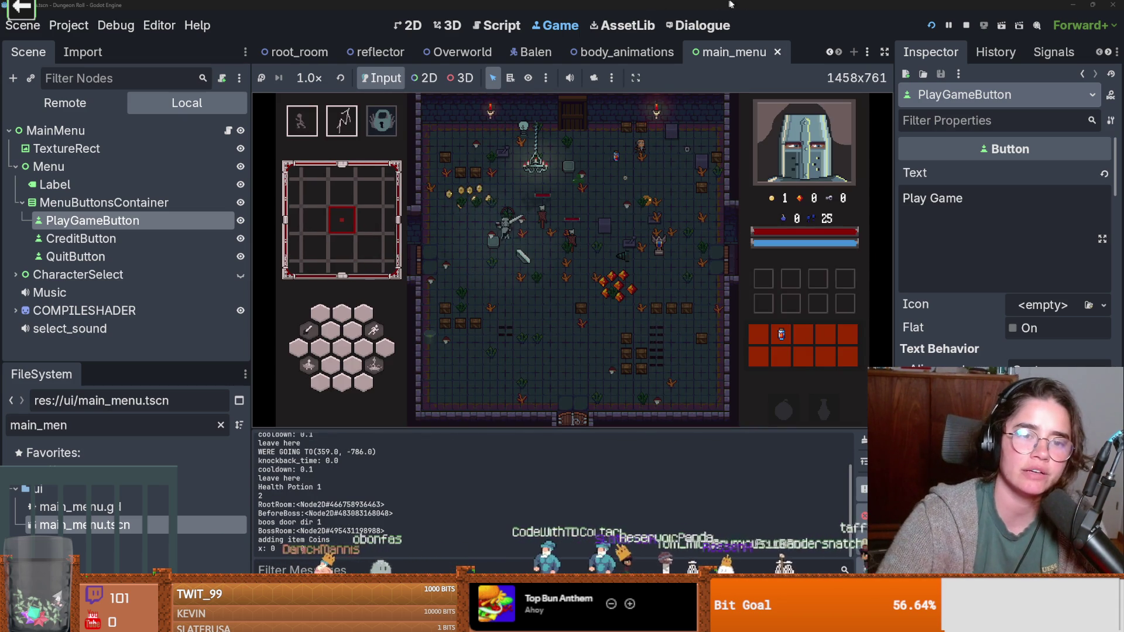
key(F8)
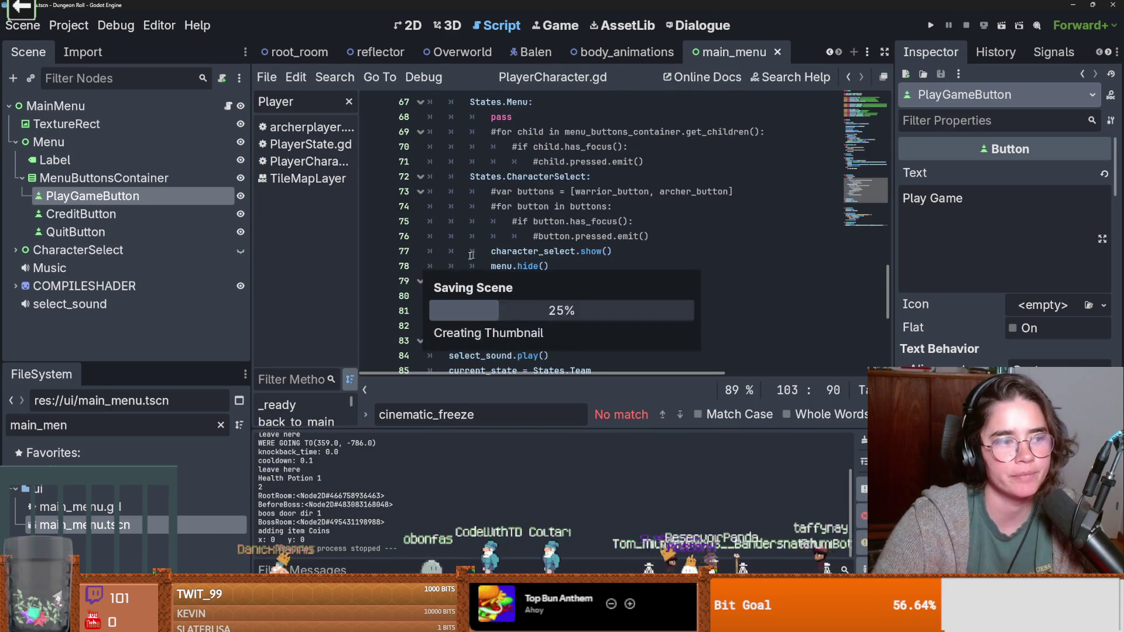
Step: Check the Errors (15) list in the debugger, then switch over to GitHub Desktop
scroll(504, 241, down, 6)
scroll(504, 241, up, 4)
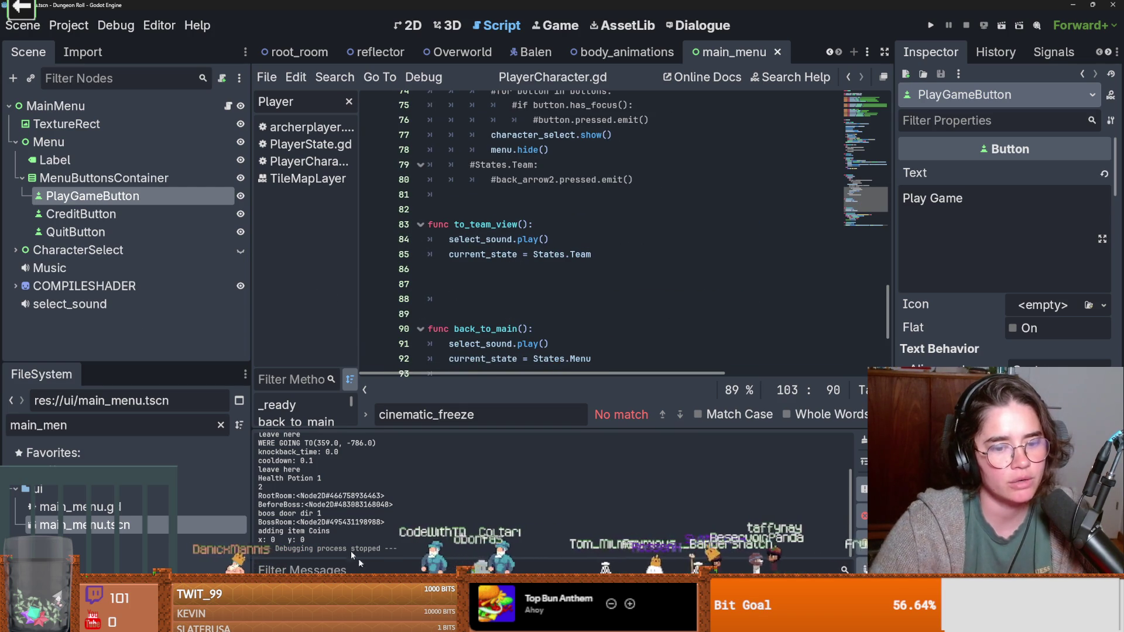
click(379, 458)
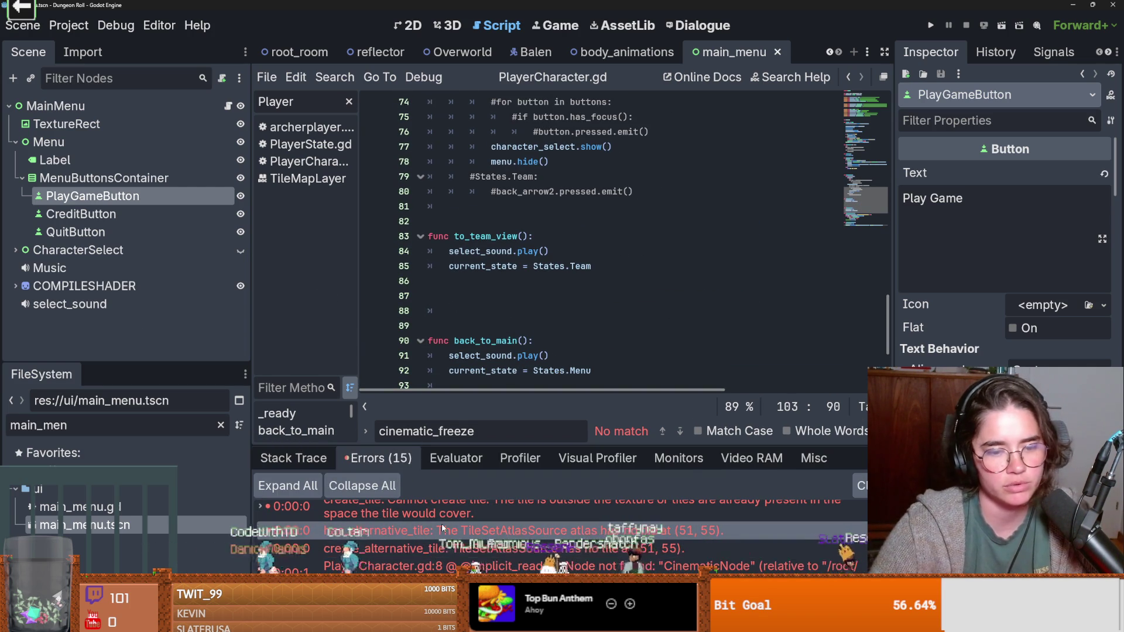
key(alt+Tab)
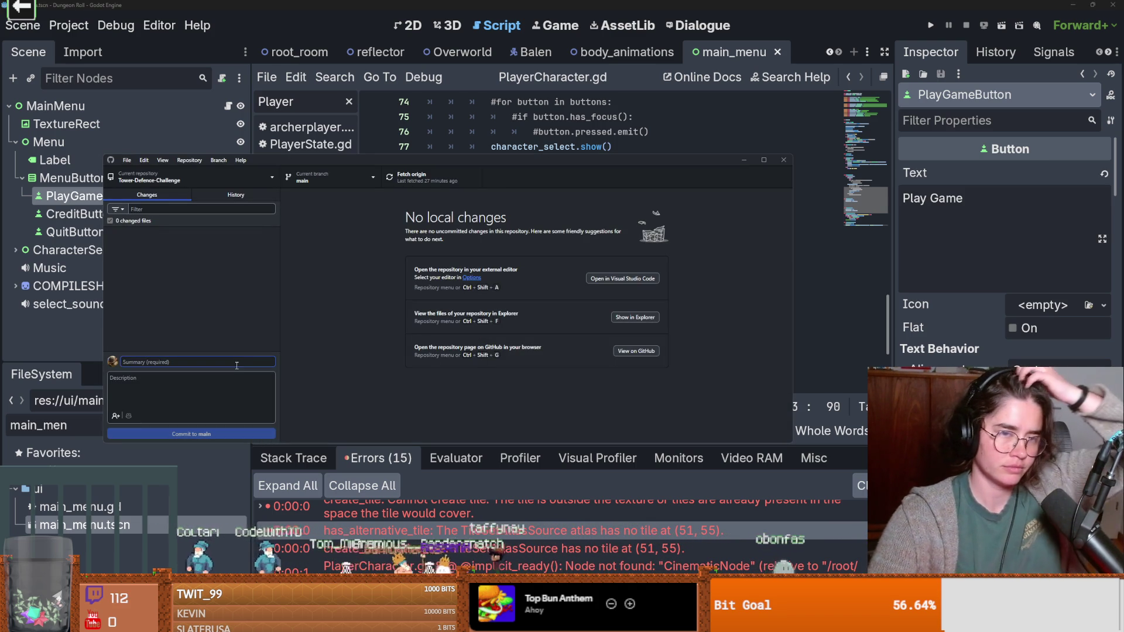
Step: Switch GitHub Desktop to the RogueRoom repository and view its changes
click(151, 177)
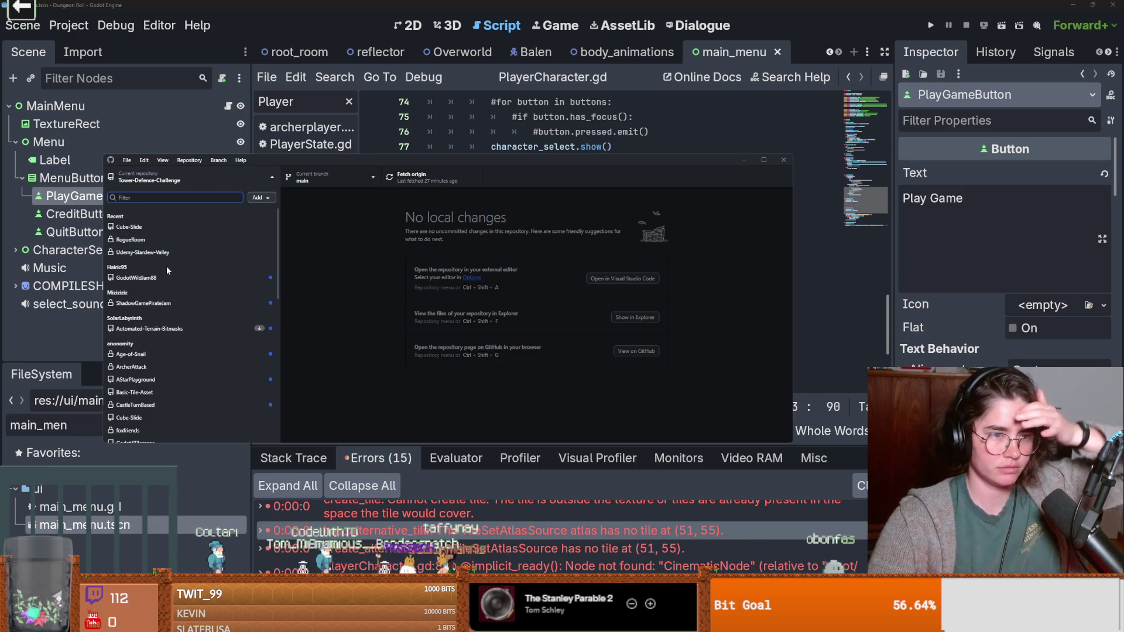
click(157, 240)
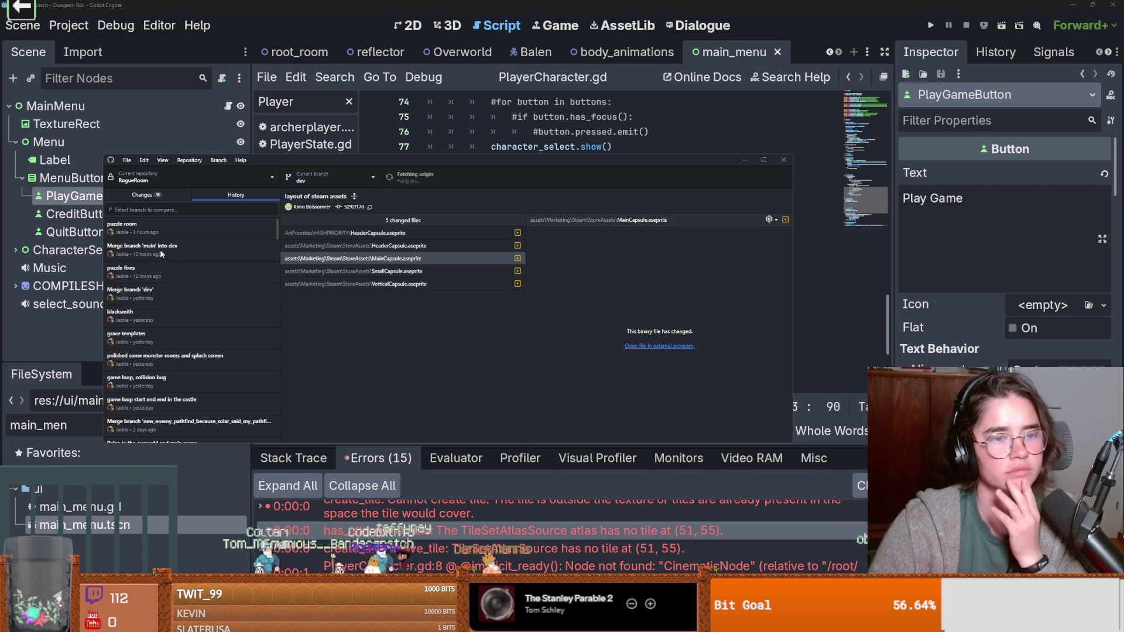
click(142, 194)
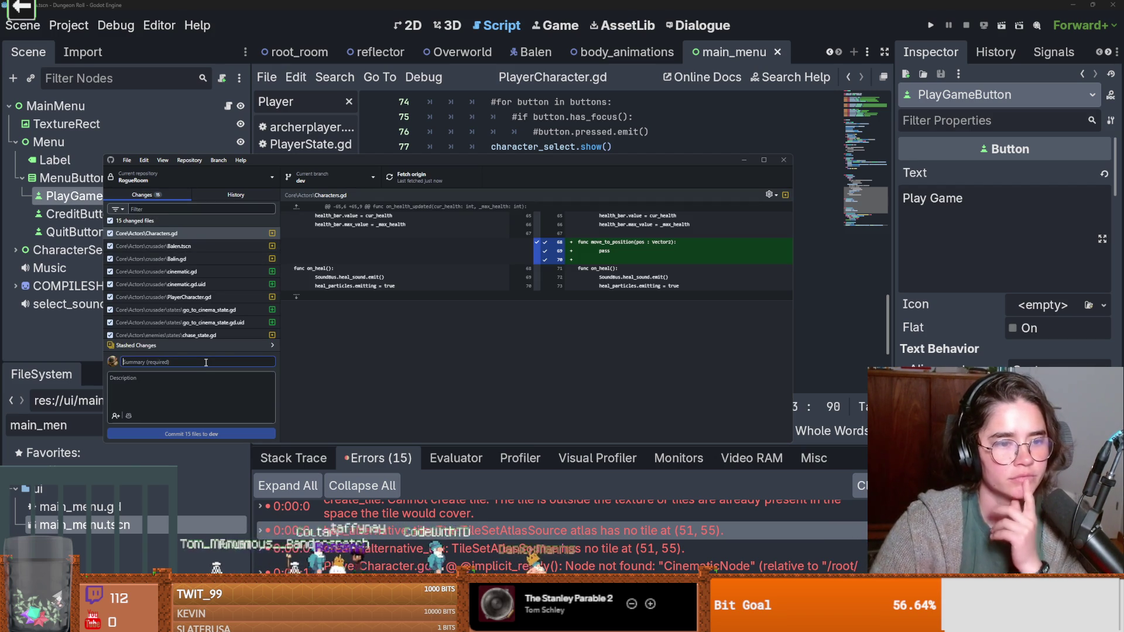
Step: Commit the 15 files to dev as 'beautiful cinematic i love it' and push to origin
text(beautiful cinematic i love it)
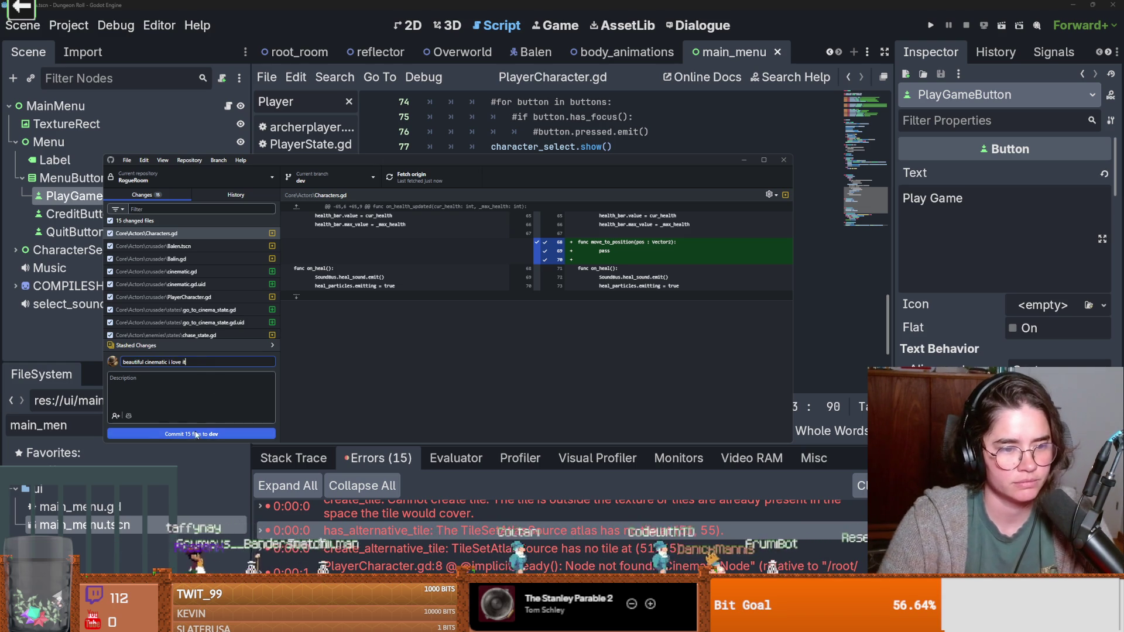
click(196, 433)
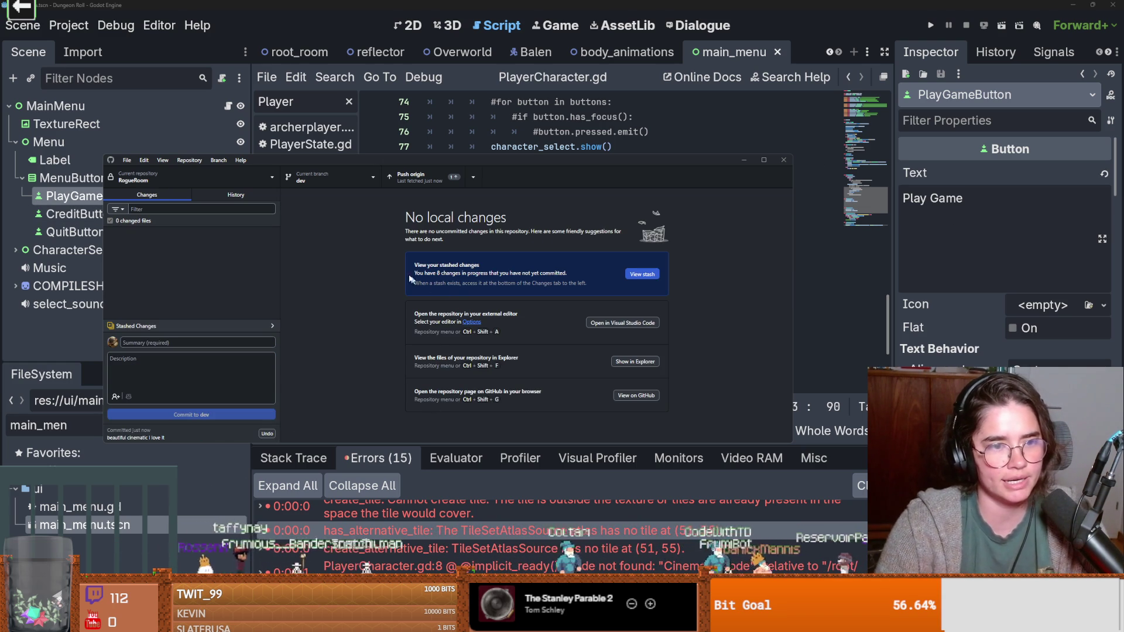
click(427, 178)
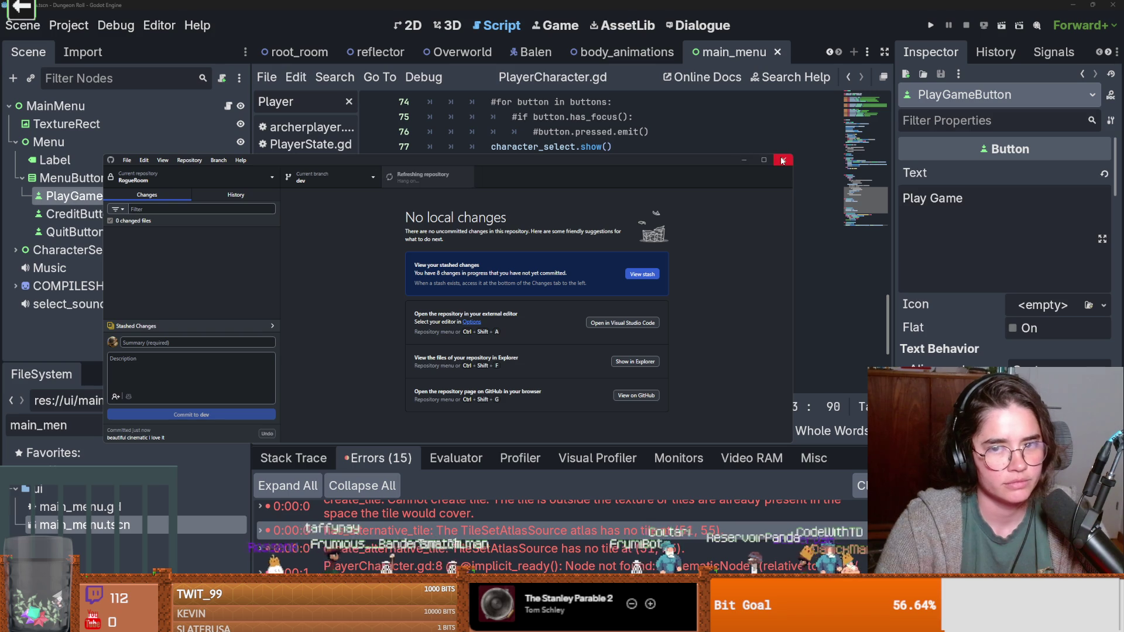
Step: Remove the blank lines above back_to_main and around to_team_view, save, and run with F5
key(alt+Tab)
click(421, 311)
key(BackSpace)
key(BackSpace)
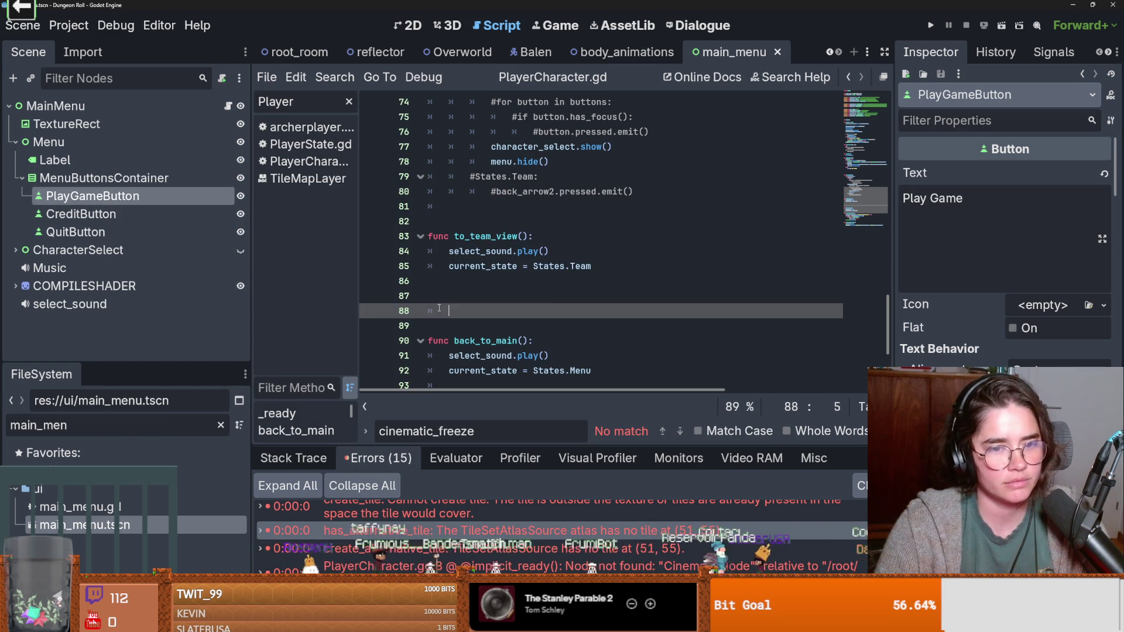
key(ctrl+s)
click(469, 221)
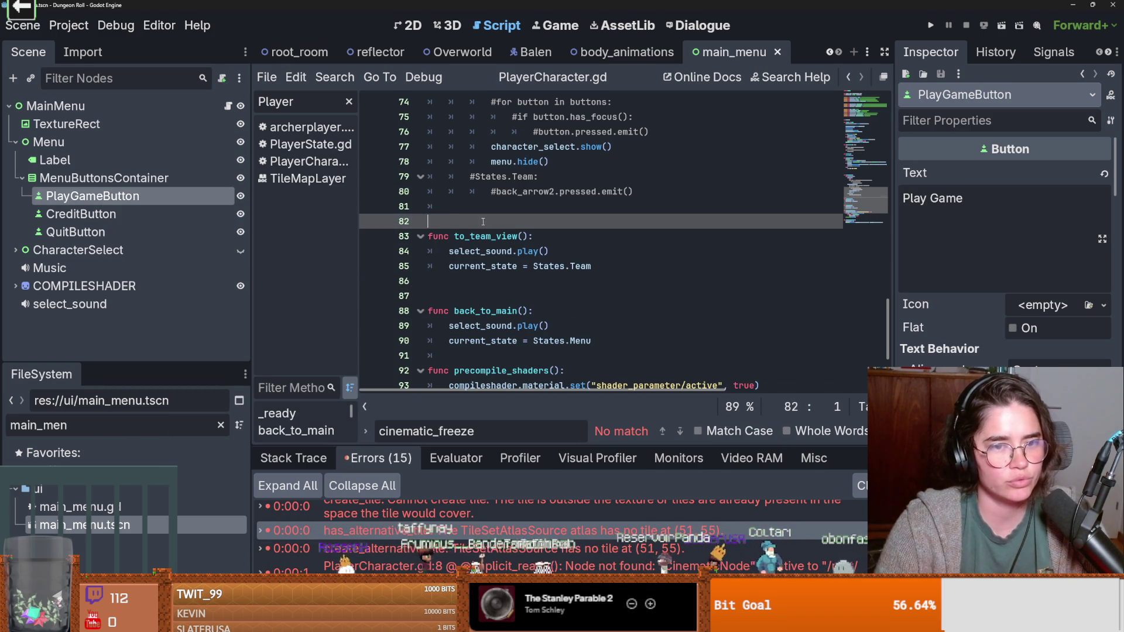
key(BackSpace)
click(478, 266)
key(BackSpace)
key(ctrl+s)
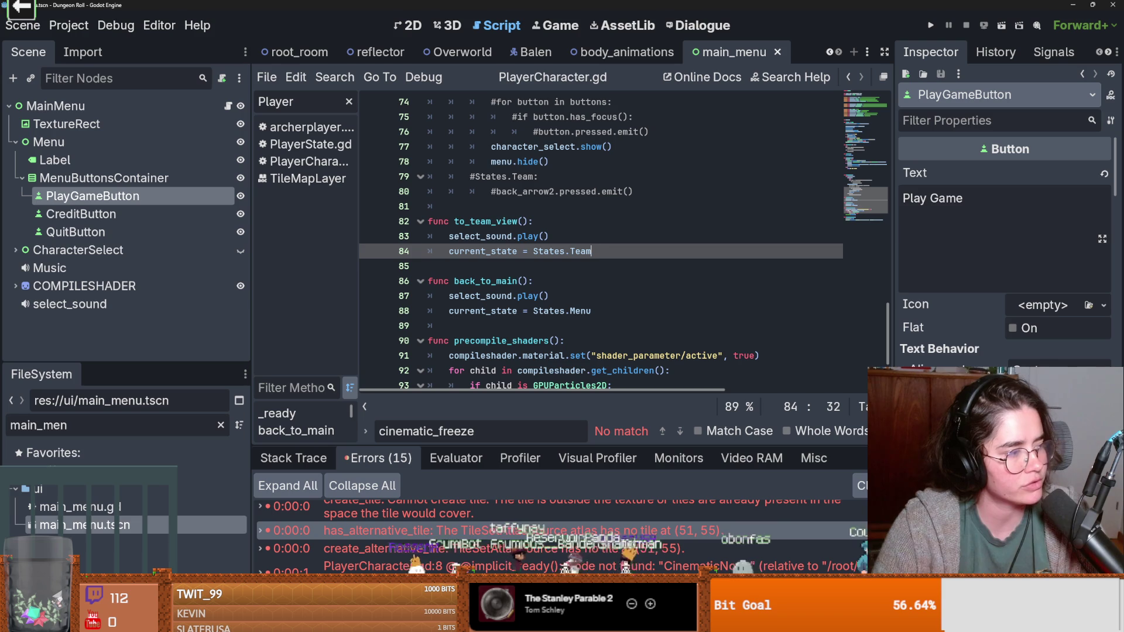
key(F5)
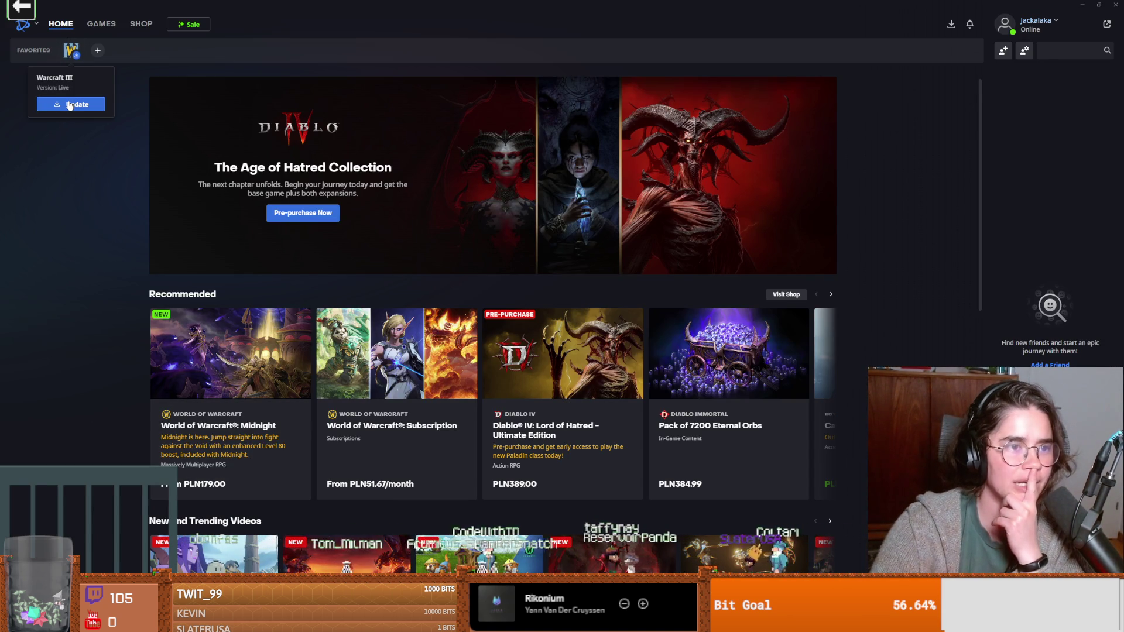
Step: Launch Warcraft III using Play on its Battle.net favorites hover card
mouse_move(70, 50)
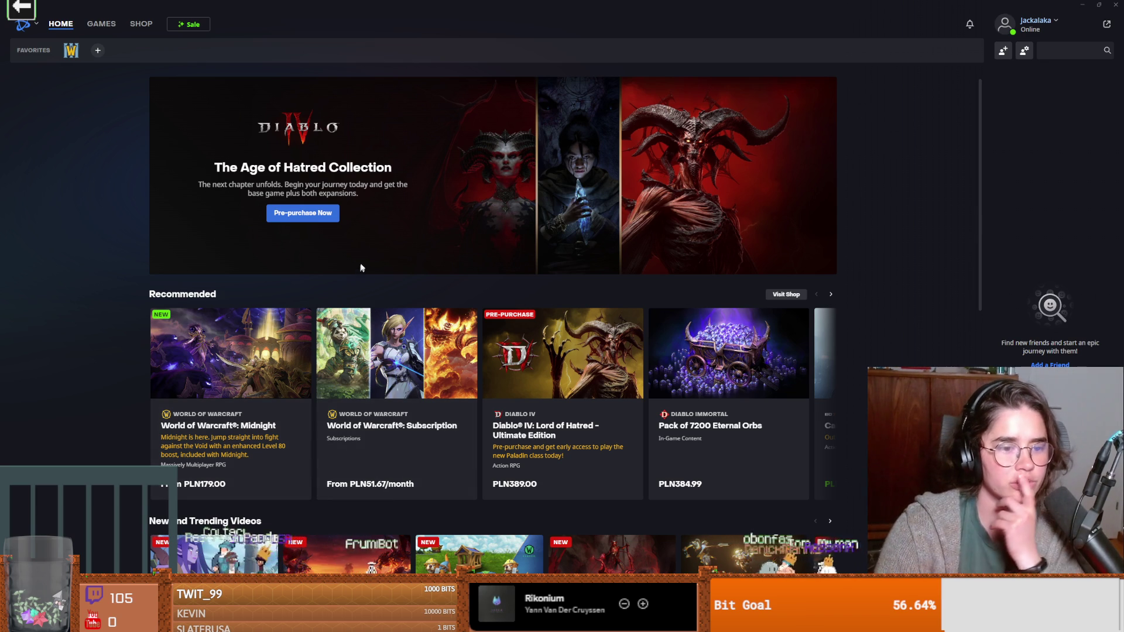
scroll(333, 299, down, 2)
scroll(310, 269, up, 2)
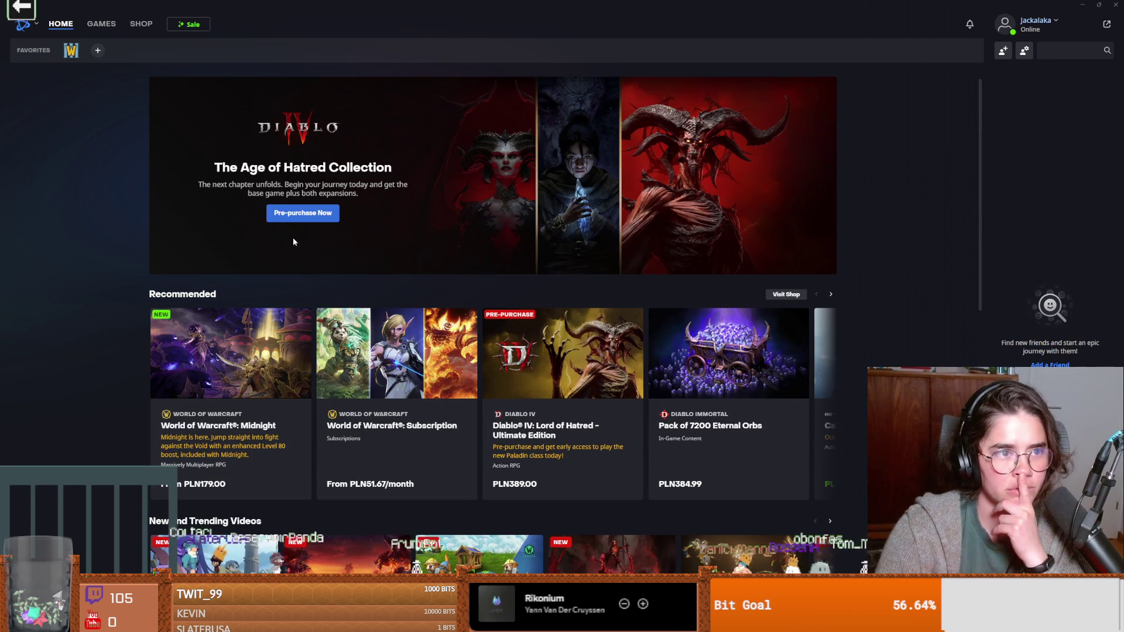
mouse_move(69, 52)
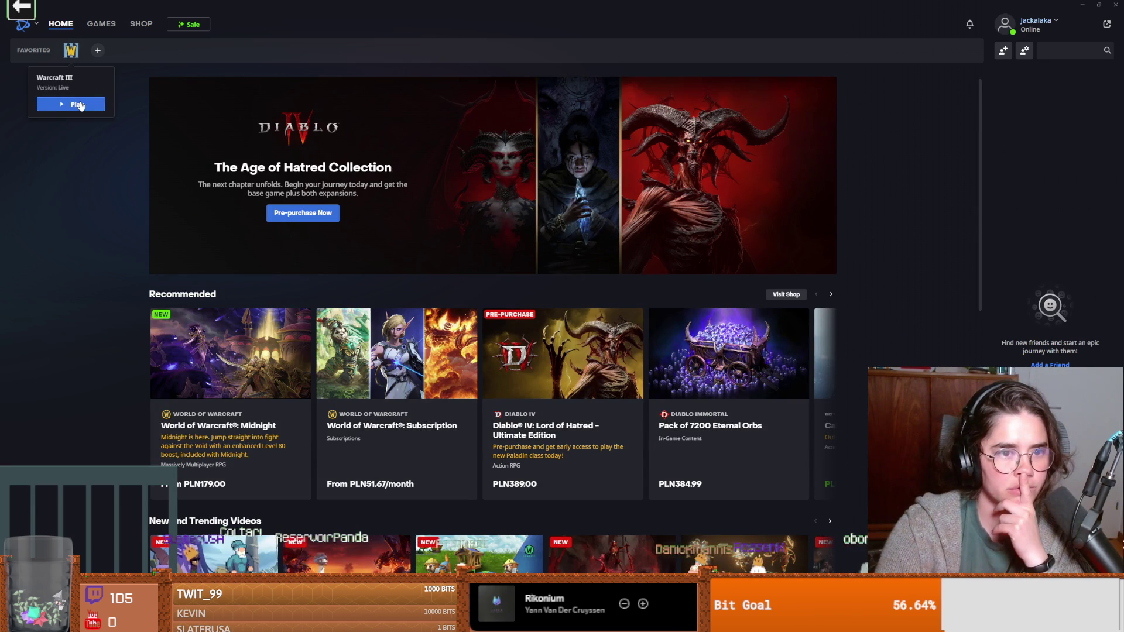
click(80, 106)
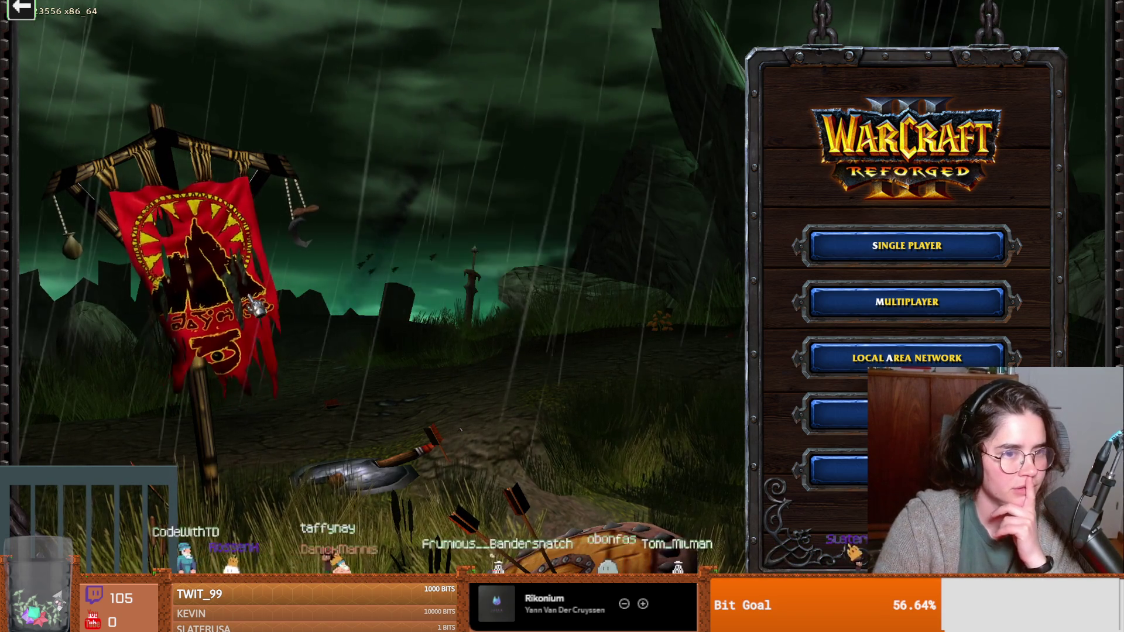
Step: Return to the Warcraft III window and open Single Player, then Campaign
click(844, 258)
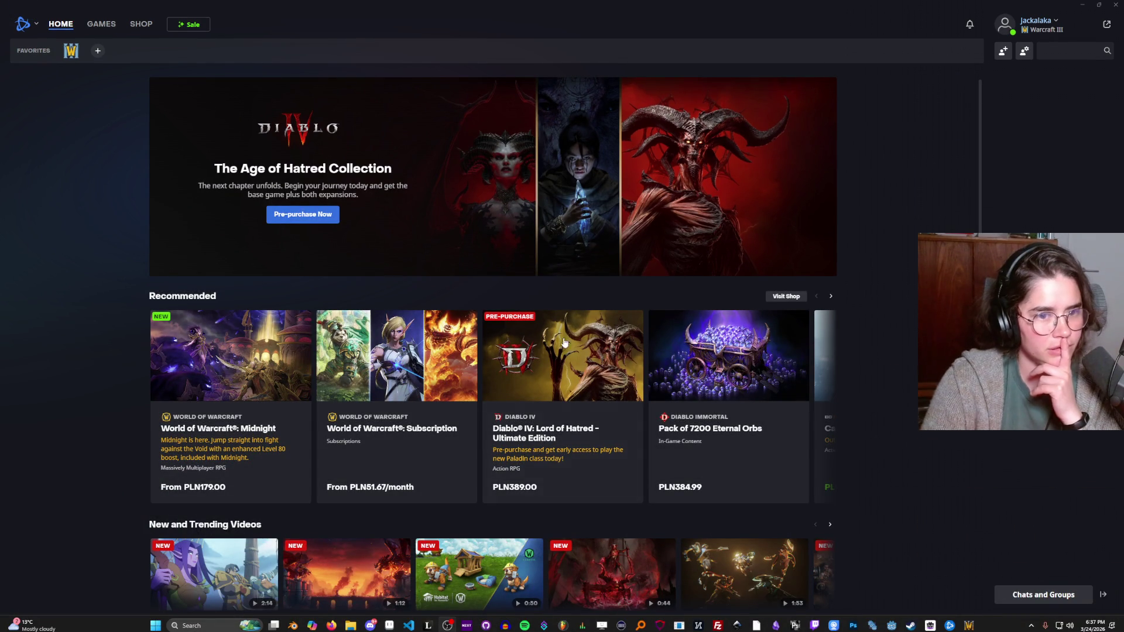
click(967, 626)
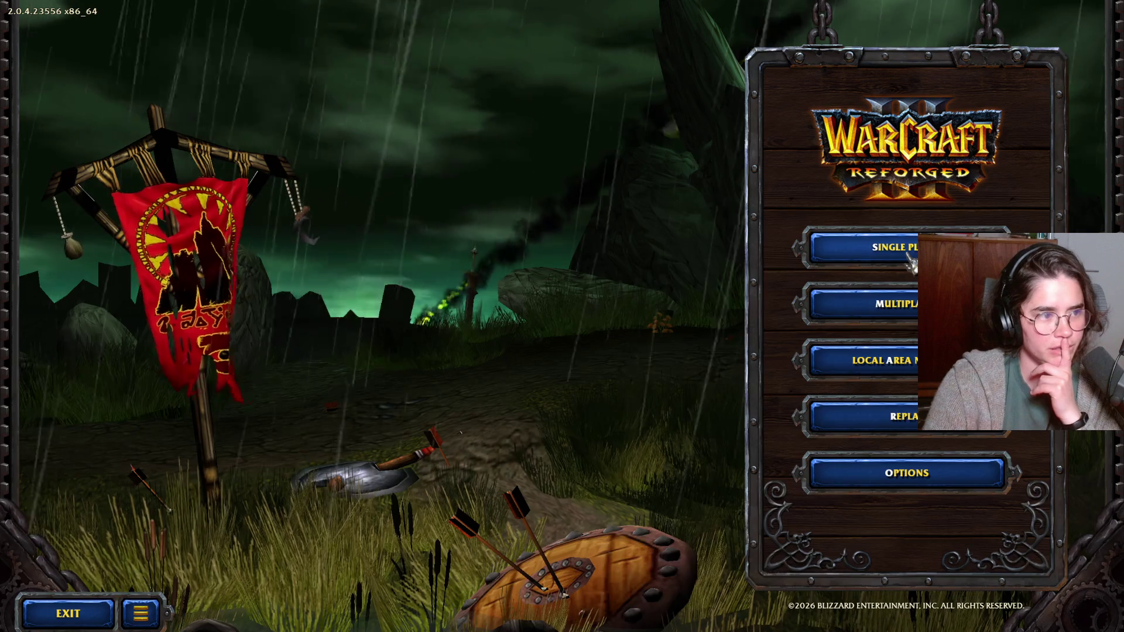
click(909, 257)
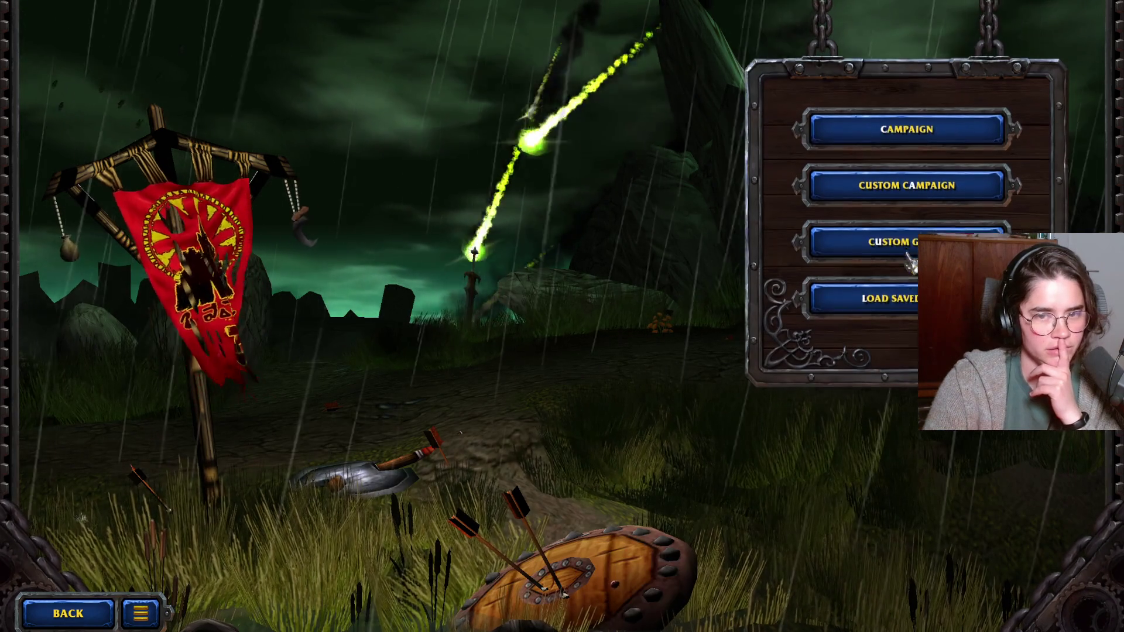
click(909, 260)
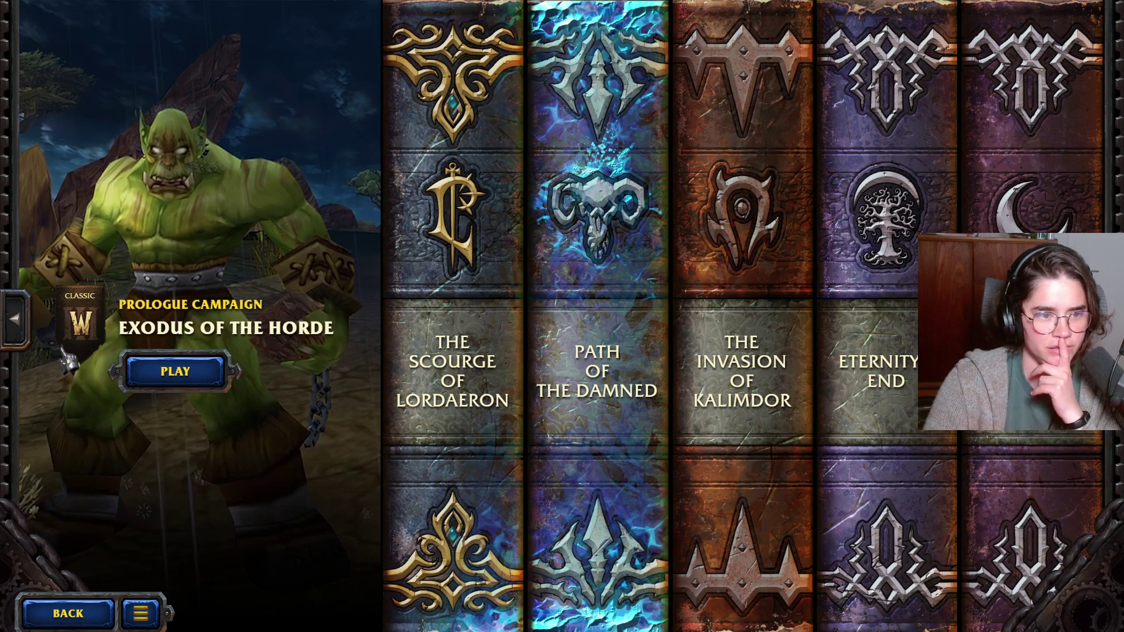
Step: Browse the Scourge of Lordaeron, Path of the Damned and Invasion of Kalimdor books, then Escape back
click(494, 370)
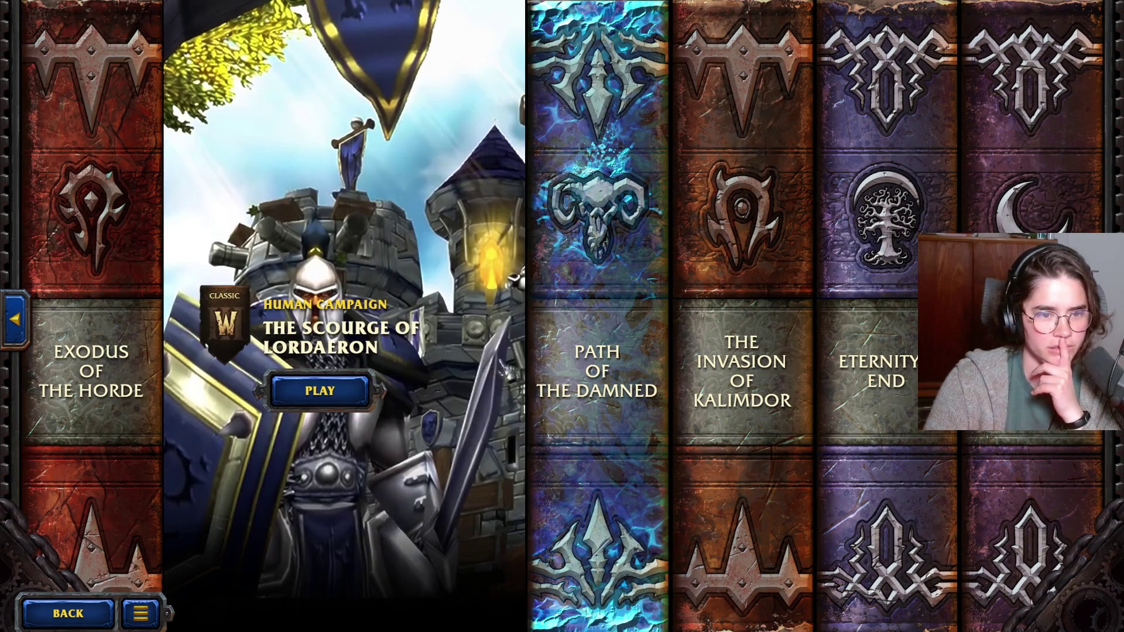
click(591, 372)
click(761, 366)
click(381, 363)
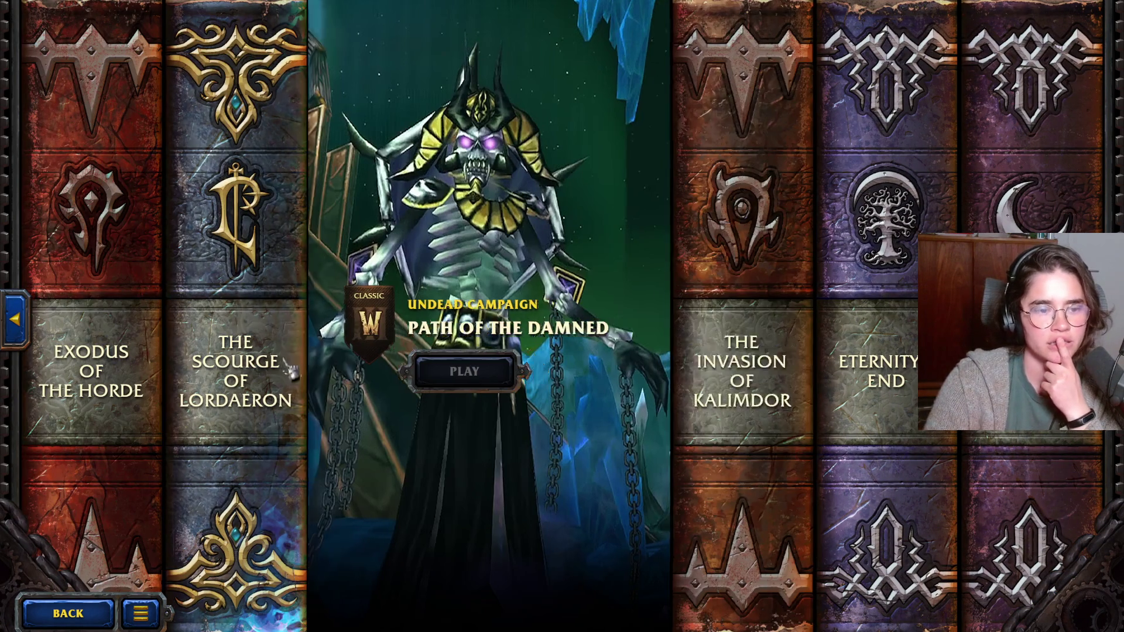
click(468, 374)
key(Escape)
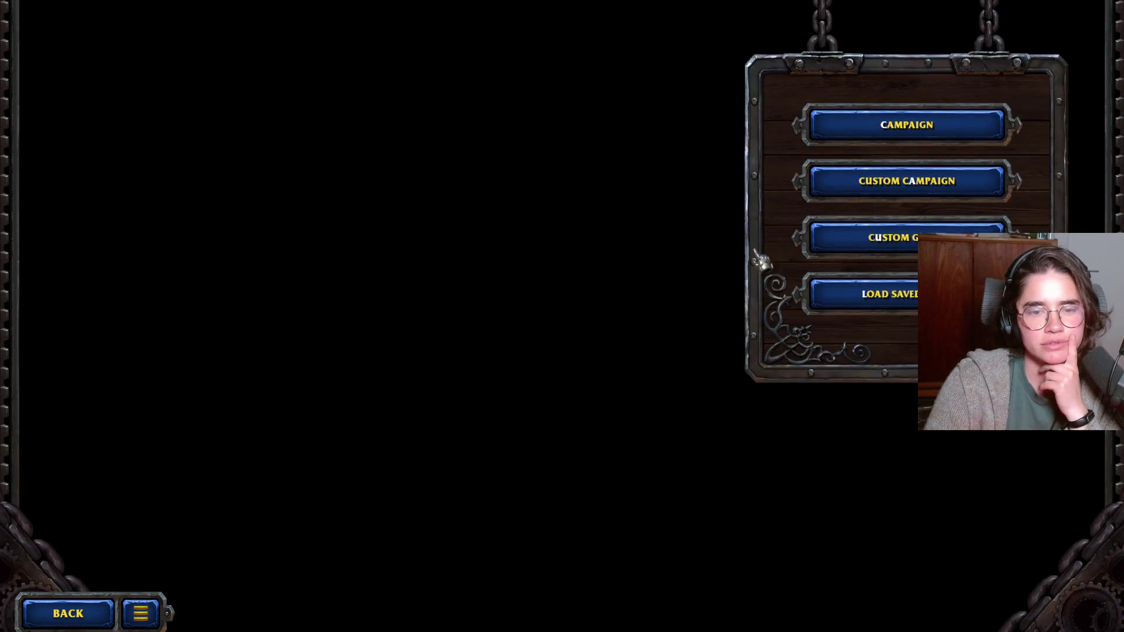
Step: In Load Saved Game, select the SECOND save to display its Human02 Chapter Two details
click(850, 297)
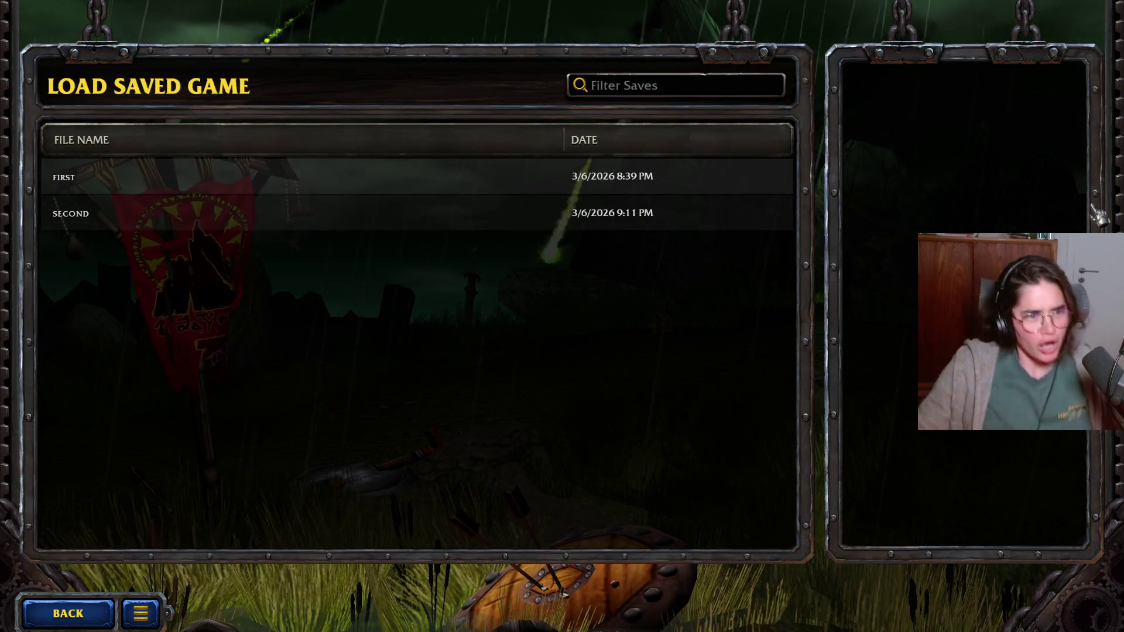
click(167, 221)
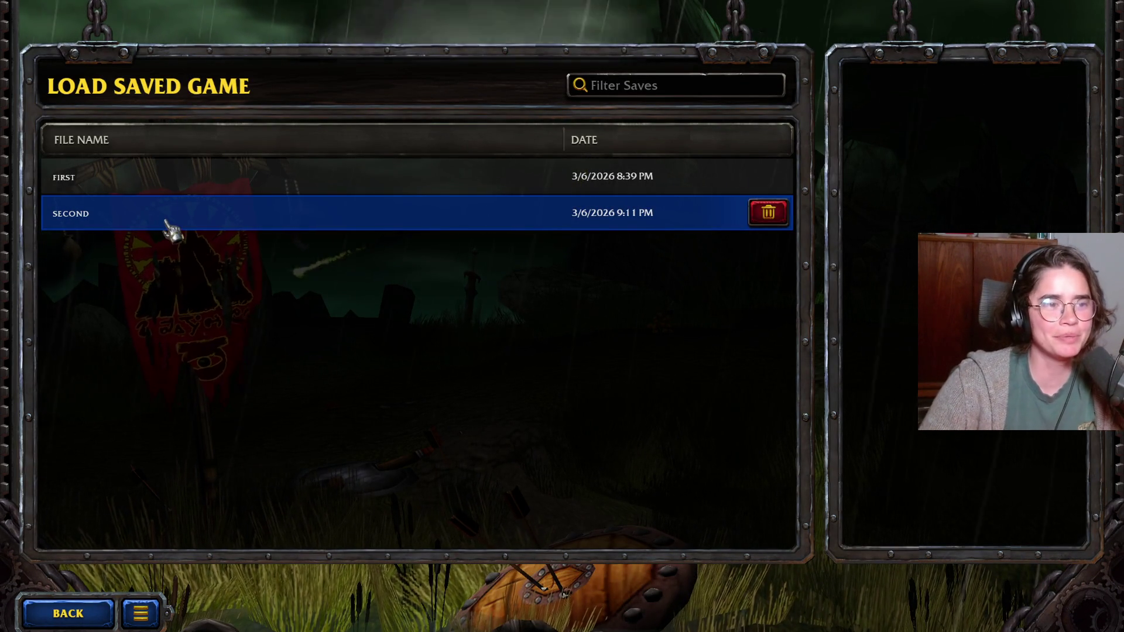
click(249, 186)
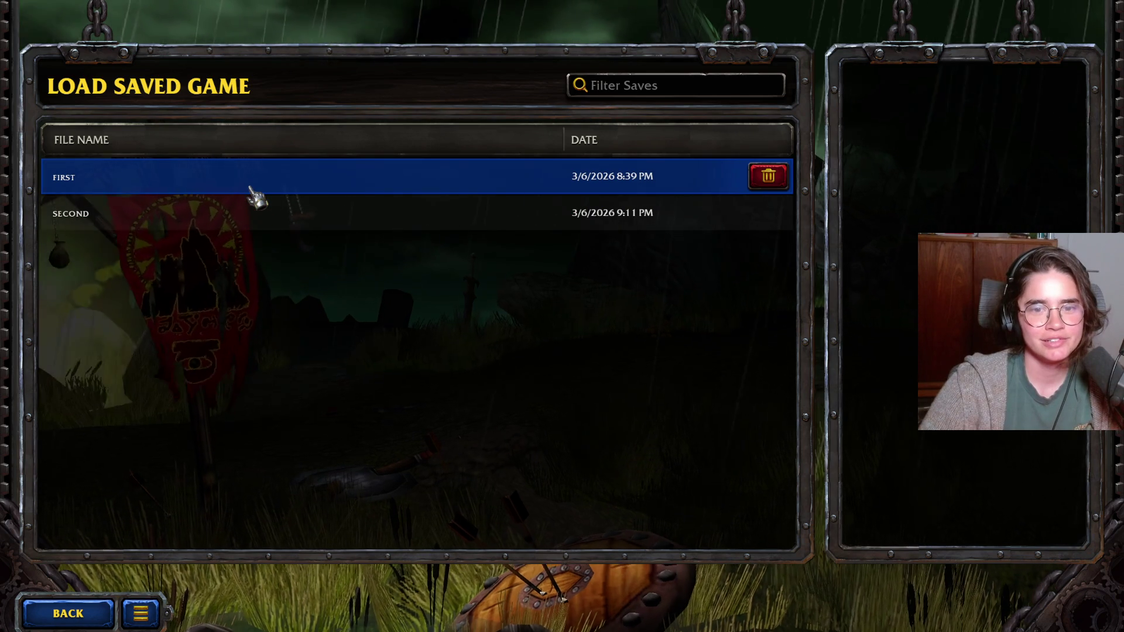
click(246, 219)
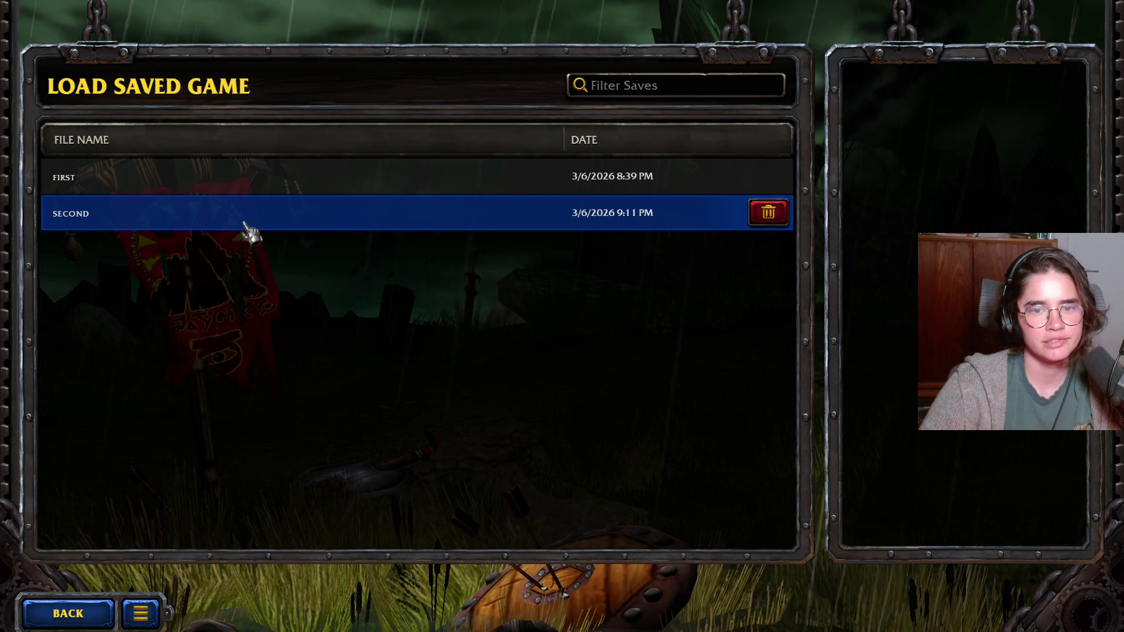
click(245, 222)
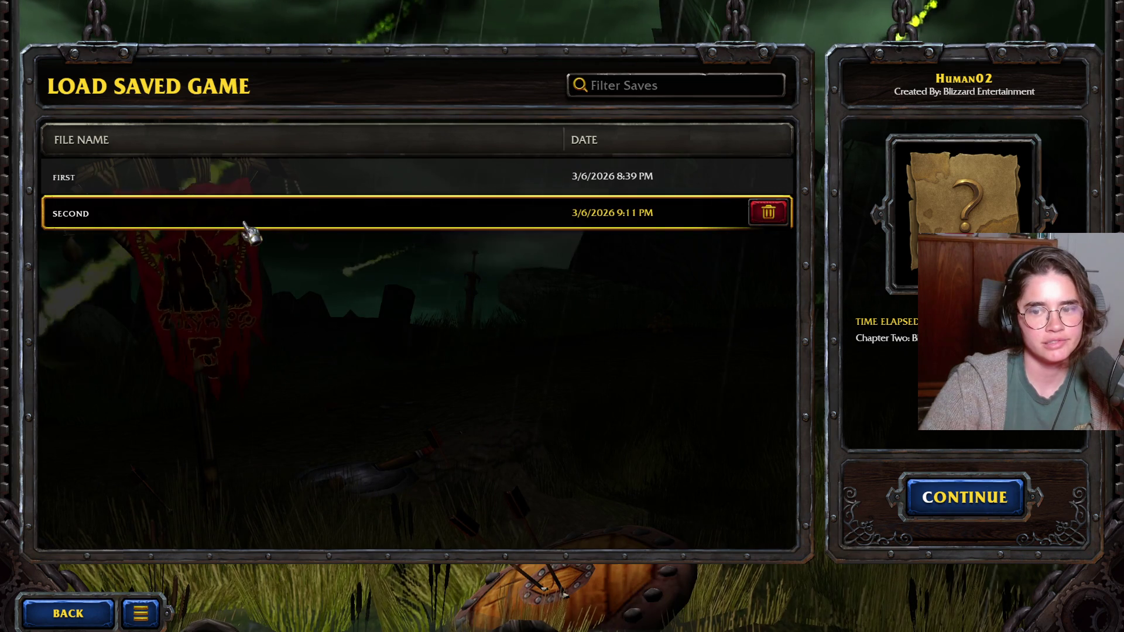